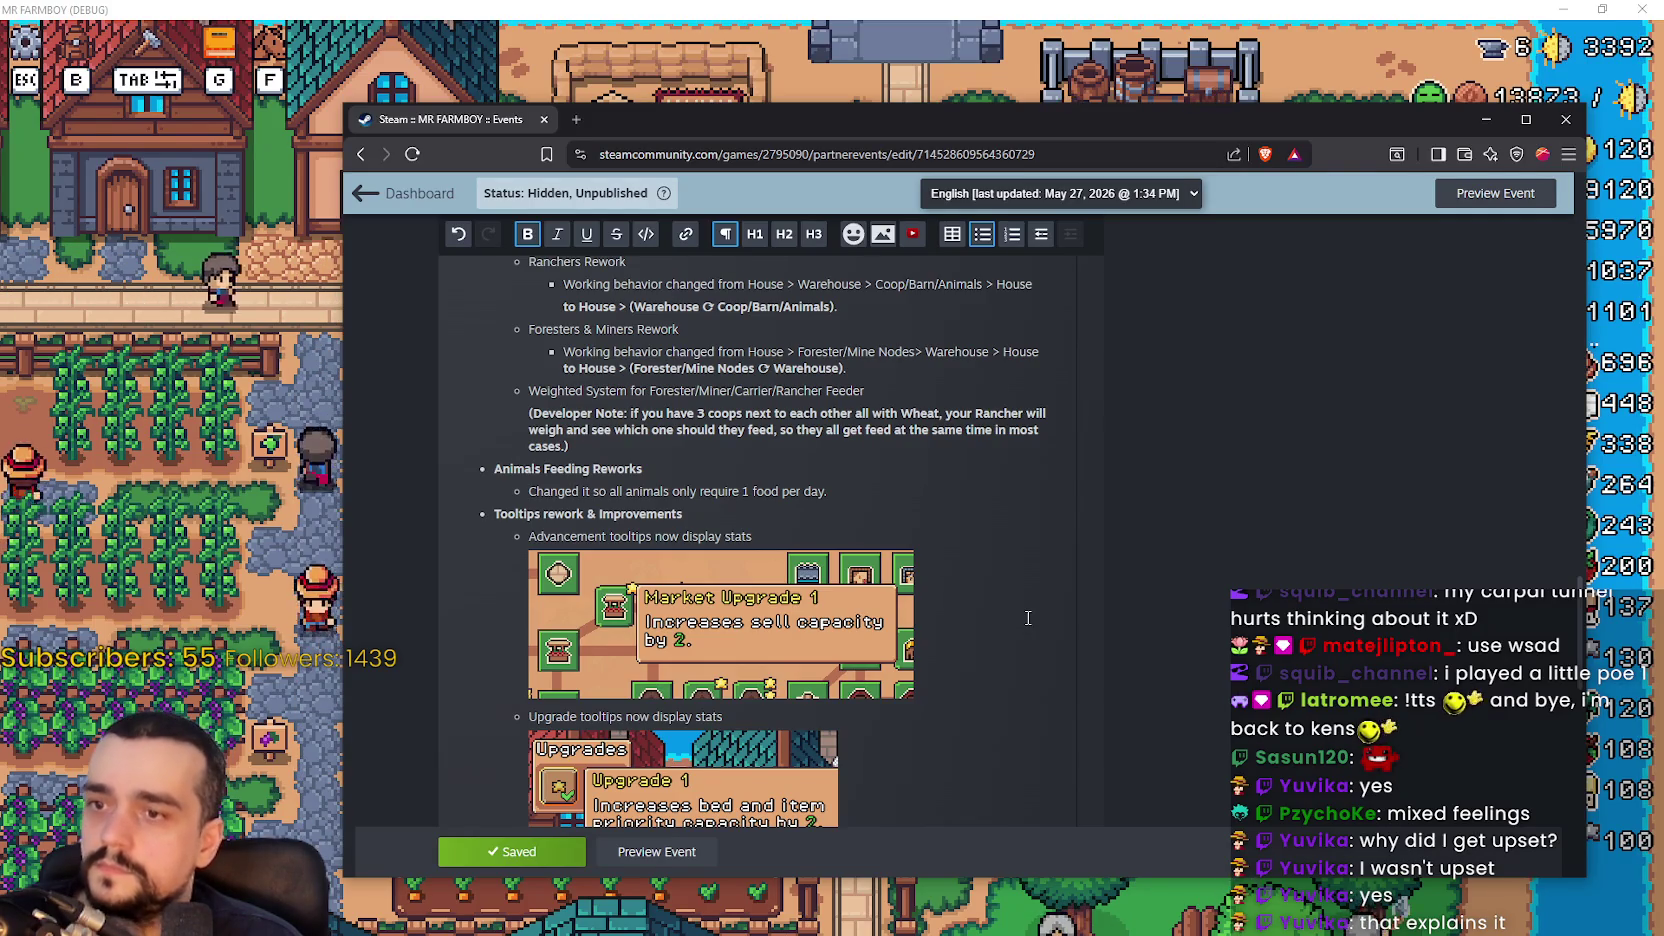
- Read through the draft event's patch notes and screenshots, then bring the MR FARMBOY game forward
{"action": "scroll", "coordinate": [1027, 618], "scroll_direction": "down", "scroll_amount": 1}
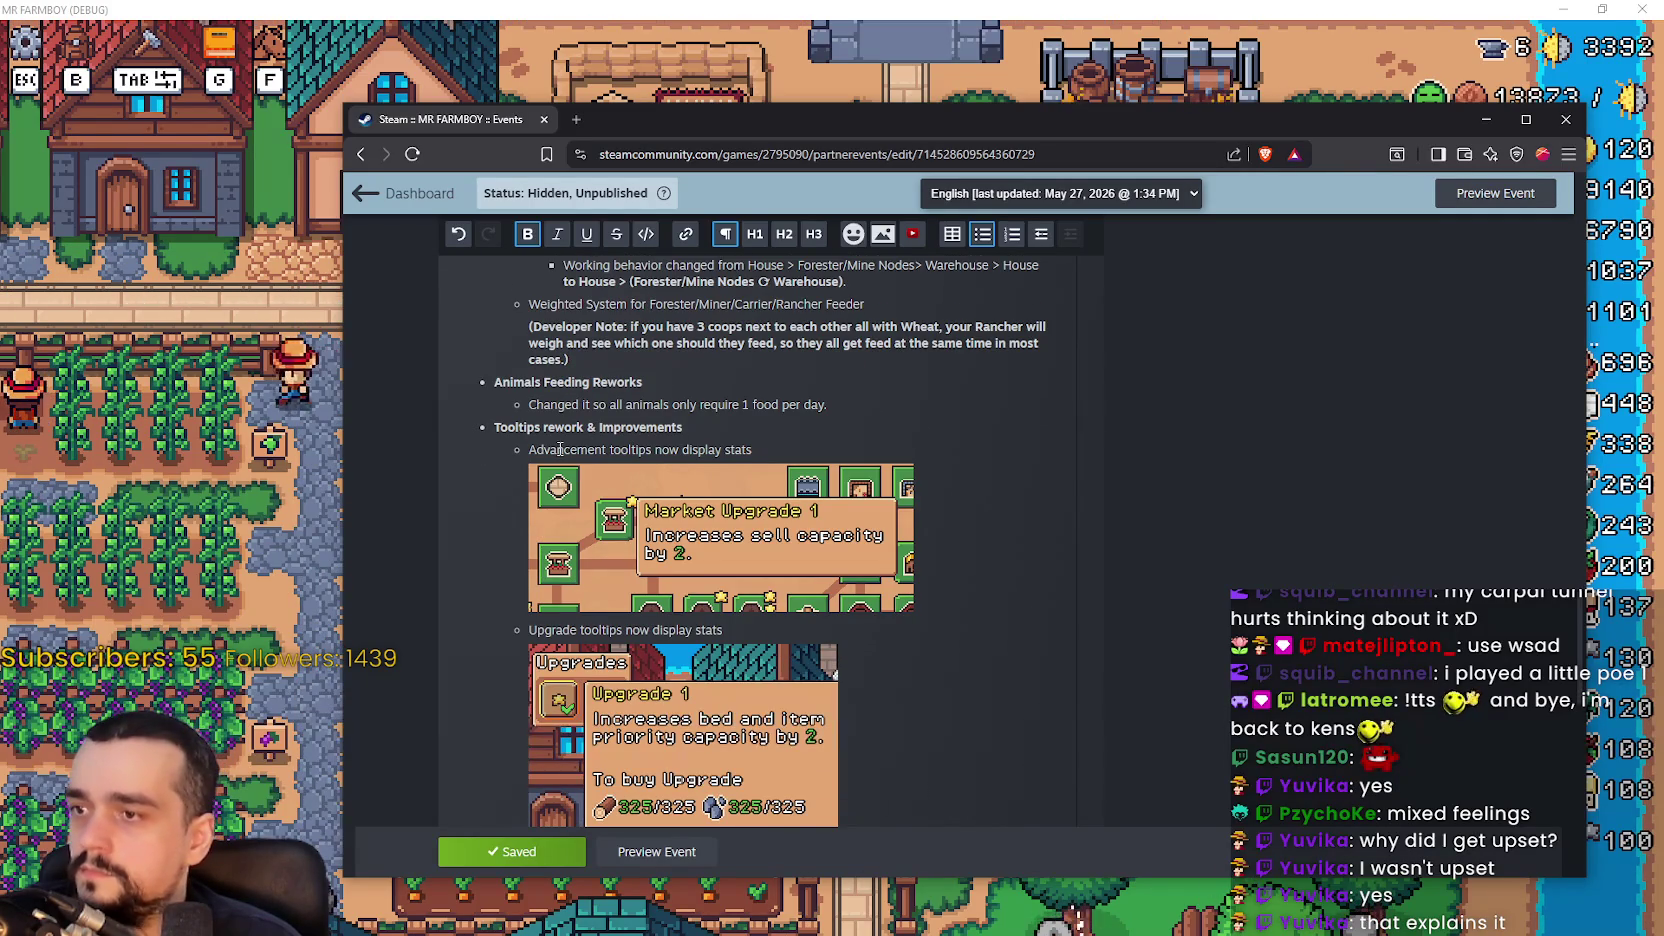
{"action": "scroll", "coordinate": [1055, 561], "scroll_direction": "down", "scroll_amount": 1}
{"action": "scroll", "coordinate": [986, 555], "scroll_direction": "down", "scroll_amount": 3}
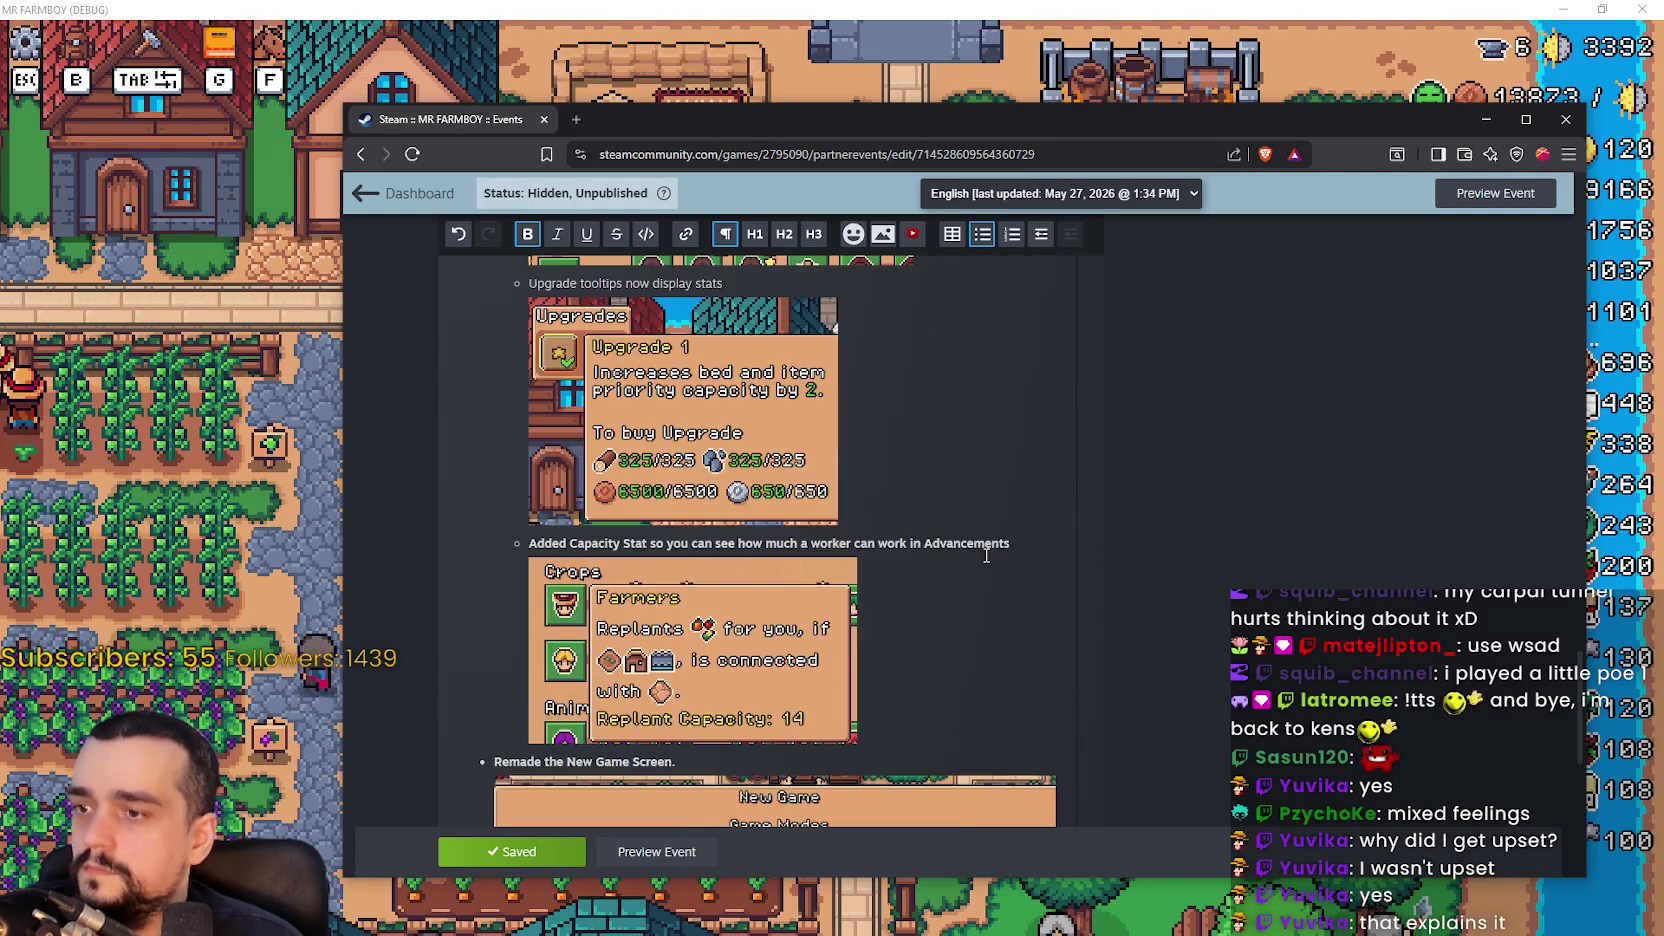
{"action": "scroll", "coordinate": [986, 555], "scroll_direction": "down", "scroll_amount": 5}
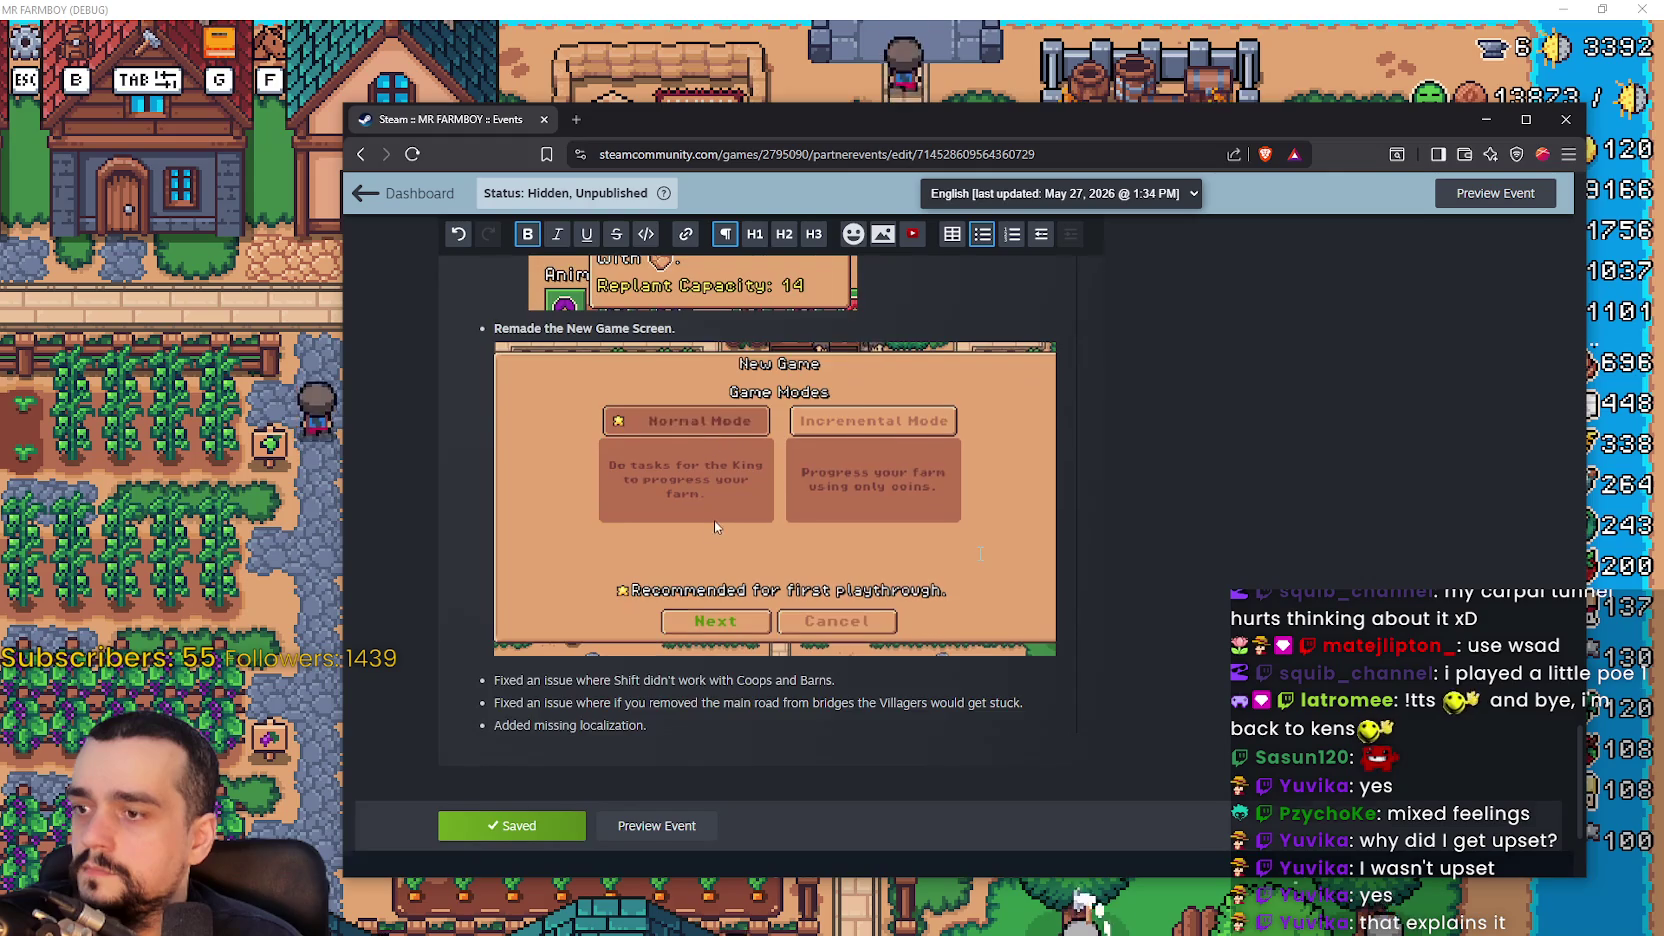
{"action": "scroll", "coordinate": [980, 555], "scroll_direction": "up", "scroll_amount": 20}
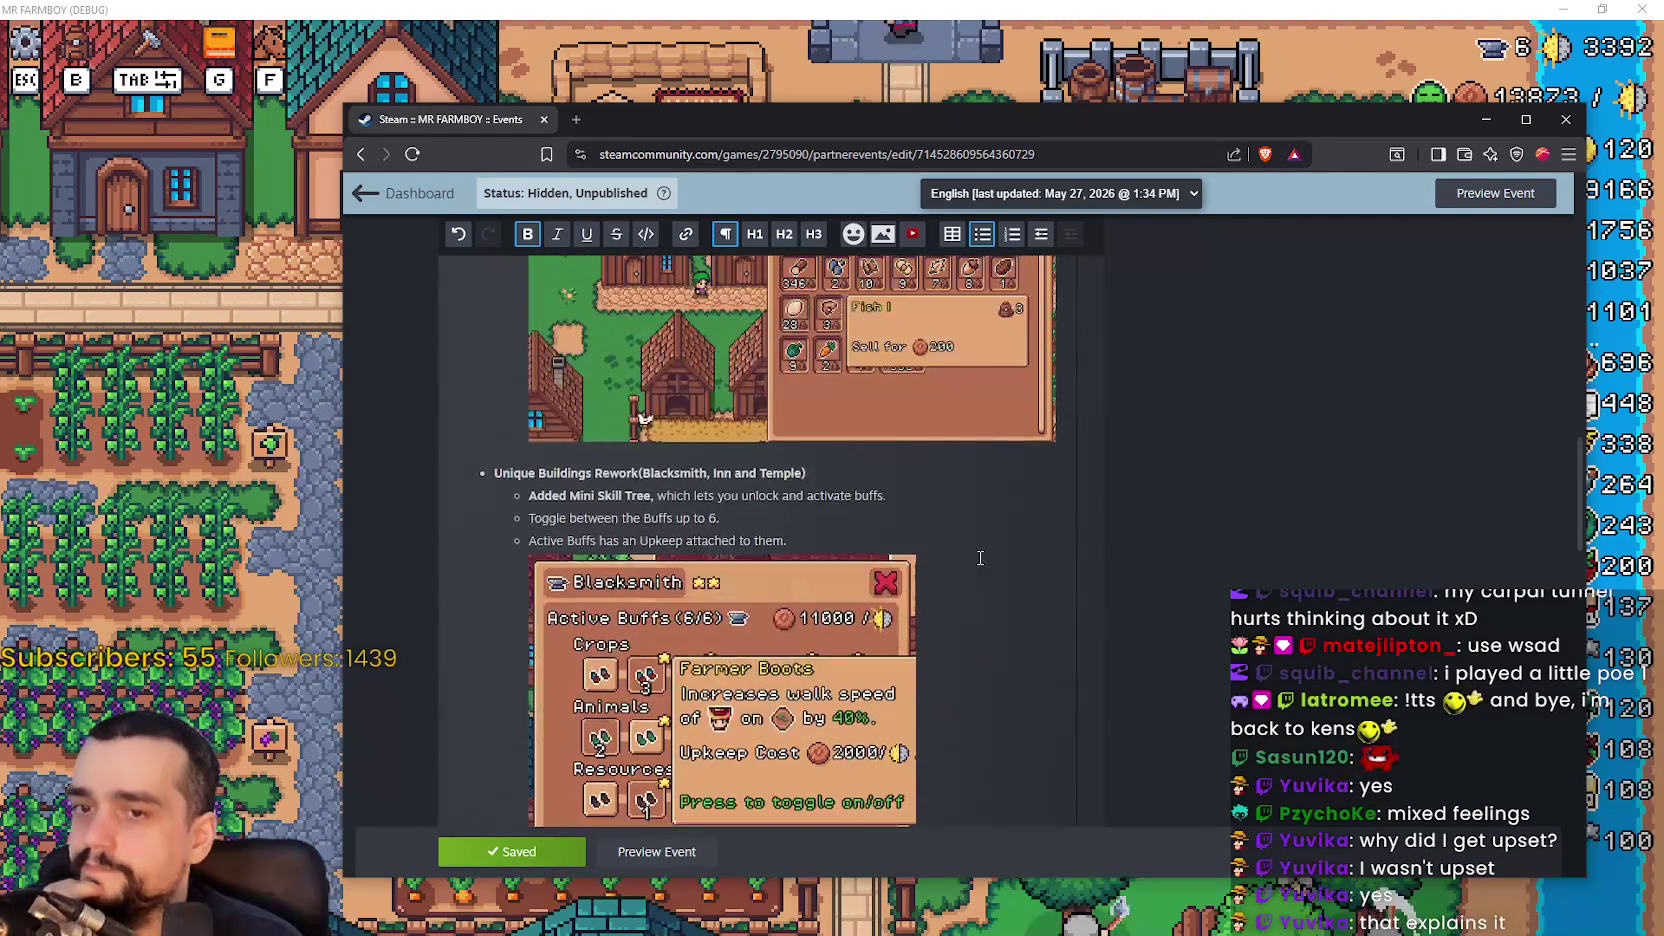
{"action": "scroll", "coordinate": [980, 557], "scroll_direction": "up", "scroll_amount": 10}
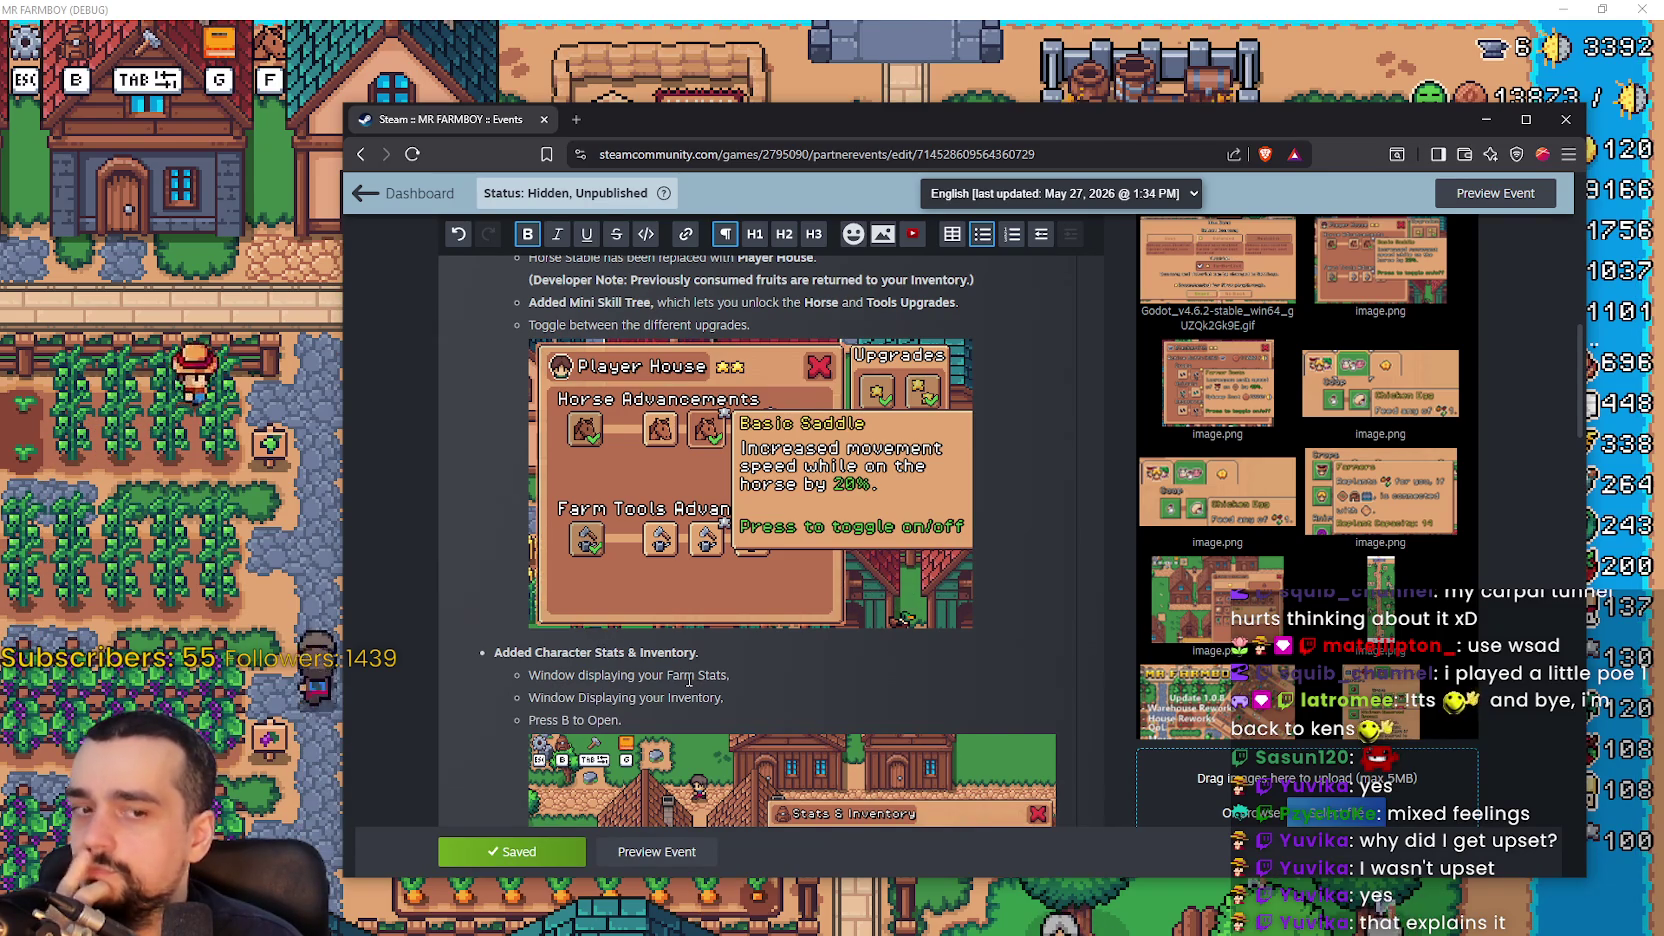
{"action": "scroll", "coordinate": [689, 680], "scroll_direction": "up", "scroll_amount": 2}
{"action": "scroll", "coordinate": [689, 680], "scroll_direction": "down", "scroll_amount": 1}
{"action": "scroll", "coordinate": [971, 254], "scroll_direction": "down", "scroll_amount": 4}
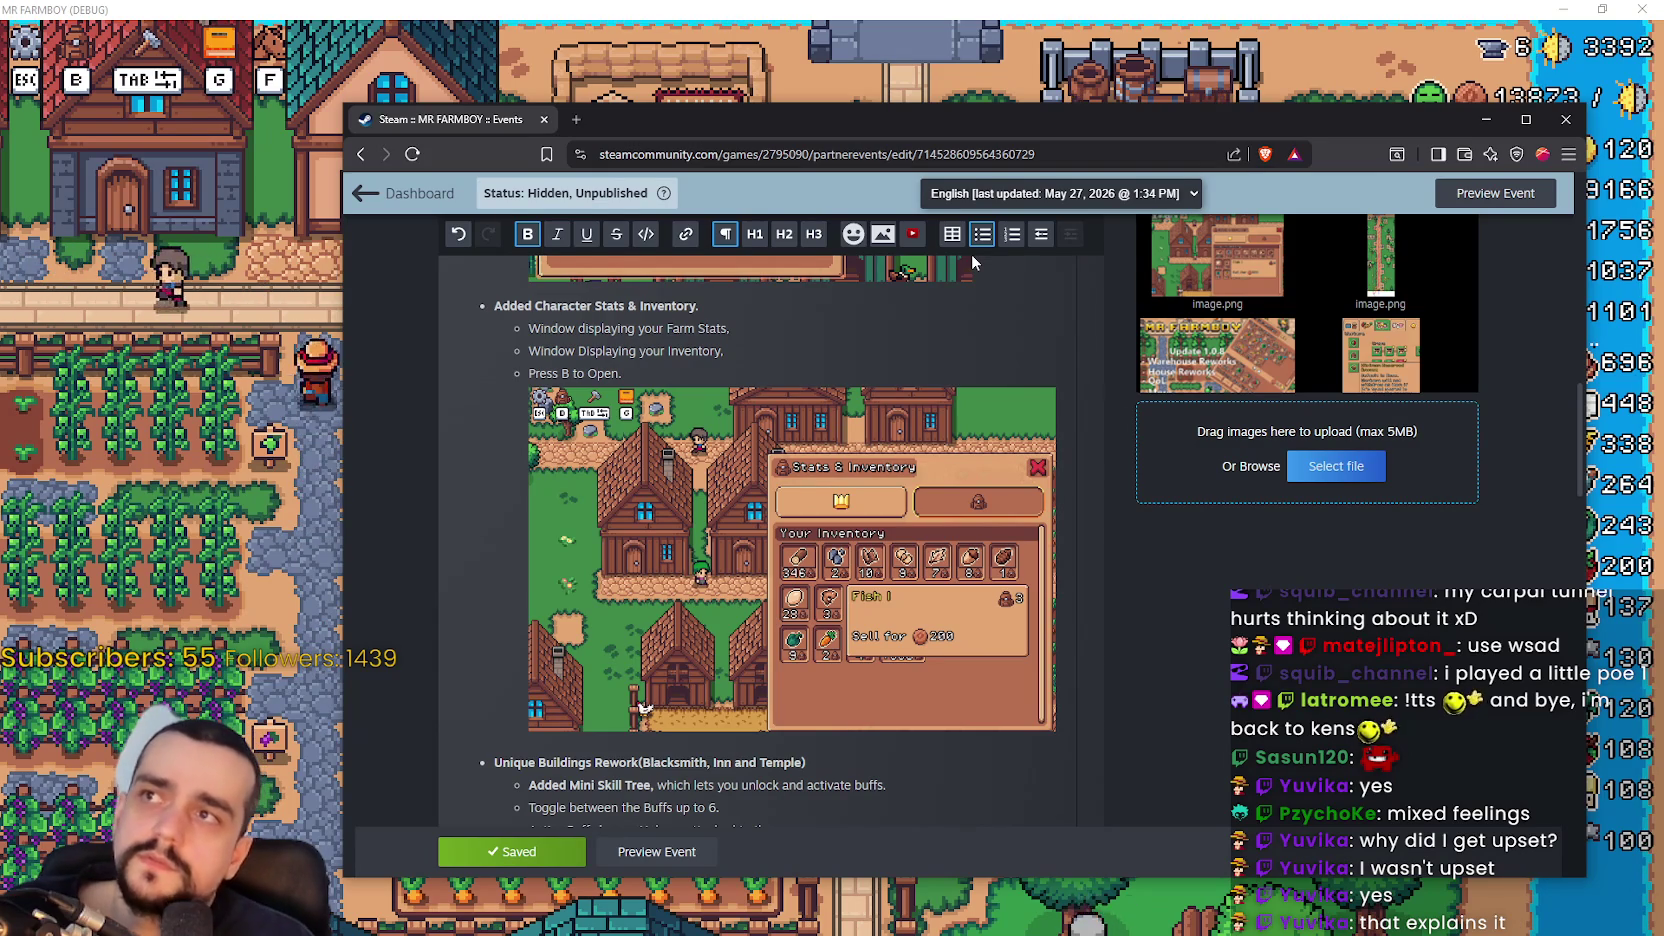
{"action": "scroll", "coordinate": [971, 254], "scroll_direction": "down", "scroll_amount": 1}
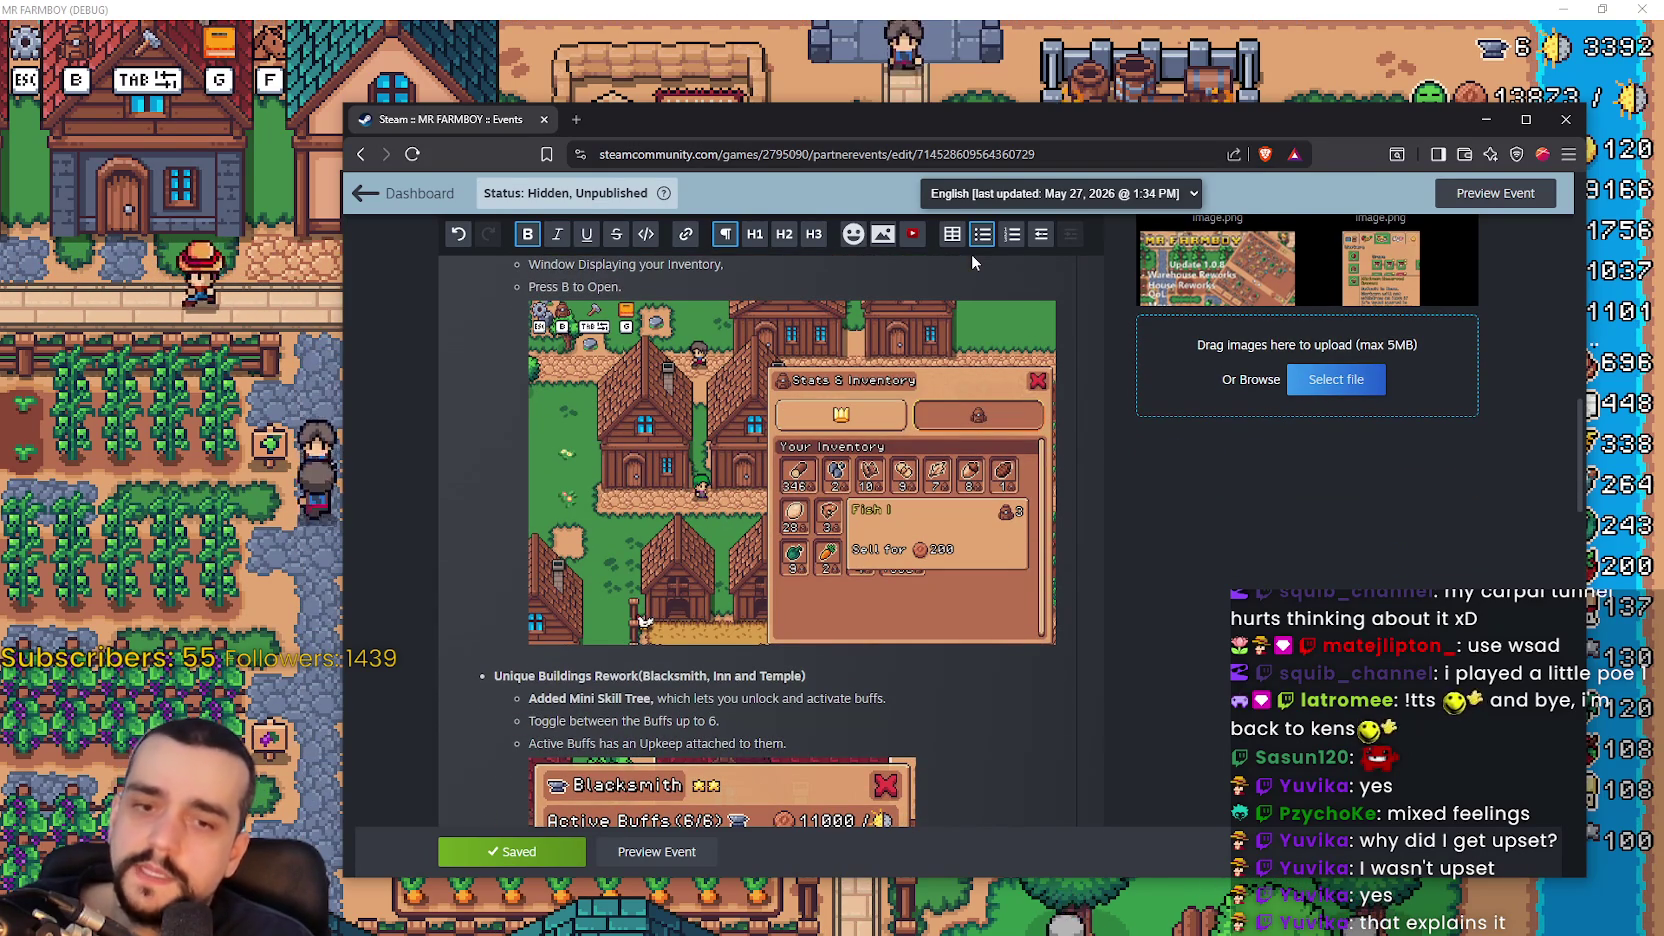
{"action": "key", "text": "alt+Tab"}
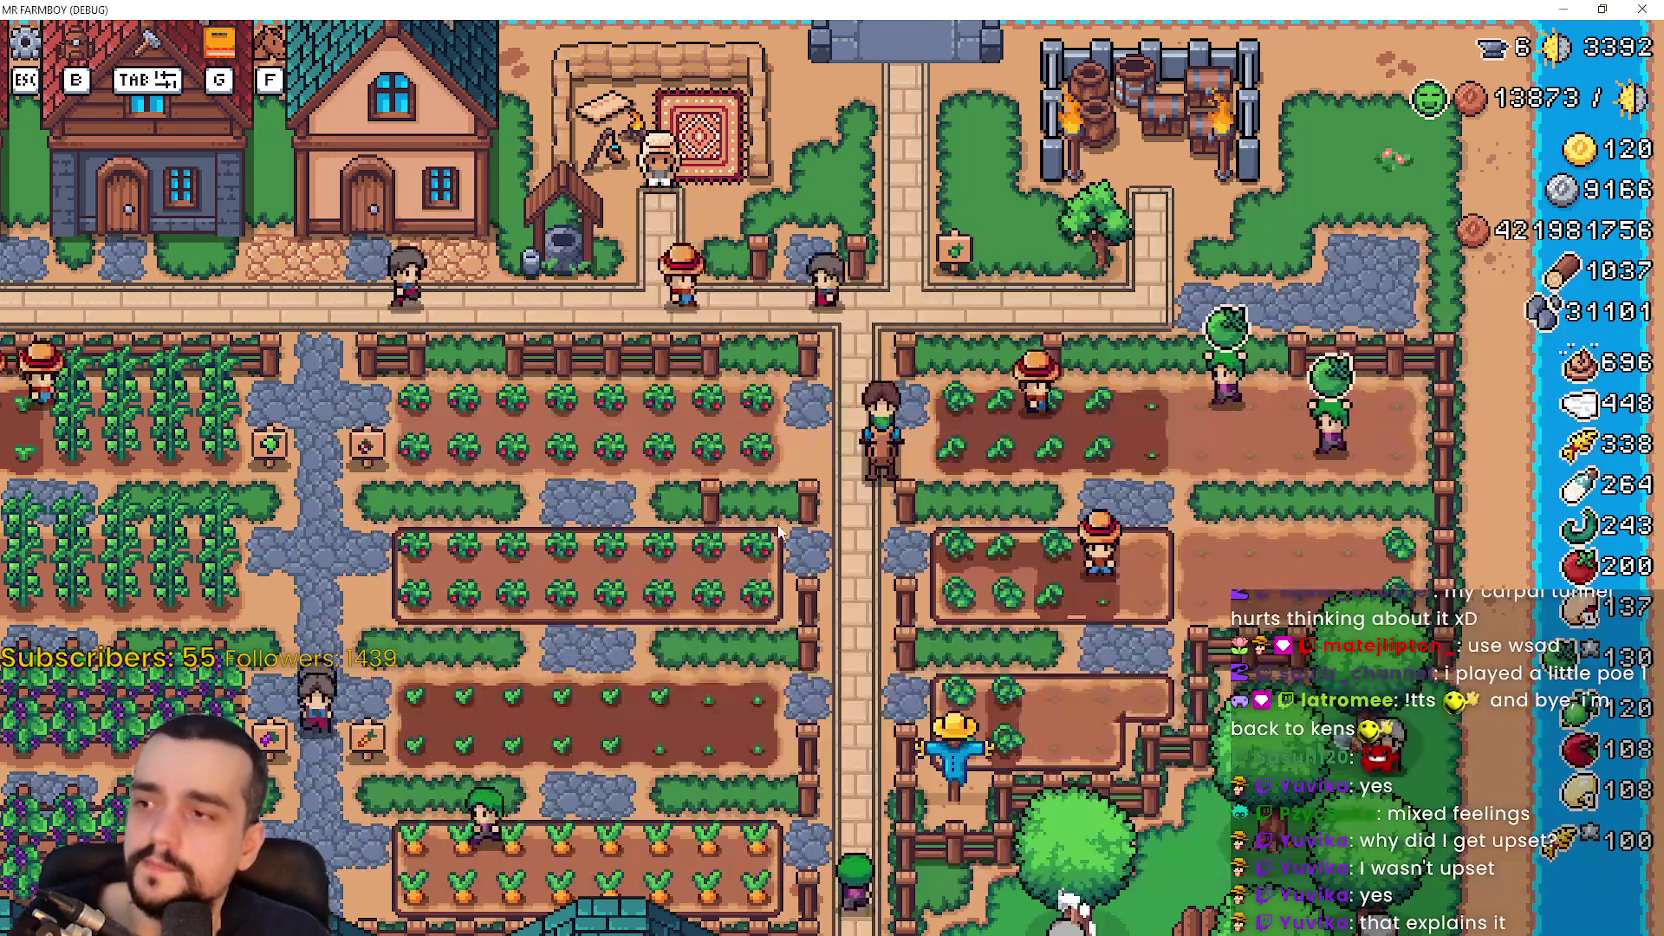
- Change the game language from Polish to English in Options > Gra, then return to the title screen
{"action": "key", "text": "Escape"}
{"action": "left_click", "coordinate": [868, 392]}
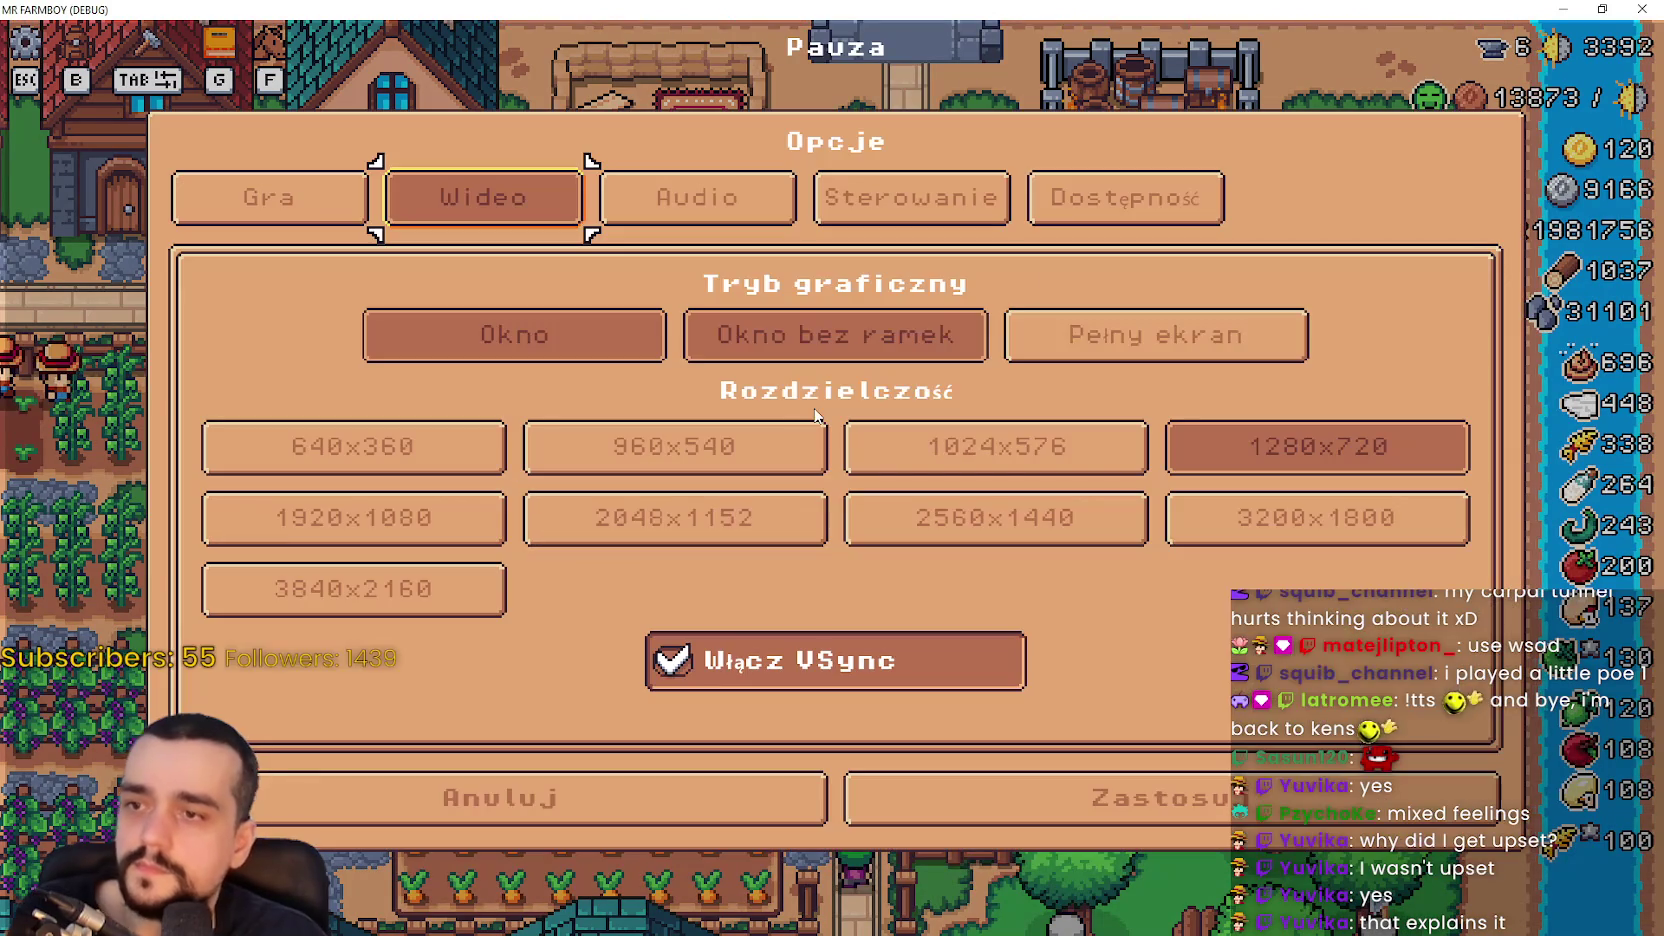
{"action": "left_click", "coordinate": [302, 195]}
{"action": "left_click", "coordinate": [455, 397]}
{"action": "left_click", "coordinate": [279, 193]}
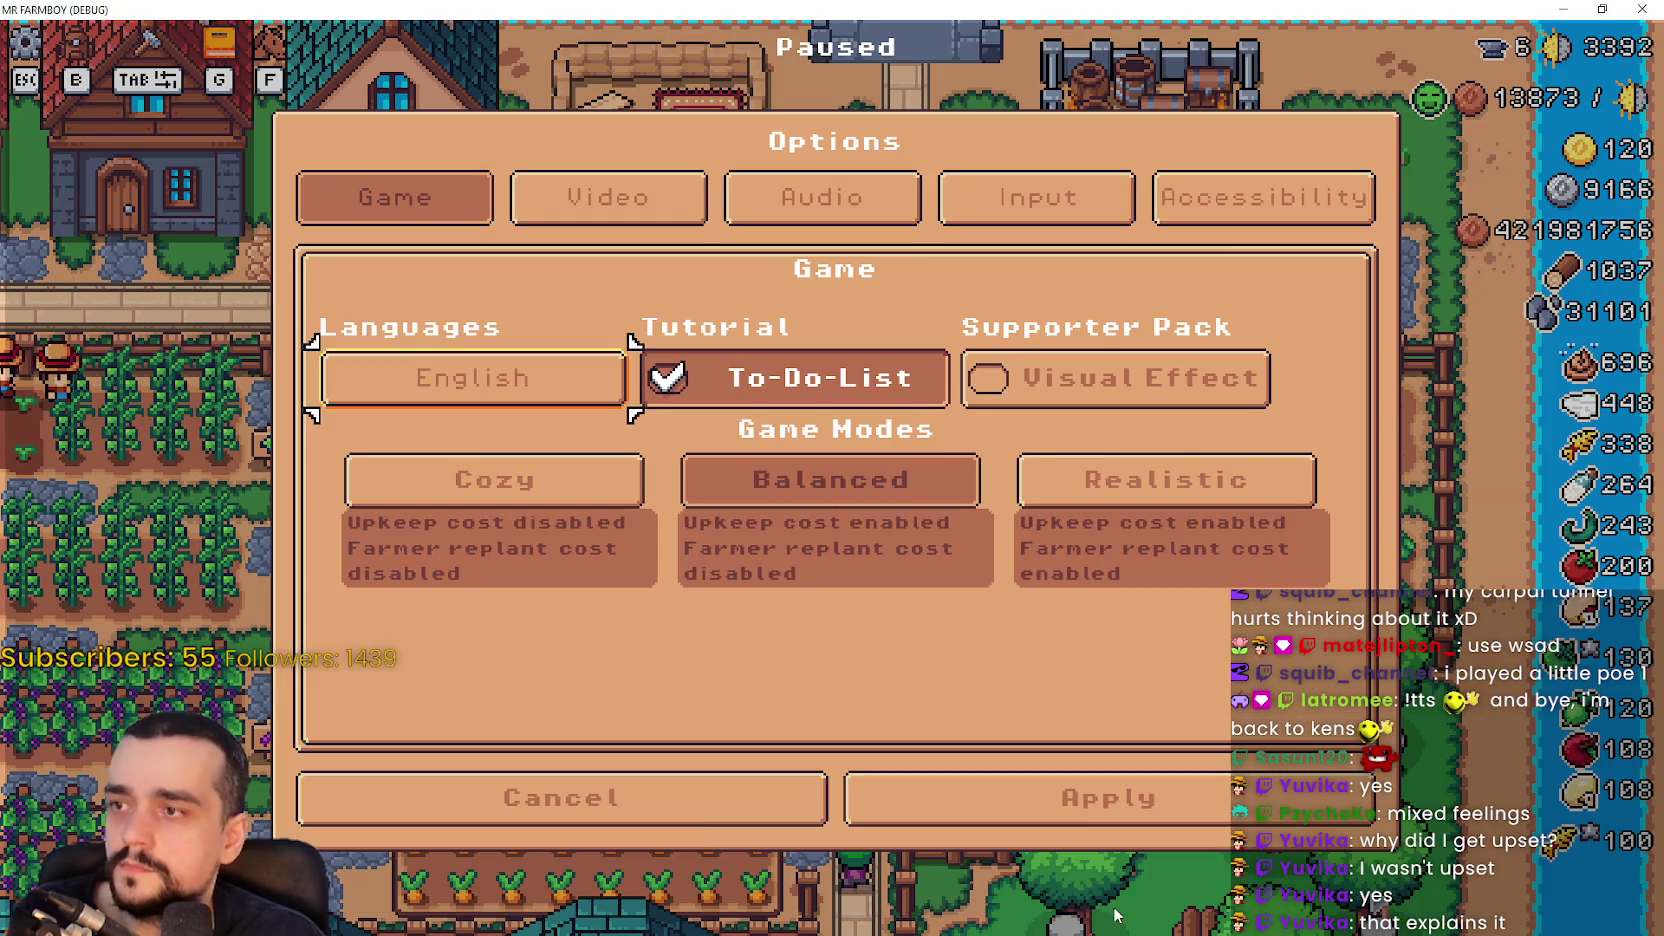
{"action": "left_click", "coordinate": [1098, 784]}
{"action": "left_click", "coordinate": [882, 318]}
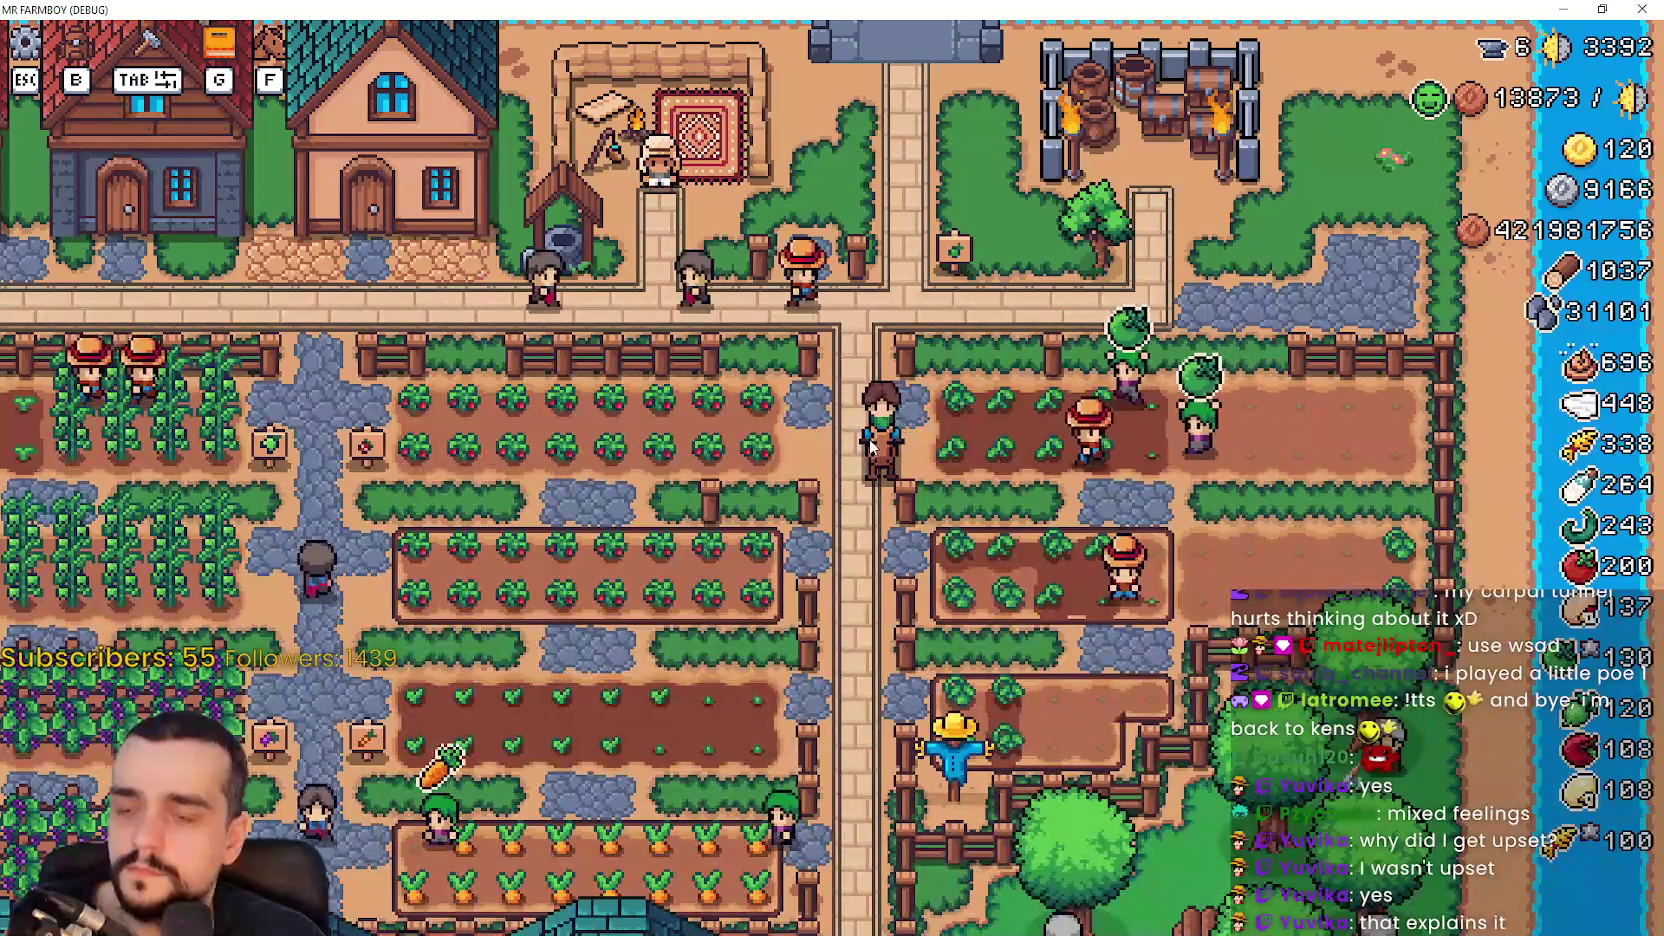
{"action": "key", "text": "Escape"}
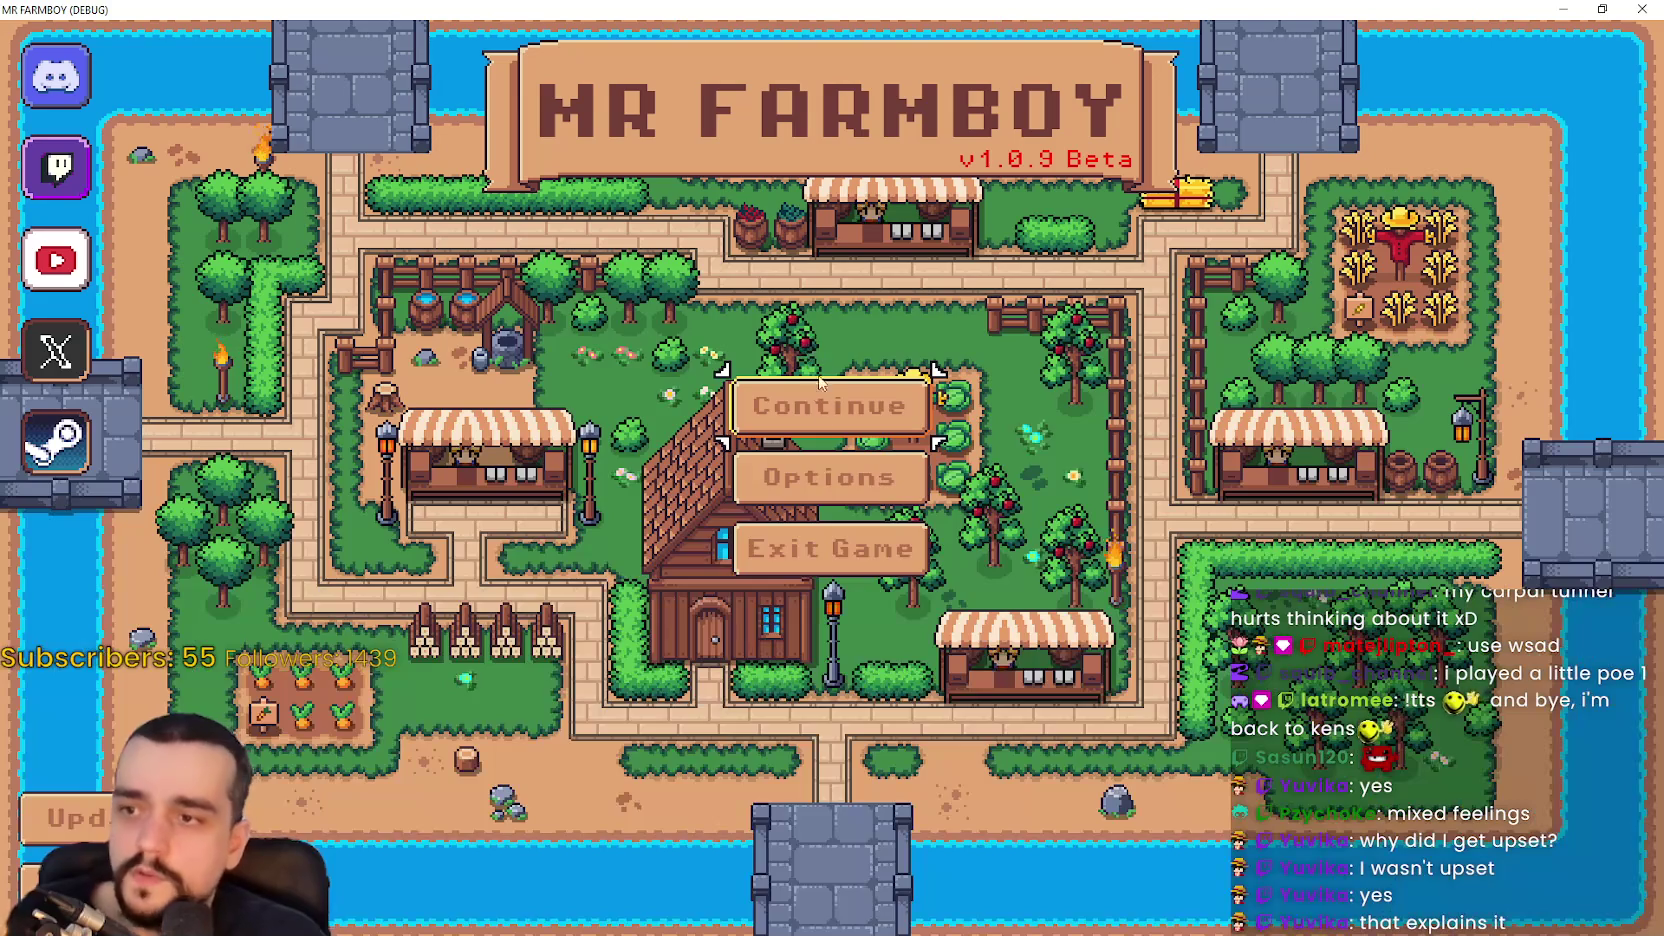
{"action": "left_click", "coordinate": [824, 401]}
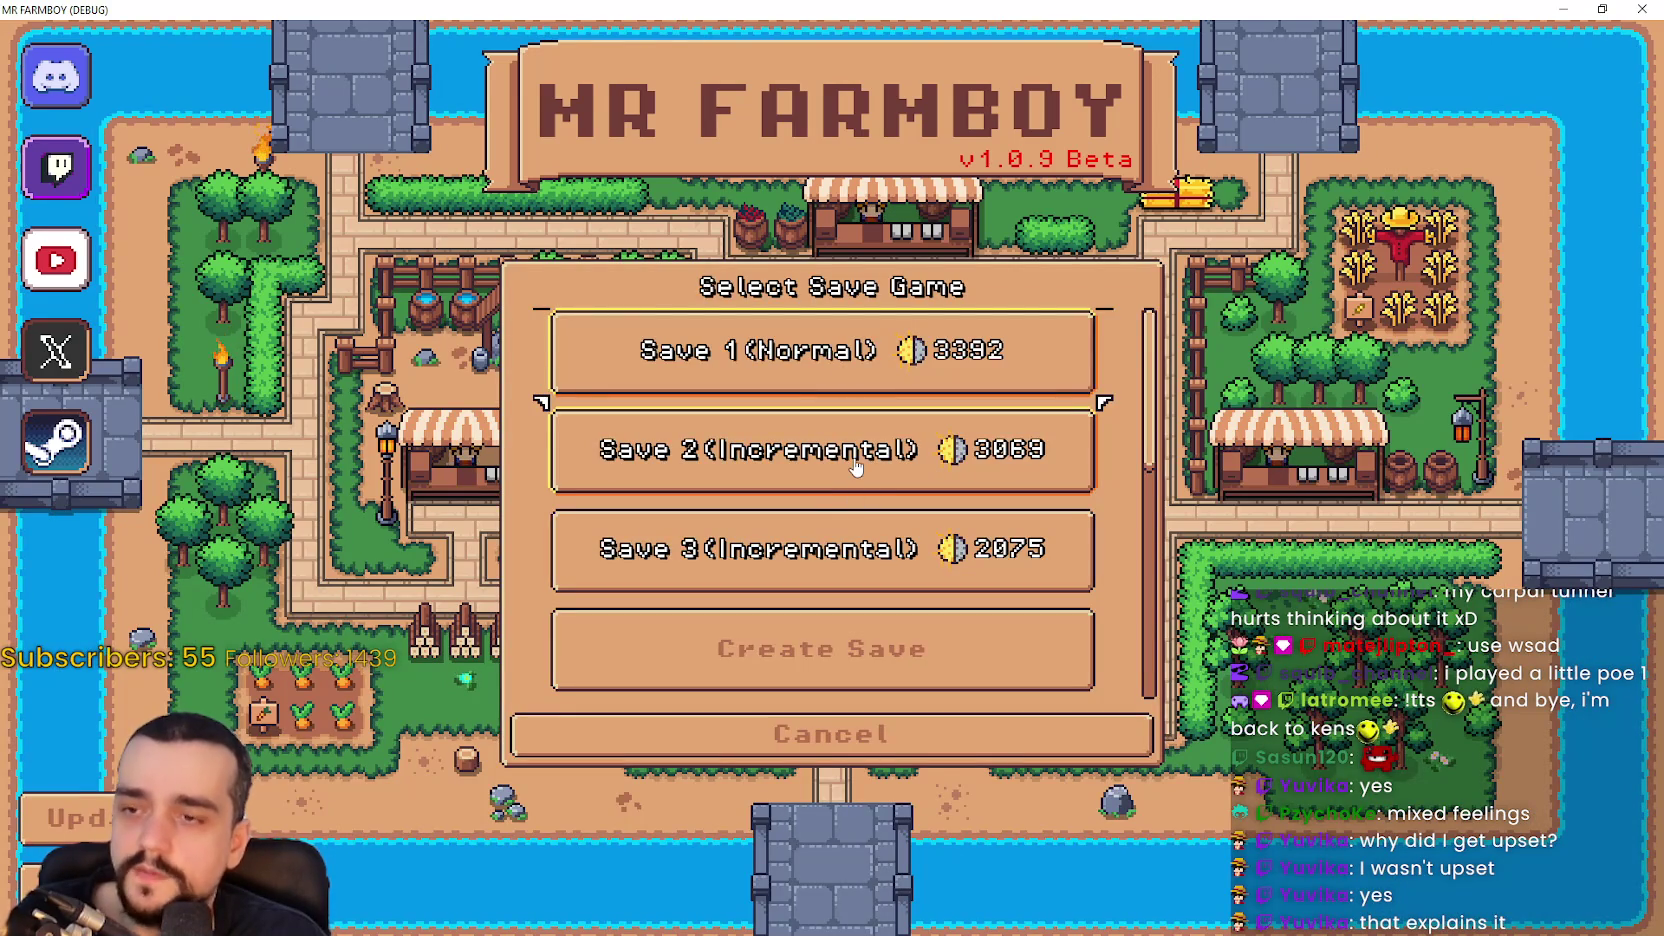
- Load the Save 2 (Incremental) game
{"action": "scroll", "coordinate": [850, 455], "scroll_direction": "down", "scroll_amount": 3}
{"action": "scroll", "coordinate": [830, 430], "scroll_direction": "up", "scroll_amount": 3}
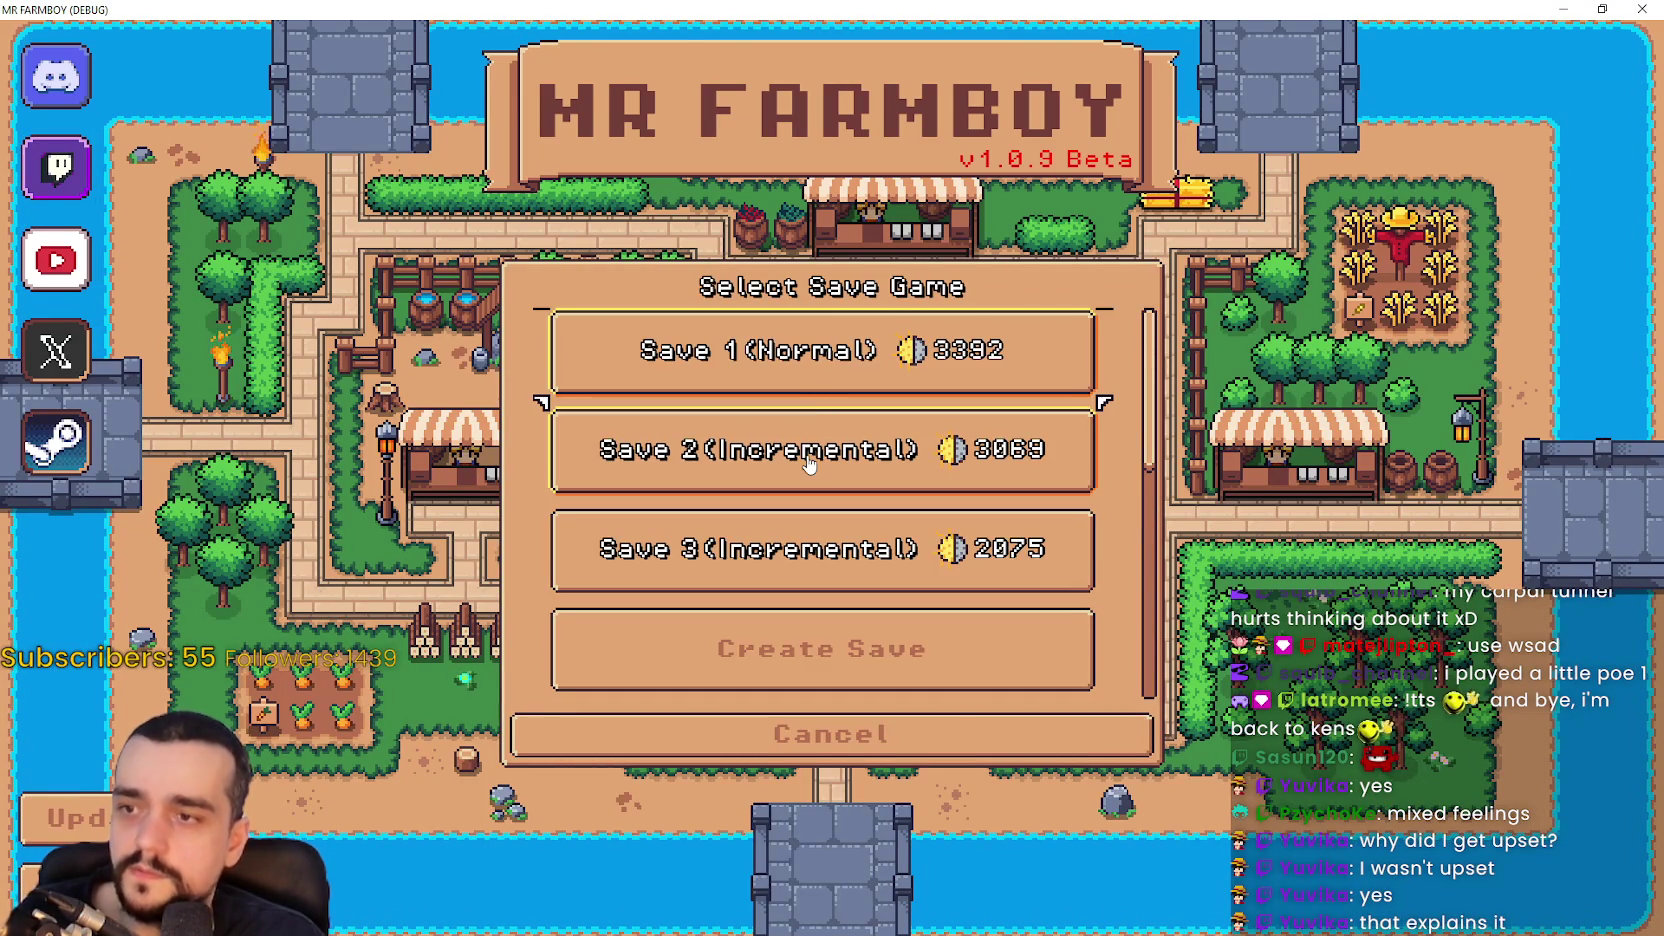
{"action": "left_click", "coordinate": [808, 463]}
{"action": "left_click", "coordinate": [715, 470]}
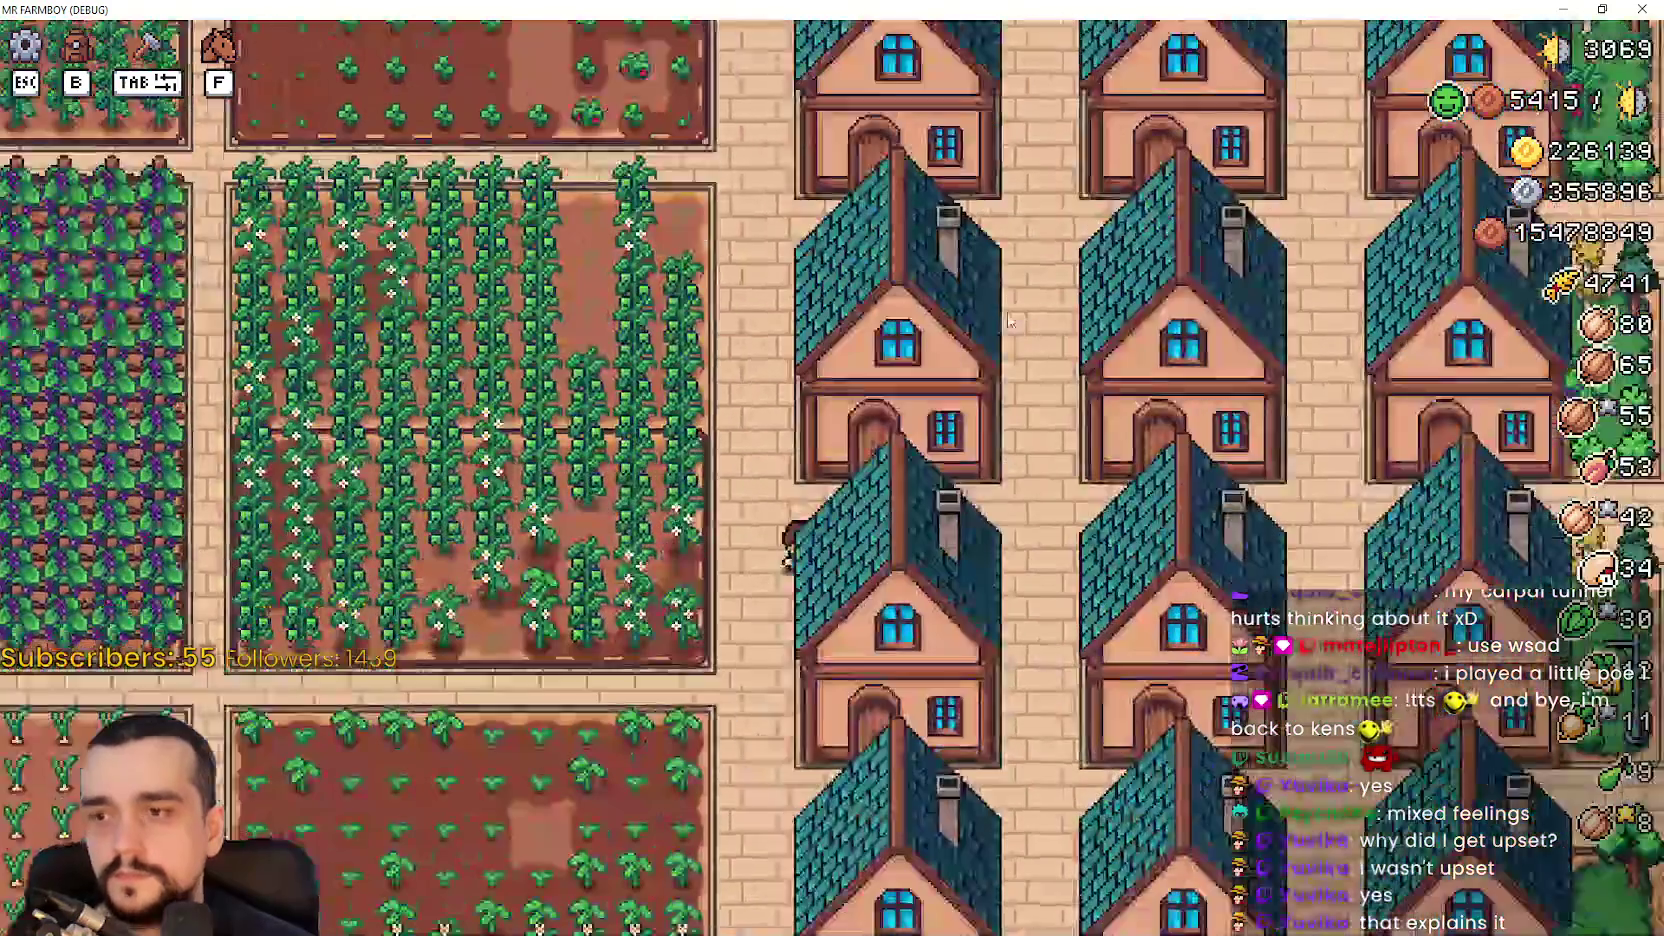
- Ride to the red Player House and open its Advancements tree
{"action": "scroll", "coordinate": [1008, 312], "scroll_direction": "down", "scroll_amount": 5}
{"action": "scroll", "coordinate": [1181, 487], "scroll_direction": "up", "scroll_amount": 4}
{"action": "key", "text": "w"}
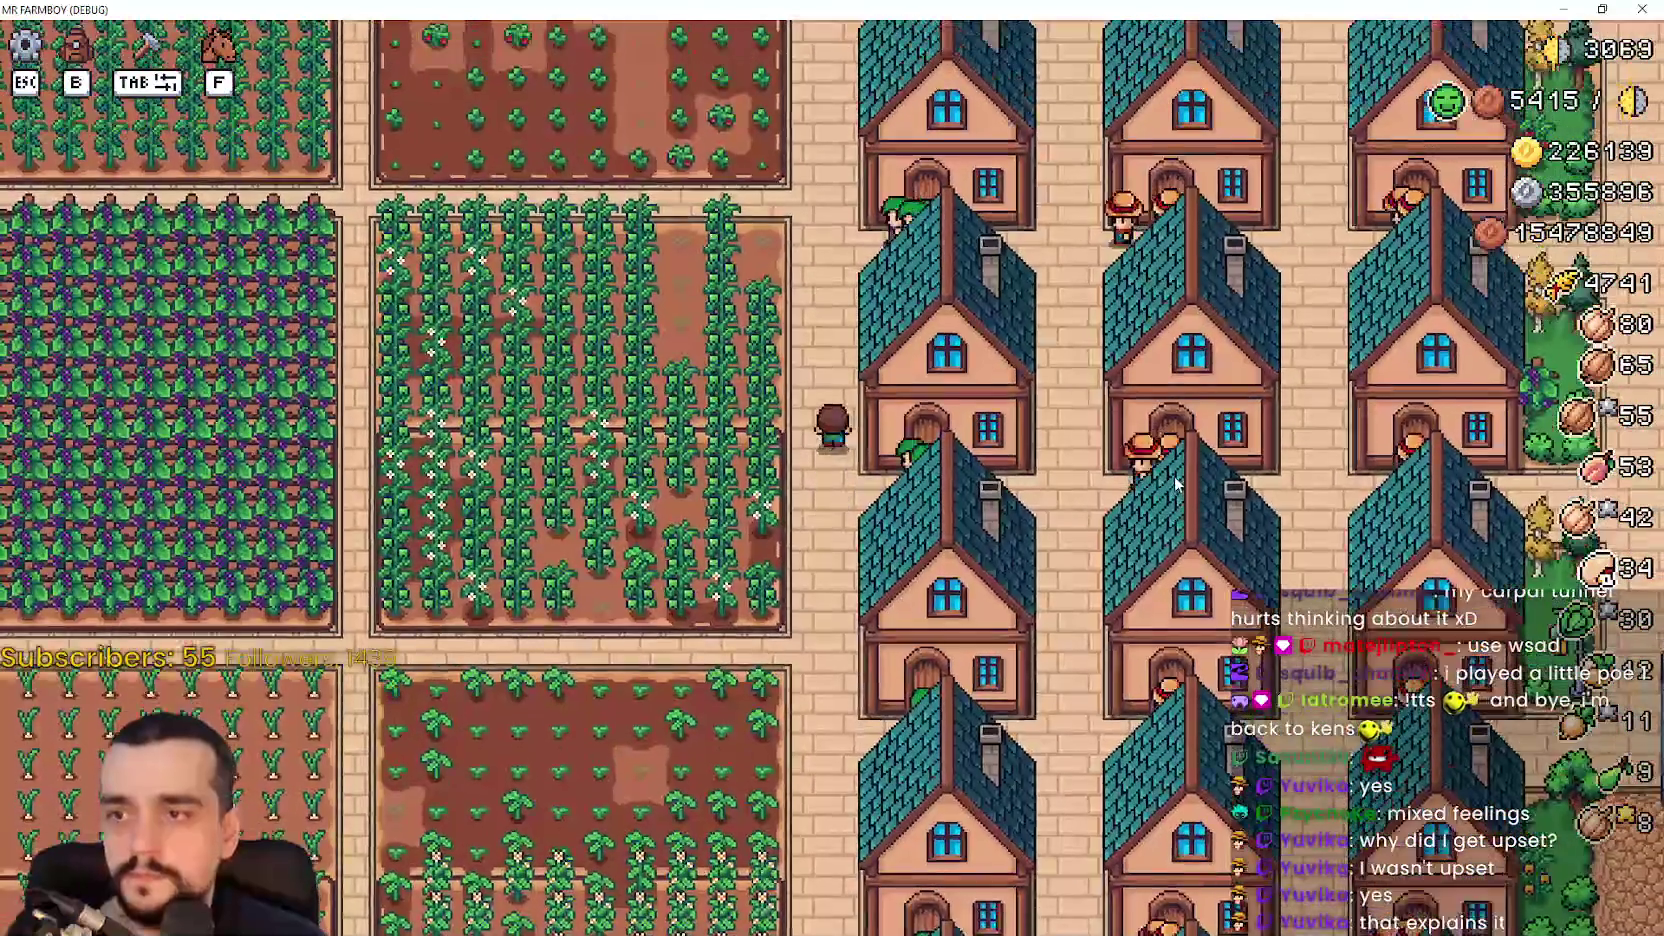
{"action": "key", "text": "w"}
{"action": "key", "text": "d"}
{"action": "key", "text": "w"}
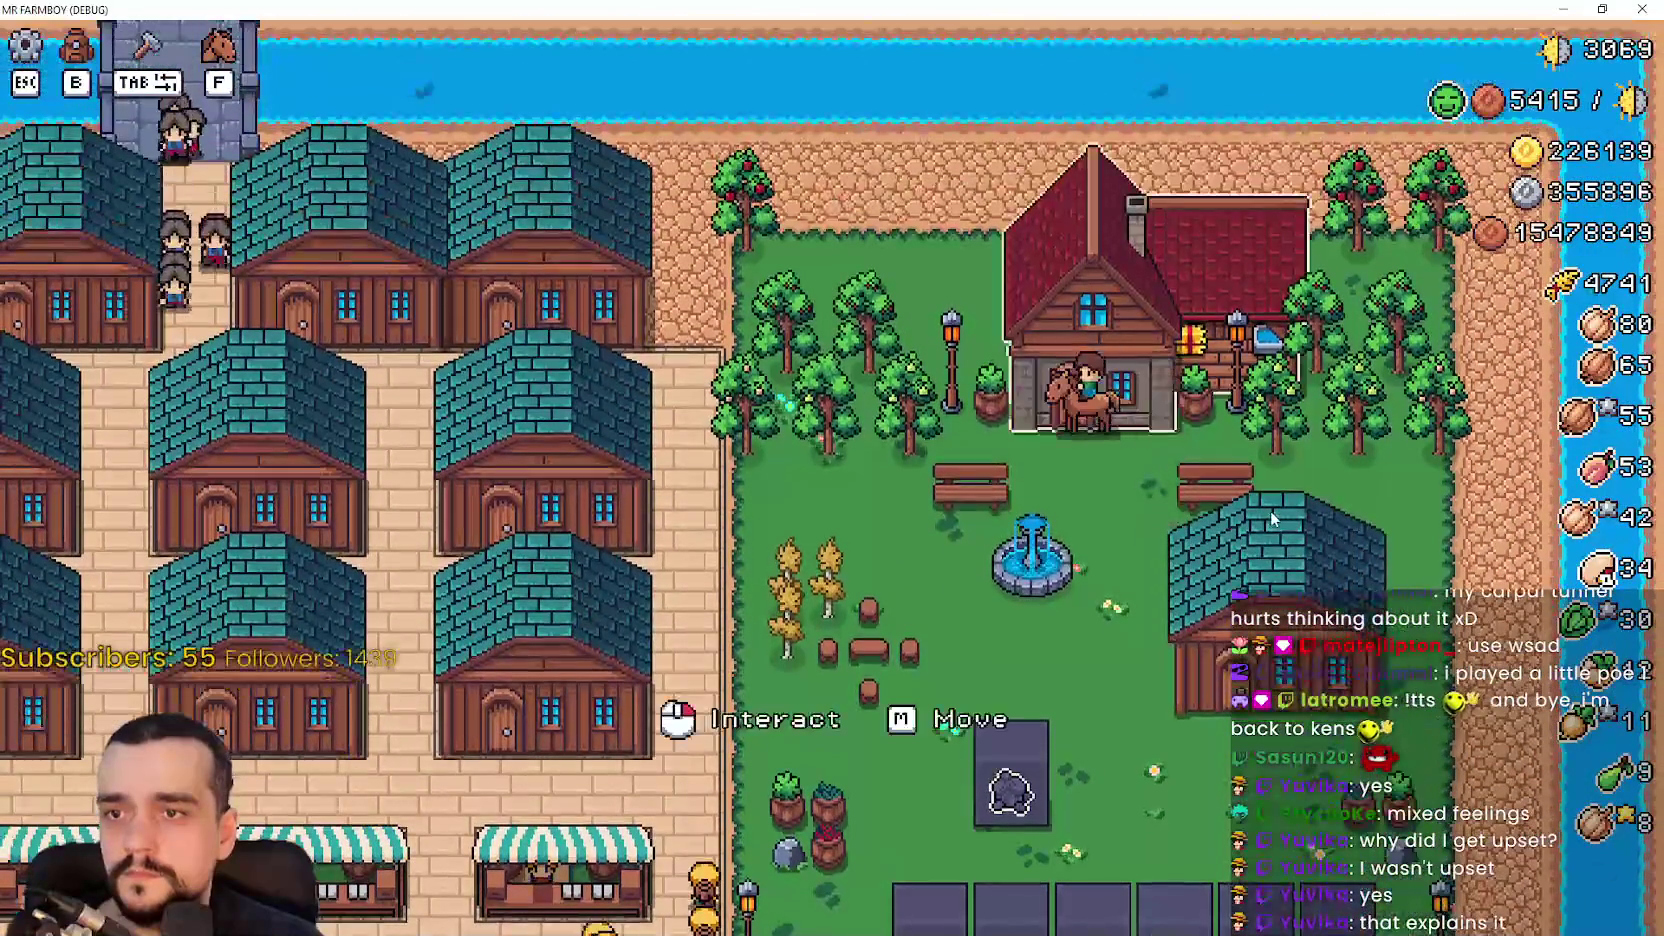
{"action": "left_click", "coordinate": [1270, 511]}
{"action": "left_click", "coordinate": [850, 480]}
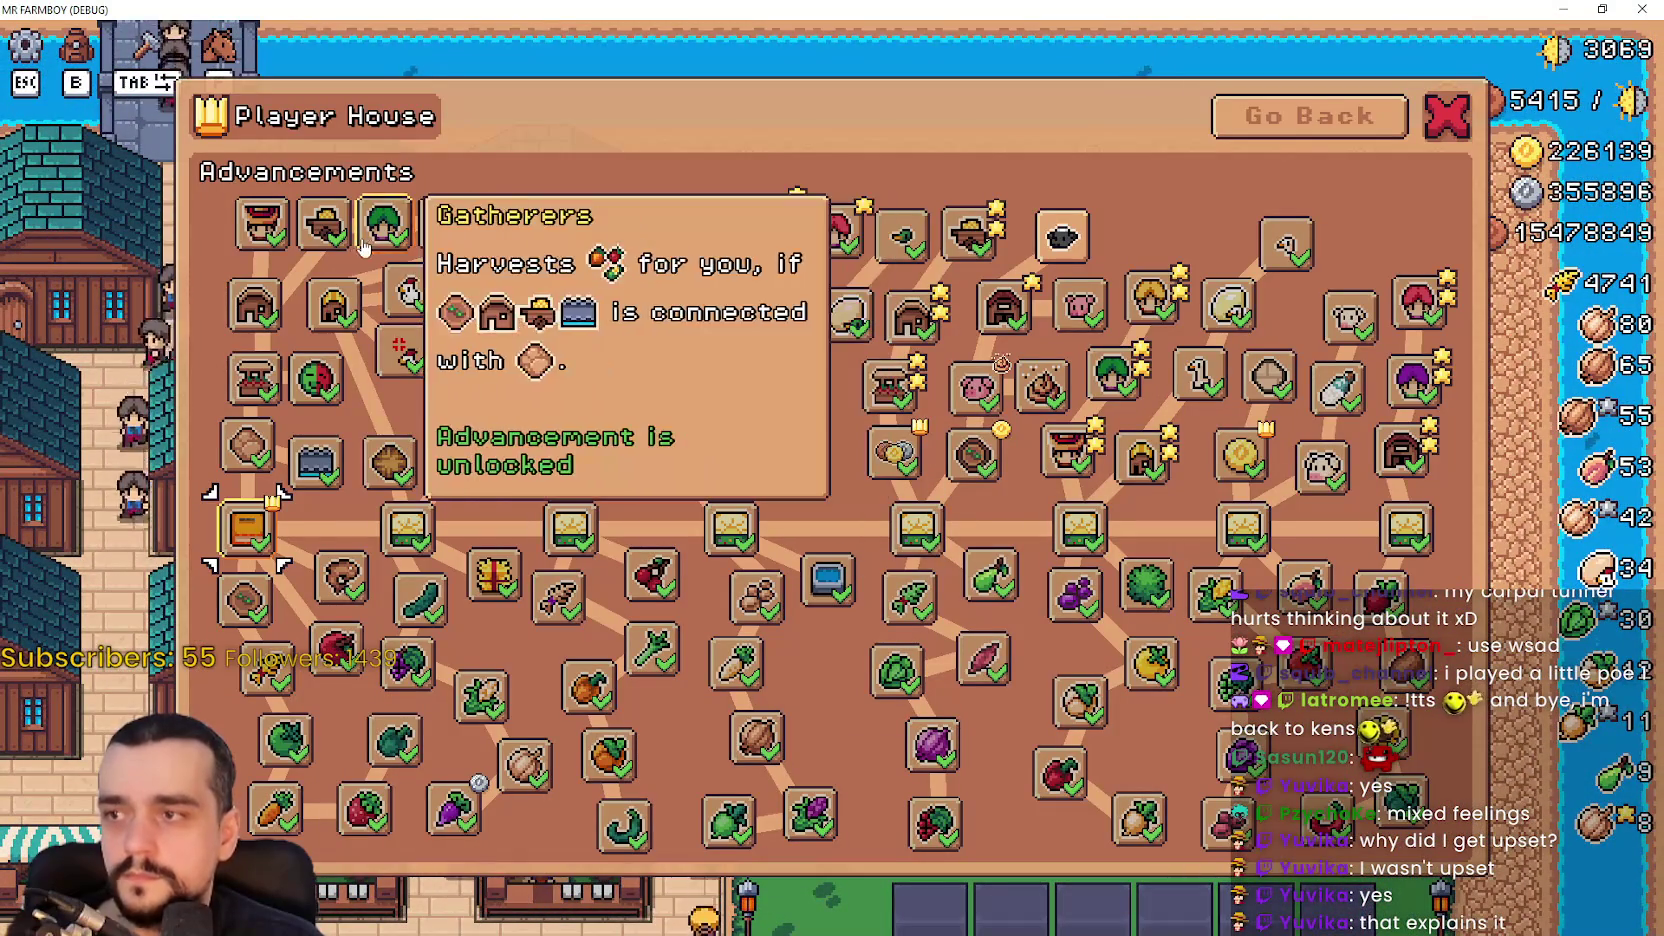
- Read the unlocked Player House advancement tooltips, then switch to the Godot editor
{"action": "mouse_move", "coordinate": [287, 231]}
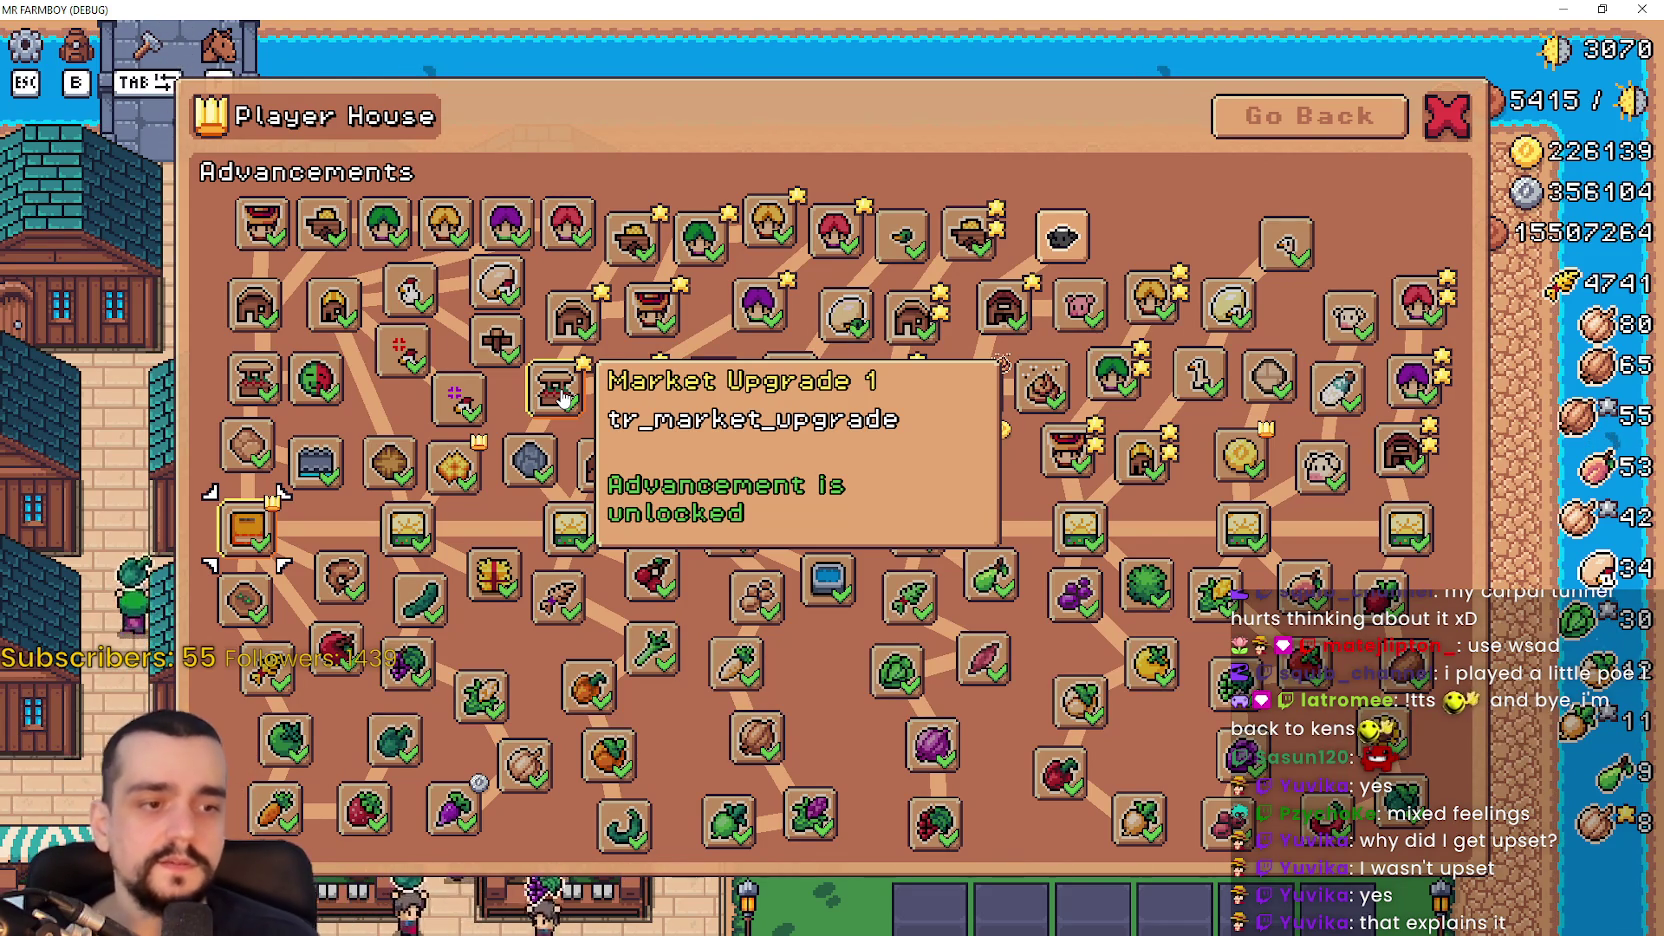
{"action": "key", "text": "F8"}
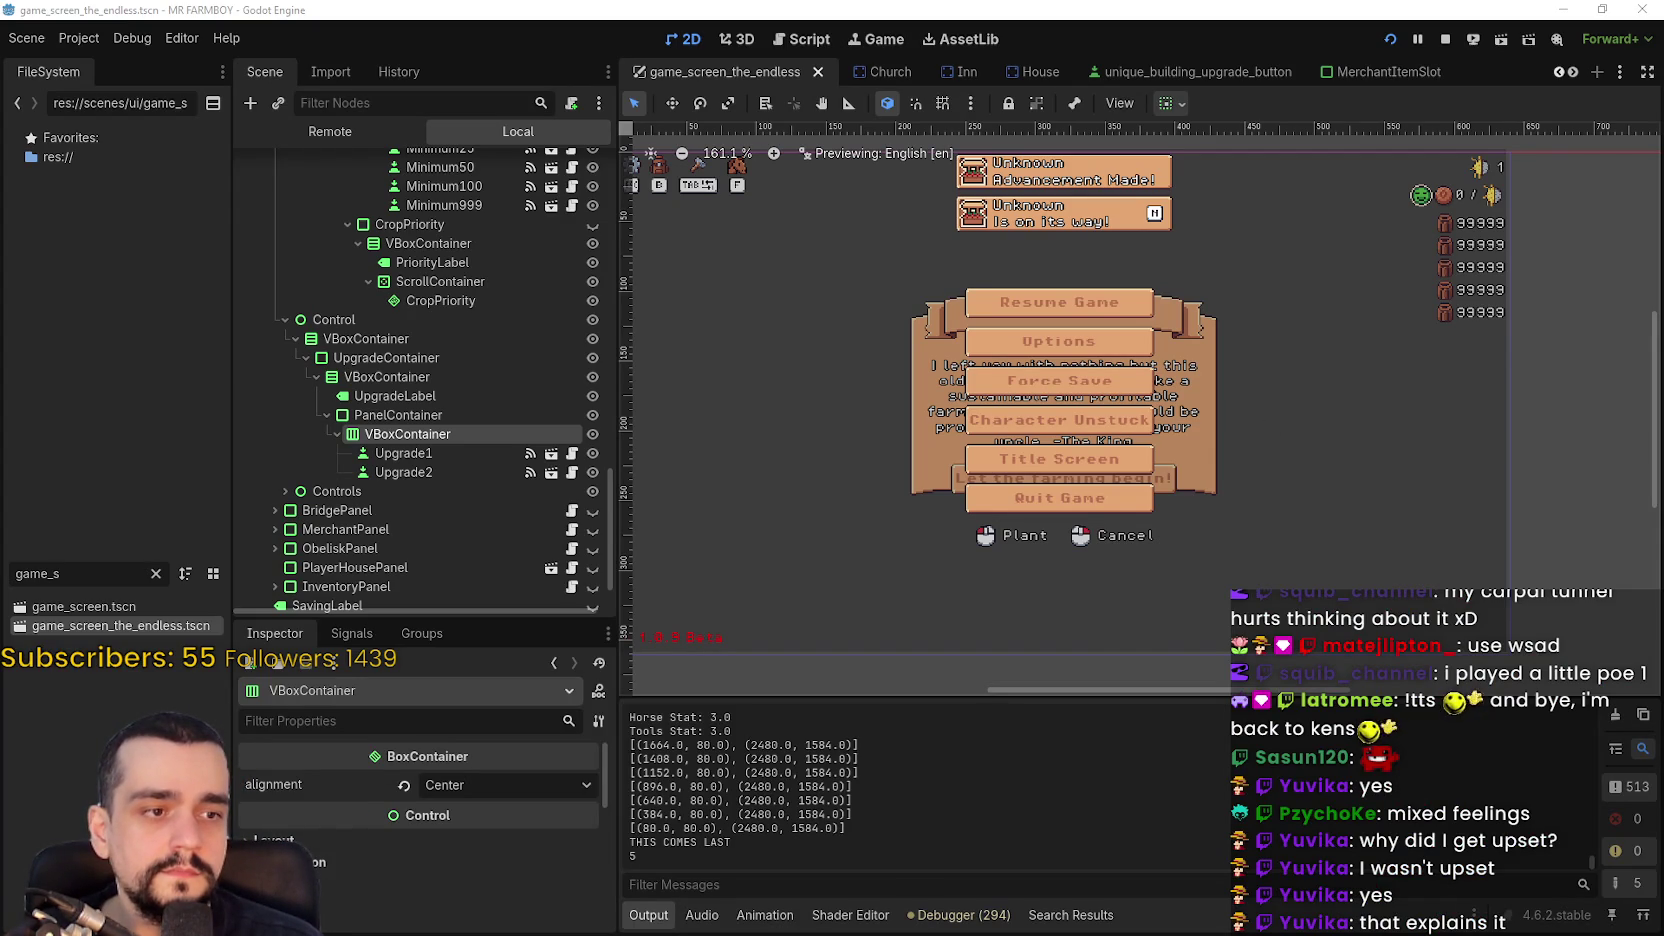
- Recheck the advancements in the running game and return to the editor
{"action": "key", "text": "alt+Tab"}
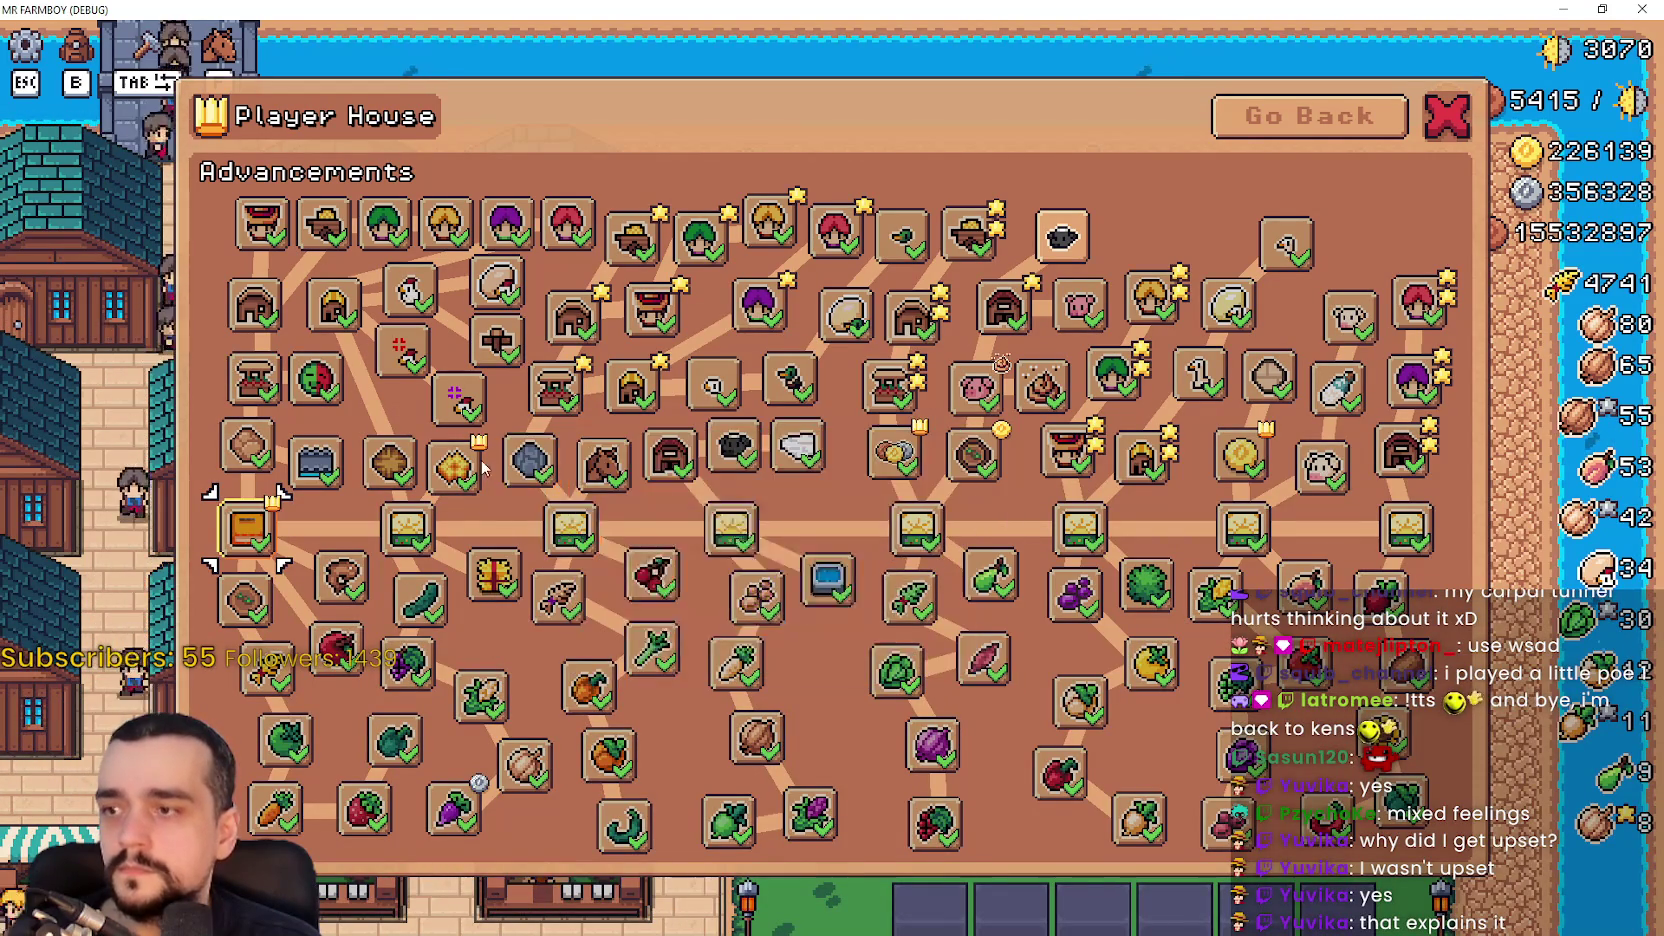
{"action": "mouse_move", "coordinate": [560, 397]}
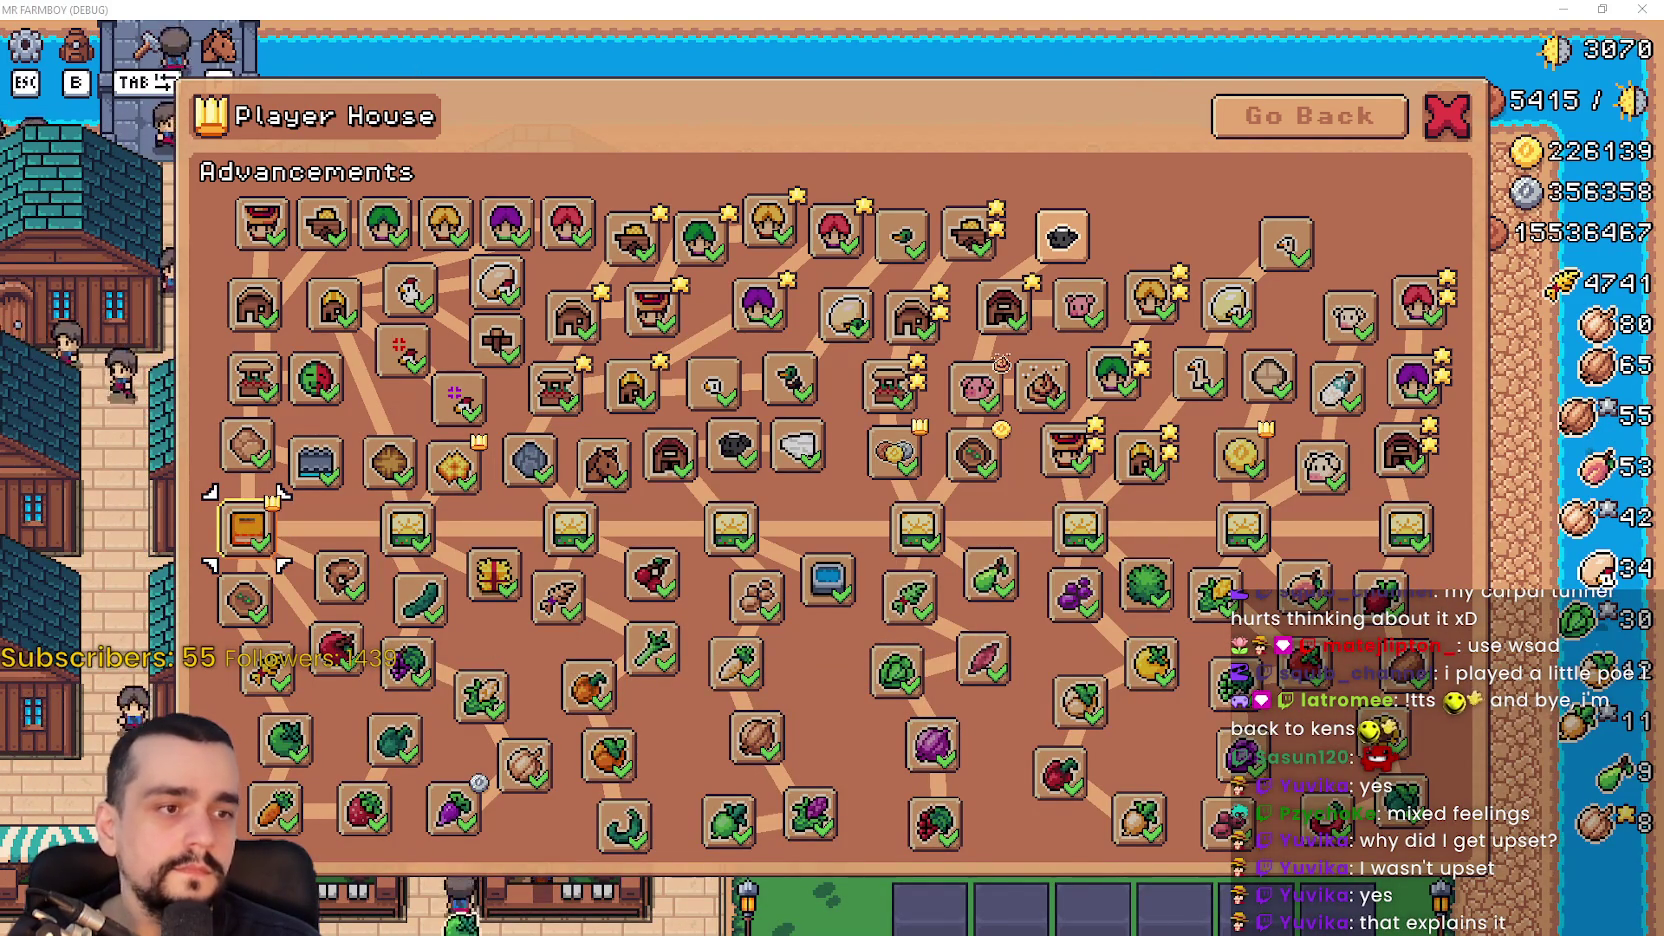
{"action": "key", "text": "alt+Tab"}
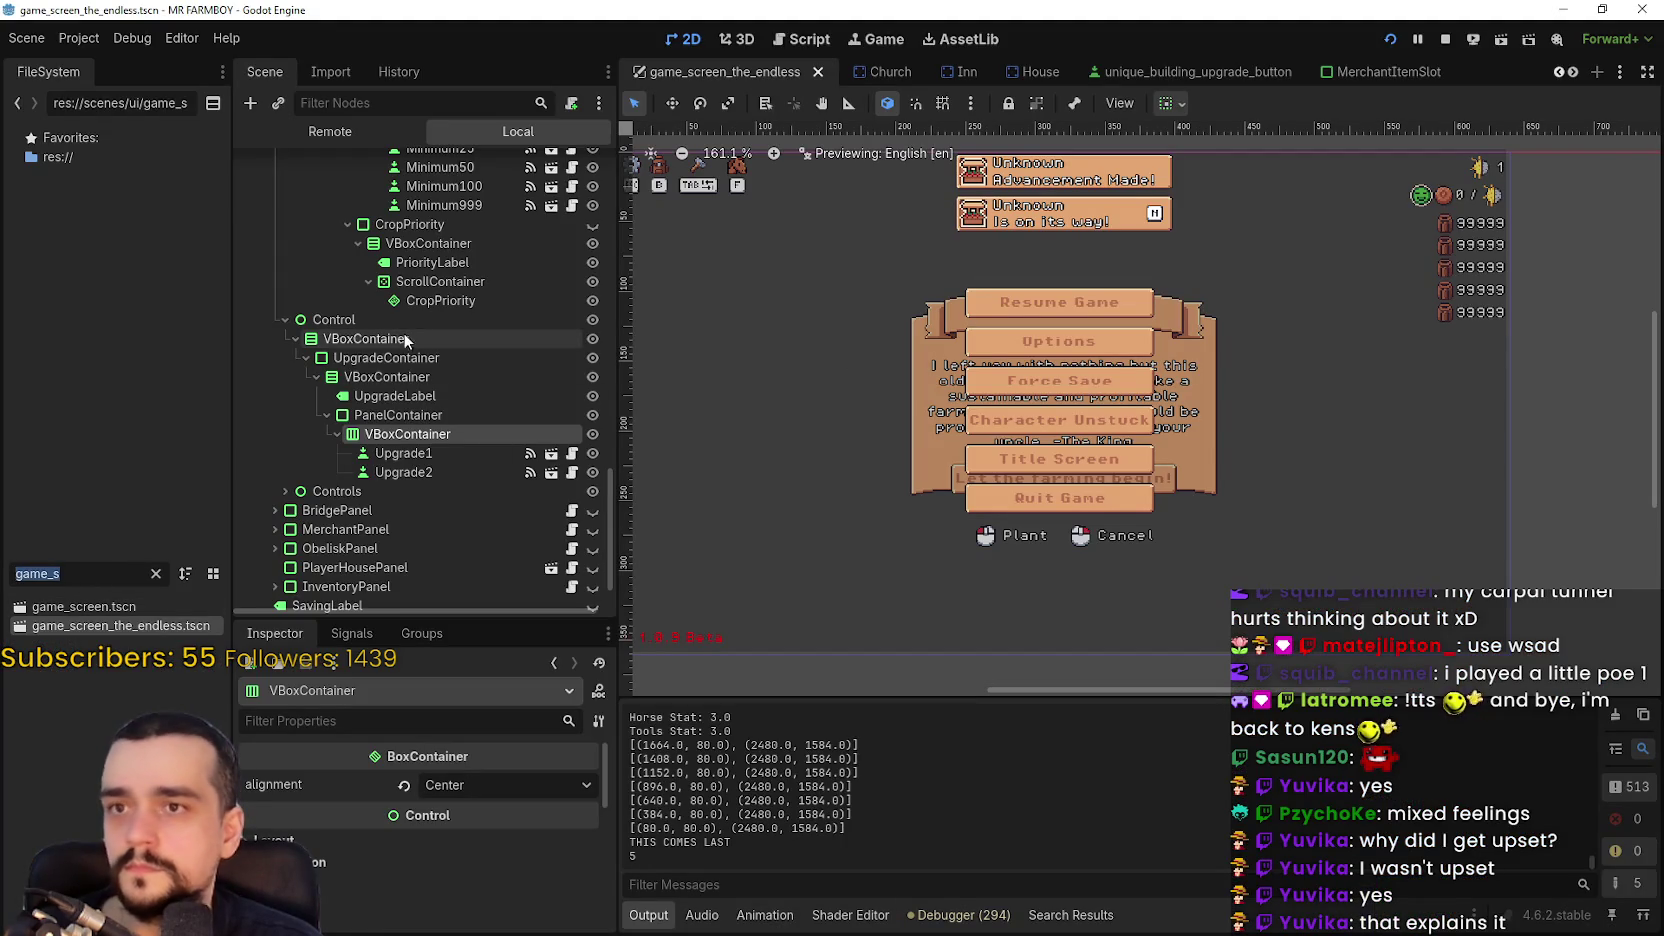
- Filter the FileSystem for 'player' and open player_house_panel.tscn
{"action": "type", "text": "game_"}
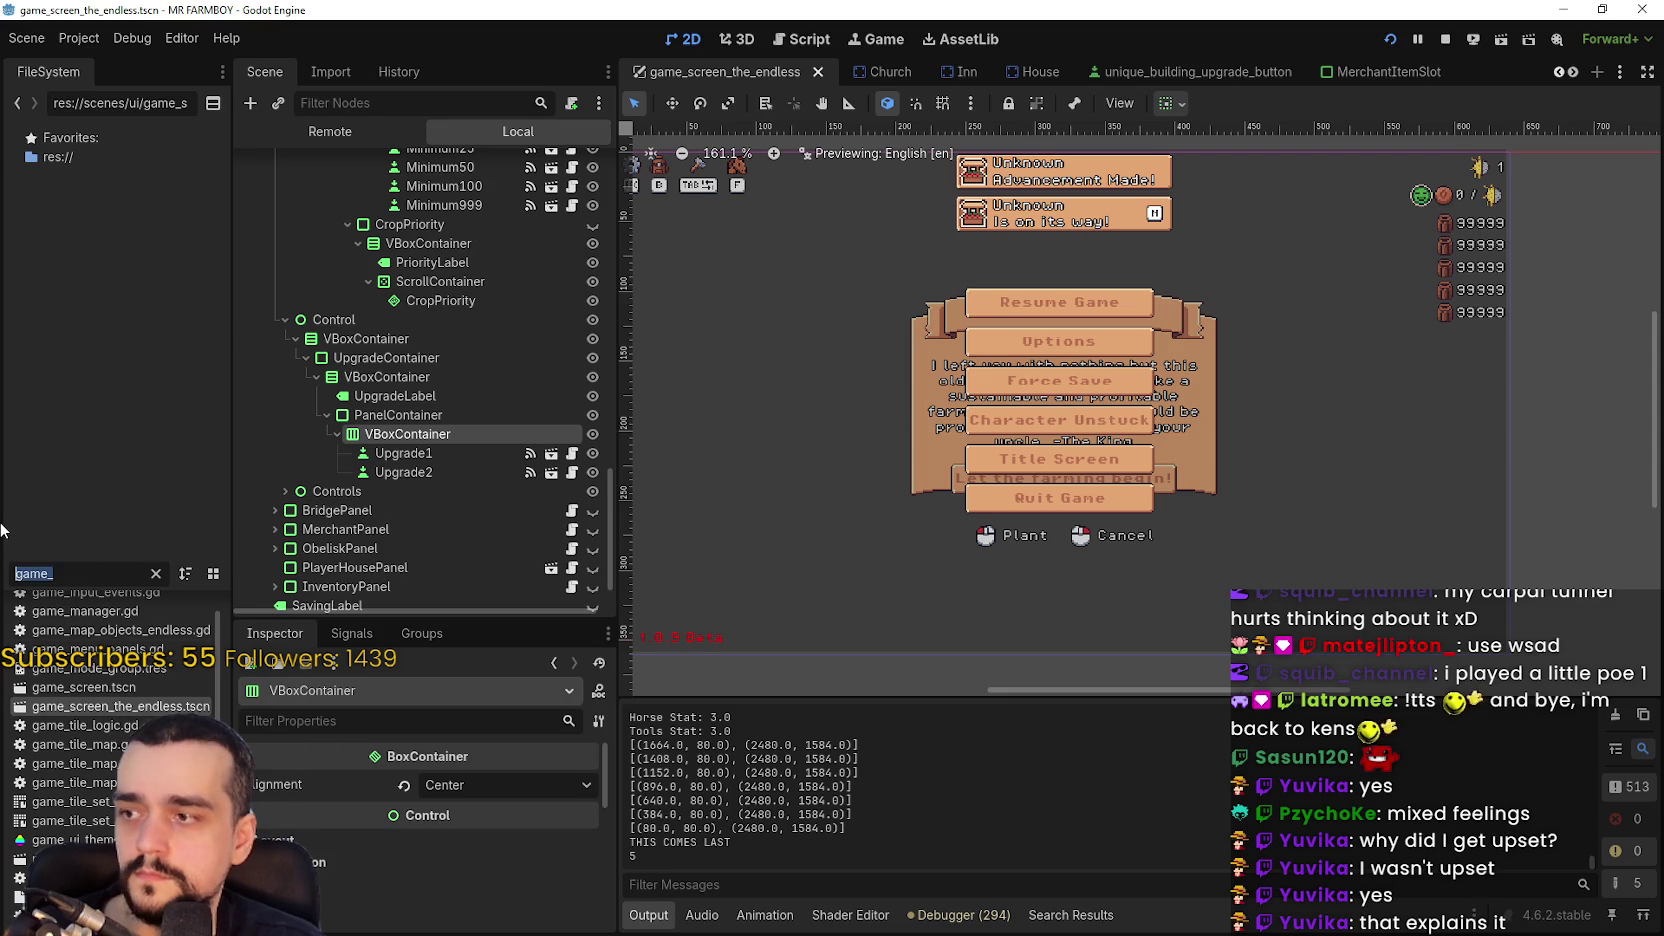
{"action": "type", "text": "player"}
{"action": "scroll", "coordinate": [104, 836], "scroll_direction": "down", "scroll_amount": 5}
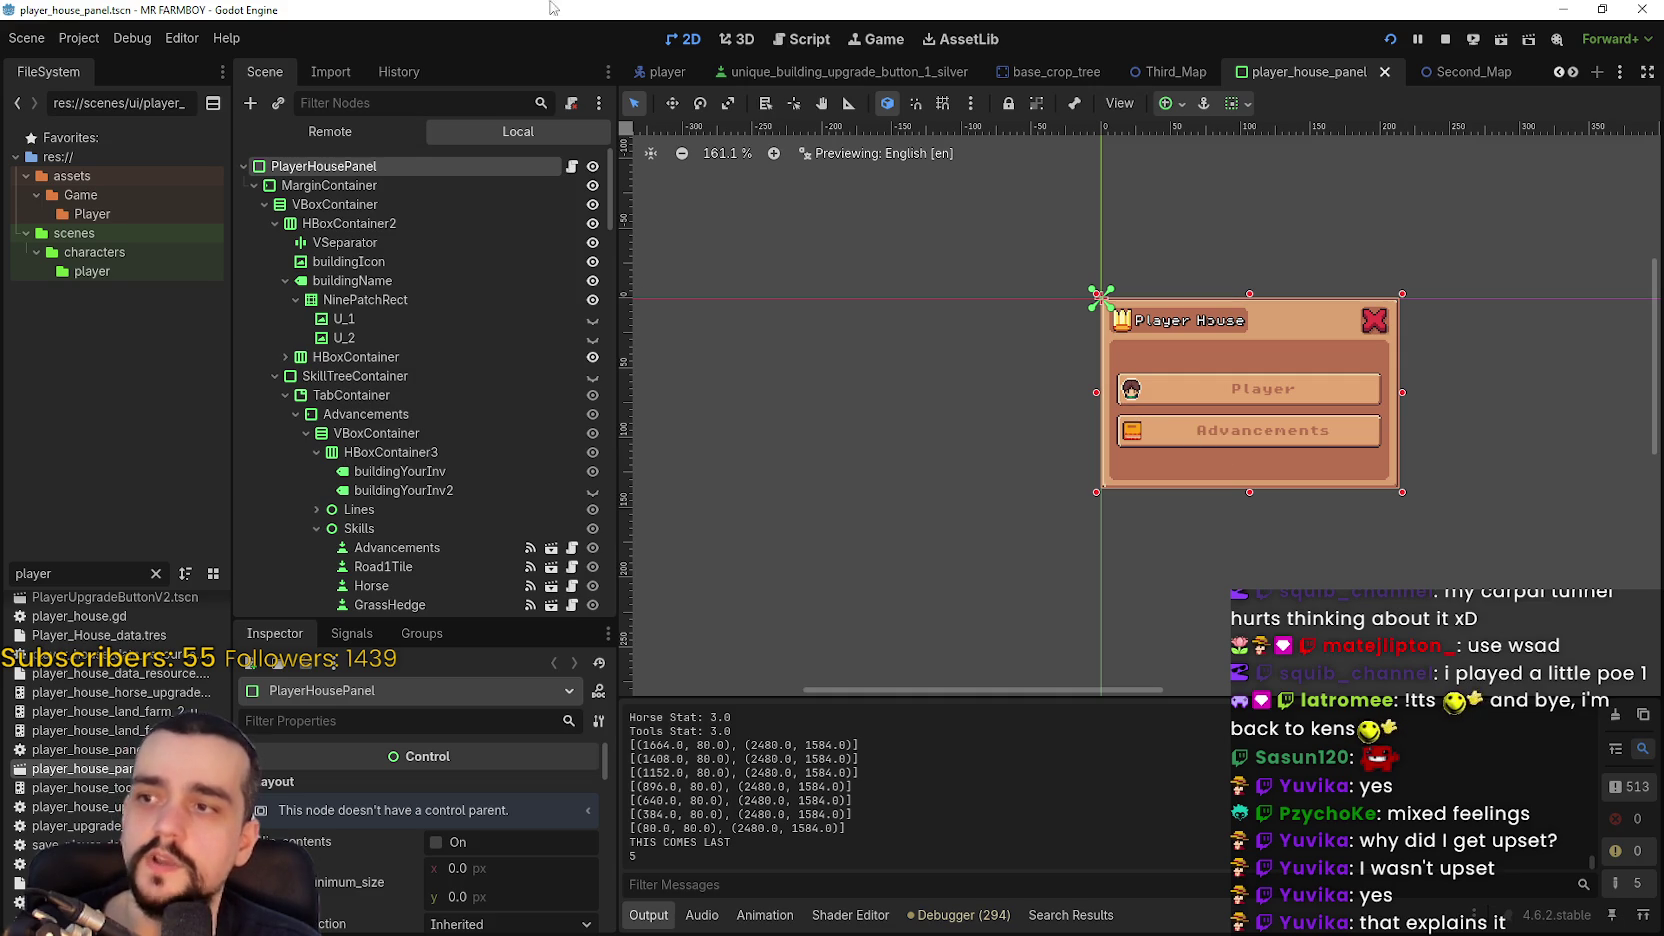
{"action": "left_click", "coordinate": [133, 38]}
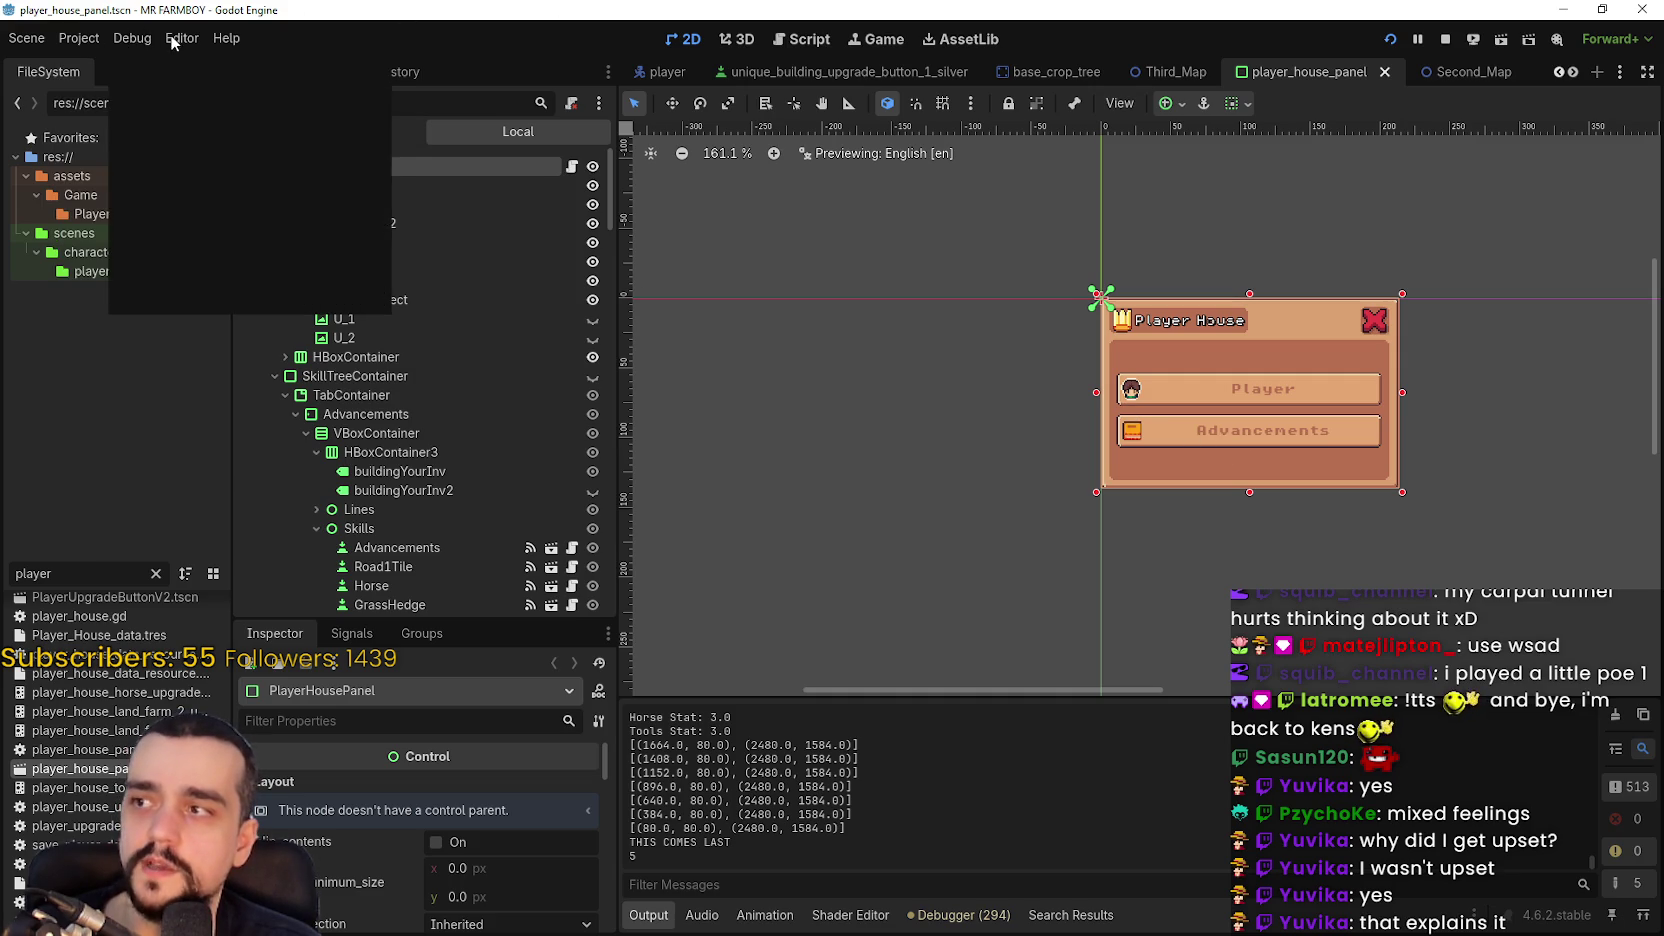
{"action": "left_click", "coordinate": [224, 38]}
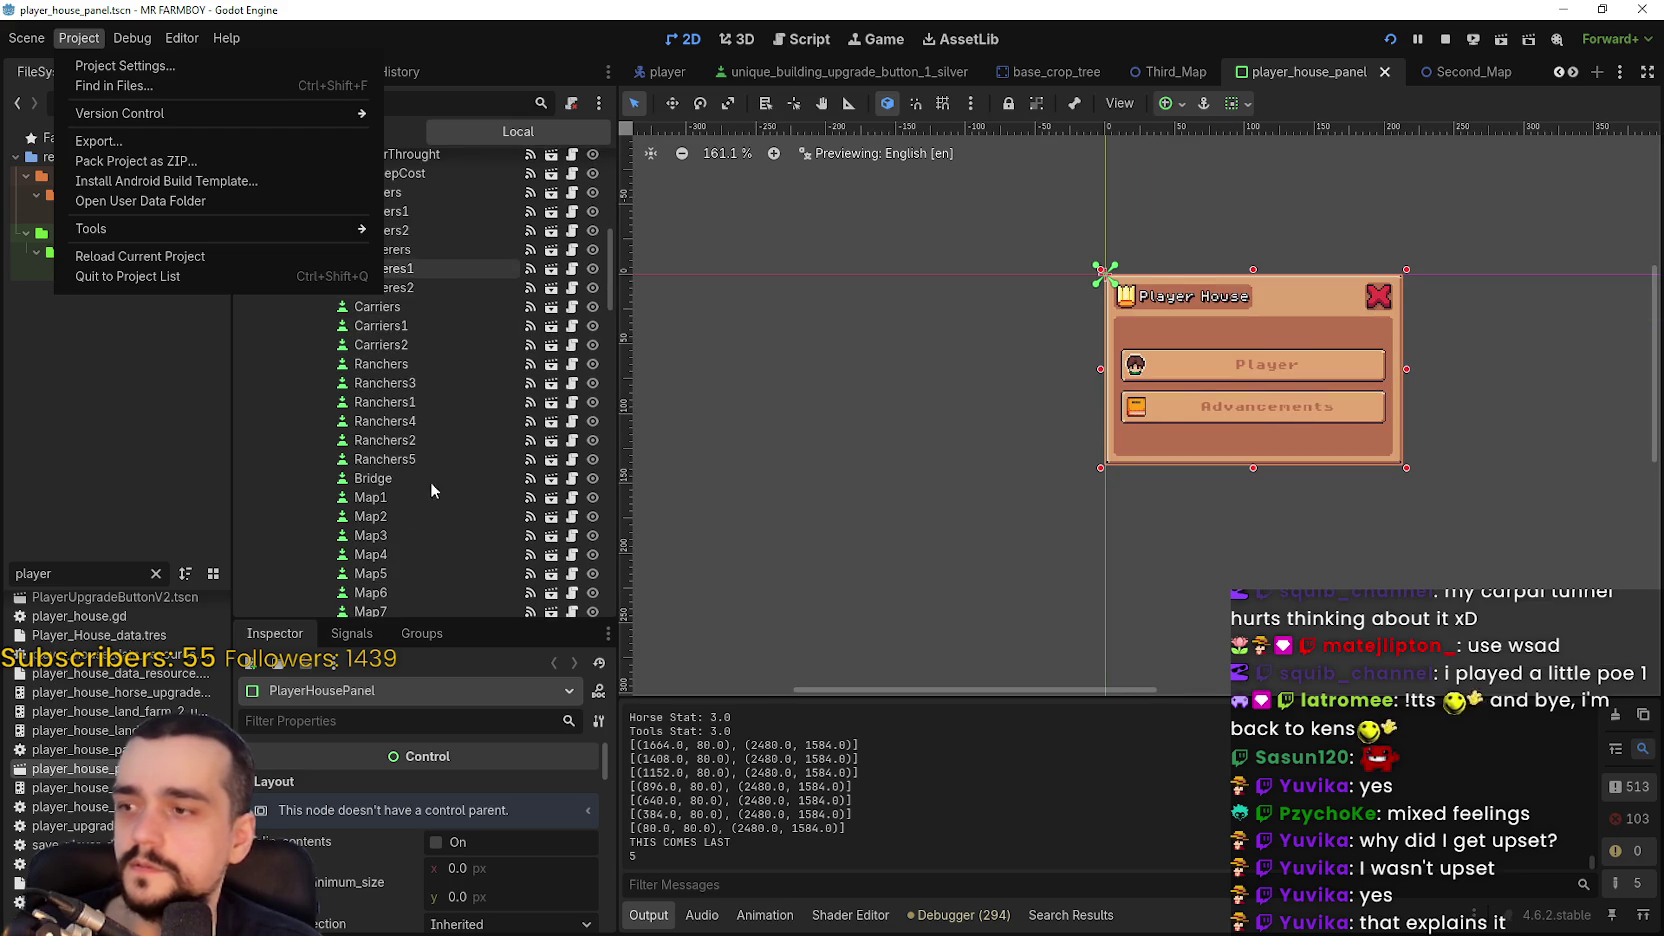
- Dismiss the Project menu and compare the in-game Farmer Upgrade 1 tooltip with the Farmers1 node
{"action": "left_click", "coordinate": [398, 412]}
{"action": "scroll", "coordinate": [420, 400], "scroll_direction": "up", "scroll_amount": 4}
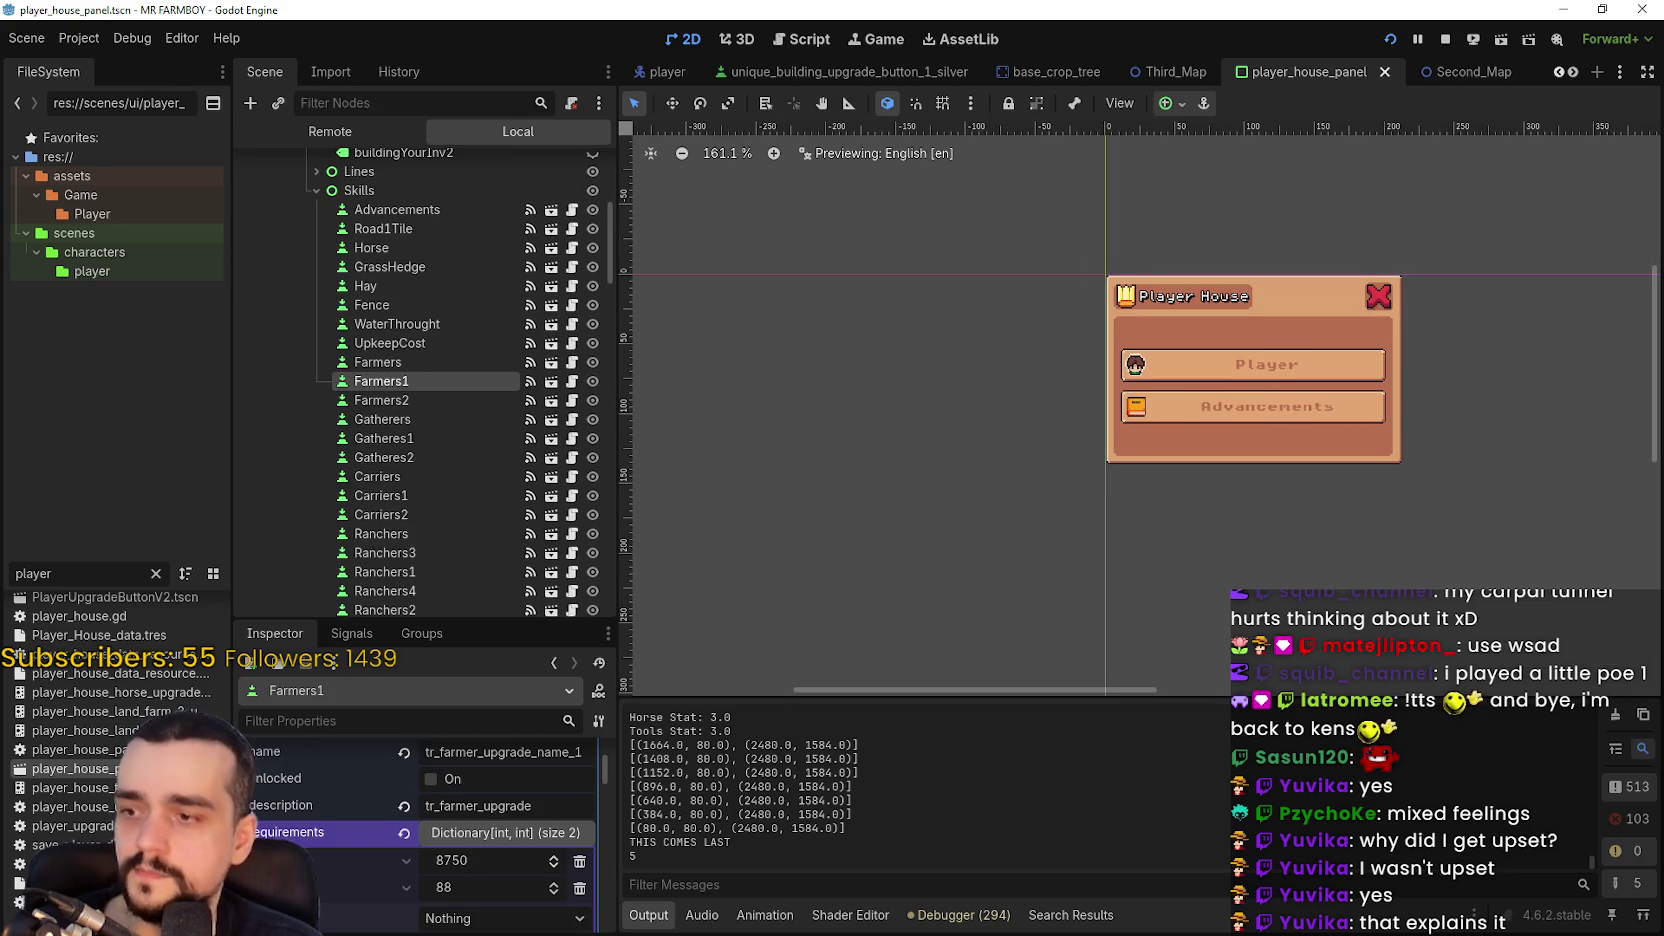
{"action": "key", "text": "alt+Tab"}
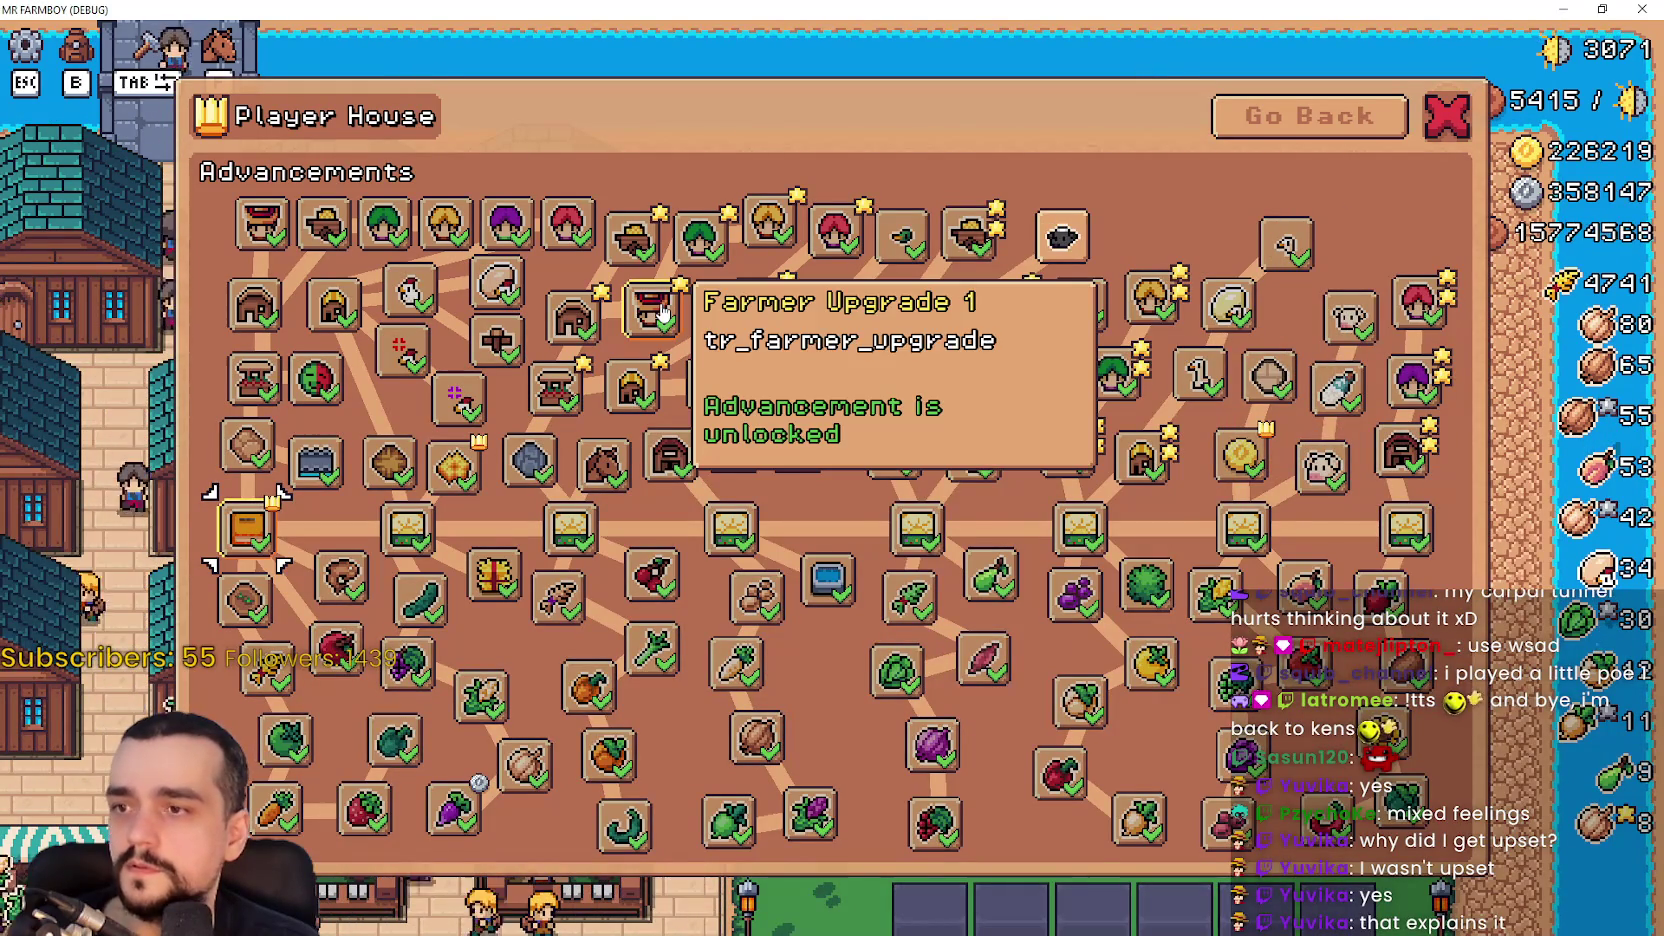
{"action": "key", "text": "alt+Tab"}
{"action": "scroll", "coordinate": [448, 481], "scroll_direction": "down", "scroll_amount": 3}
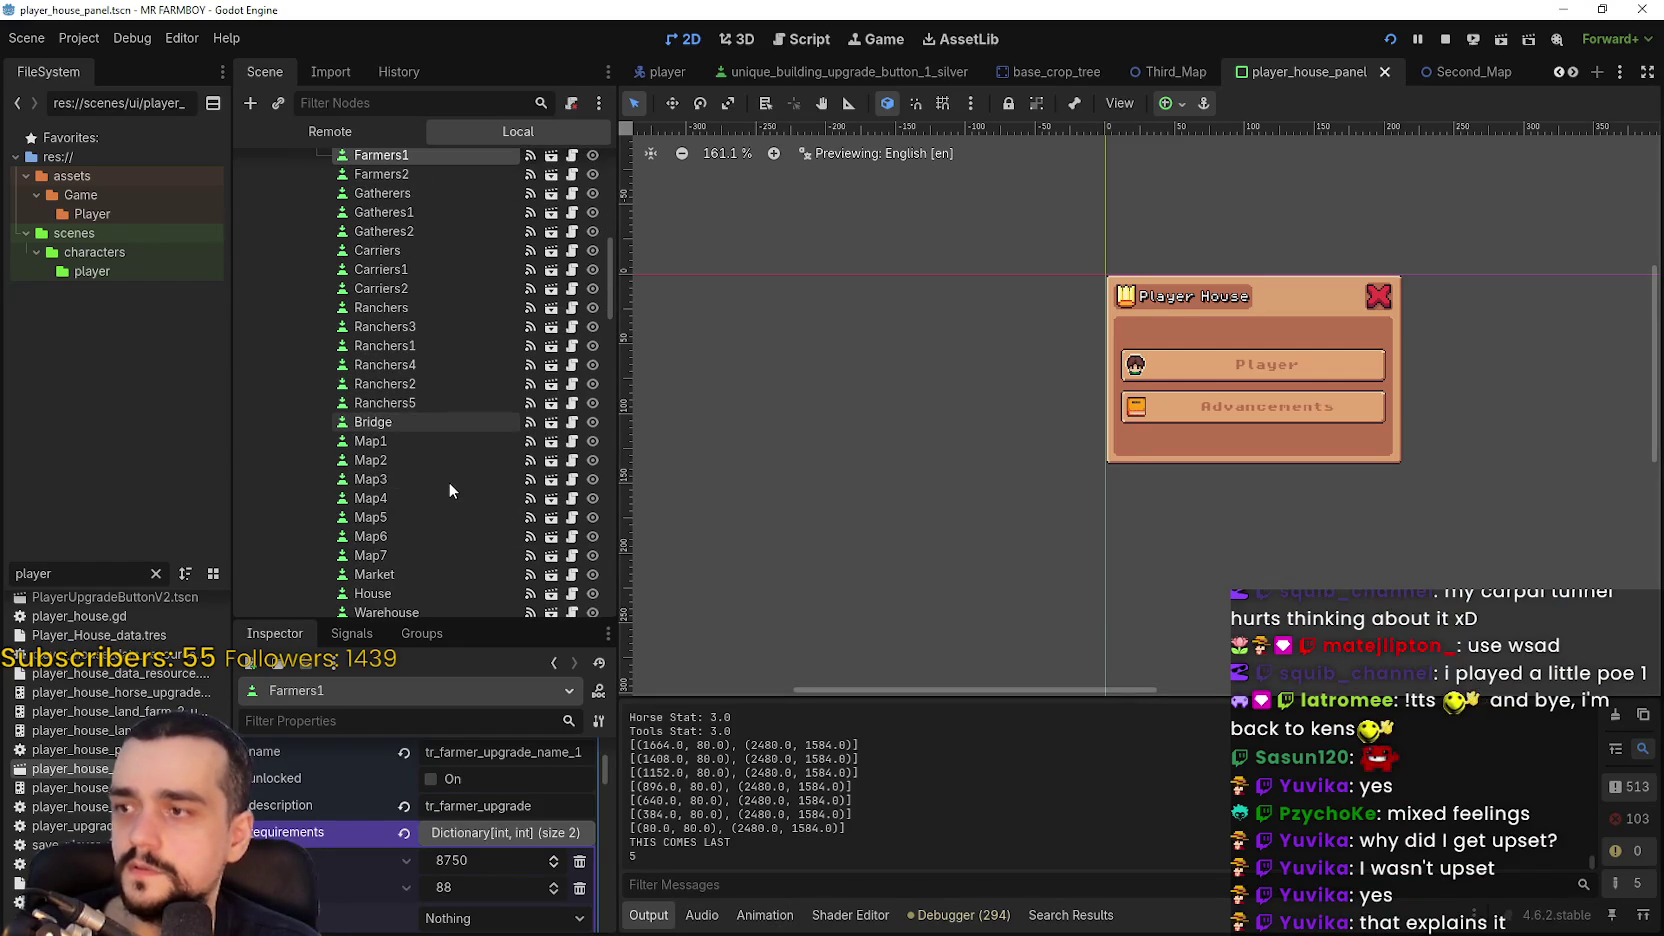
{"action": "scroll", "coordinate": [448, 481], "scroll_direction": "up", "scroll_amount": 3}
{"action": "scroll", "coordinate": [447, 485], "scroll_direction": "up", "scroll_amount": 1}
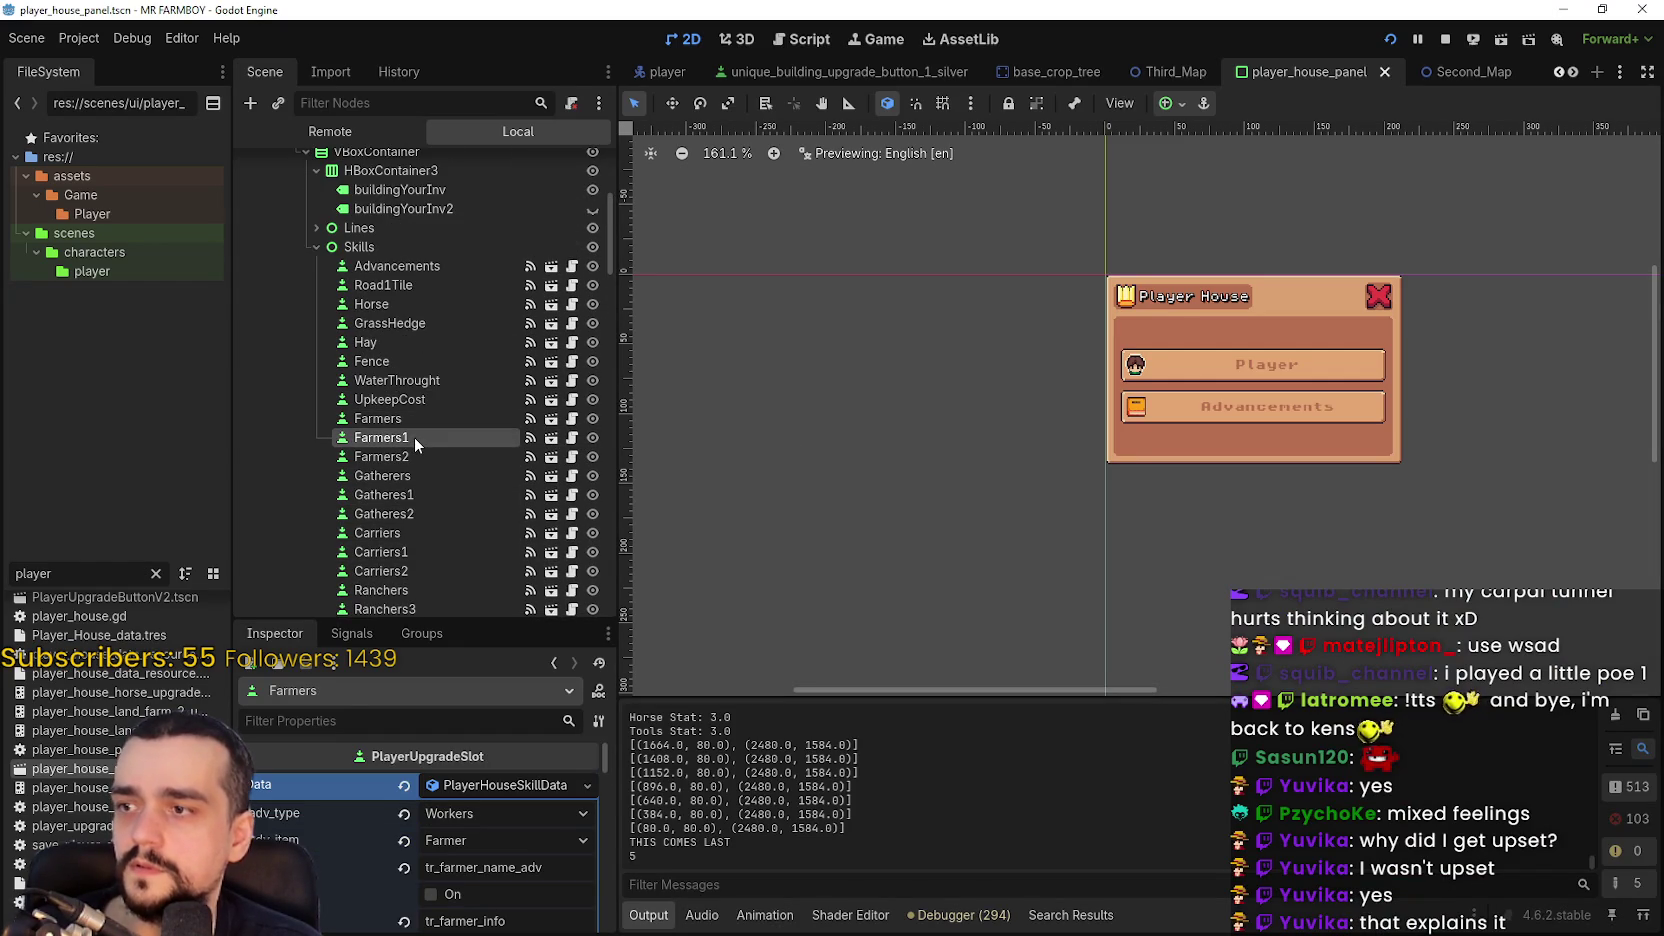
{"action": "key", "text": "alt+Tab"}
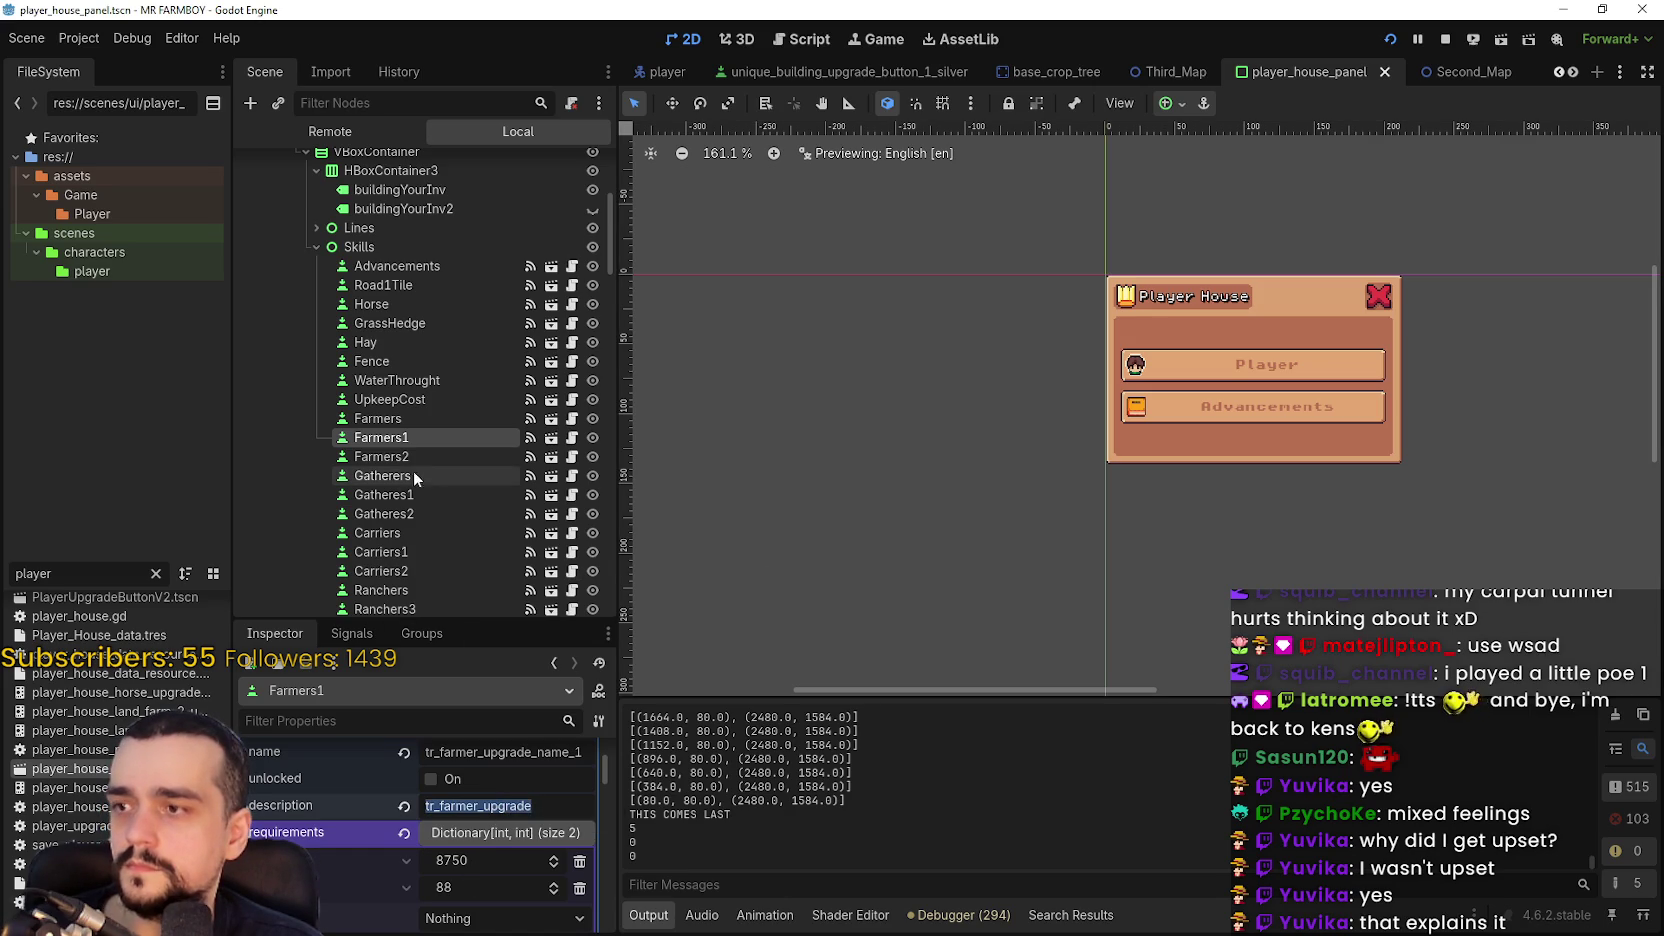
{"action": "type", "text": "tr_capacity_replant"}
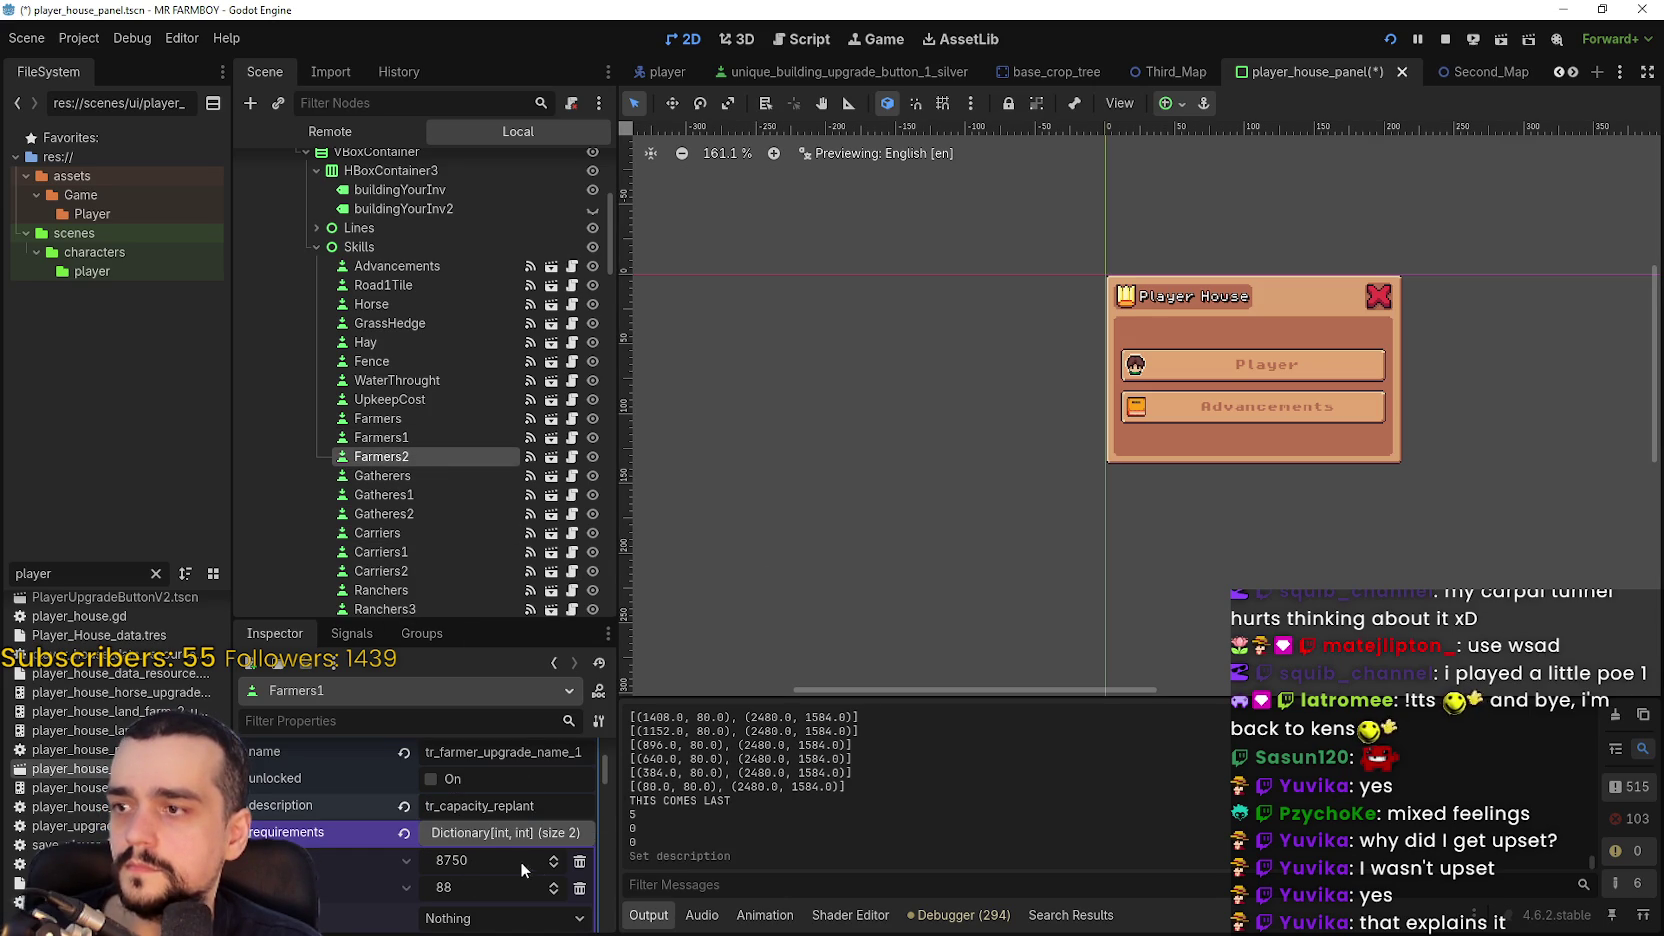
- Set Farmers2's description to tr_capacity_replant, save, and confirm the replant tooltip in-game before closing it
{"action": "double_click", "coordinate": [497, 829]}
{"action": "type", "text": "tr_capacity_replant"}
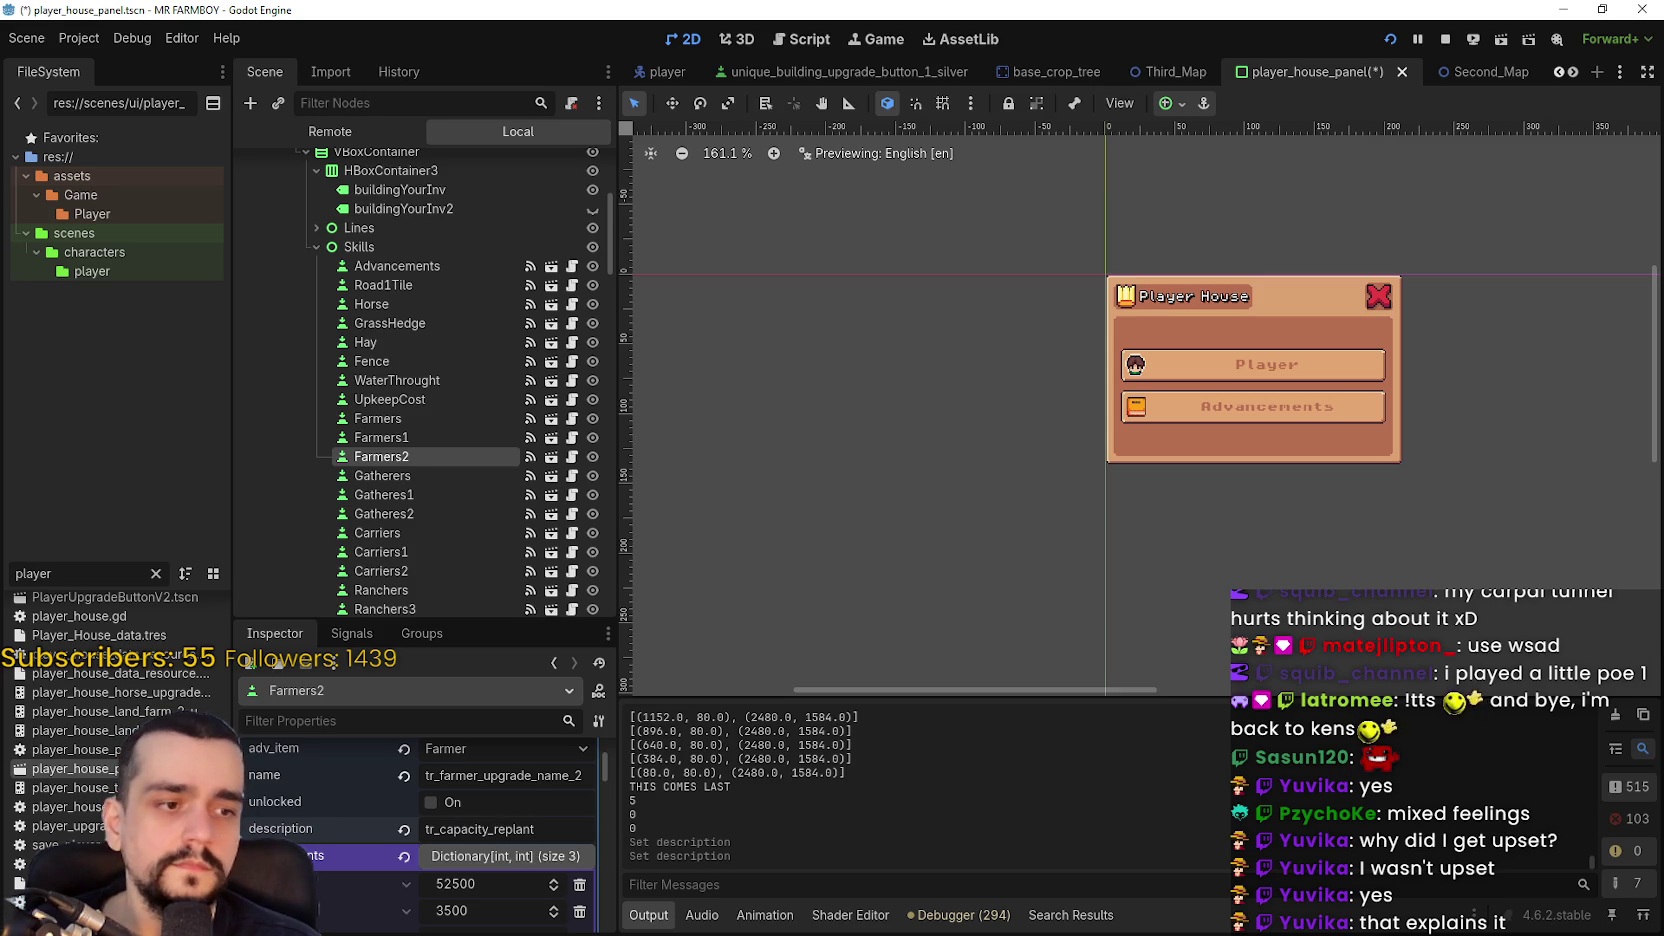
{"action": "key", "text": "ctrl+s"}
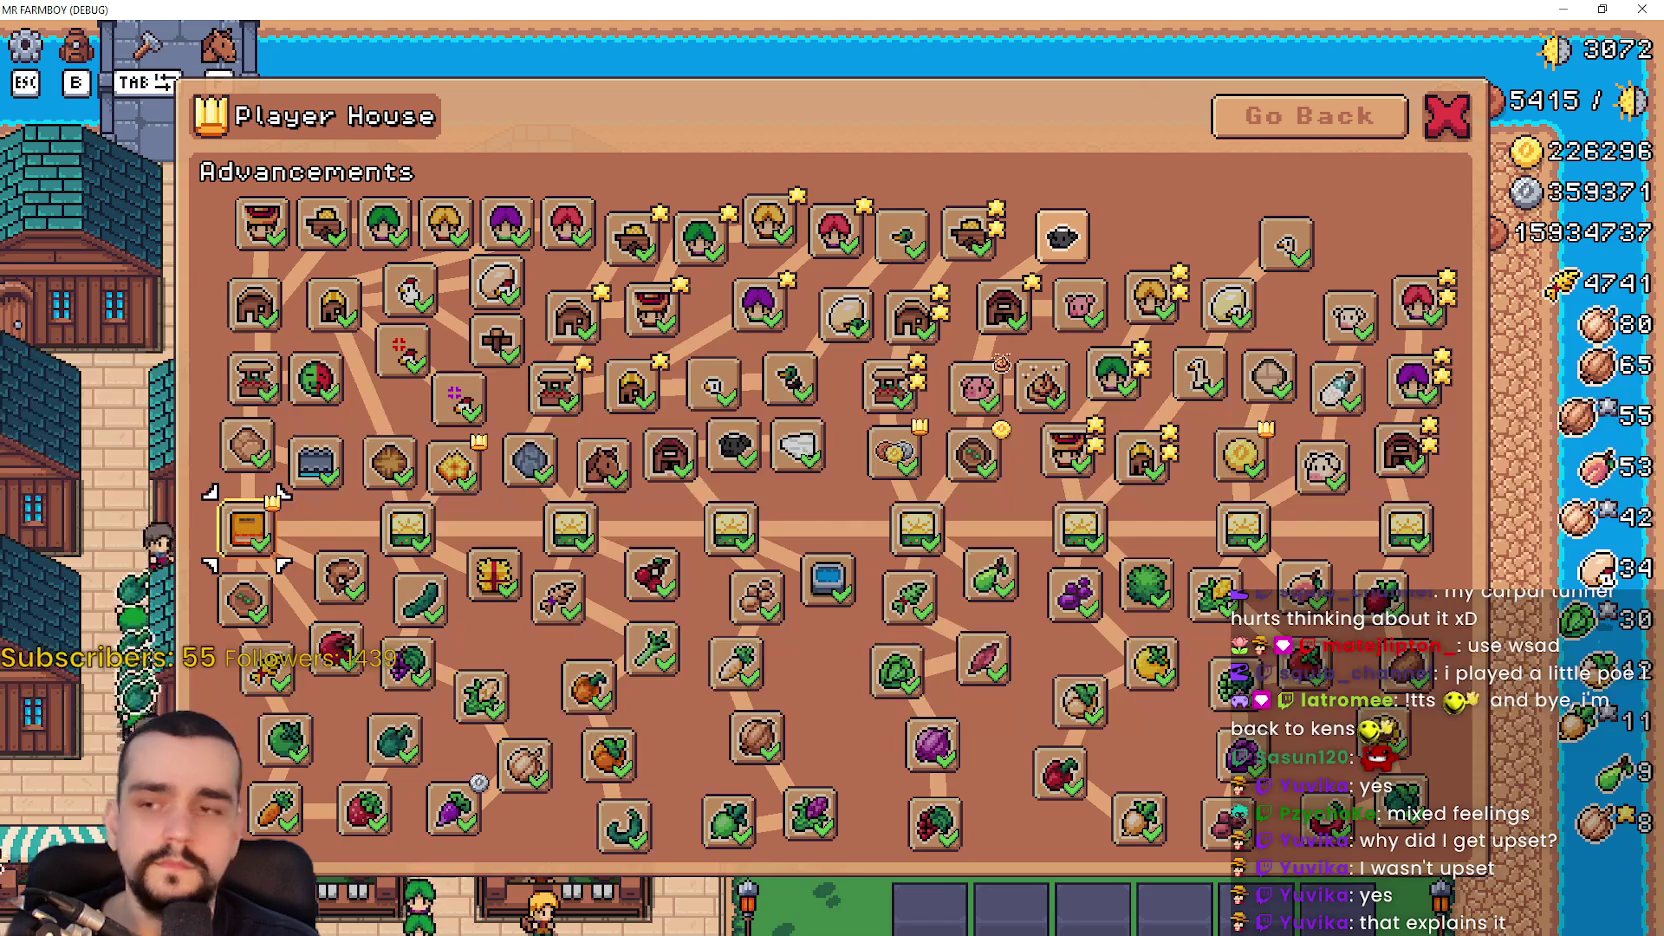
{"action": "mouse_move", "coordinate": [663, 343]}
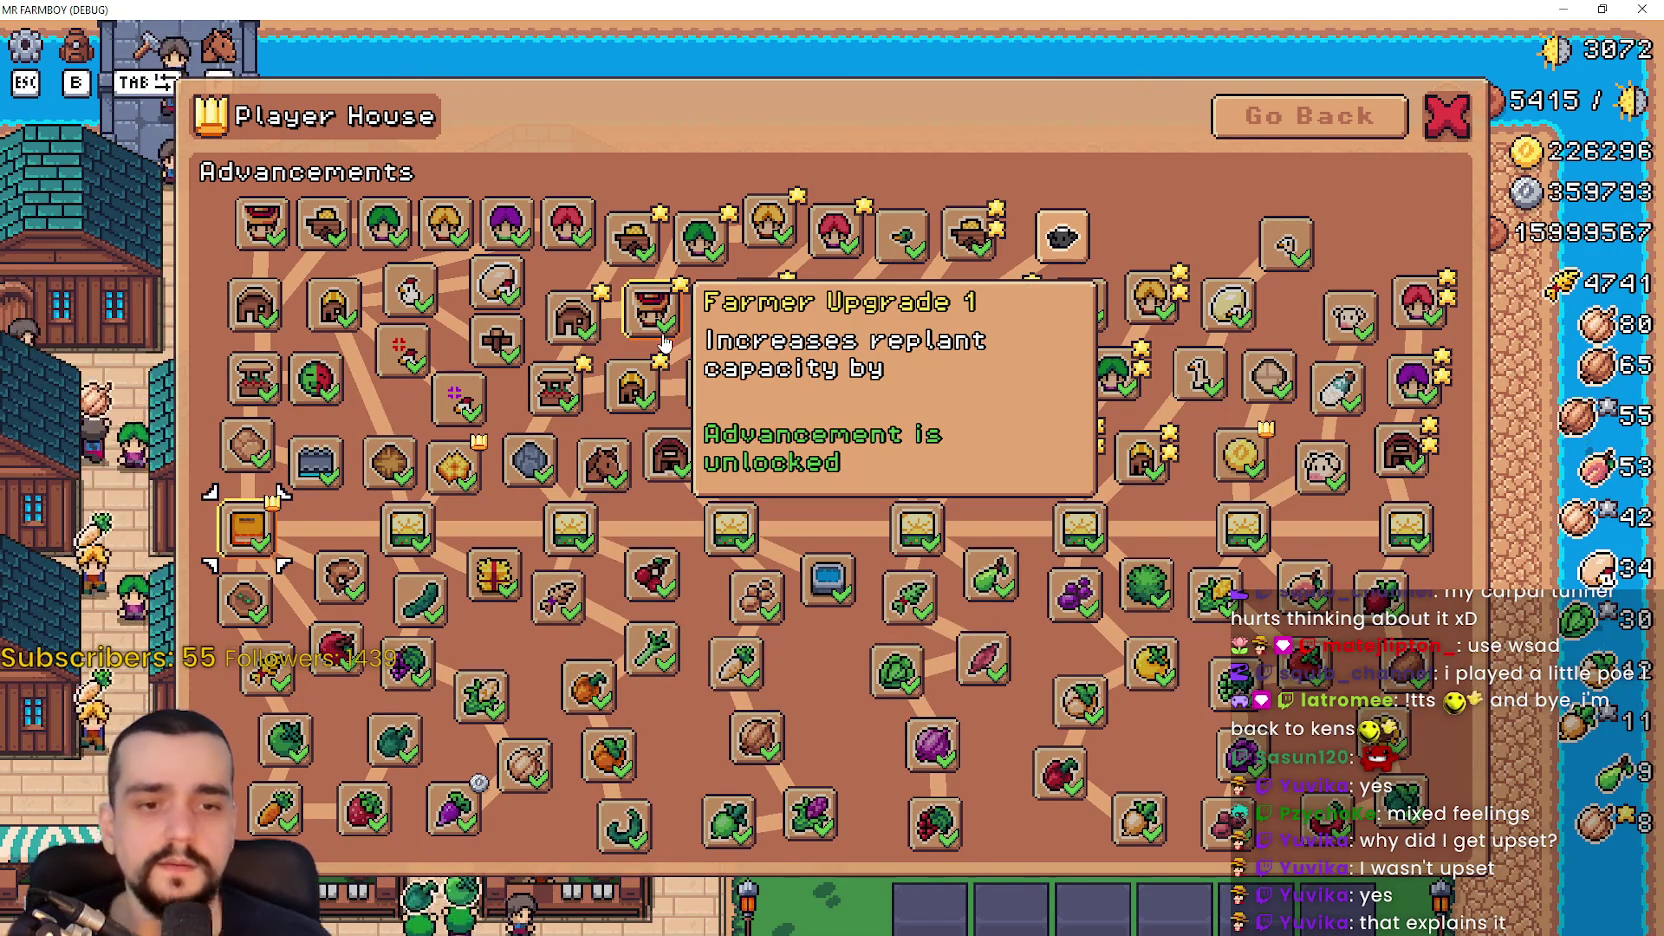
{"action": "key", "text": "alt+F4"}
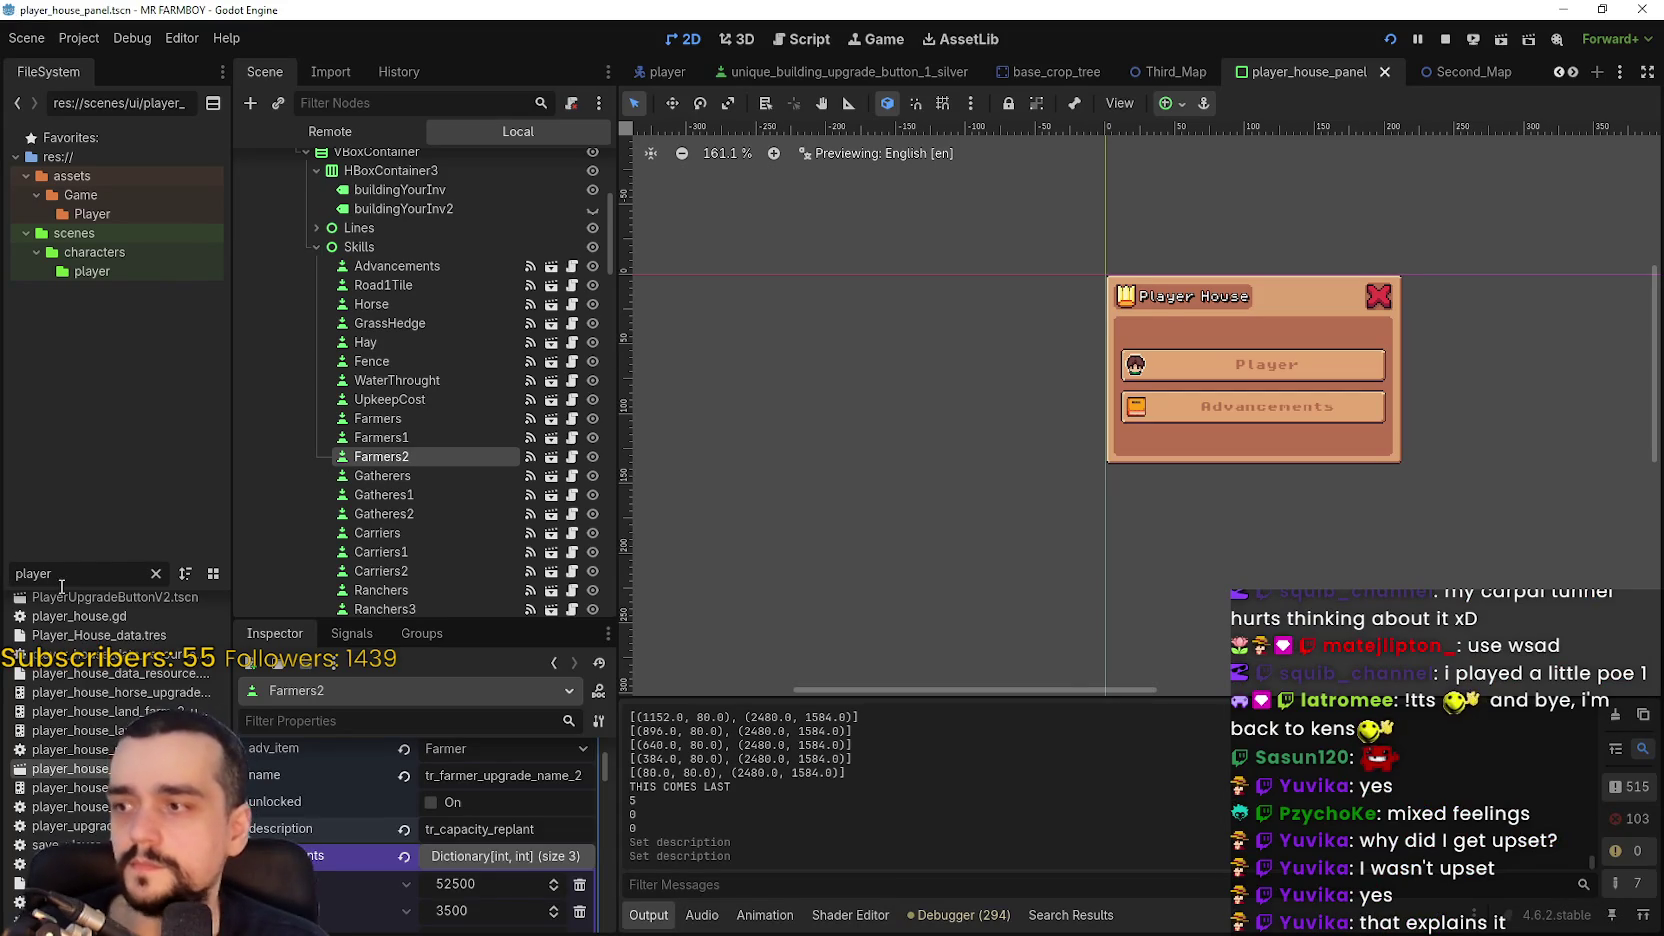
- Set the Gatheres1 and Gatheres2 descriptions to tr_capacity_harvest
{"action": "left_click", "coordinate": [413, 436]}
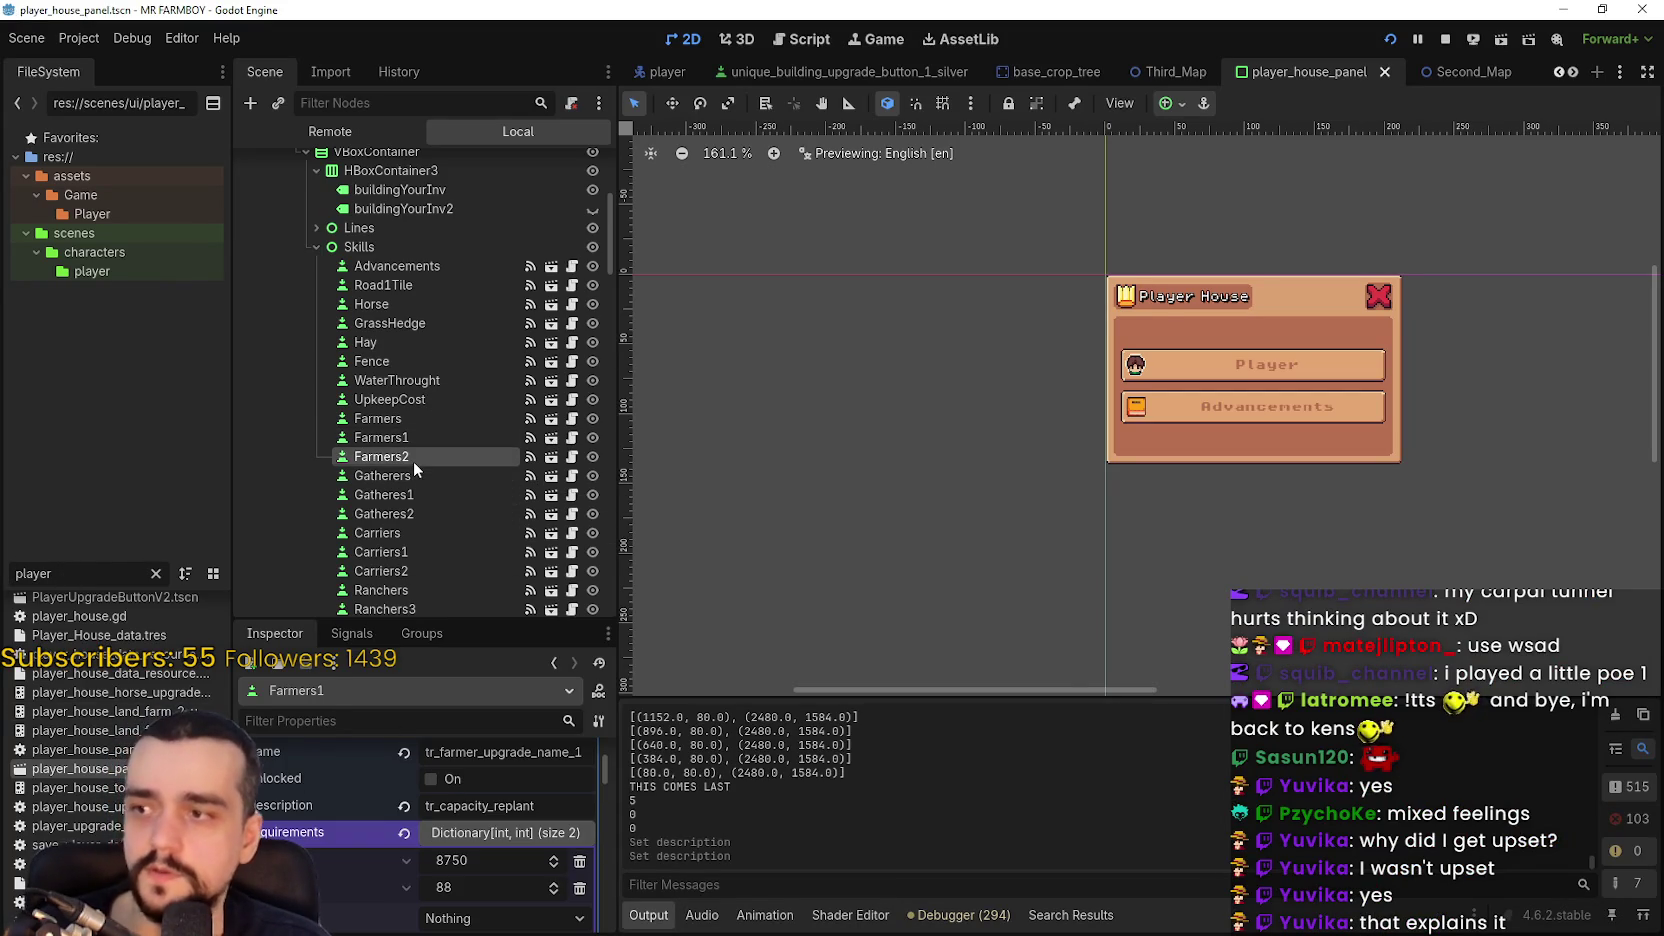
{"action": "left_click", "coordinate": [411, 491]}
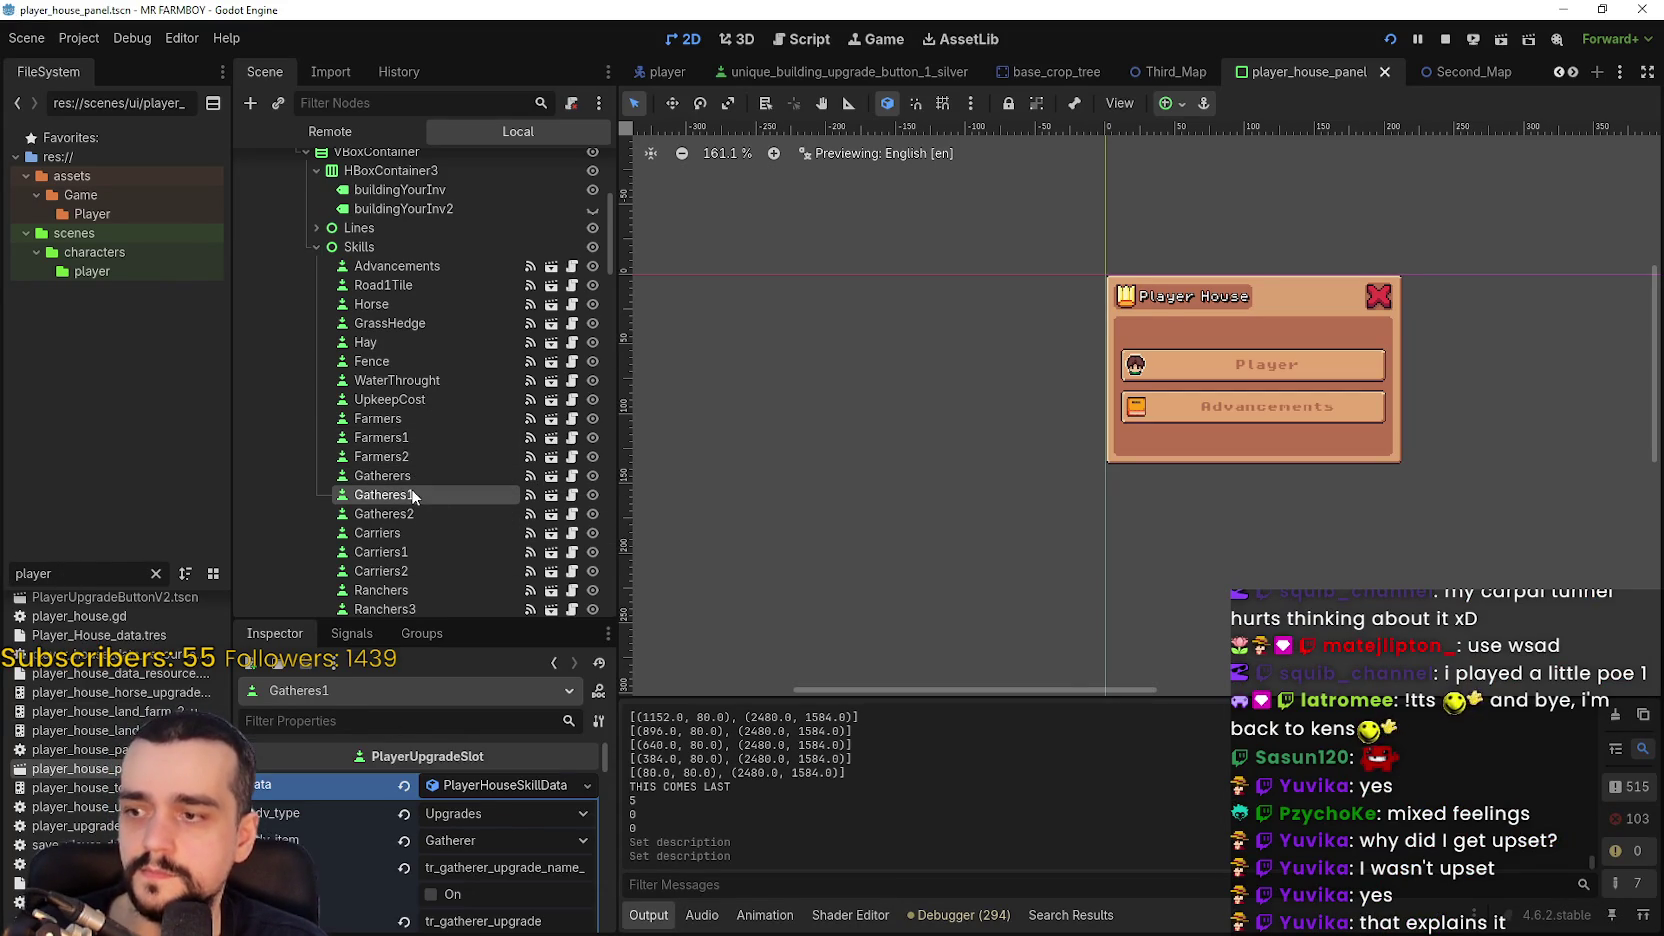
{"action": "scroll", "coordinate": [556, 786], "scroll_direction": "down", "scroll_amount": 3}
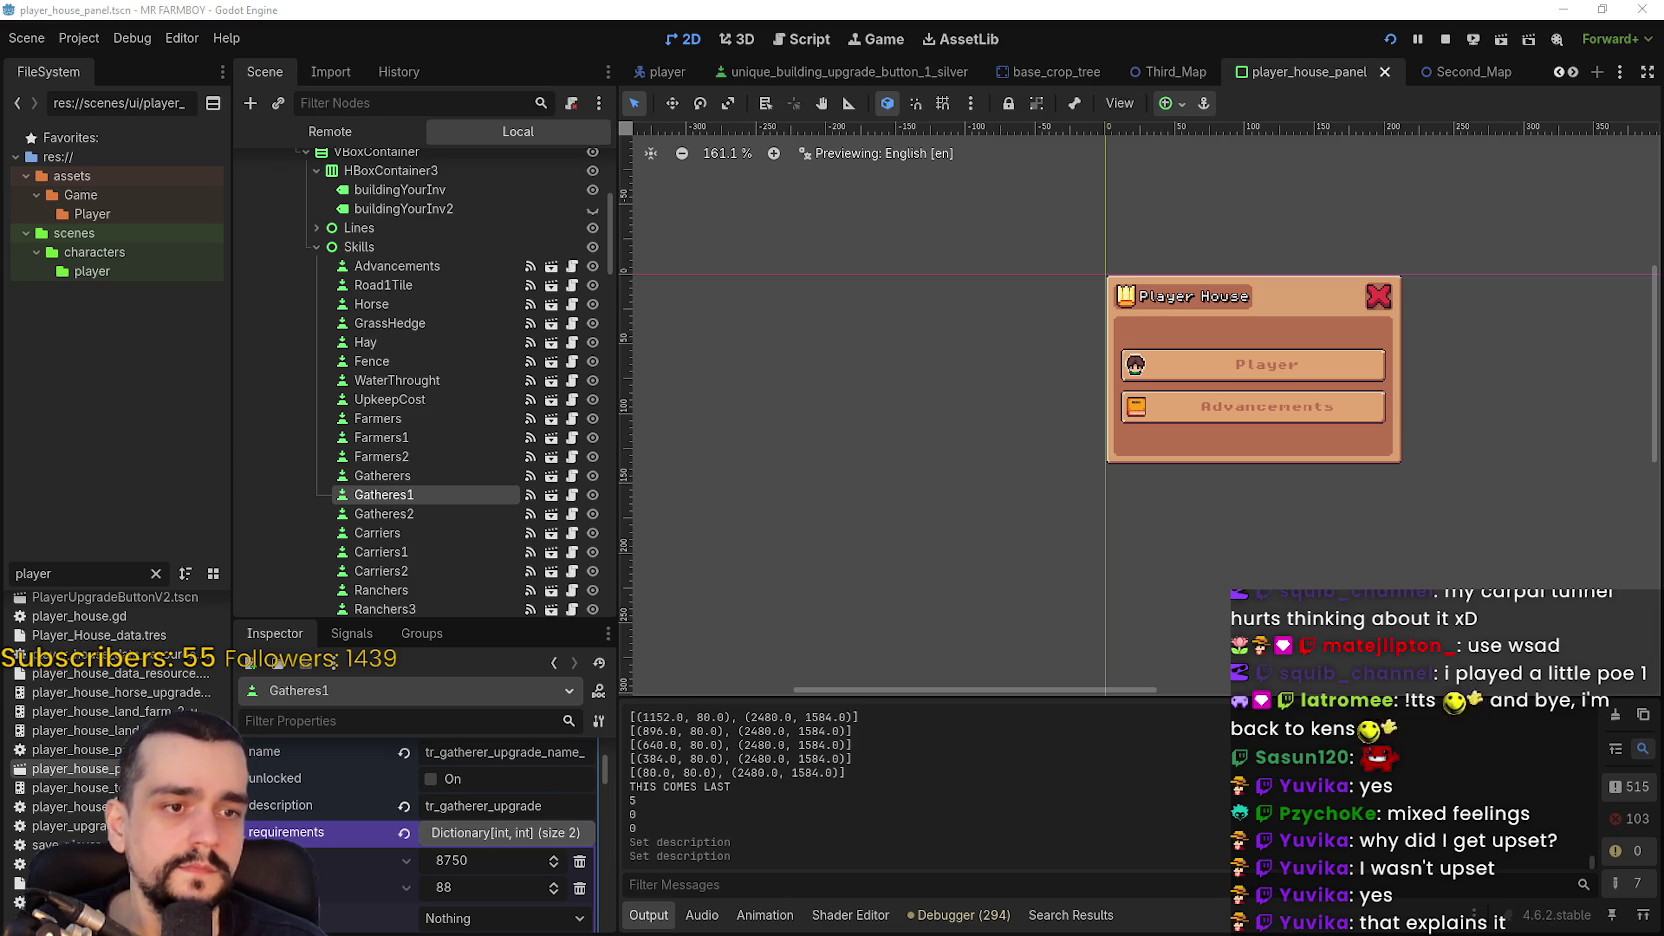
{"action": "left_click", "coordinate": [497, 805]}
{"action": "type", "text": "tr_capacity_harvest"}
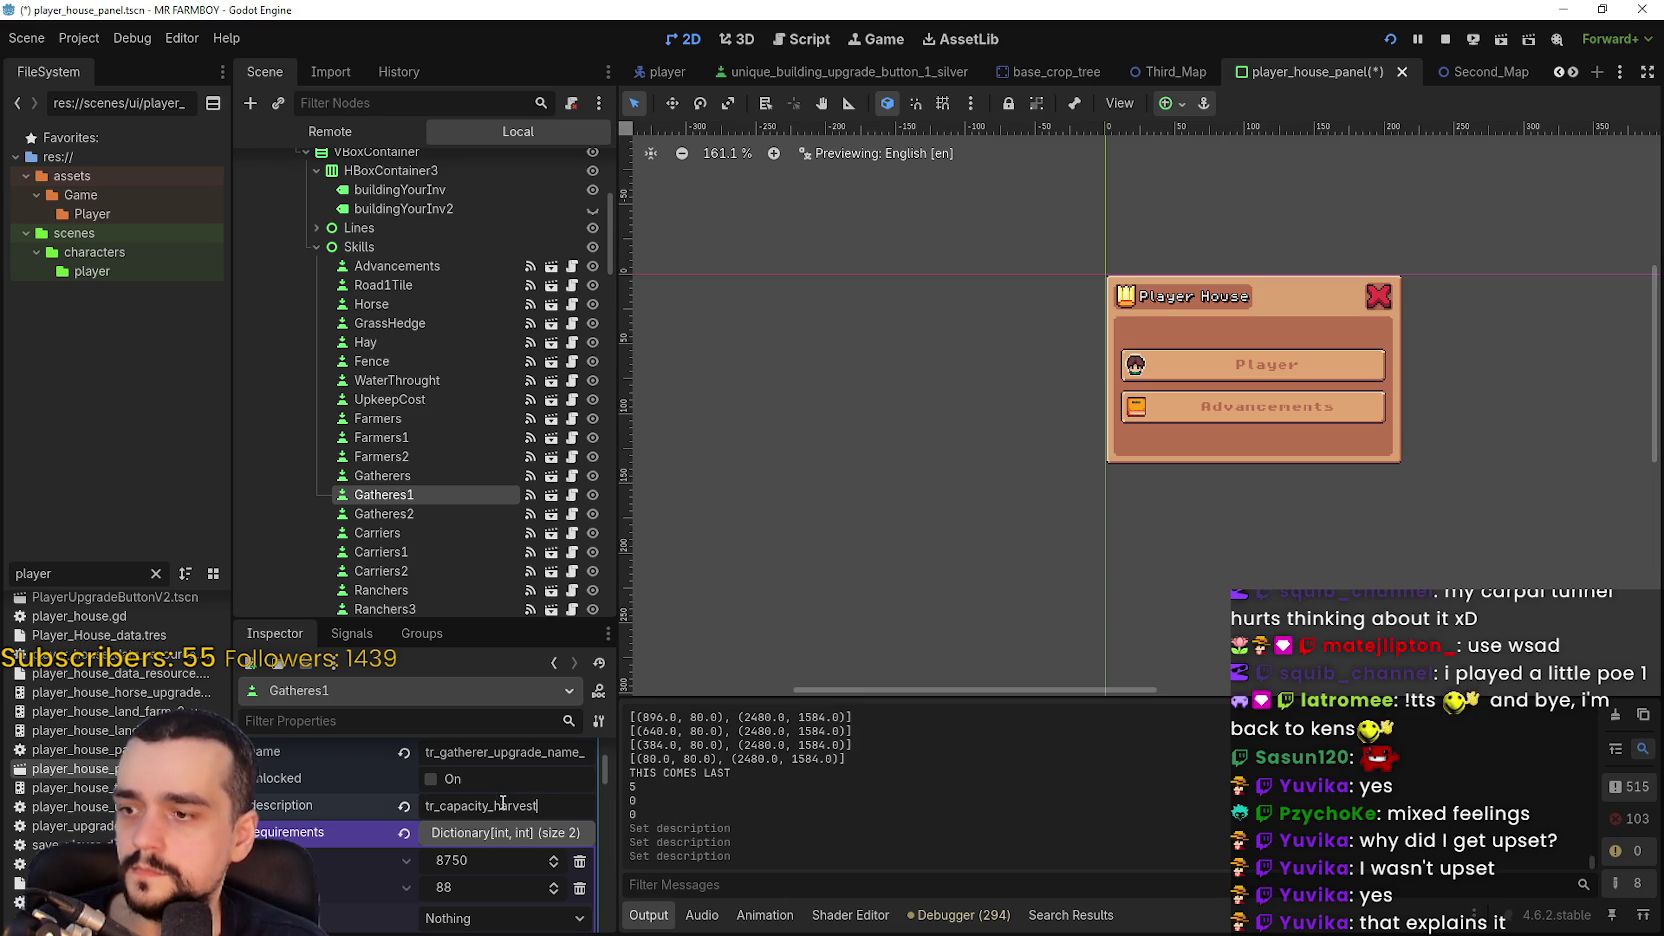
{"action": "left_click", "coordinate": [439, 525]}
{"action": "left_click", "coordinate": [441, 511]}
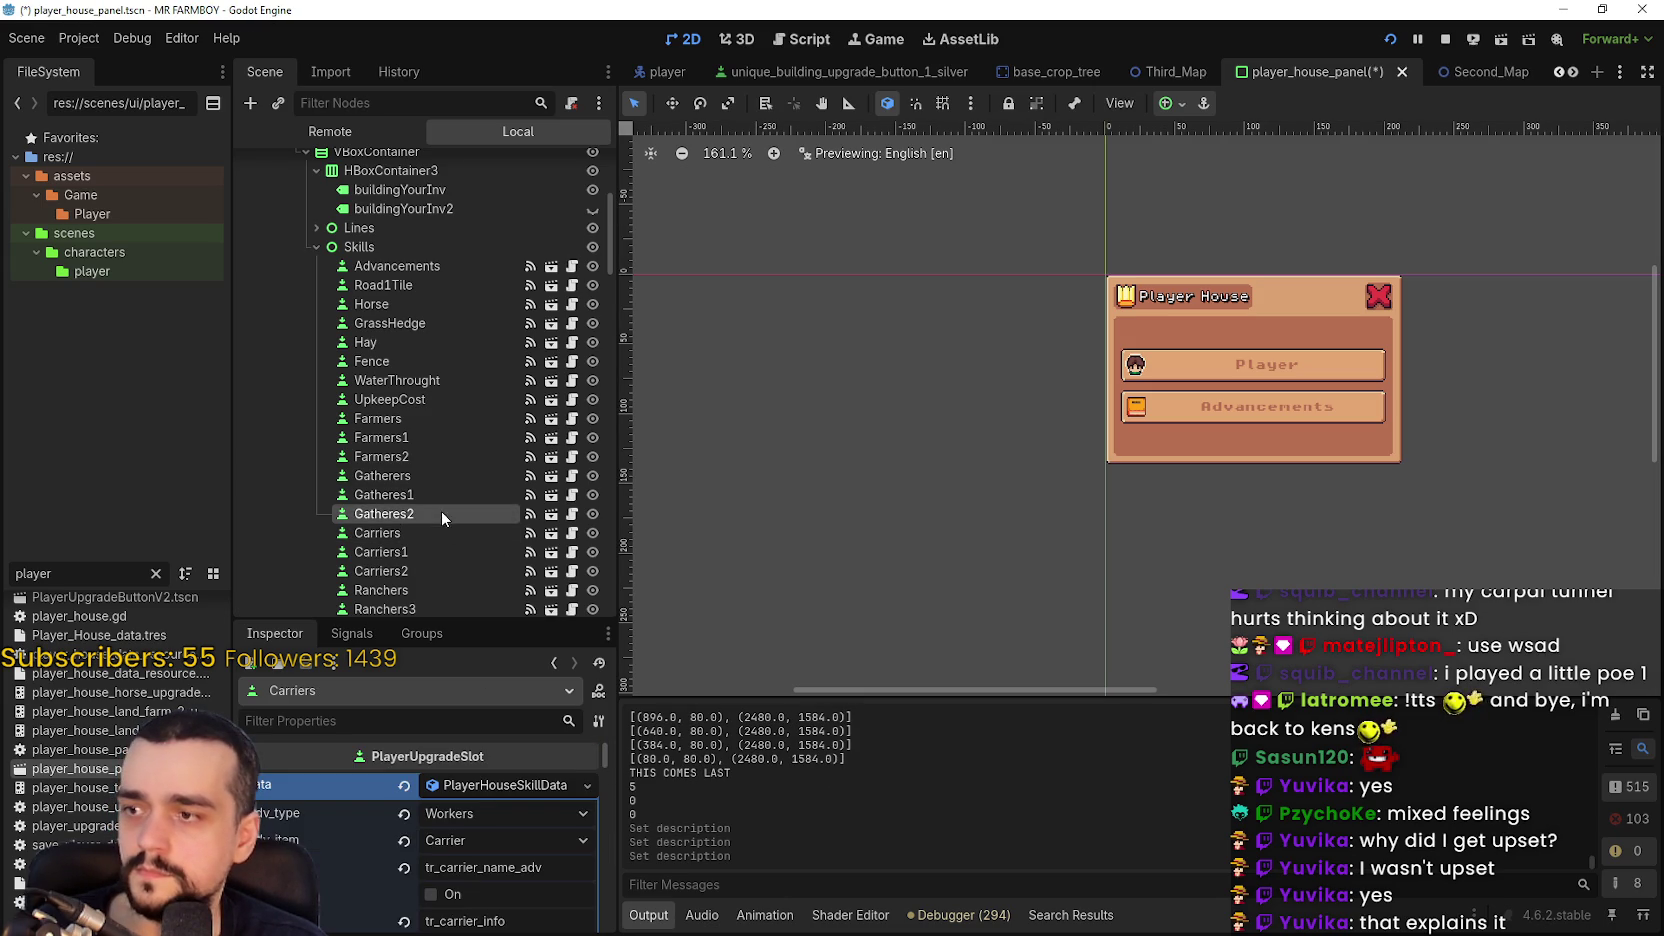
{"action": "scroll", "coordinate": [472, 889], "scroll_direction": "down", "scroll_amount": 2}
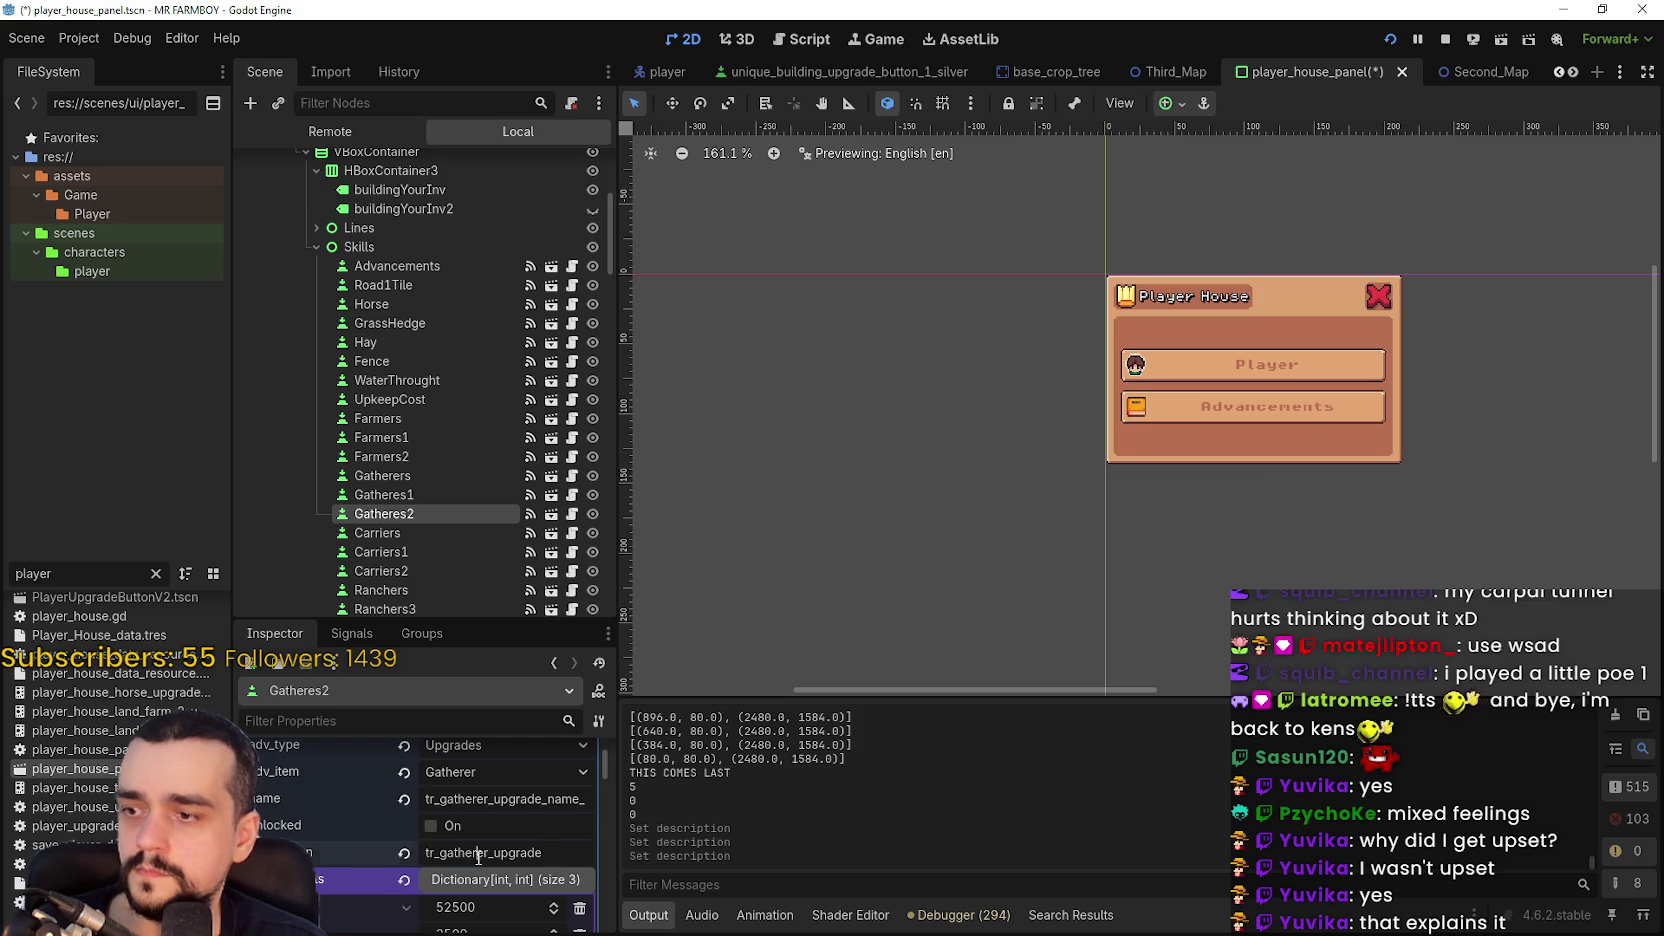
{"action": "left_click", "coordinate": [479, 853]}
{"action": "type", "text": "tr_capacity_harvest"}
- Set the Carriers1 and Carriers2 descriptions to tr_capacity_carry
{"action": "left_click", "coordinate": [430, 551]}
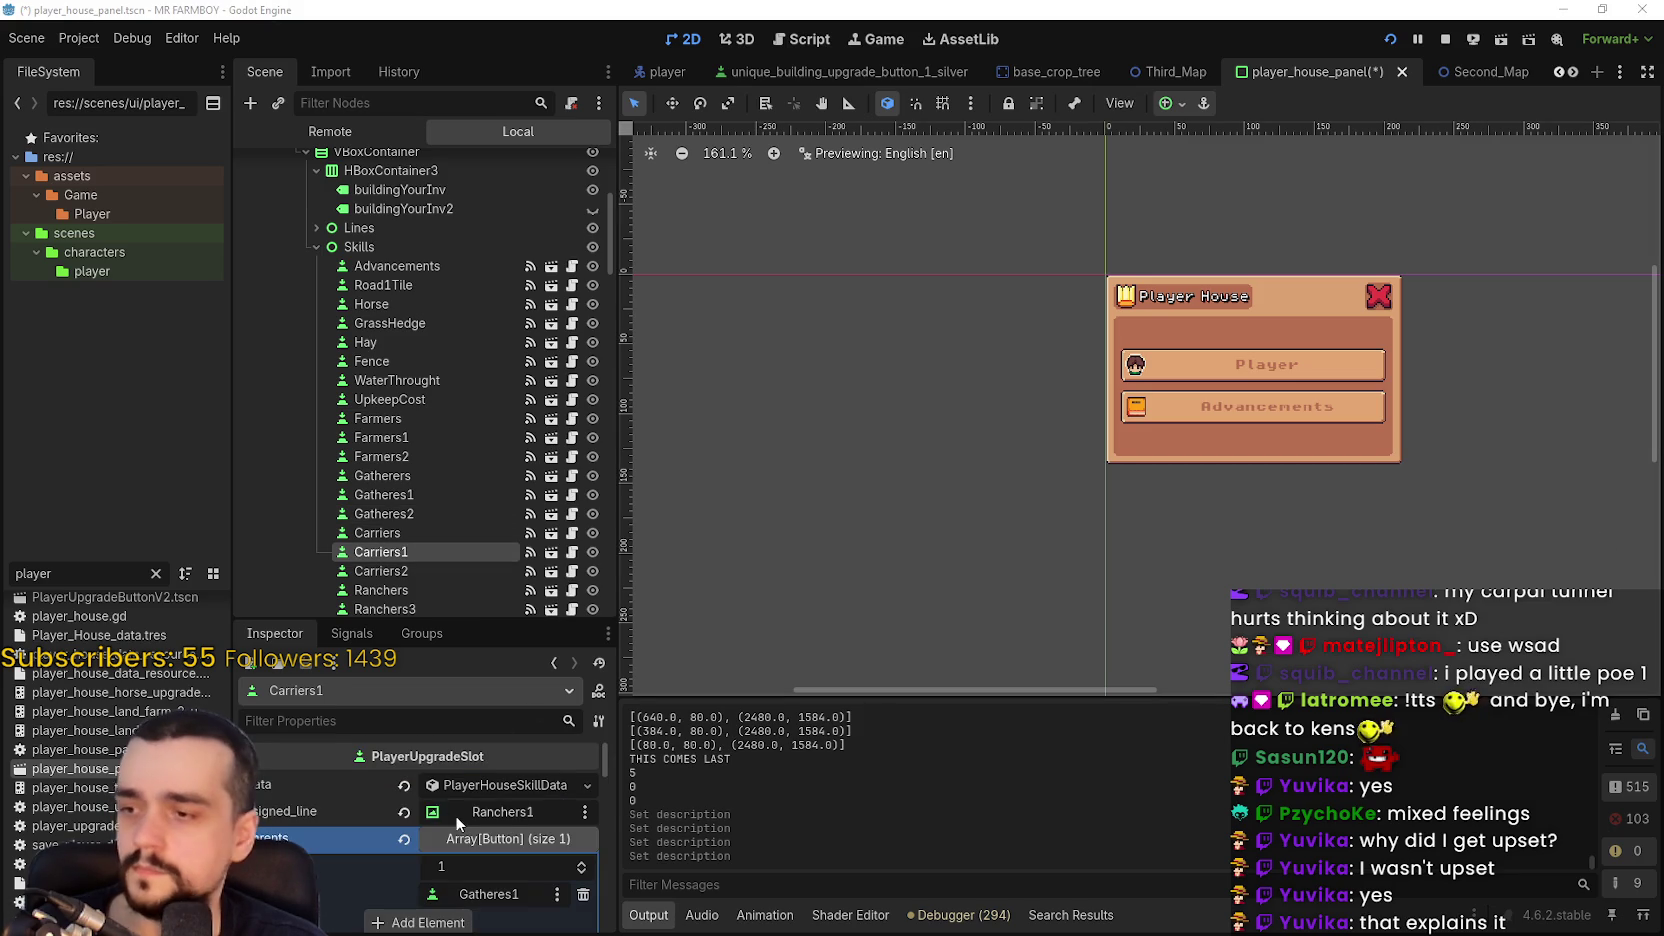
{"action": "scroll", "coordinate": [465, 861], "scroll_direction": "down", "scroll_amount": 5}
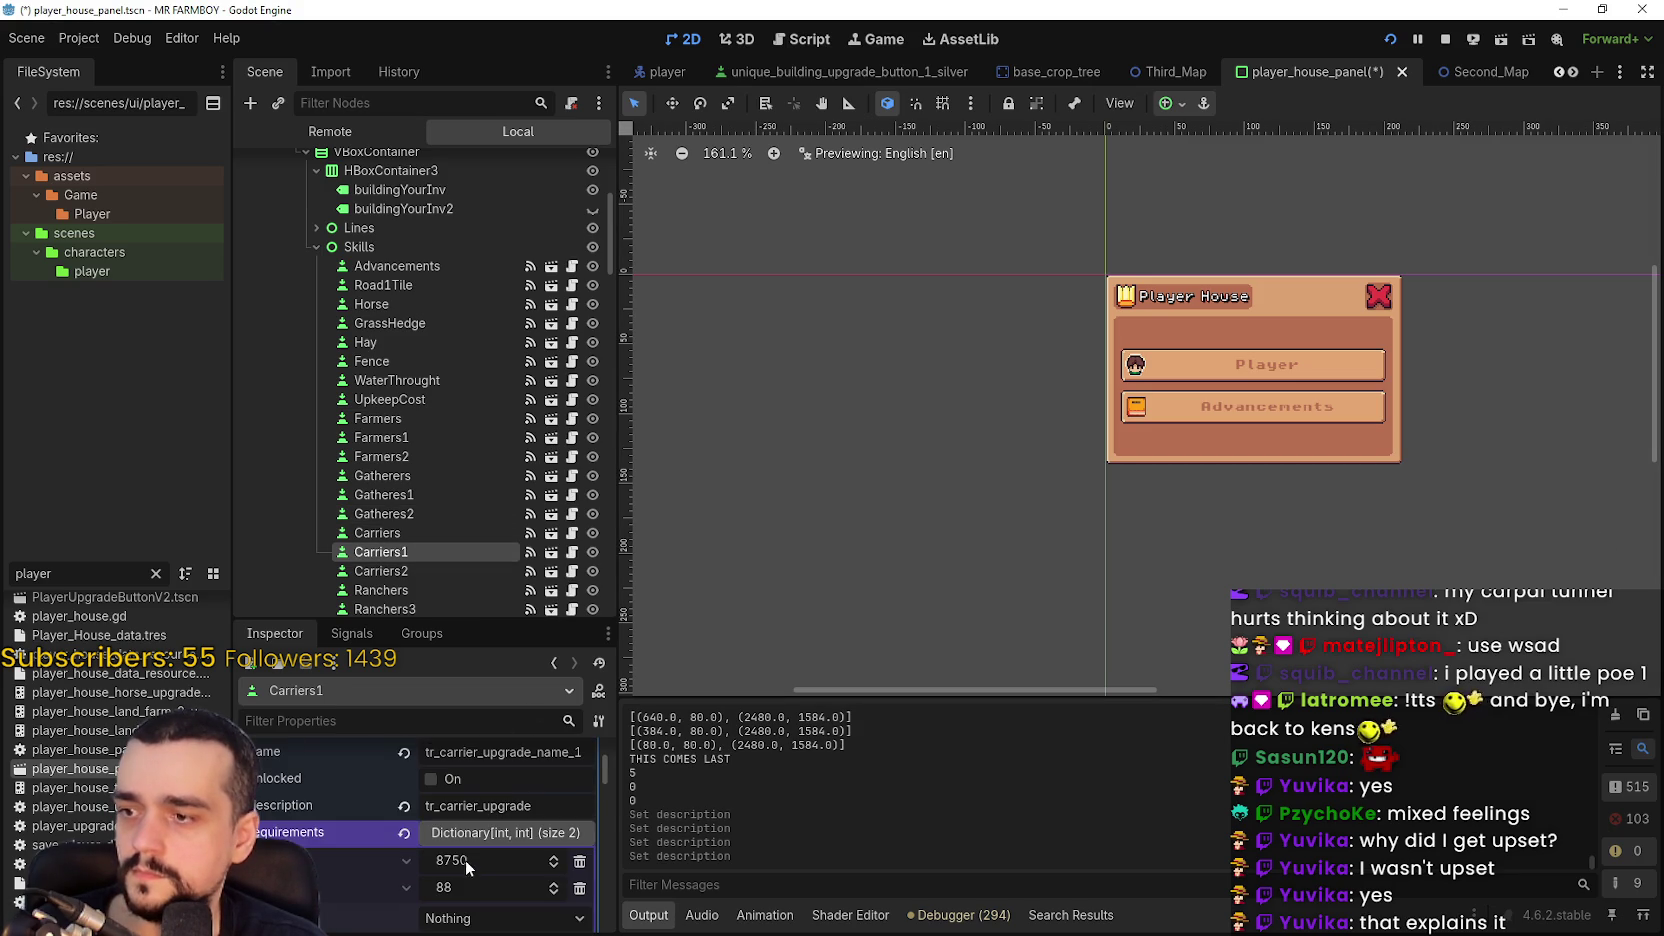
{"action": "left_click", "coordinate": [475, 806]}
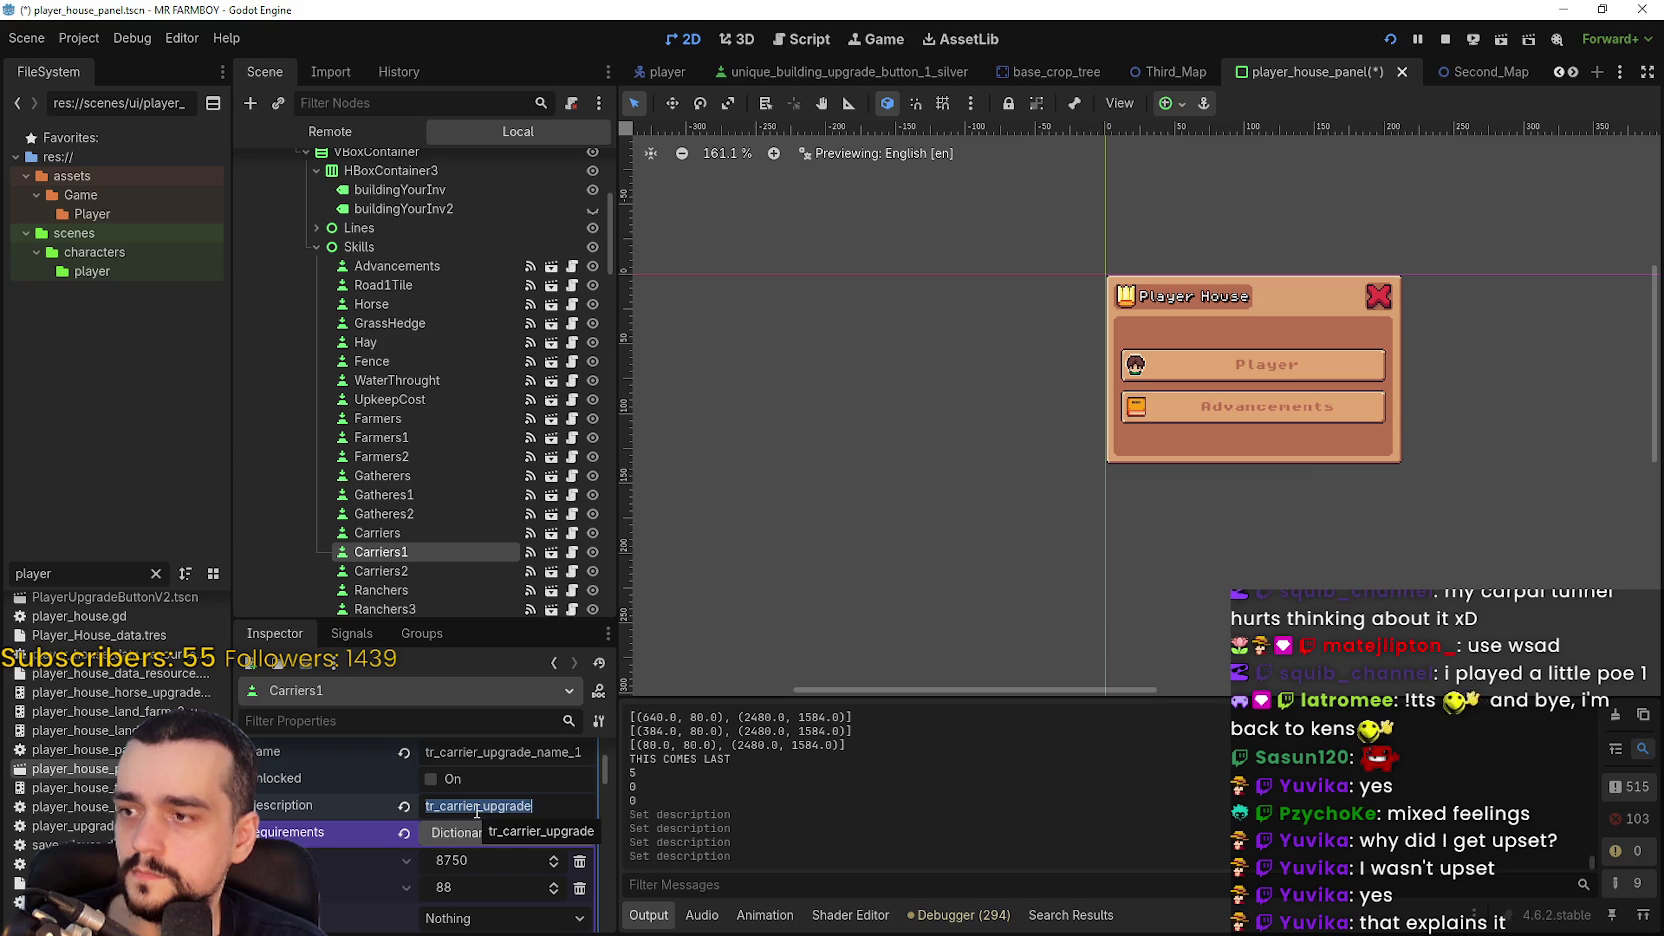
{"action": "type", "text": "tr_capacity_carry"}
{"action": "left_click", "coordinate": [419, 568]}
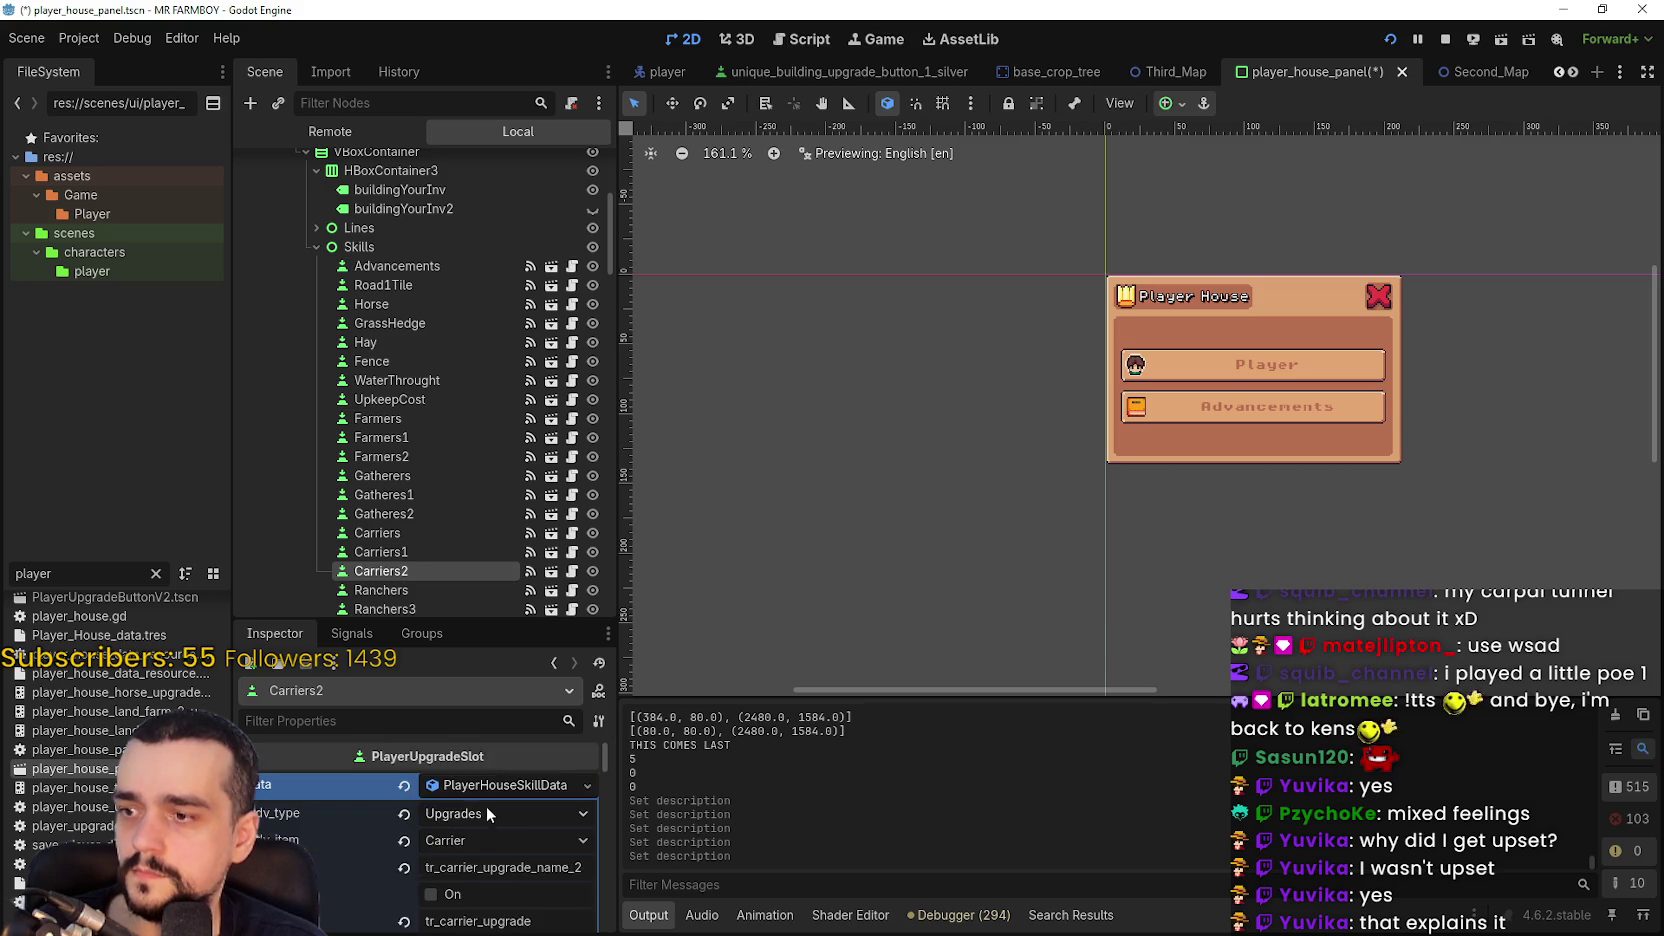
{"action": "left_click", "coordinate": [485, 805]}
{"action": "type", "text": "tr_capacity_carry"}
{"action": "scroll", "coordinate": [474, 507], "scroll_direction": "down", "scroll_amount": 4}
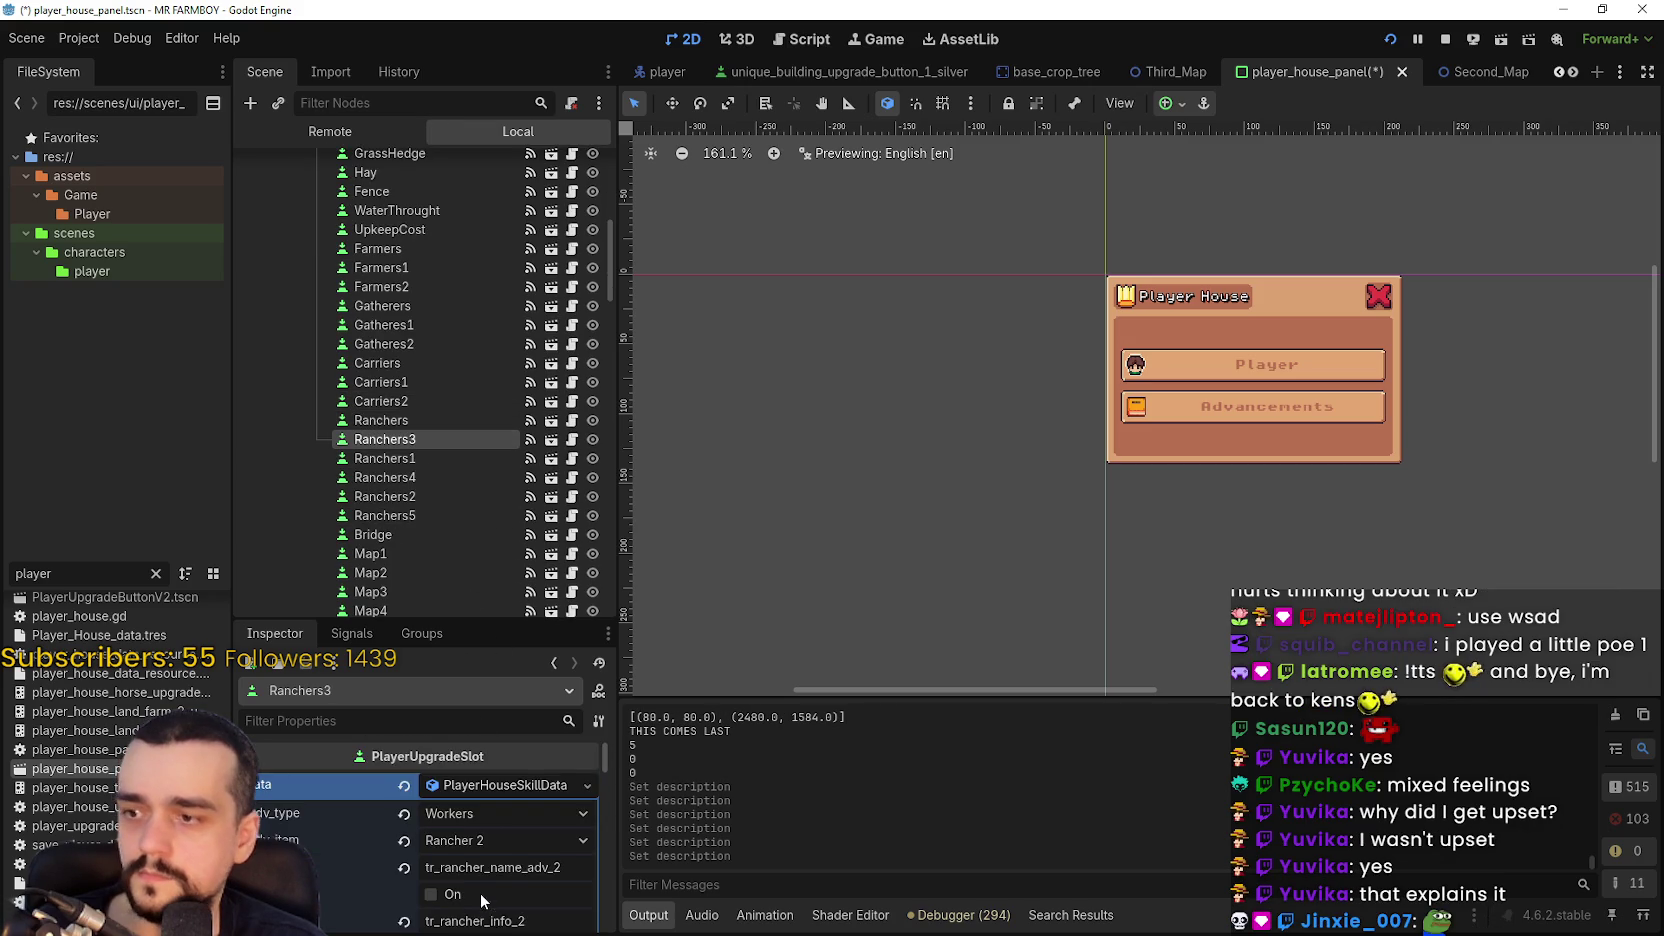
- Review the Ranchers1, Ranchers4 and Ranchers2 node properties in the Inspector
{"action": "scroll", "coordinate": [483, 838], "scroll_direction": "up", "scroll_amount": 1}
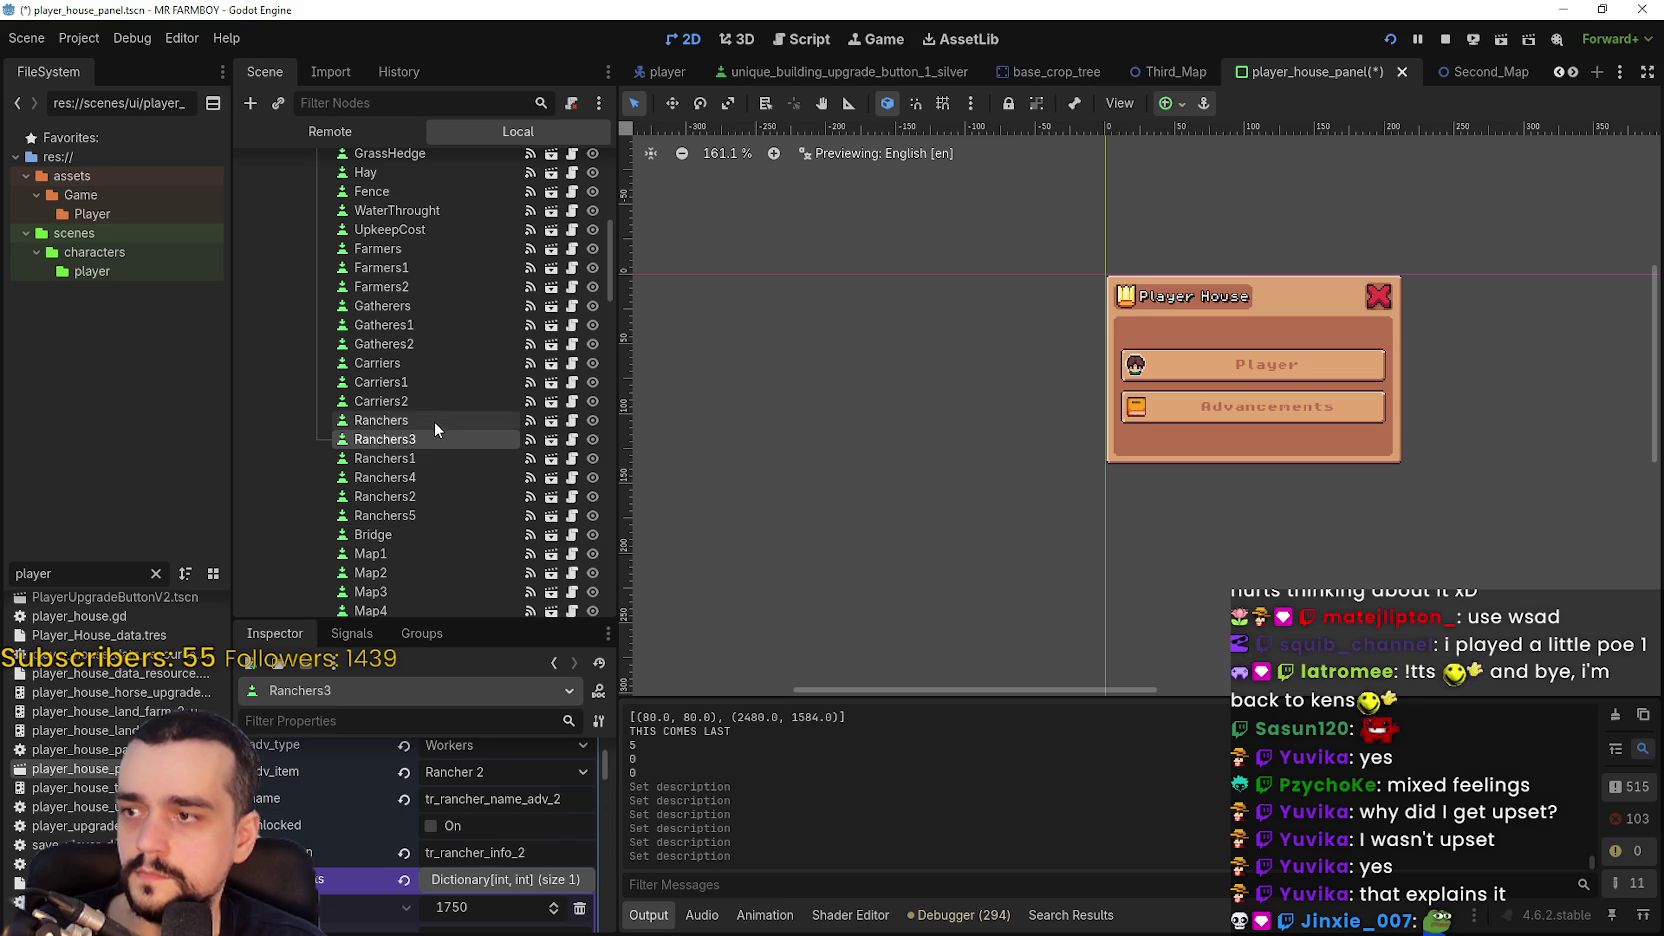
{"action": "left_click", "coordinate": [425, 457]}
{"action": "scroll", "coordinate": [491, 855], "scroll_direction": "down", "scroll_amount": 3}
{"action": "scroll", "coordinate": [491, 845], "scroll_direction": "down", "scroll_amount": 2}
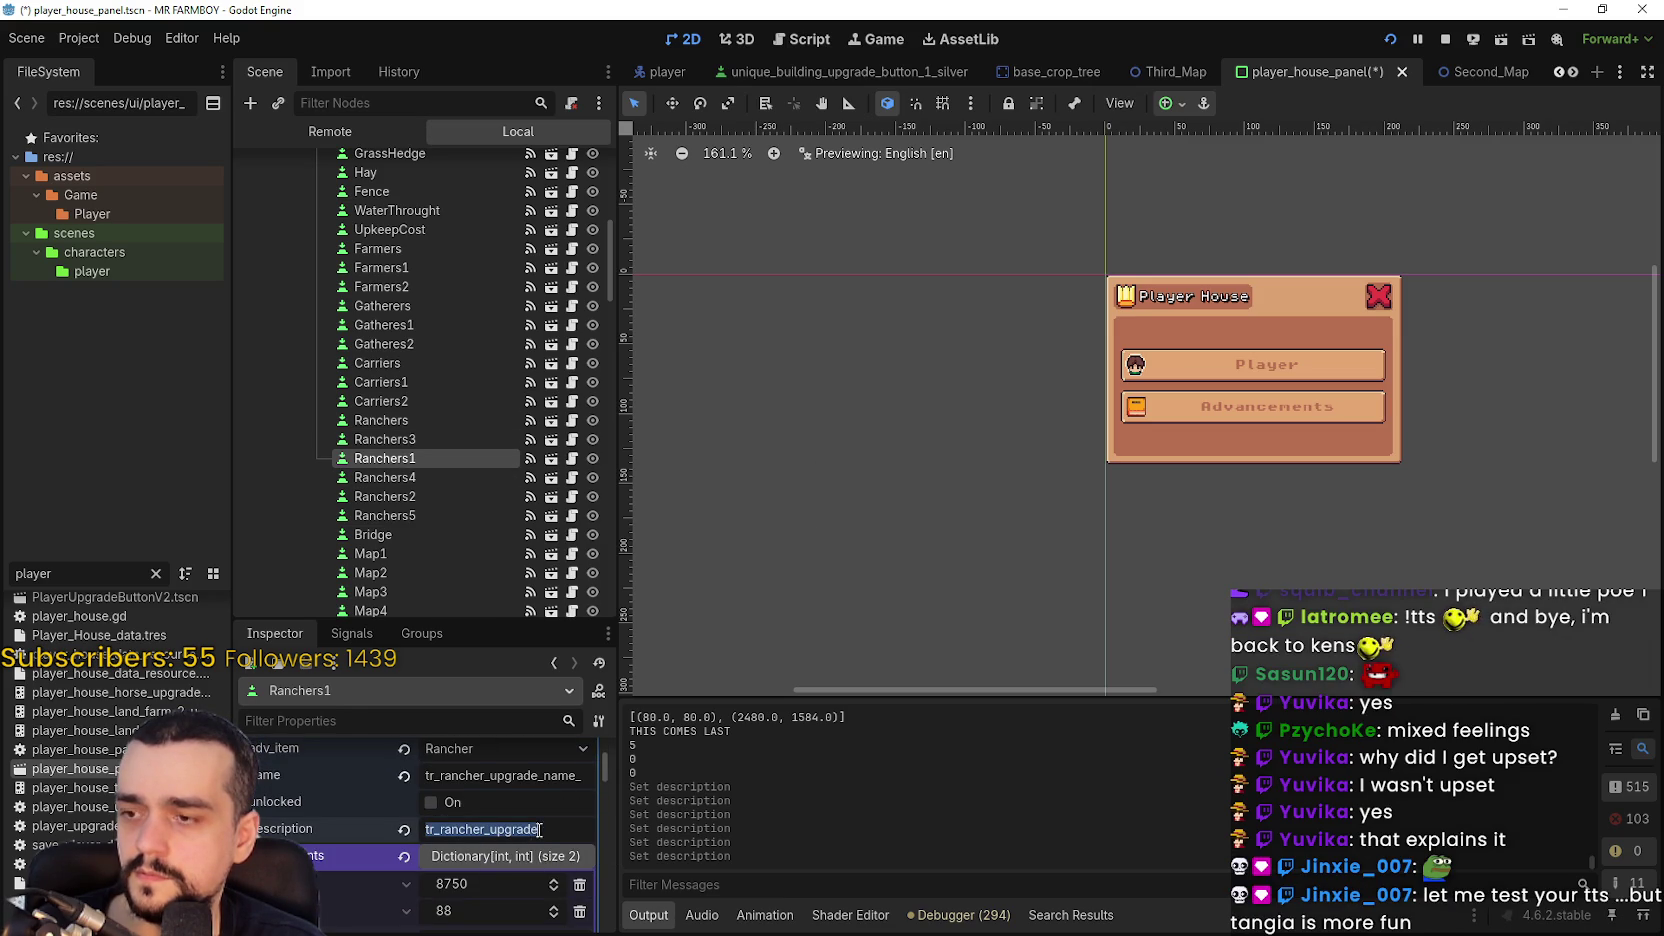
{"action": "scroll", "coordinate": [505, 828], "scroll_direction": "up", "scroll_amount": 1}
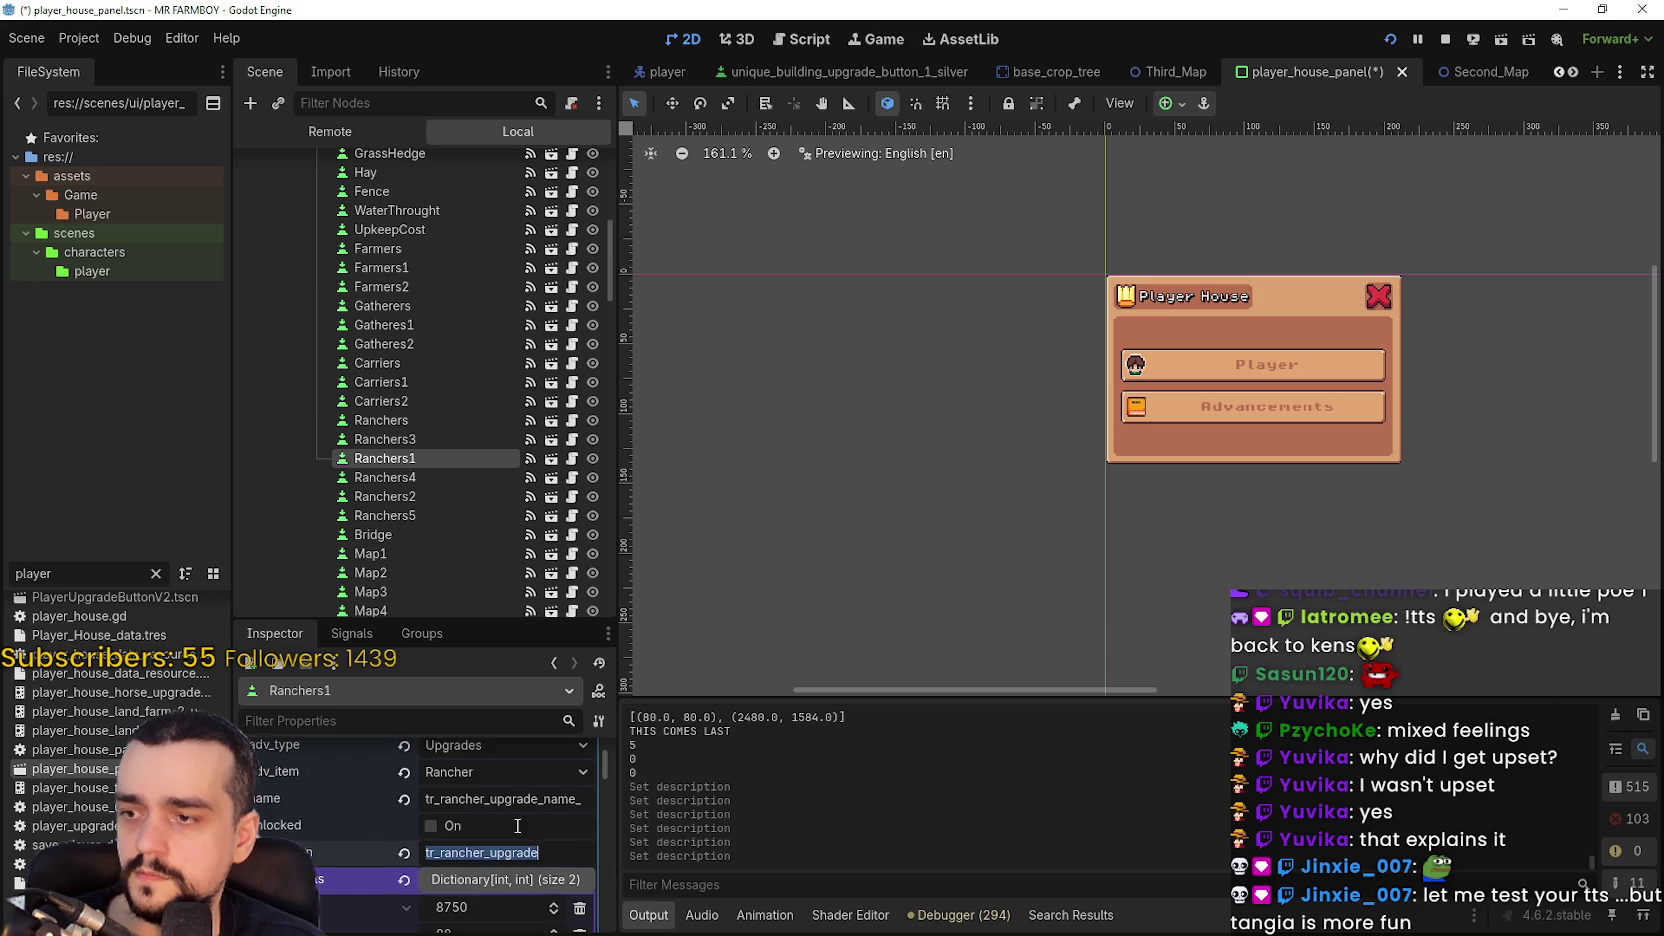
{"action": "left_click", "coordinate": [417, 481]}
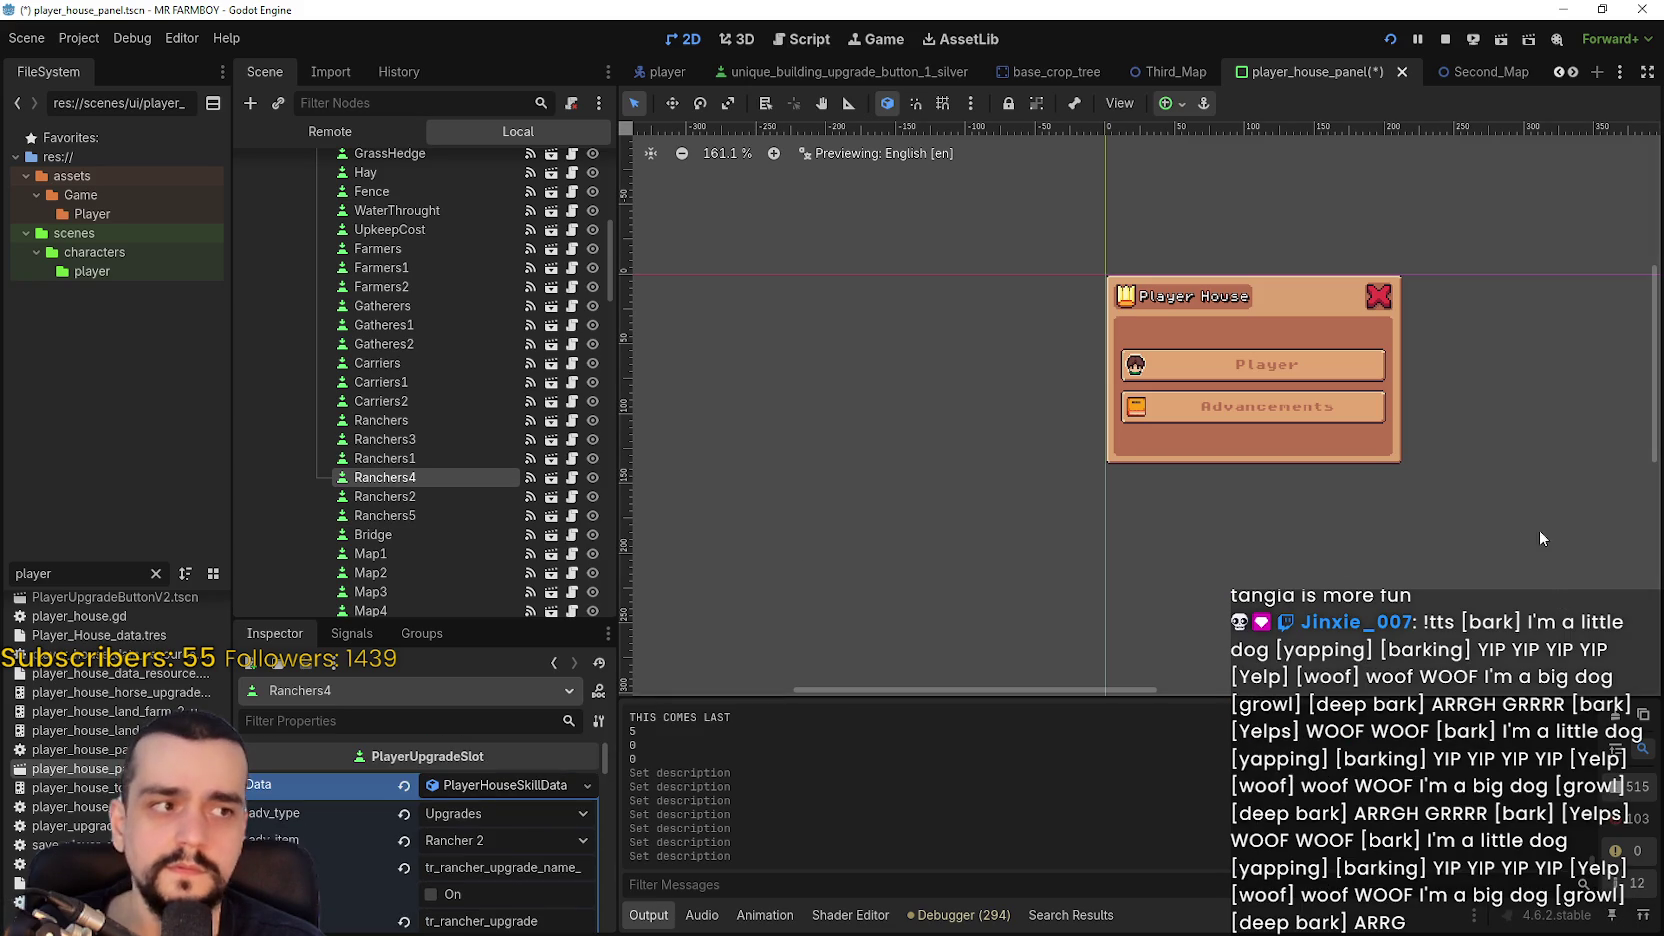
{"action": "scroll", "coordinate": [463, 843], "scroll_direction": "down", "scroll_amount": 3}
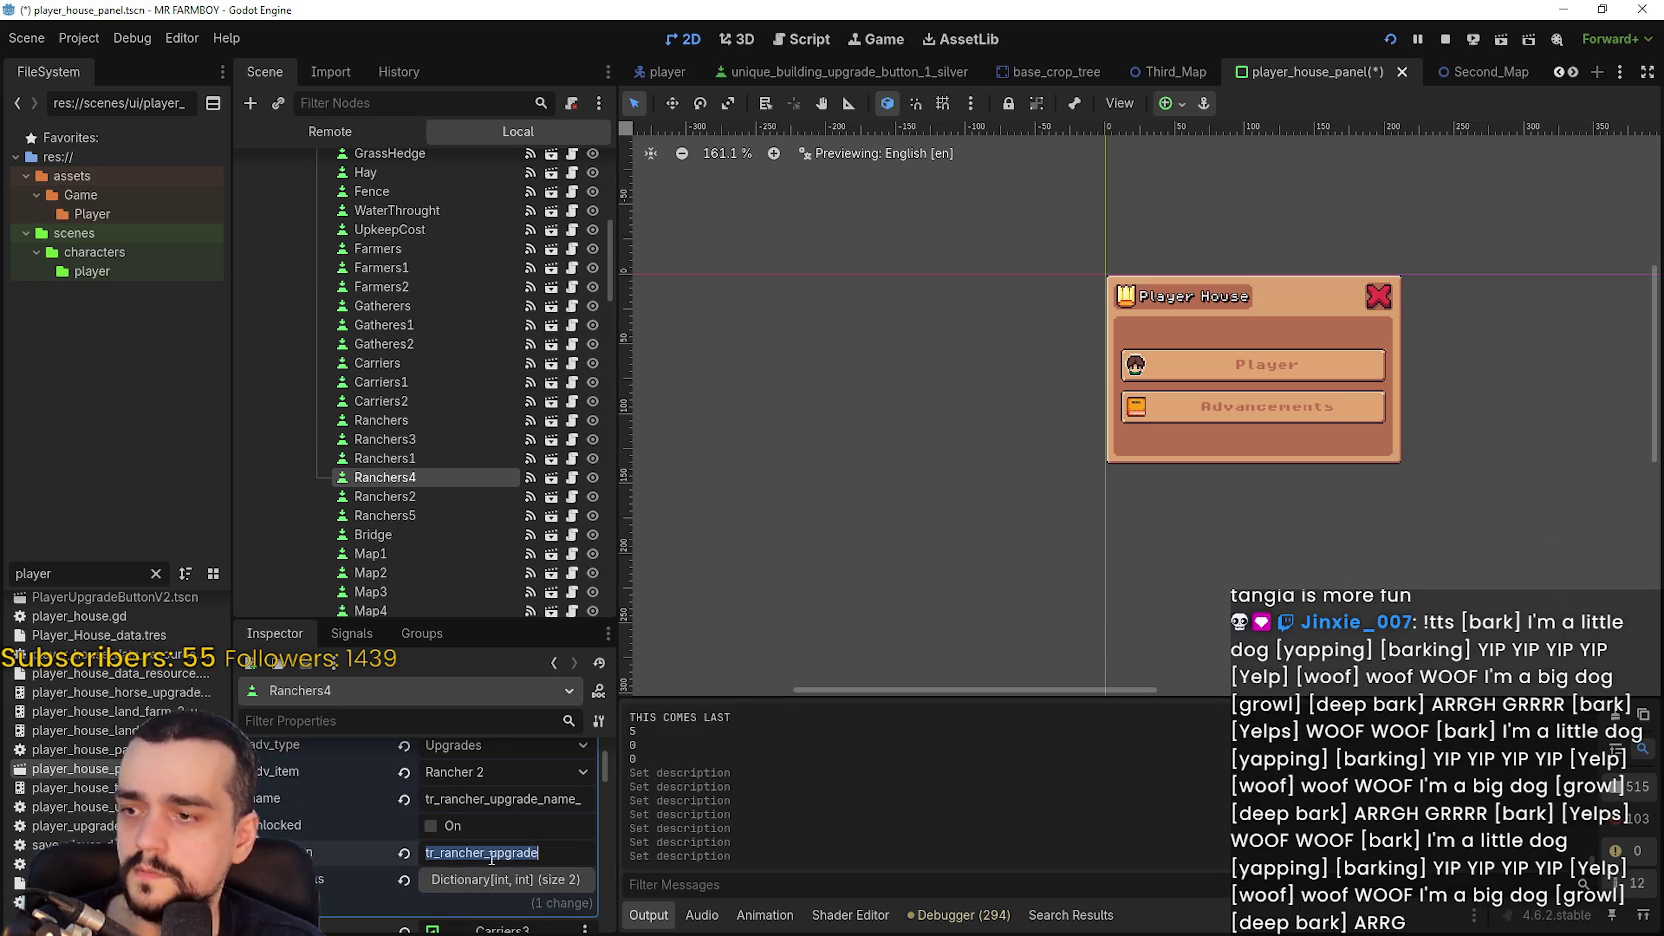
{"action": "left_click", "coordinate": [416, 495]}
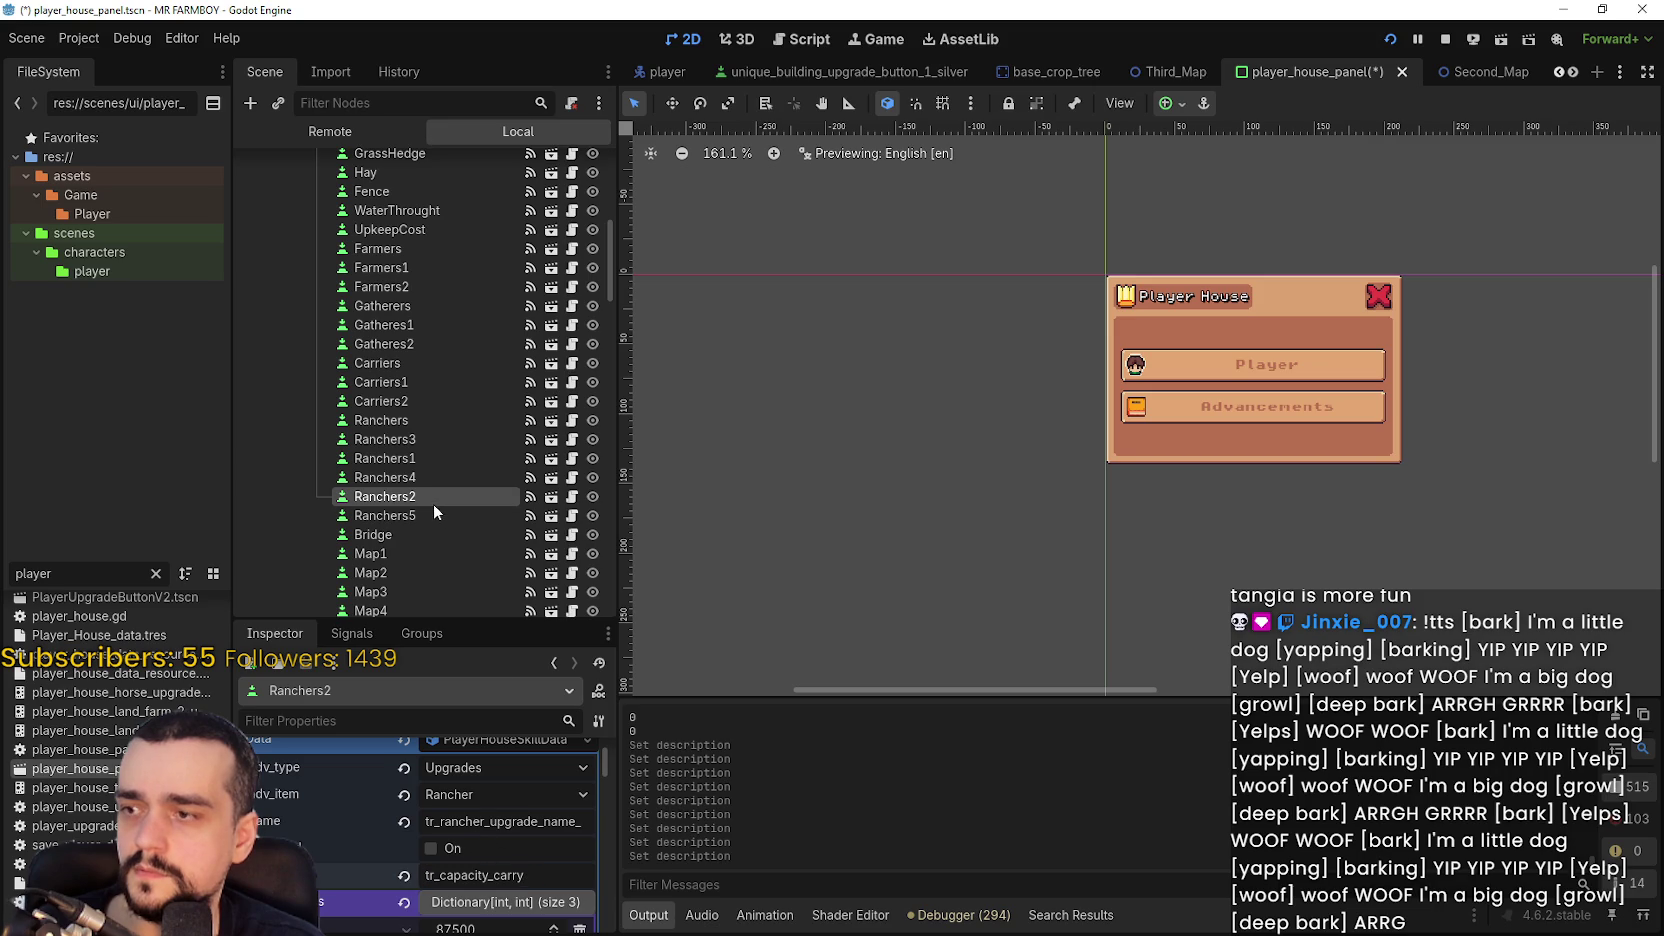
- Inspect Ranchers5's parents and requirements, then save player_house_panel
{"action": "left_click", "coordinate": [435, 515]}
{"action": "left_click", "coordinate": [494, 838]}
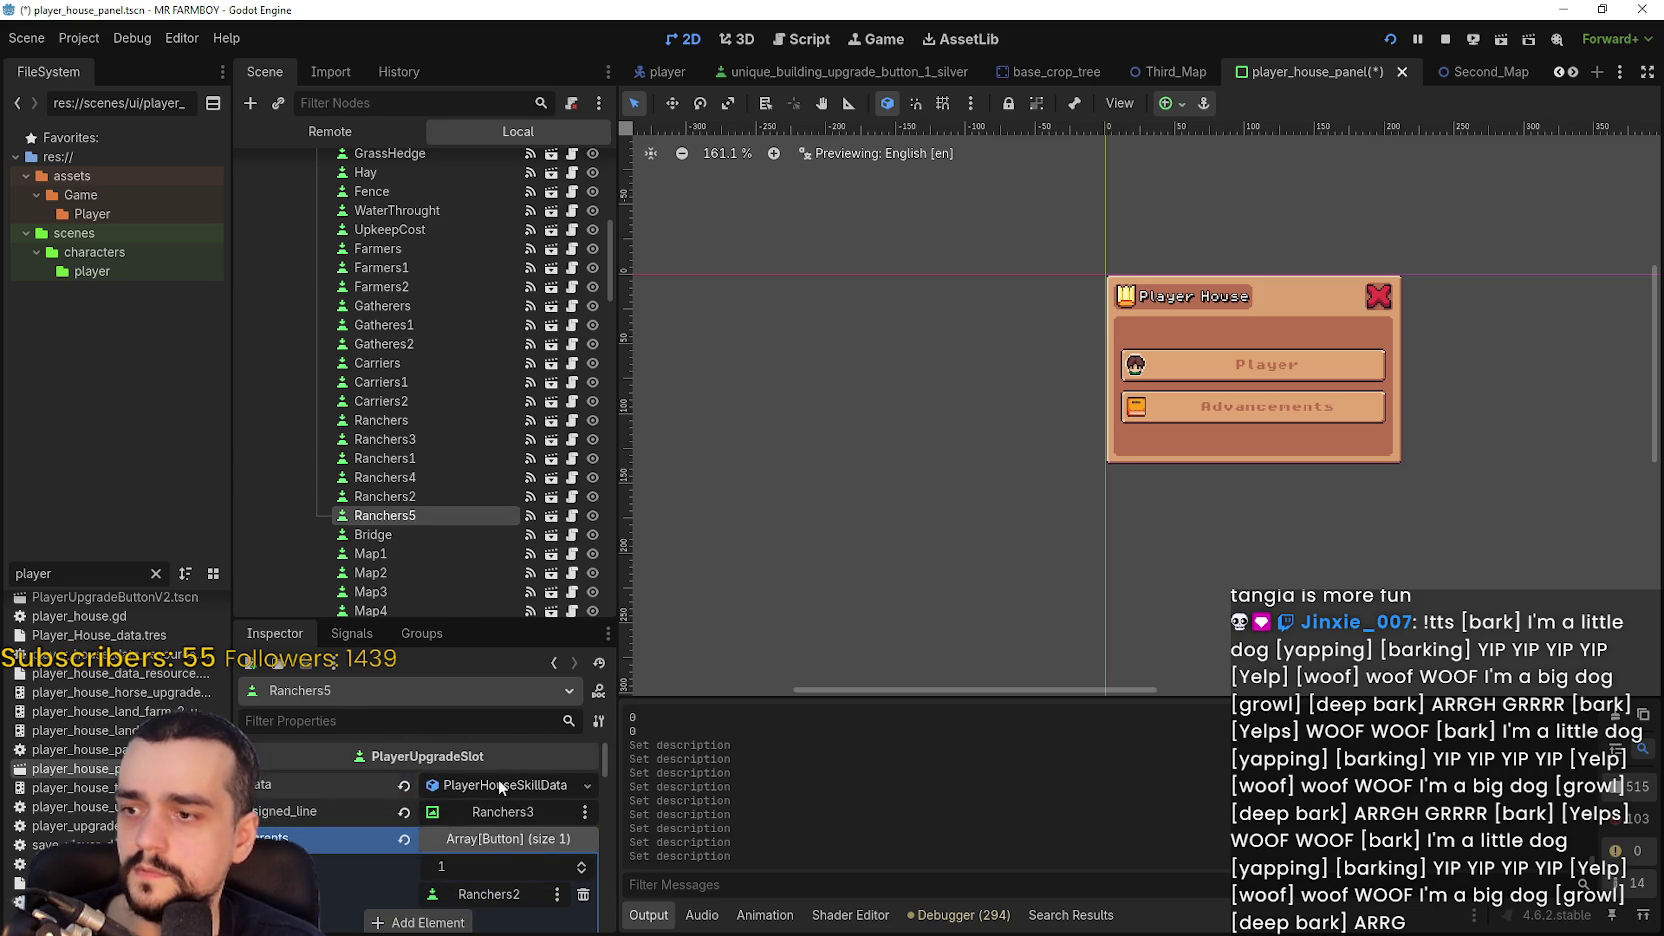
{"action": "scroll", "coordinate": [484, 890], "scroll_direction": "down", "scroll_amount": 5}
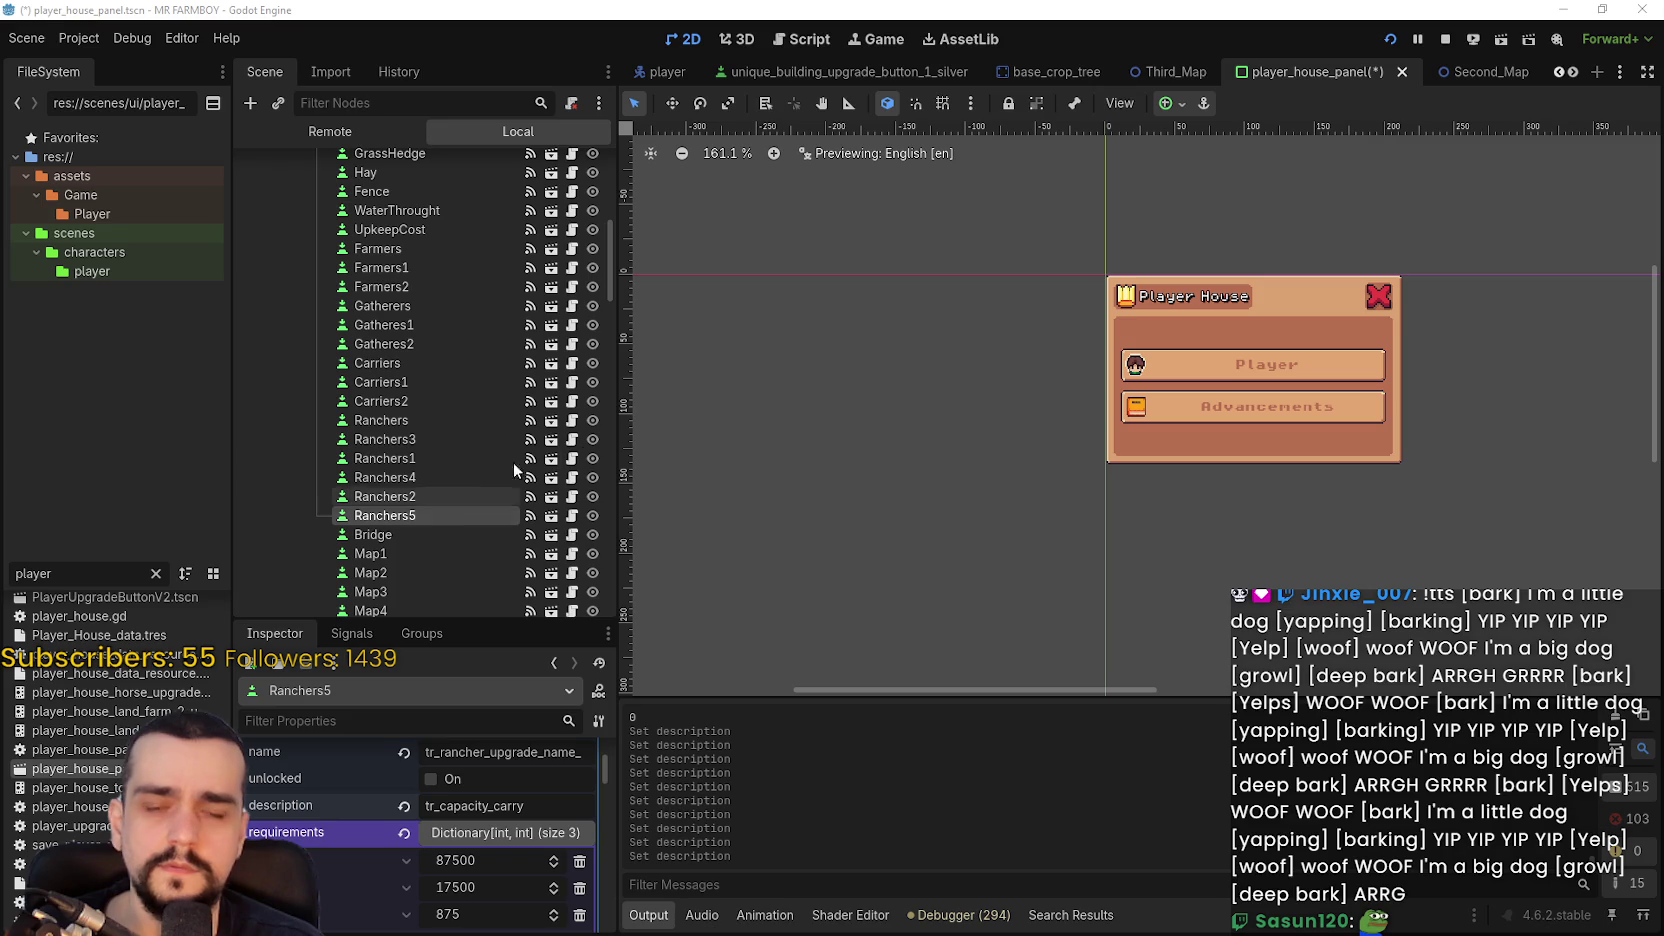
{"action": "key", "text": "ctrl+s"}
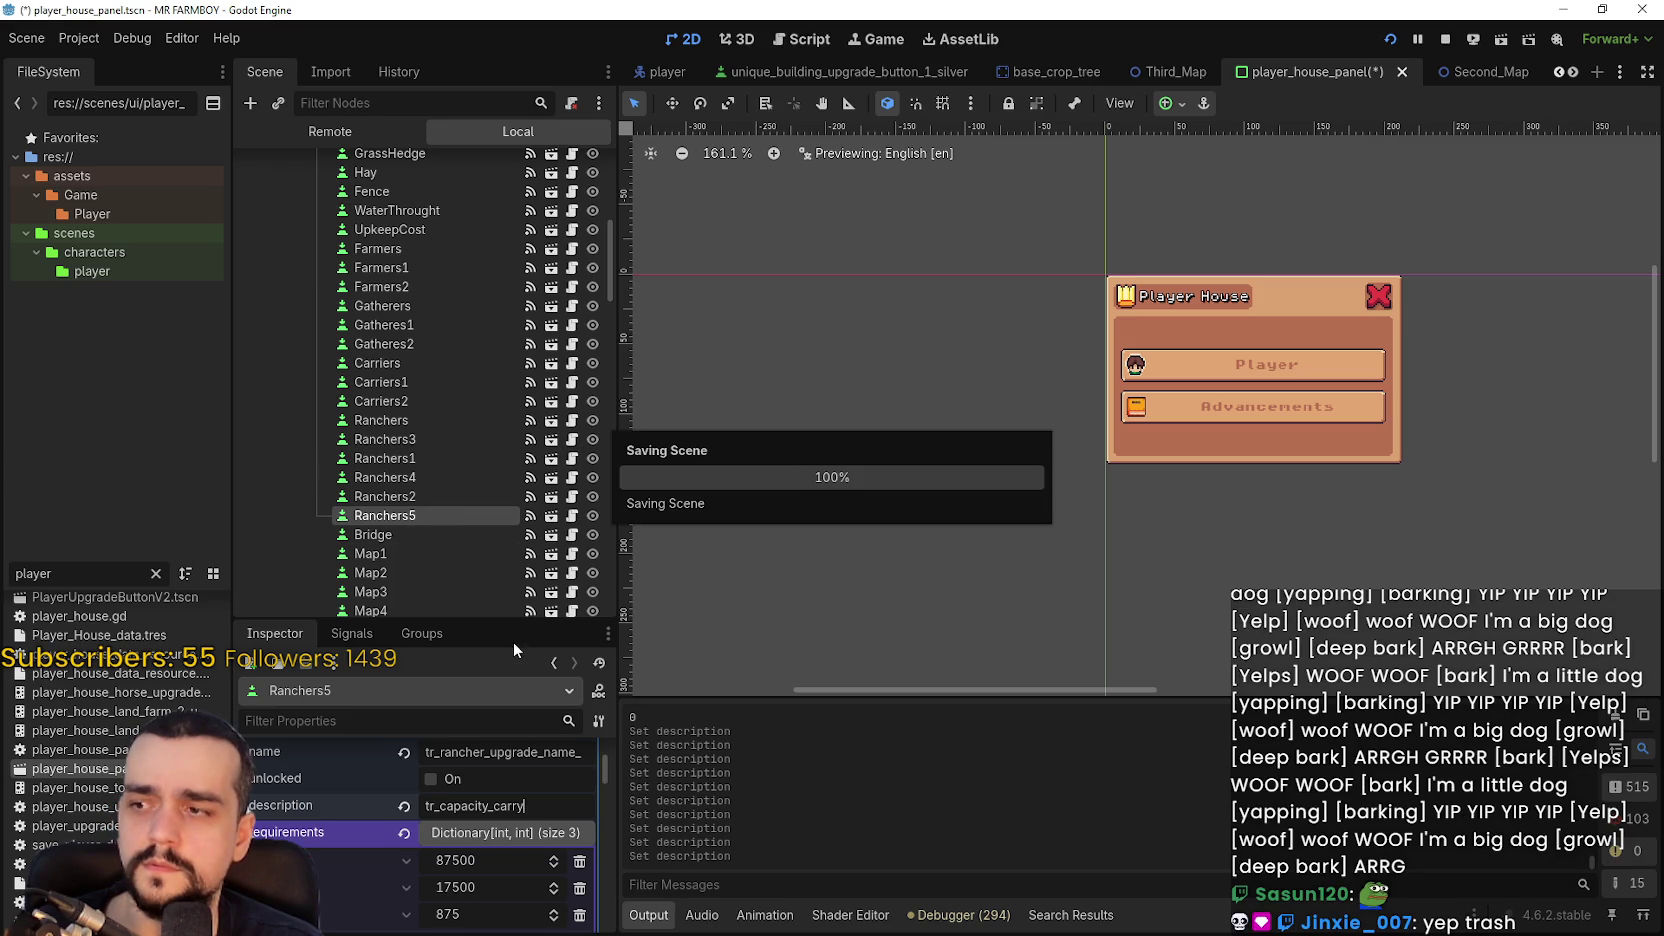
{"action": "scroll", "coordinate": [451, 484], "scroll_direction": "down", "scroll_amount": 5}
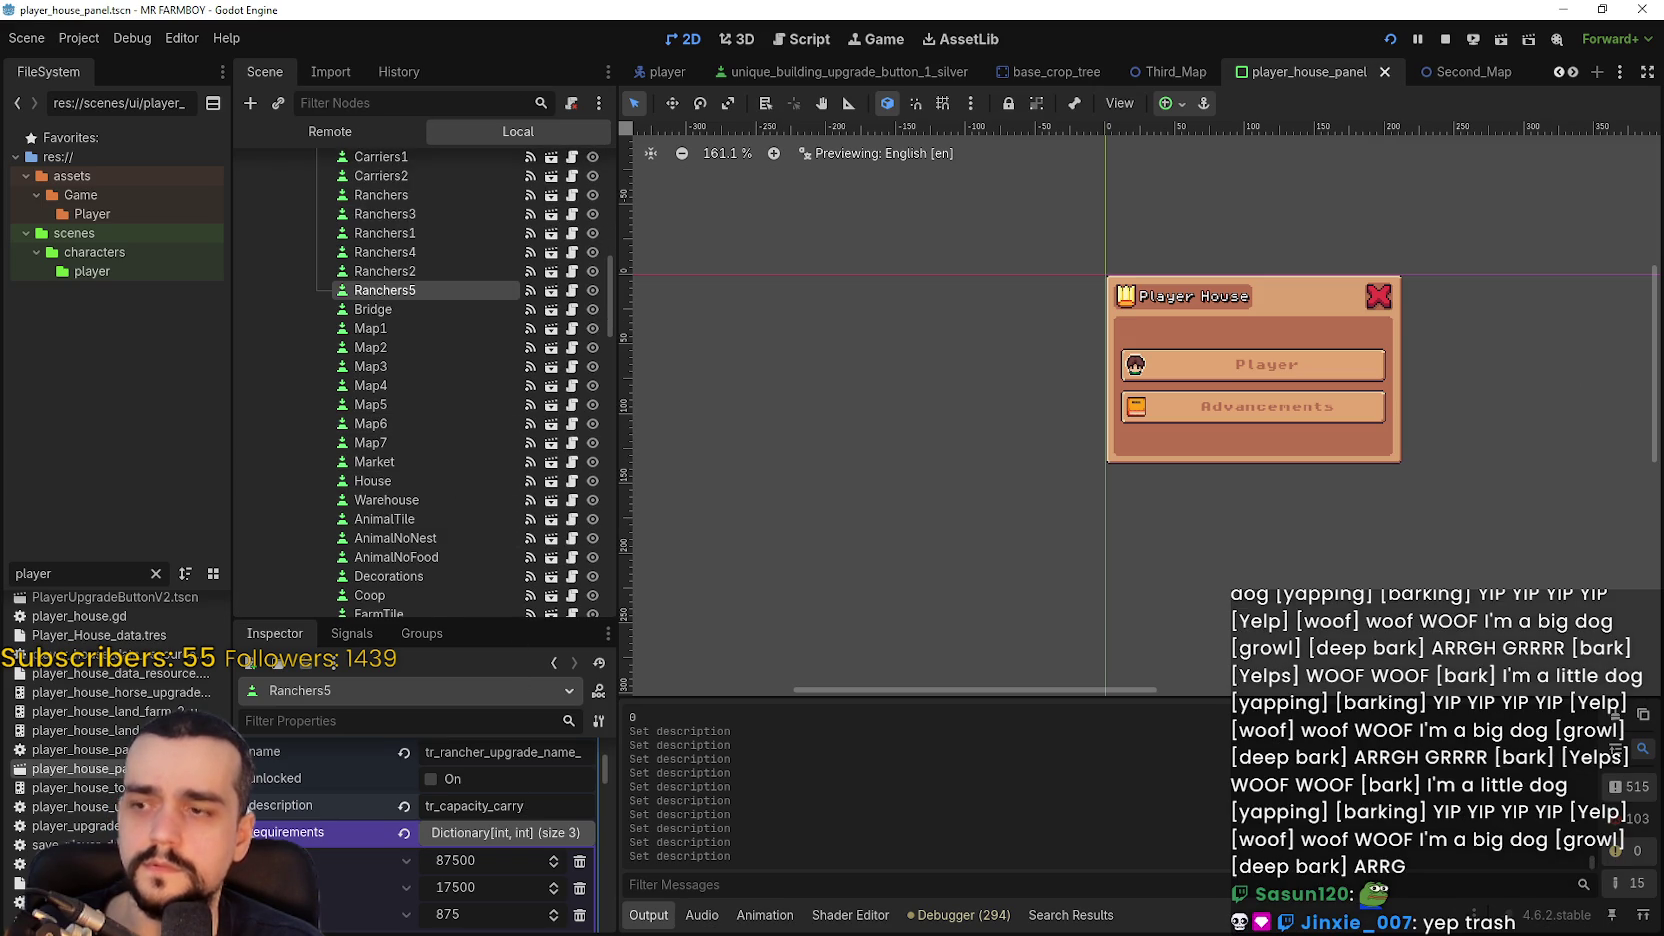
- Launch the debug game, read the Player House advancement cards, and unlock Baby Sheep
{"action": "key", "text": "alt+Tab"}
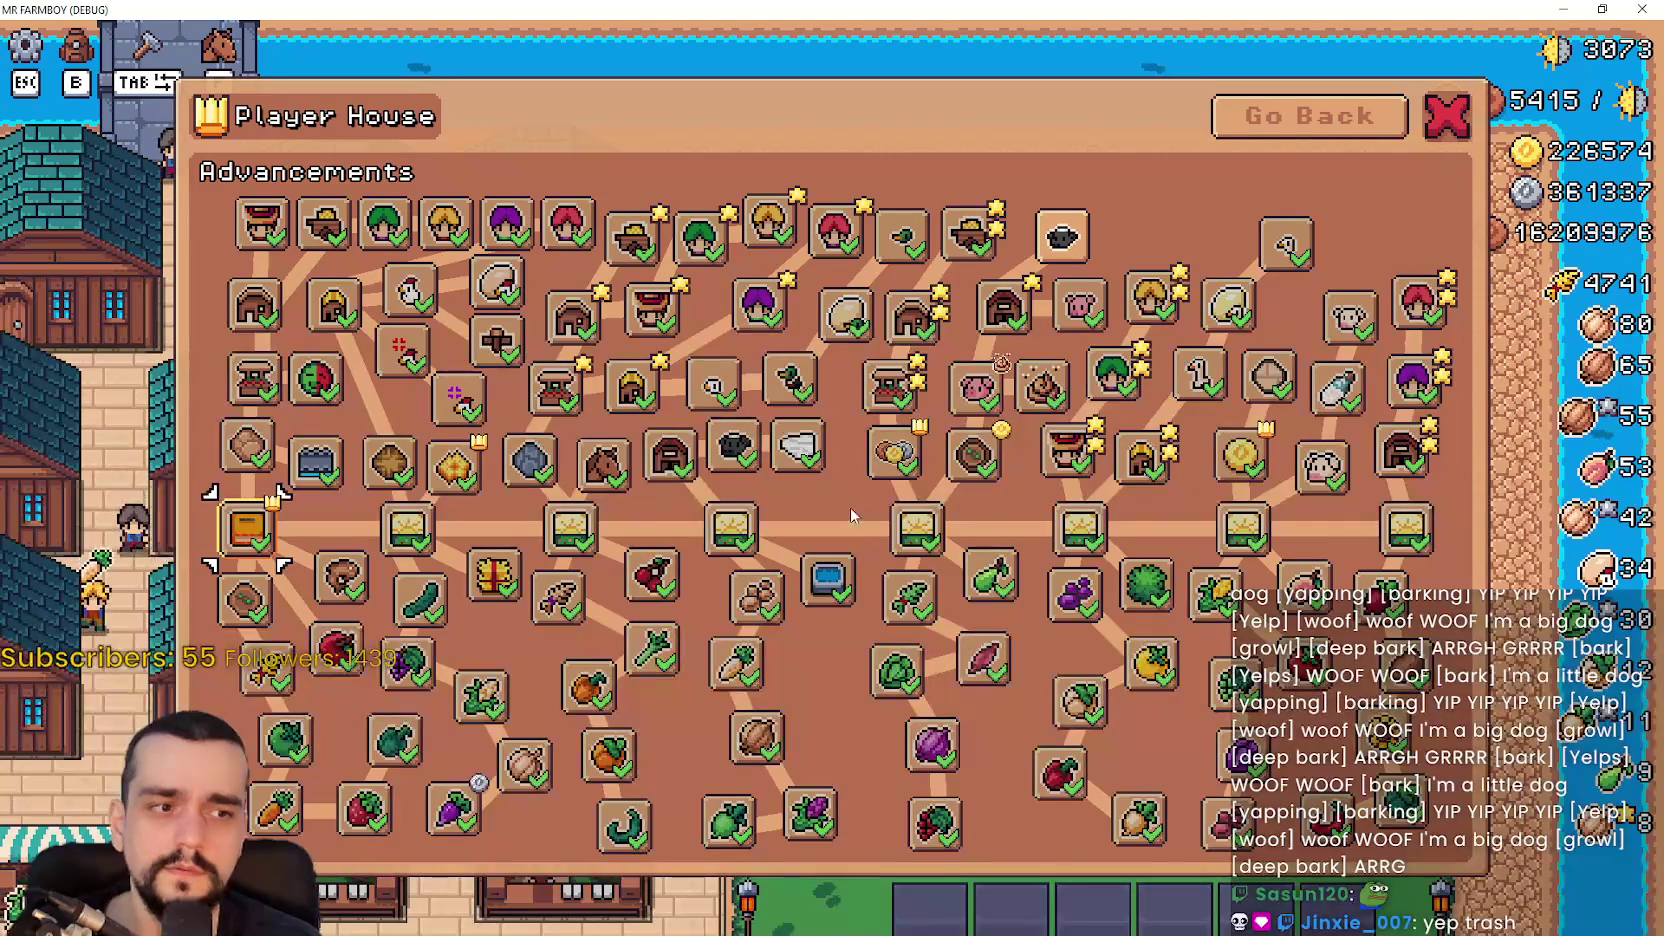
{"action": "mouse_move", "coordinate": [705, 475]}
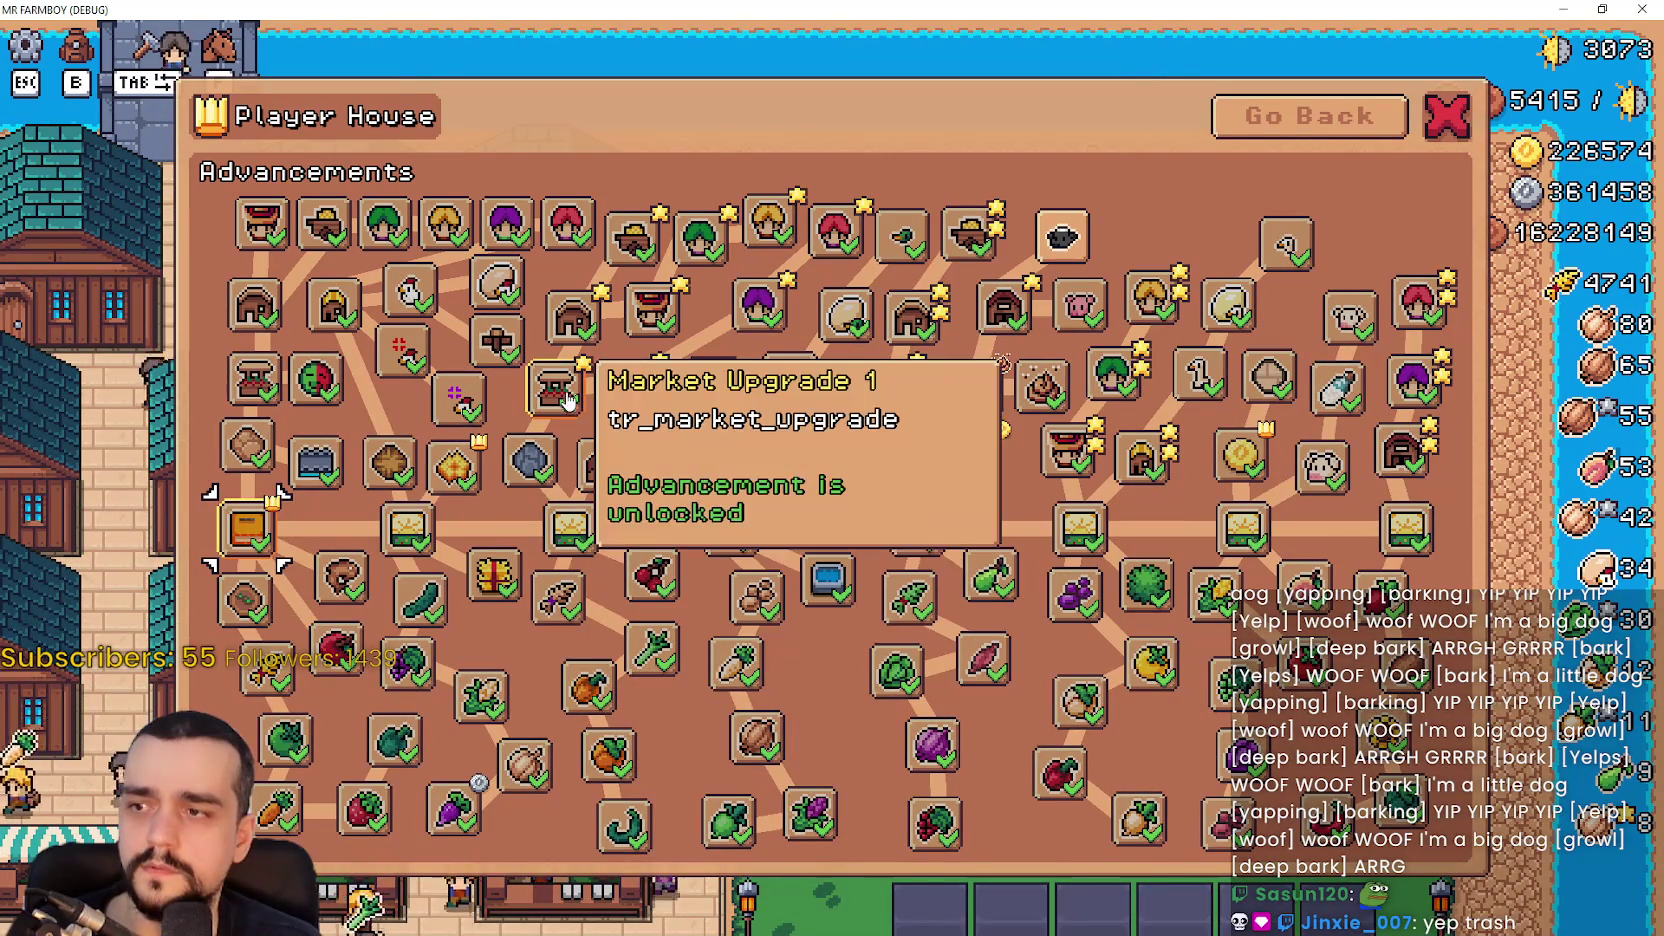
{"action": "mouse_move", "coordinate": [546, 398]}
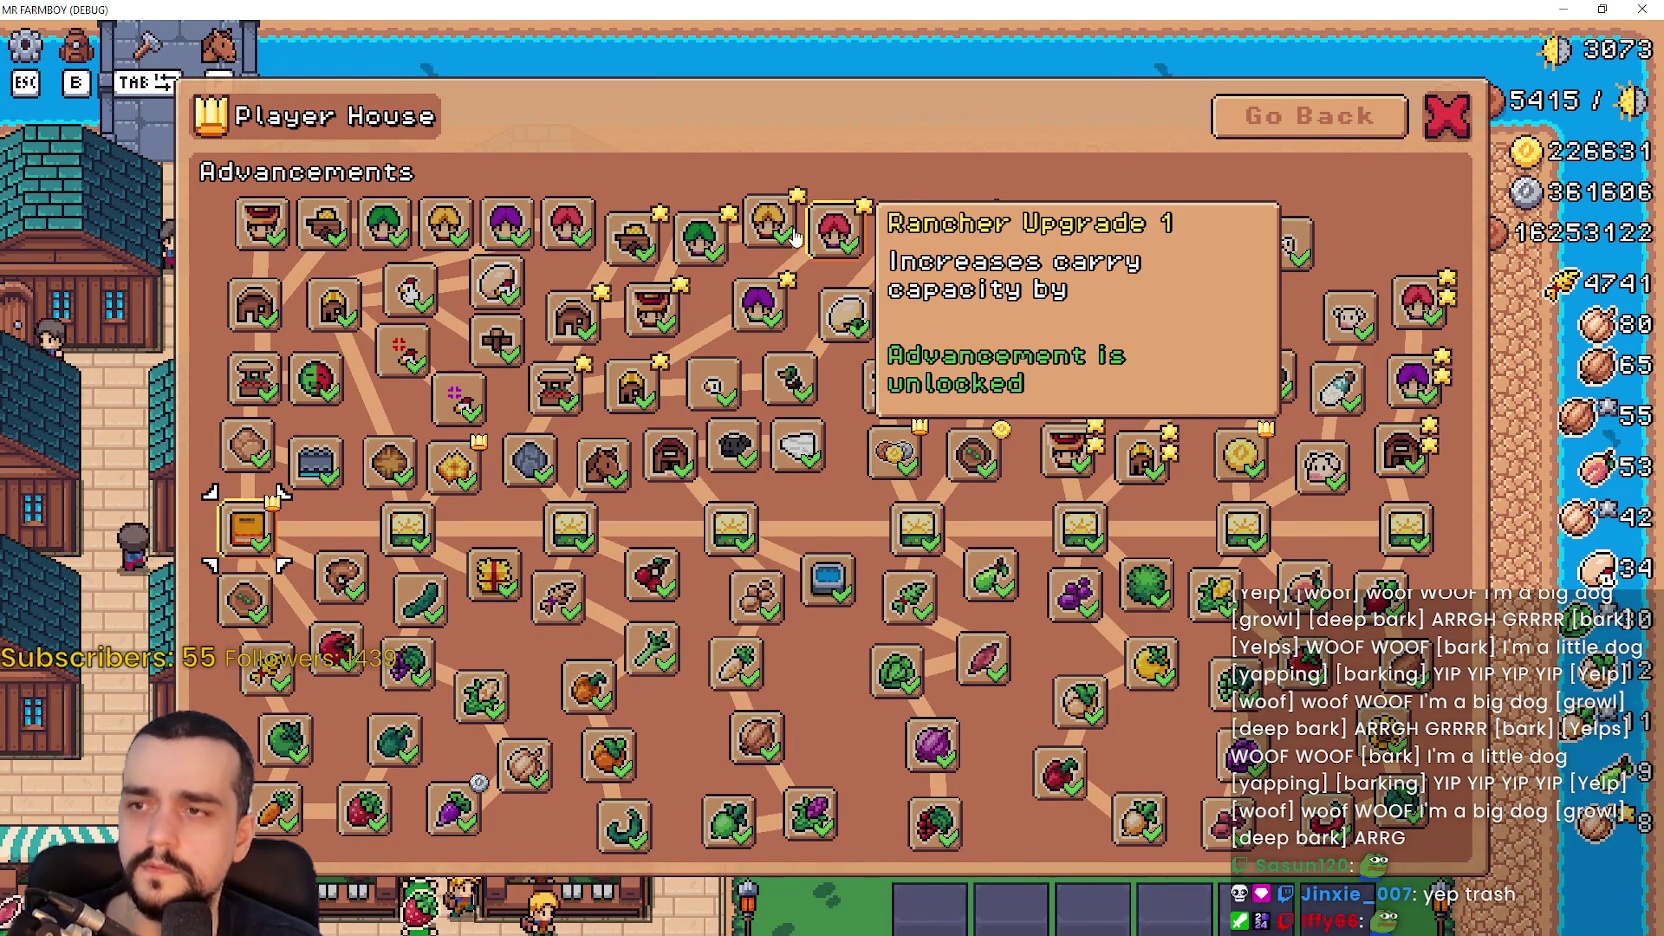
{"action": "mouse_move", "coordinate": [699, 250]}
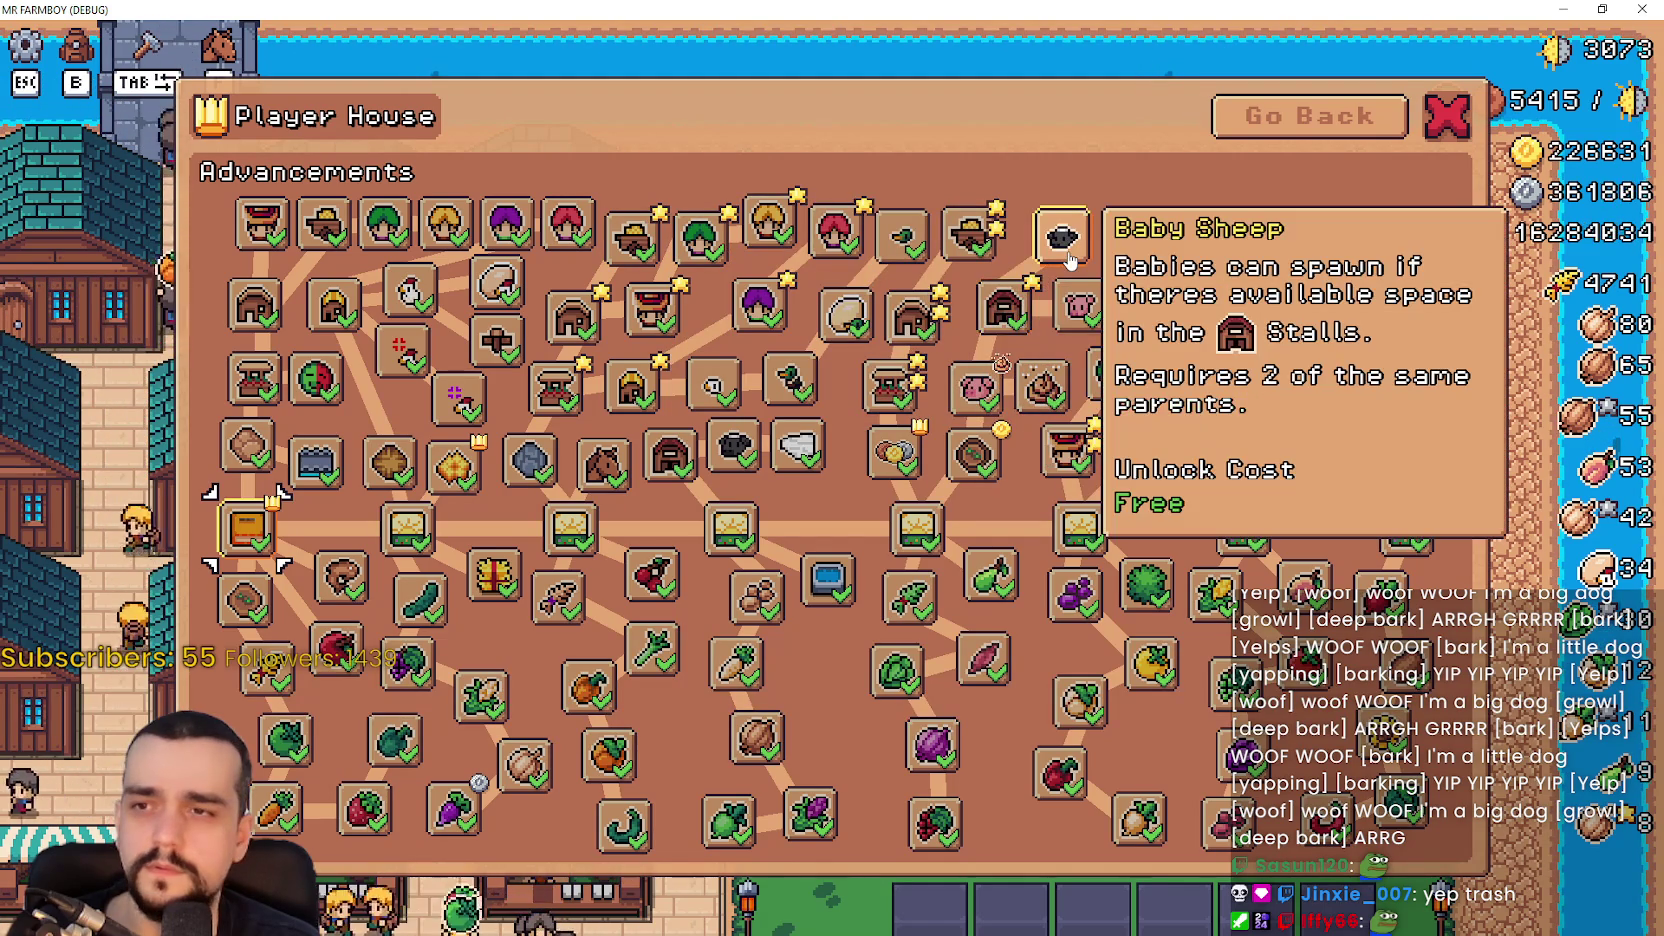
{"action": "left_click", "coordinate": [1068, 259]}
{"action": "mouse_move", "coordinate": [1068, 240]}
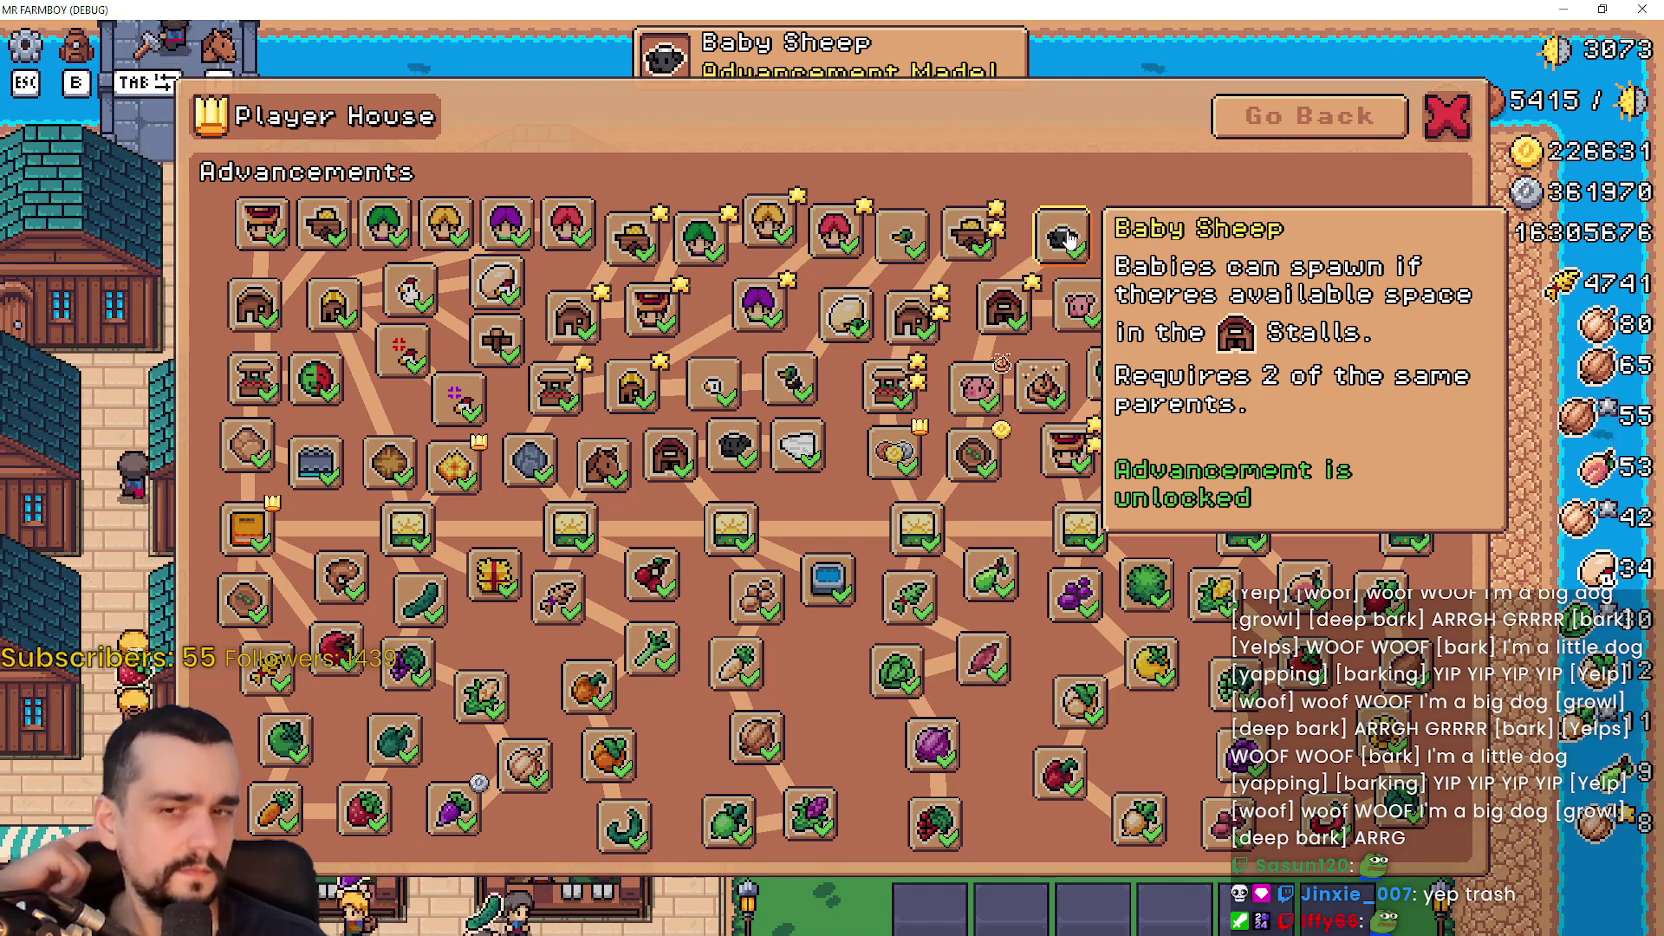
{"action": "mouse_move", "coordinate": [1438, 342]}
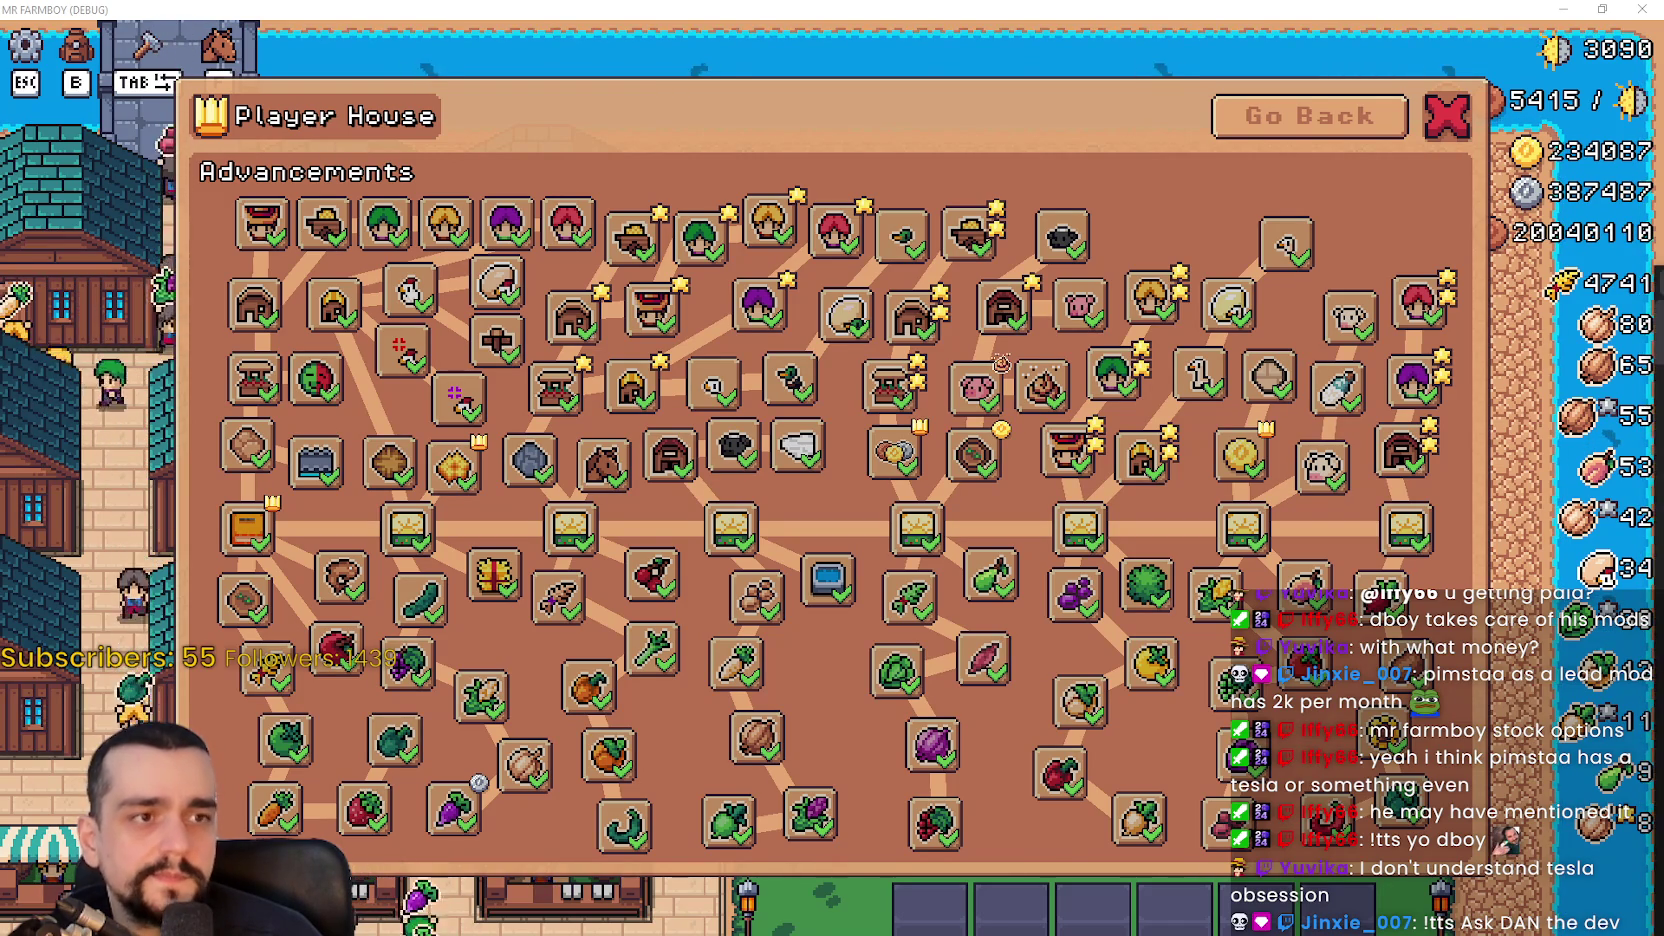
- Switch from Mr Farmboy to the Tangia browser window
{"action": "key", "text": "alt+Tab"}
- Move the Tangia window fully on screen and scroll down the Setup Overlay page
{"action": "left_click_drag", "start_coordinate": [1663, 258], "coordinate": [1350, 118]}
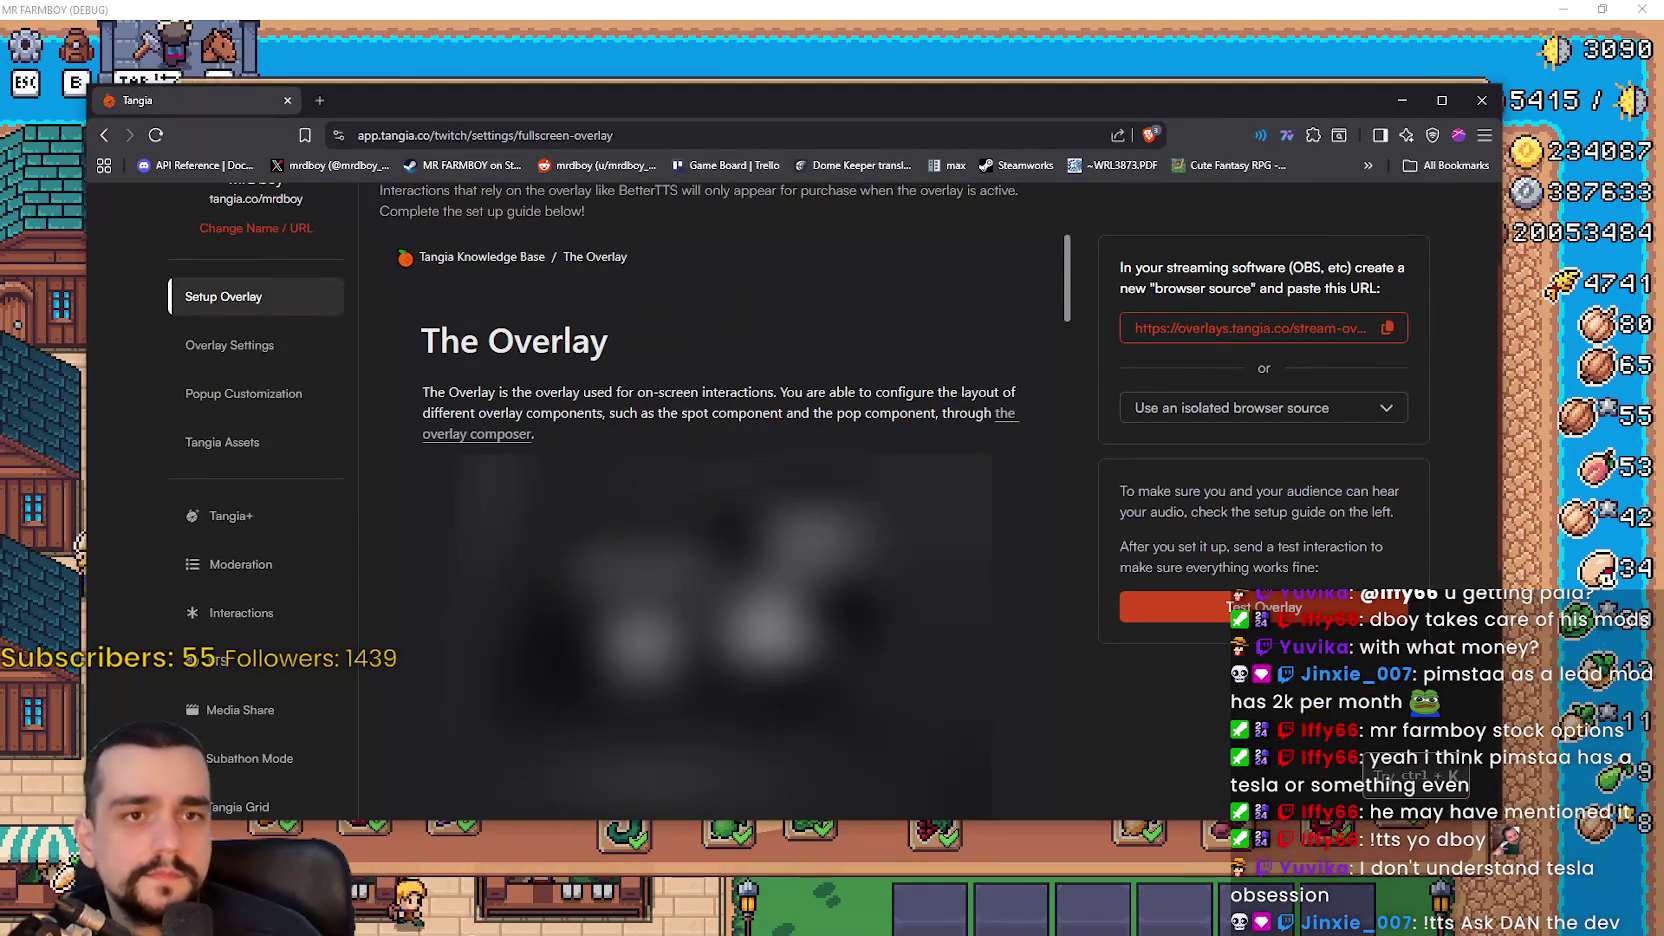
{"action": "left_click", "coordinate": [713, 70]}
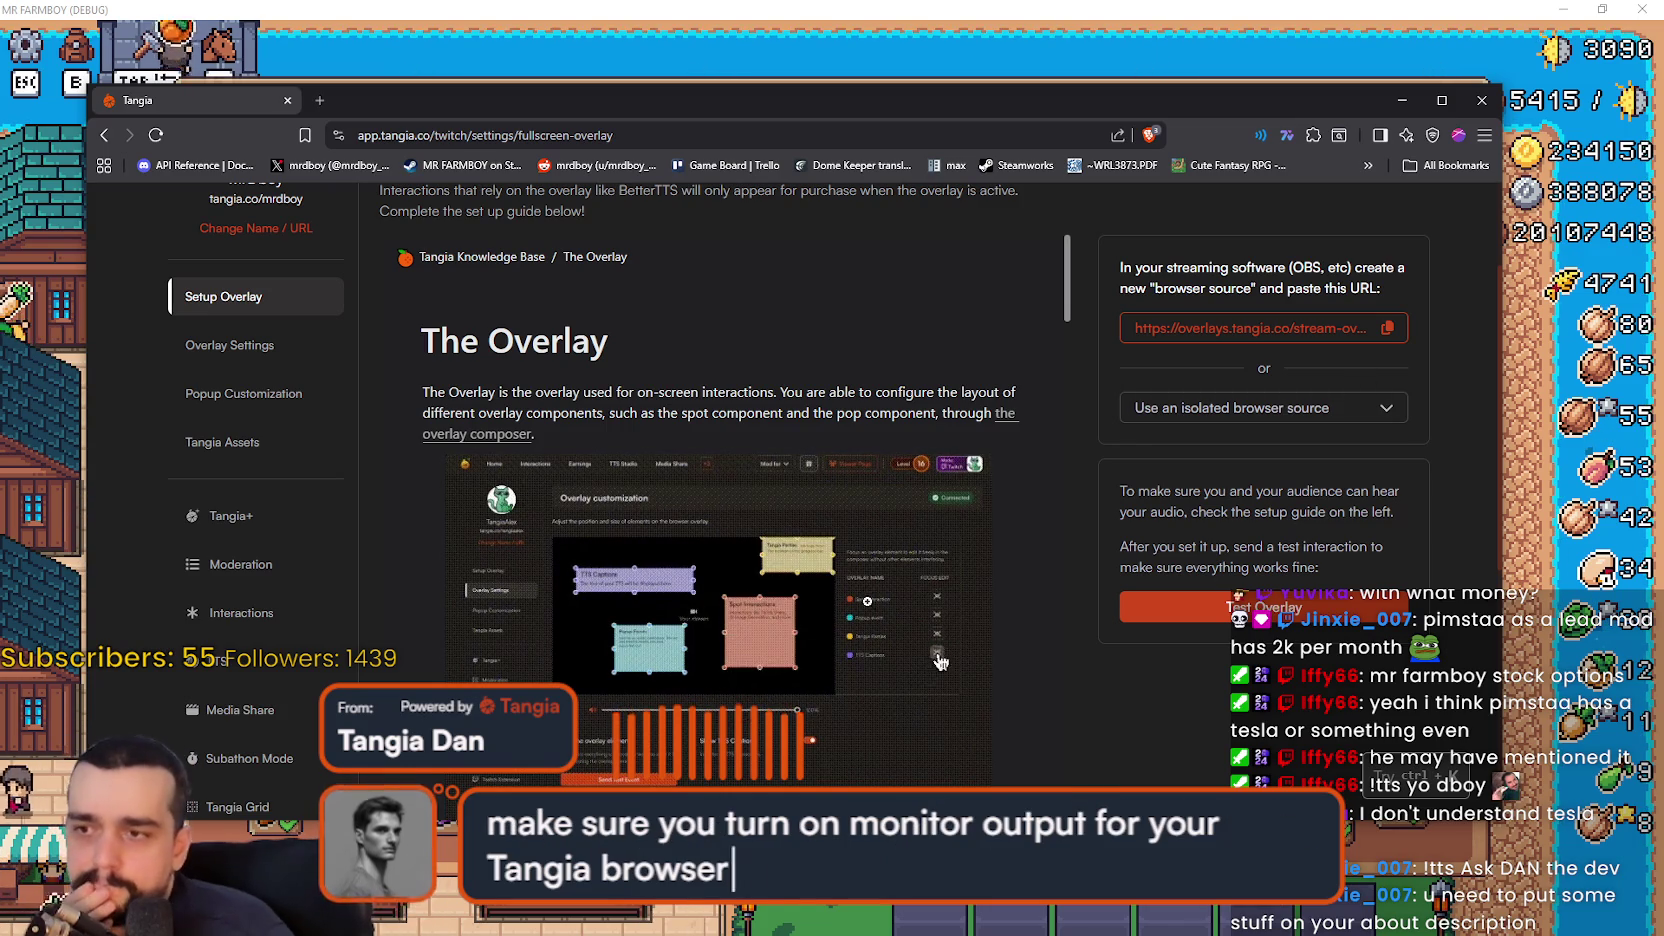
{"action": "scroll", "coordinate": [880, 400], "scroll_direction": "down", "scroll_amount": 5}
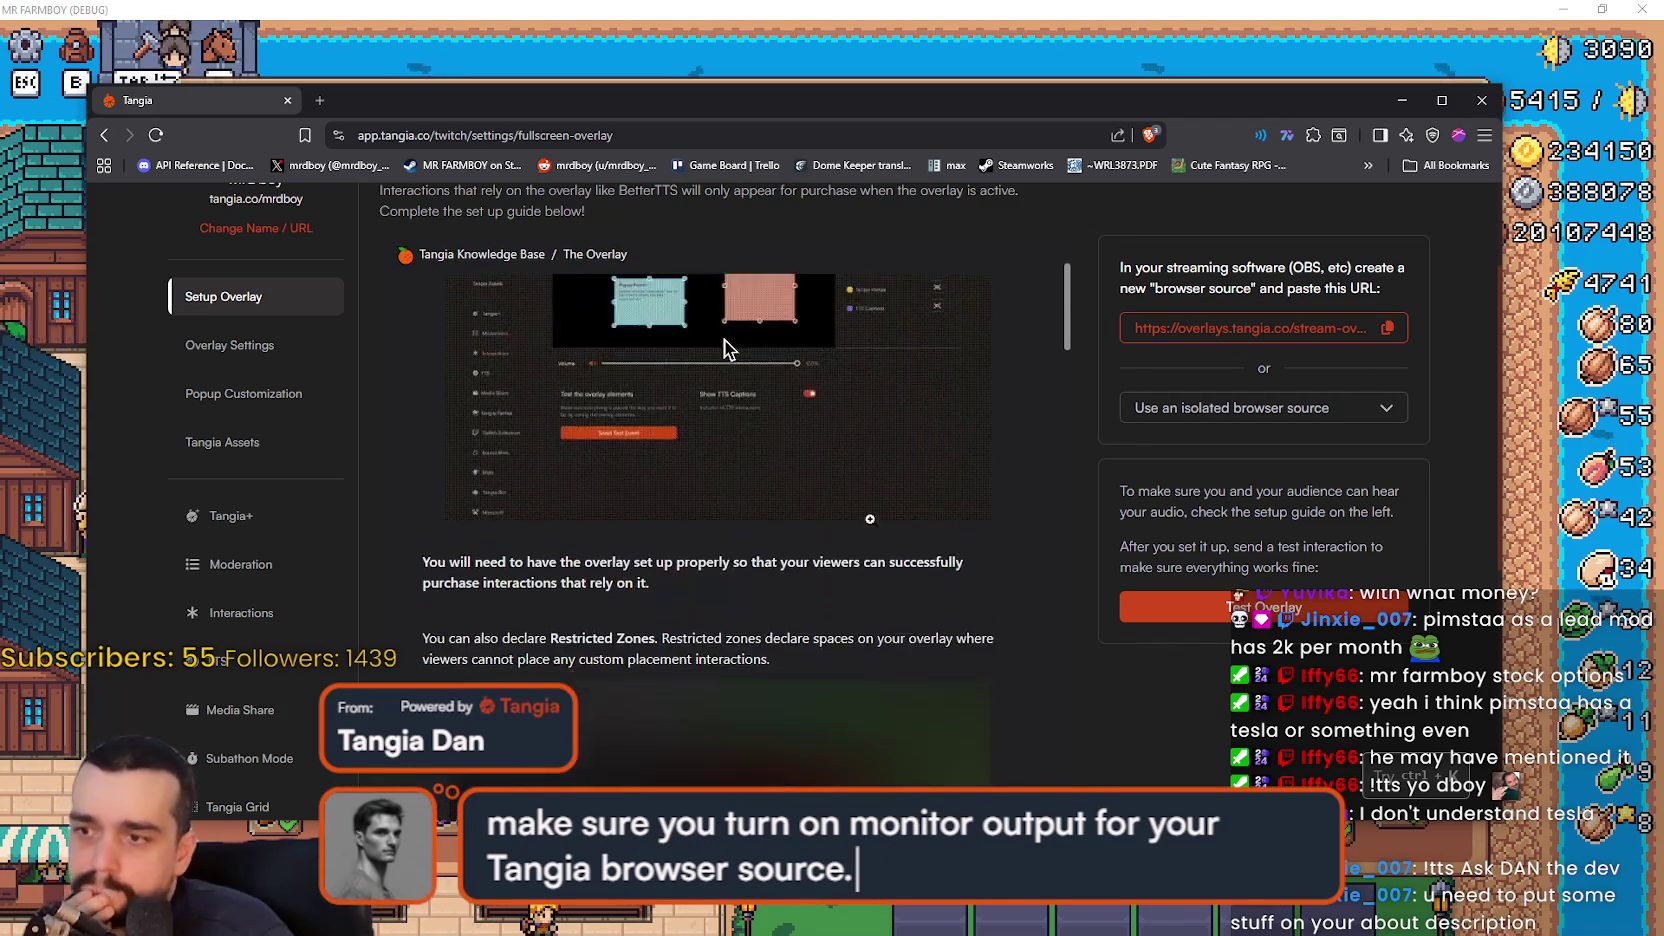
{"action": "scroll", "coordinate": [851, 550], "scroll_direction": "down", "scroll_amount": 2}
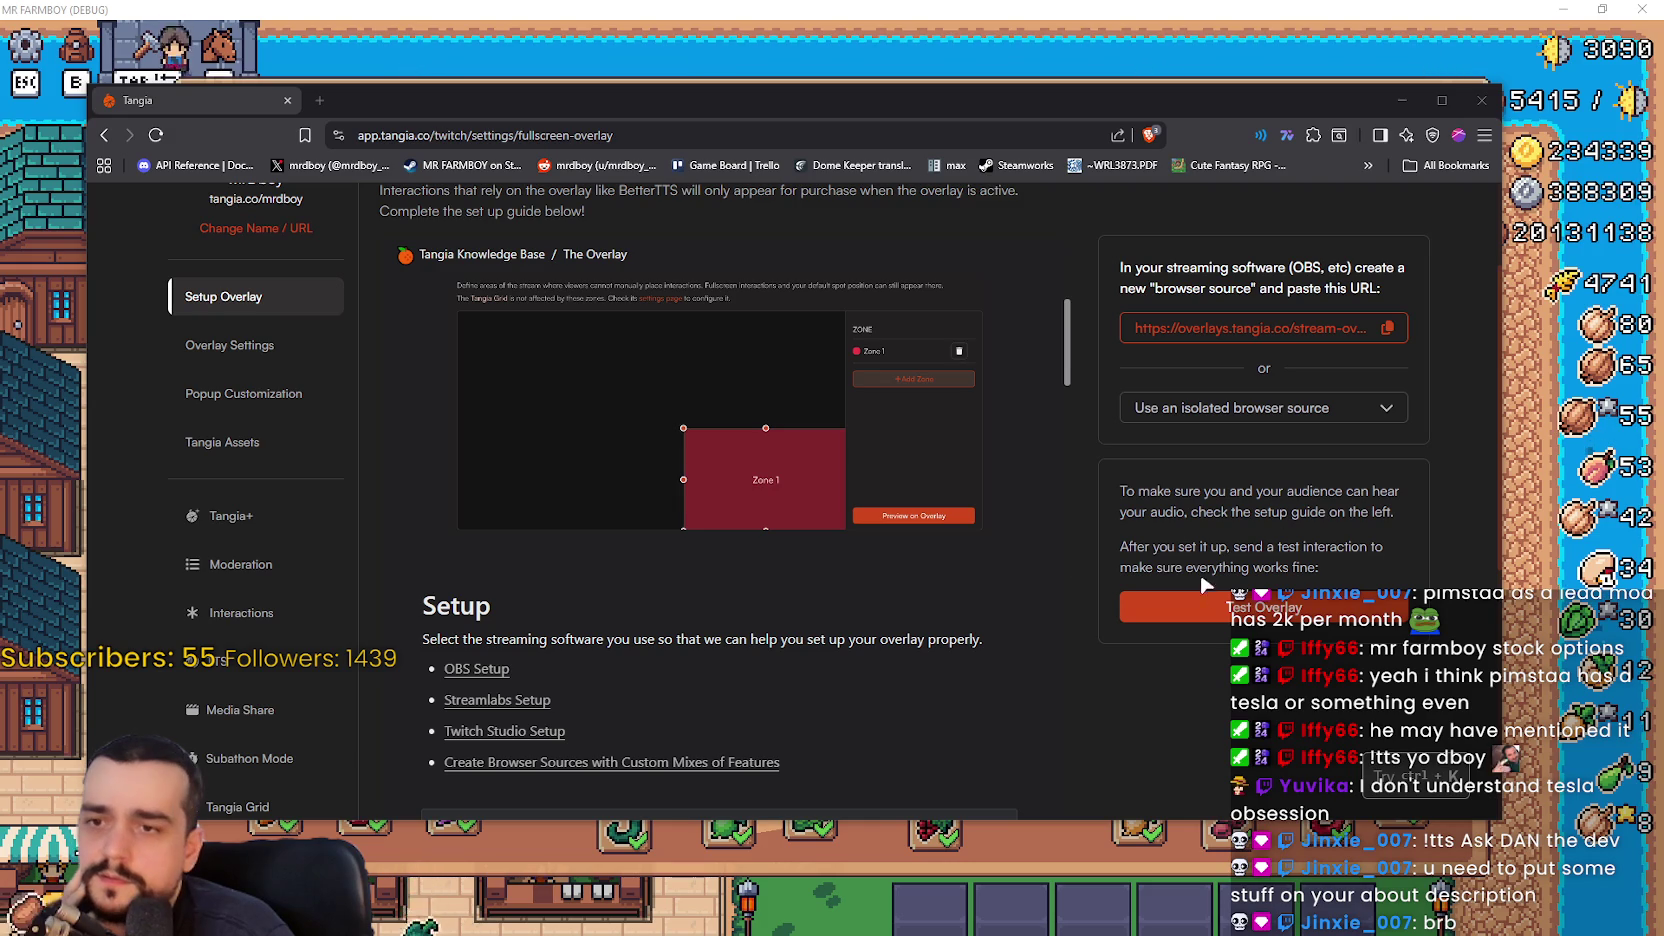
- Send a test overlay interaction and confirm Tangia Dan's 'If you can hear me' message plays
{"action": "left_click", "coordinate": [1200, 605]}
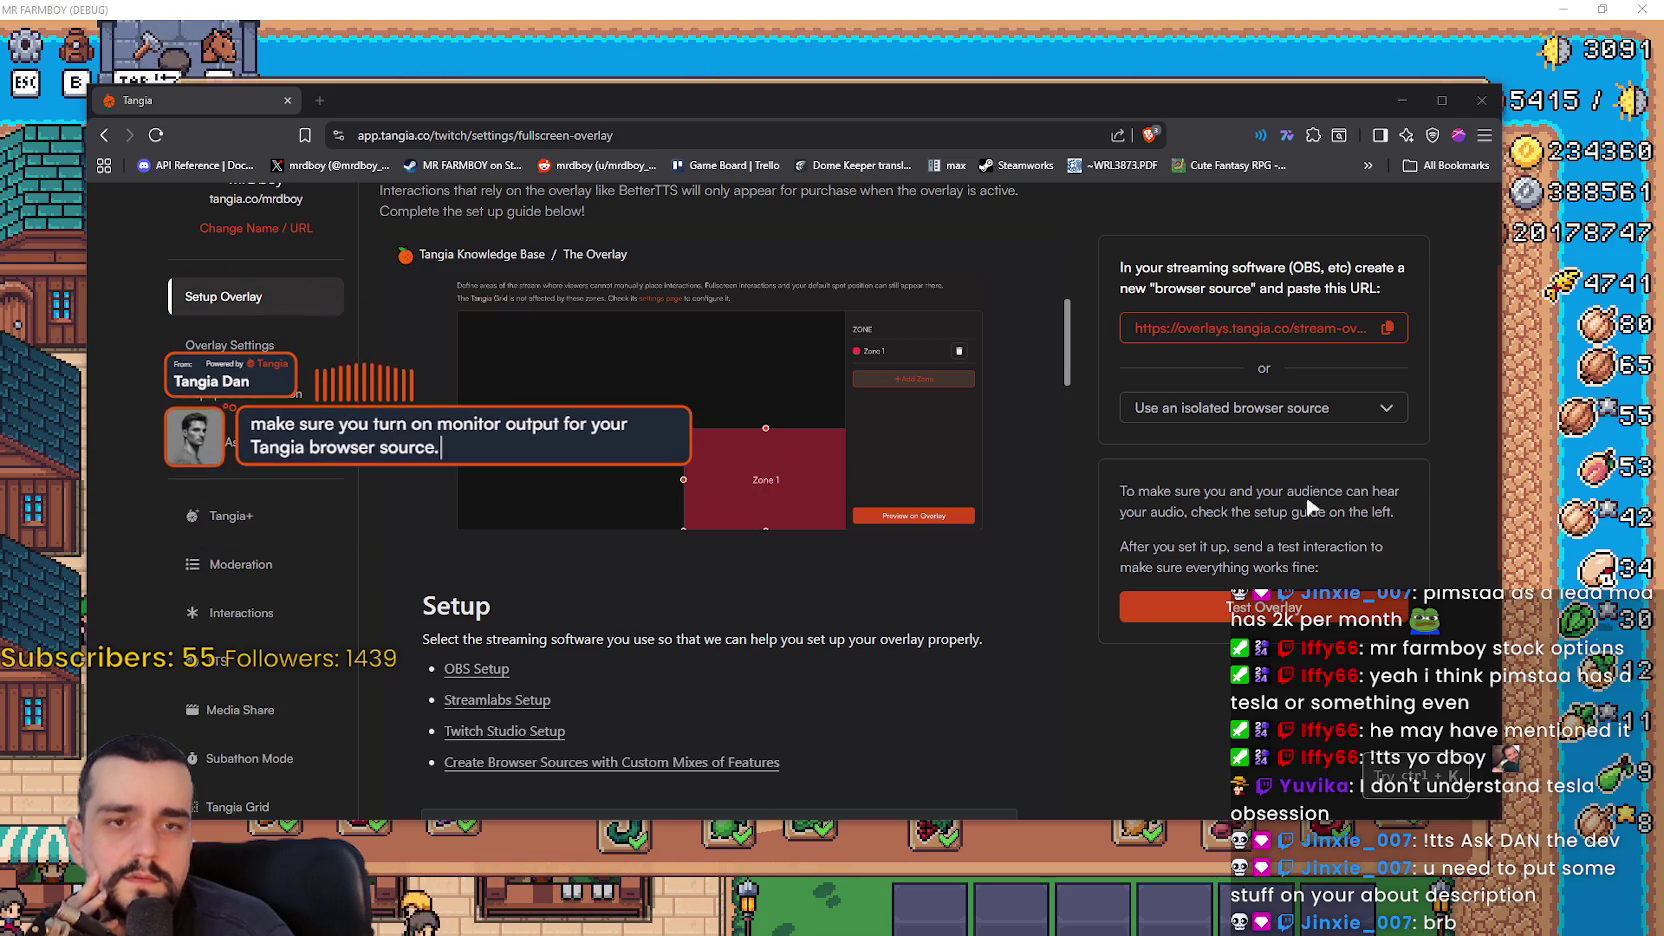
{"action": "scroll", "coordinate": [1100, 650], "scroll_direction": "up", "scroll_amount": 3}
{"action": "scroll", "coordinate": [197, 601], "scroll_direction": "down", "scroll_amount": 4}
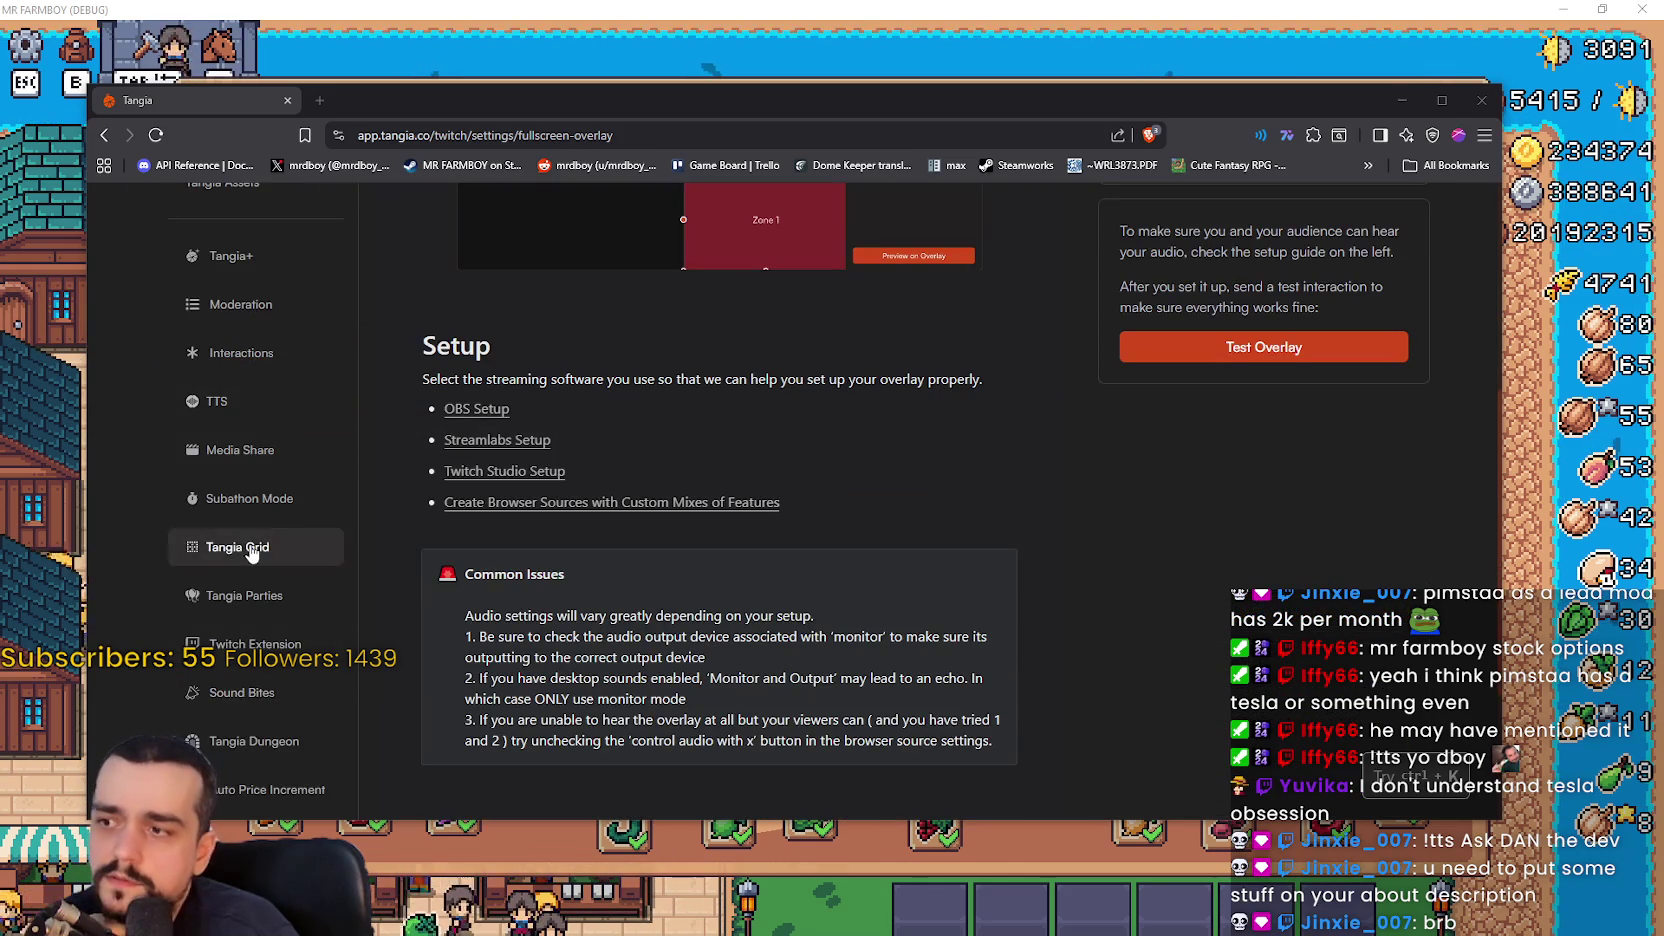
- Open Tangia Grid and review its toggles, cell prices, grid dimensions and protected areas
{"action": "left_click", "coordinate": [250, 552]}
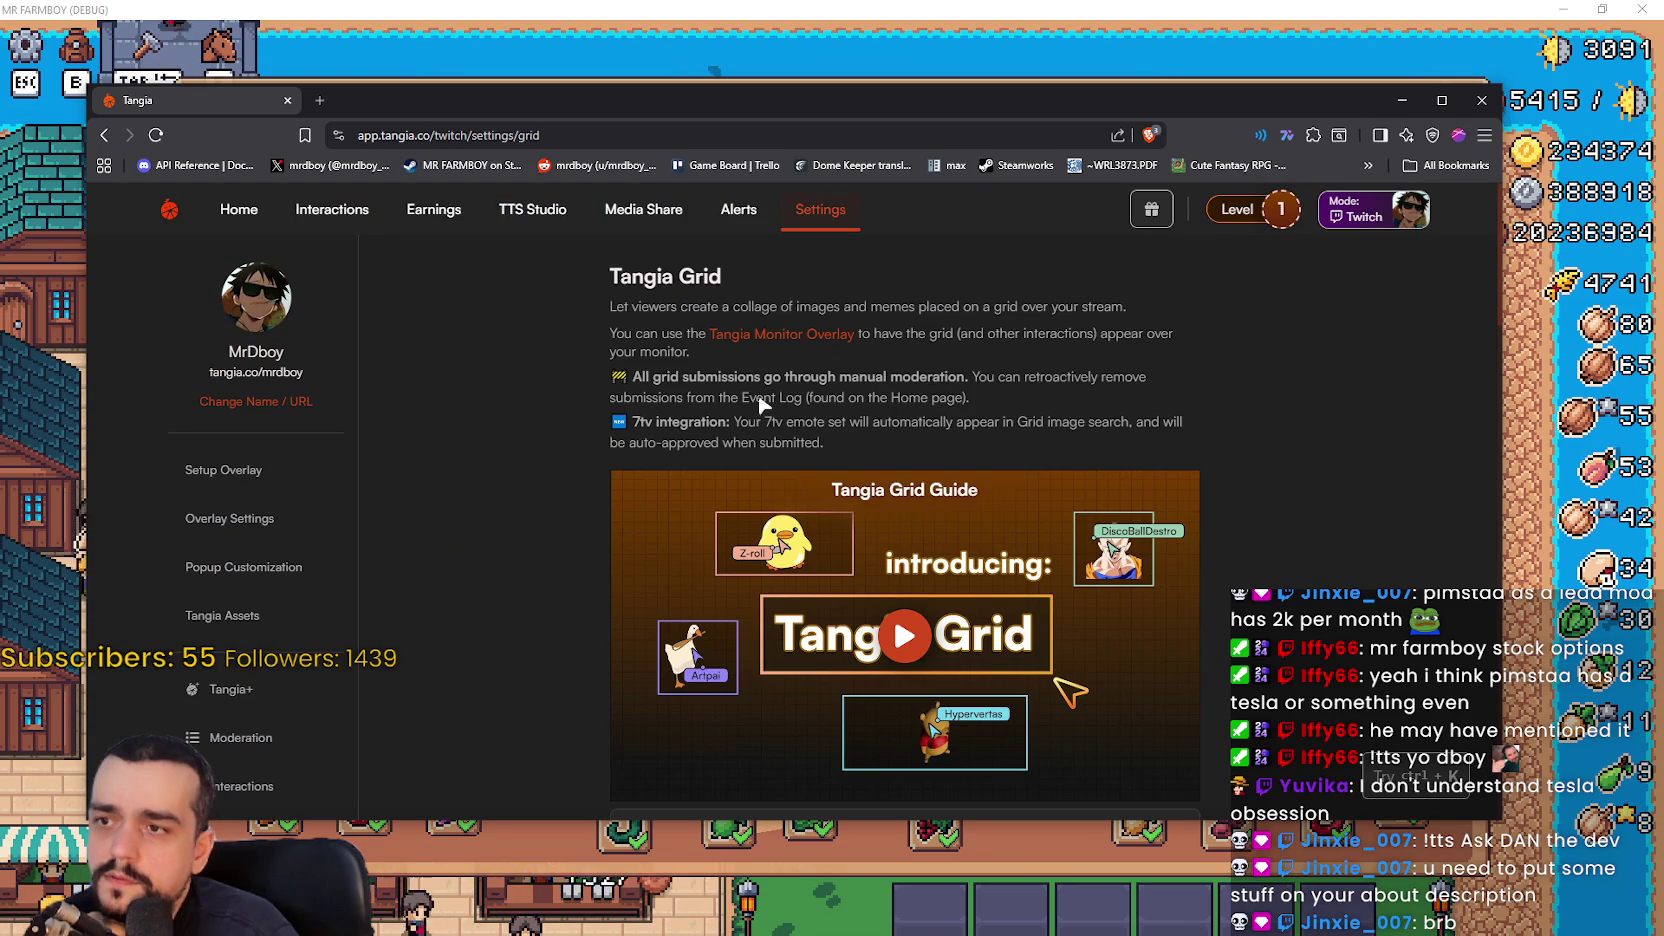
{"action": "scroll", "coordinate": [540, 462], "scroll_direction": "down", "scroll_amount": 4}
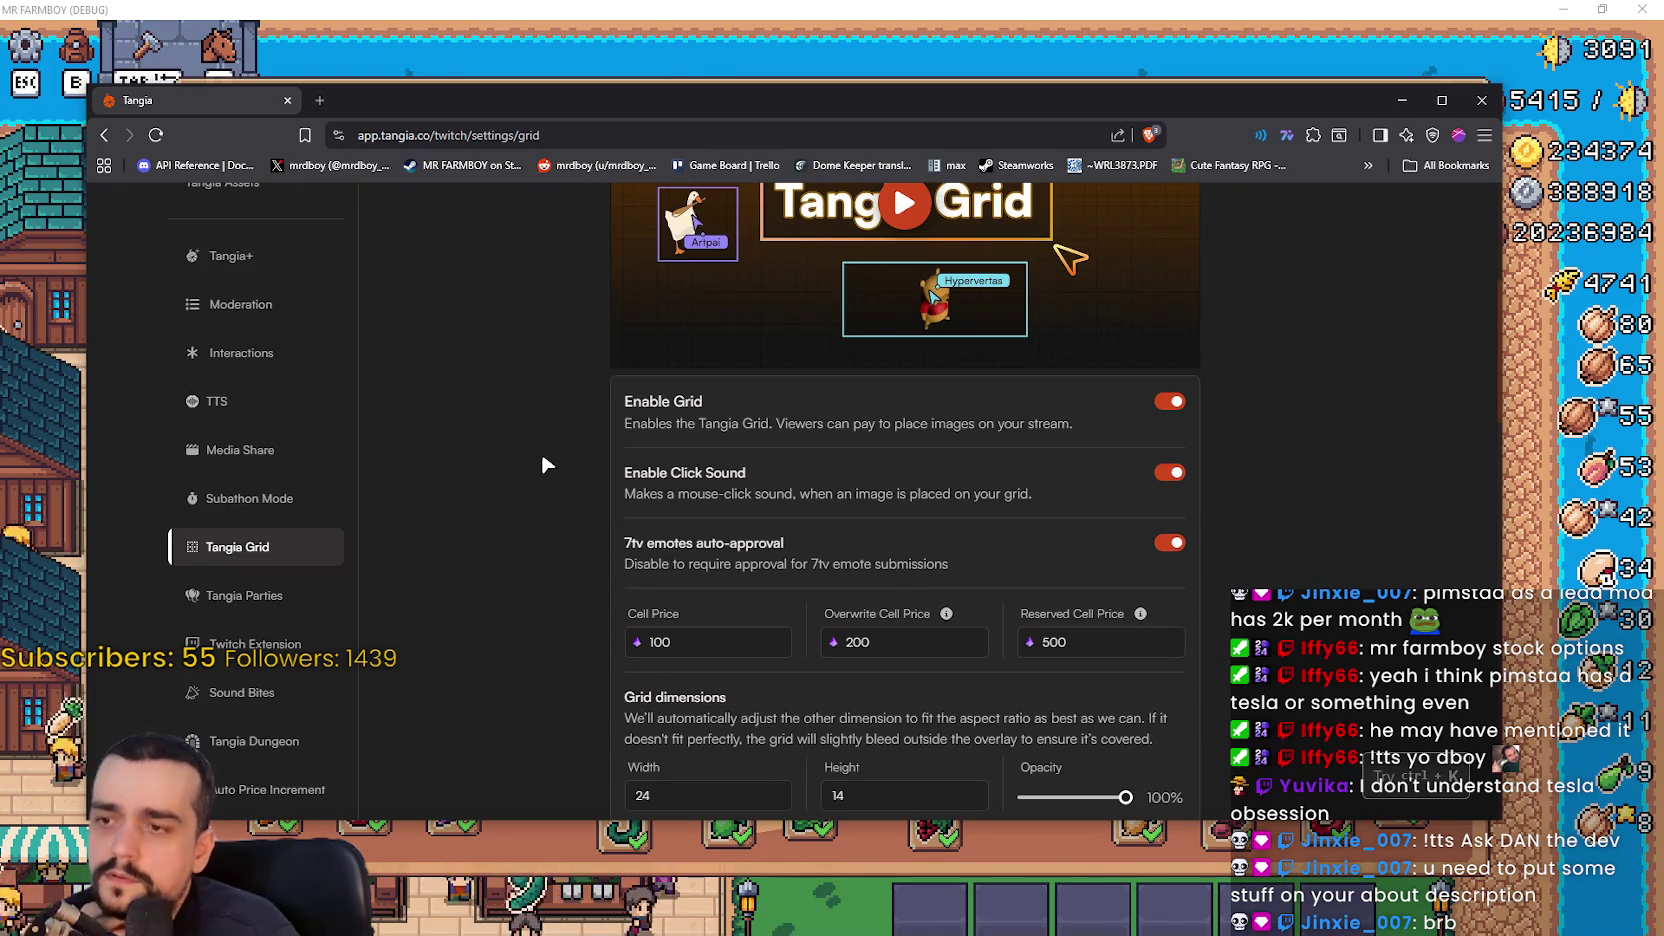
{"action": "scroll", "coordinate": [542, 458], "scroll_direction": "down", "scroll_amount": 2}
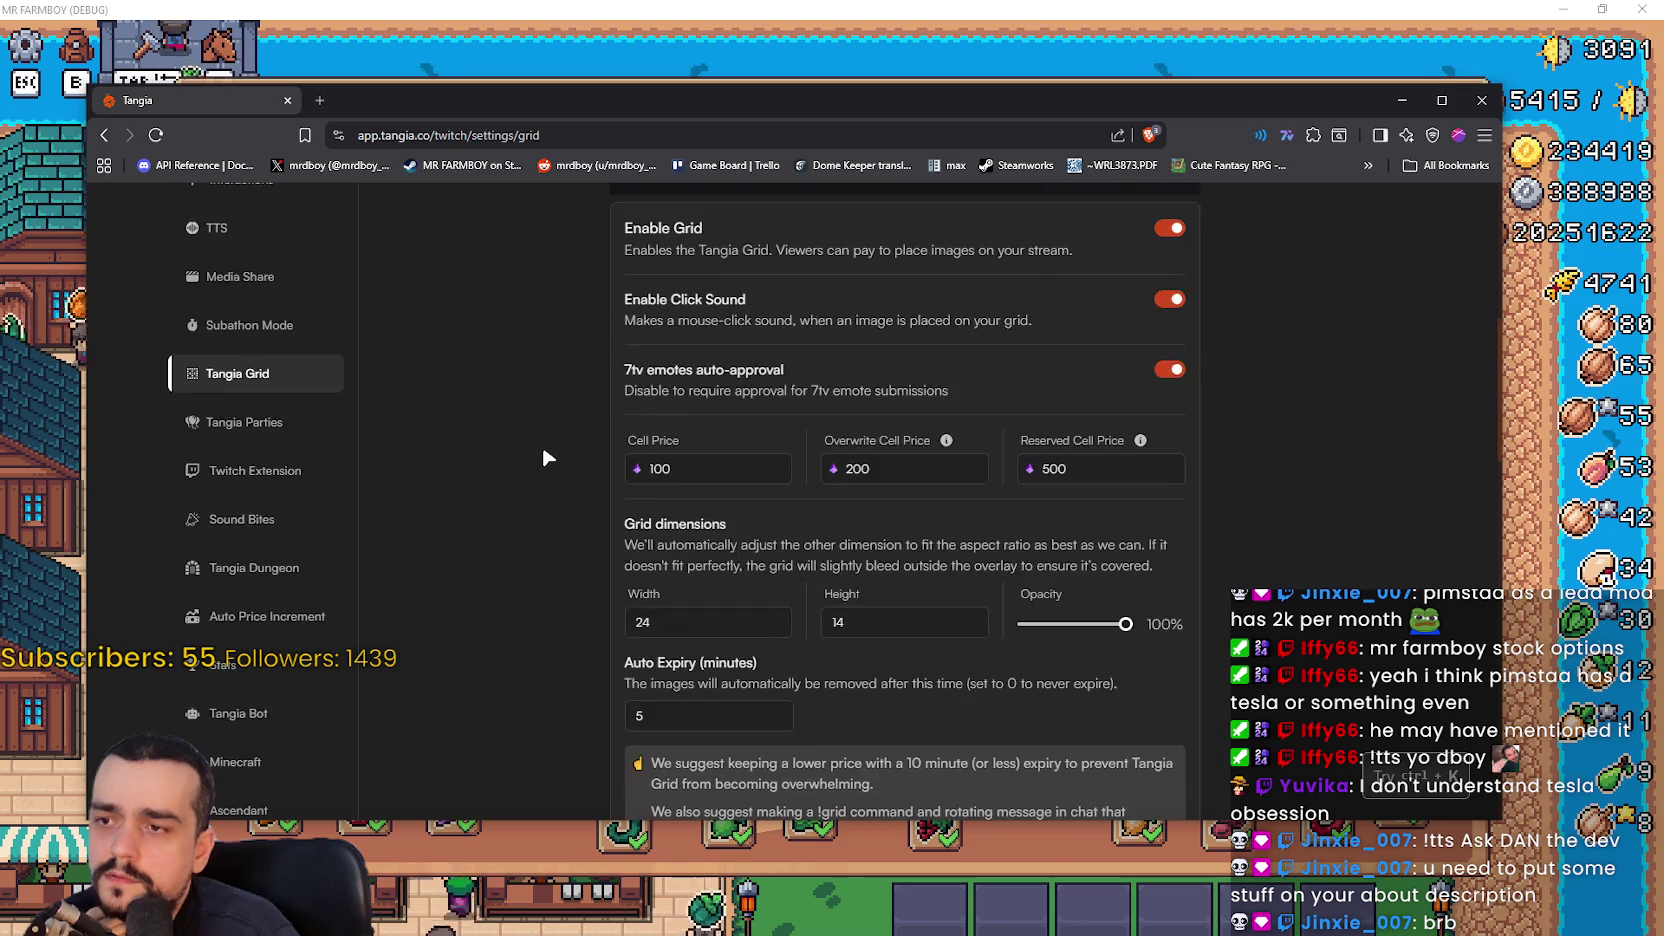
{"action": "scroll", "coordinate": [545, 458], "scroll_direction": "down", "scroll_amount": 3}
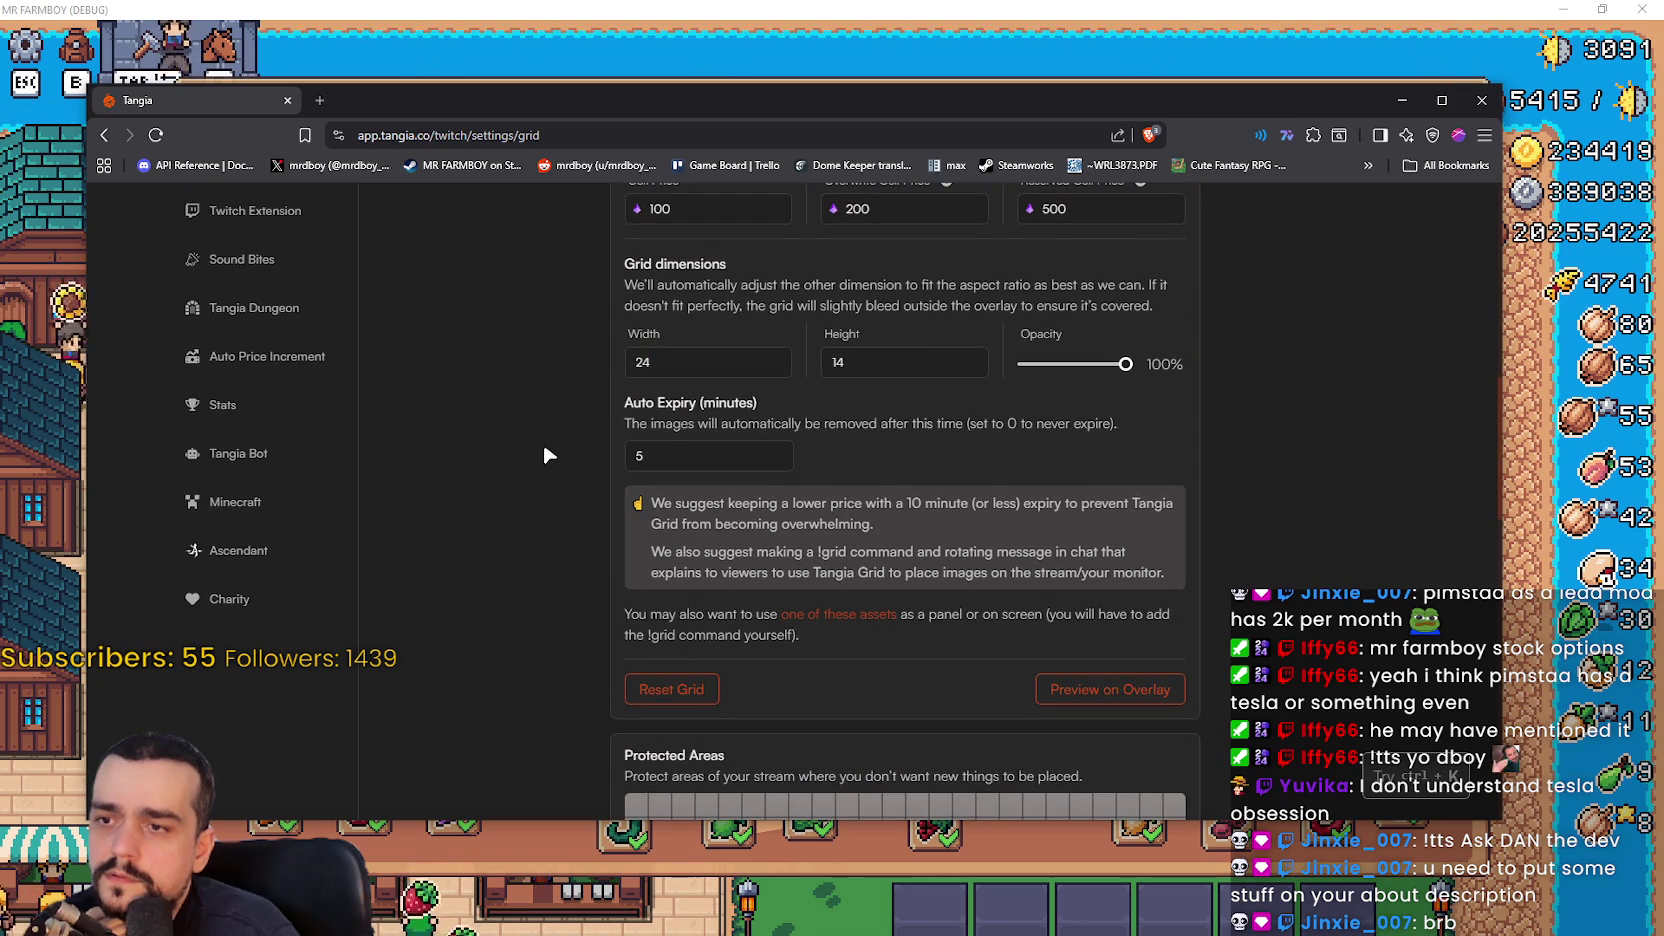
{"action": "scroll", "coordinate": [544, 448], "scroll_direction": "down", "scroll_amount": 5}
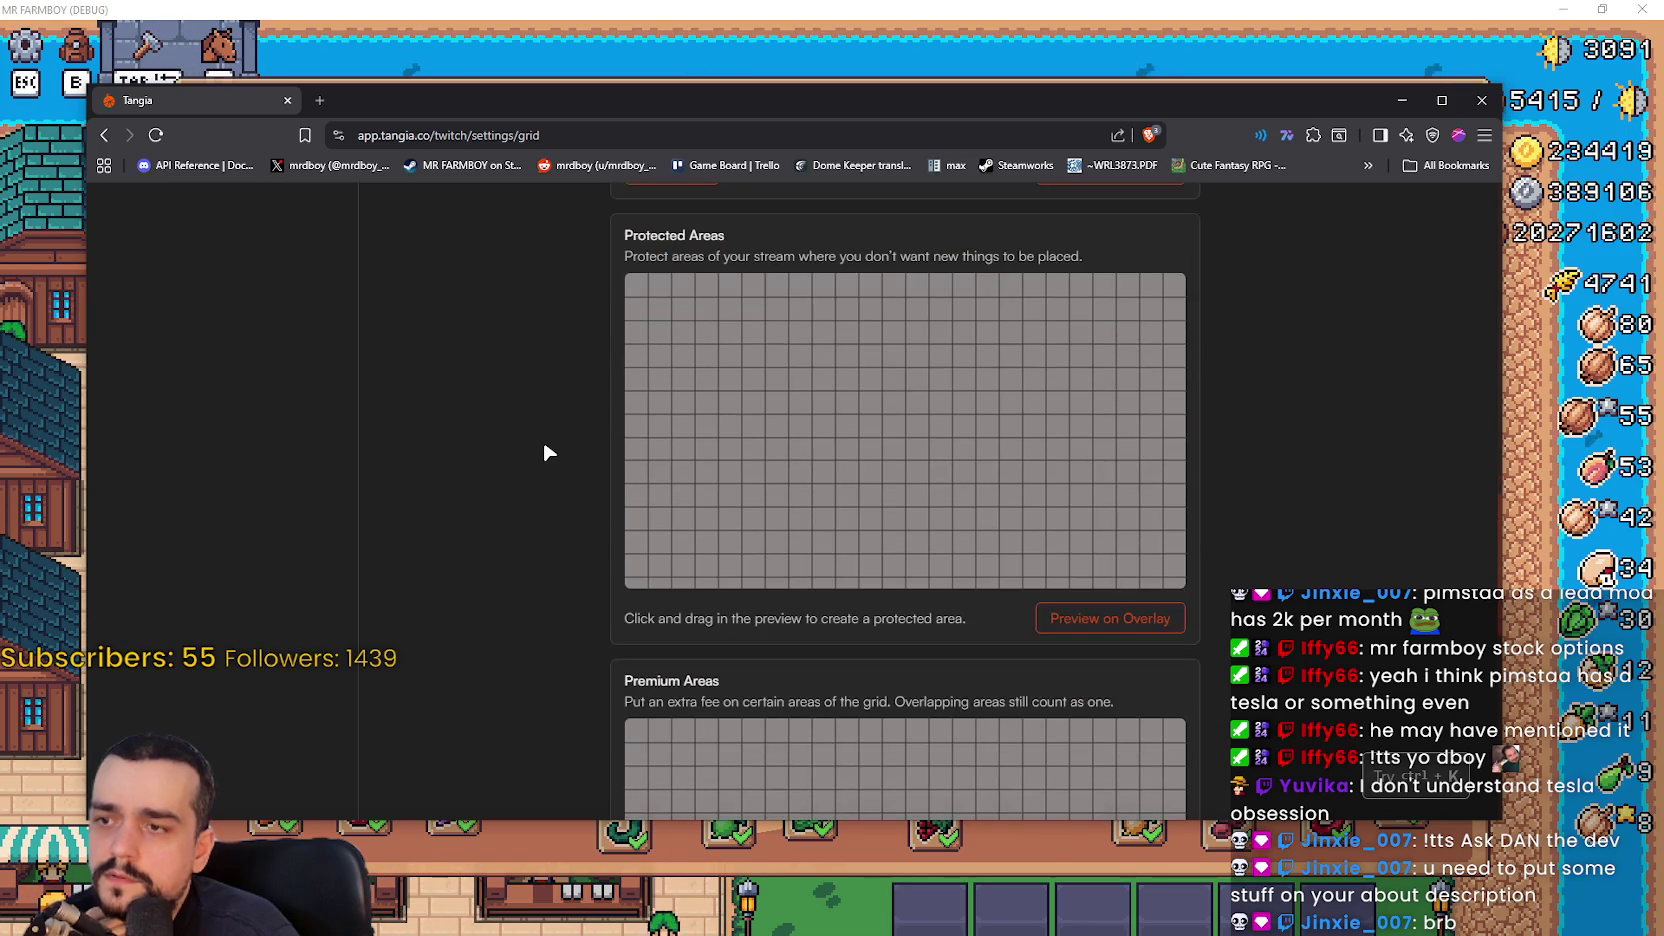
{"action": "scroll", "coordinate": [540, 445], "scroll_direction": "up", "scroll_amount": 5}
{"action": "scroll", "coordinate": [540, 445], "scroll_direction": "up", "scroll_amount": 4}
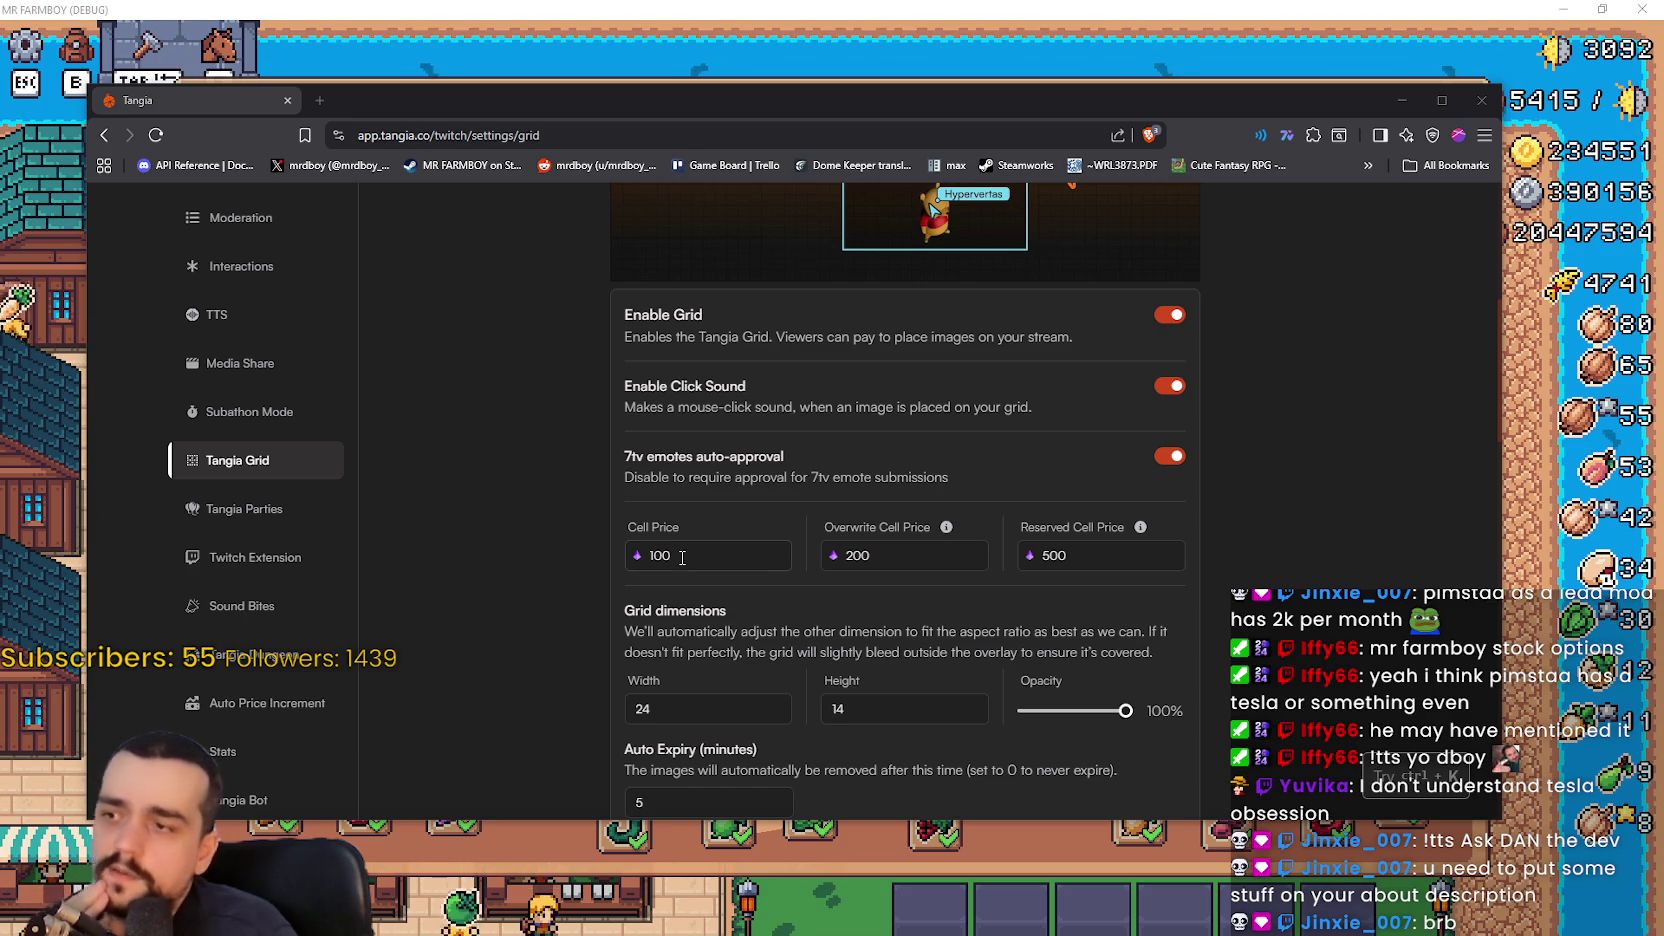
{"action": "scroll", "coordinate": [272, 422], "scroll_direction": "up", "scroll_amount": 1}
- Open the overlay customization settings, adjust a composer box, save the layout and send a test event
{"action": "left_click", "coordinate": [267, 403]}
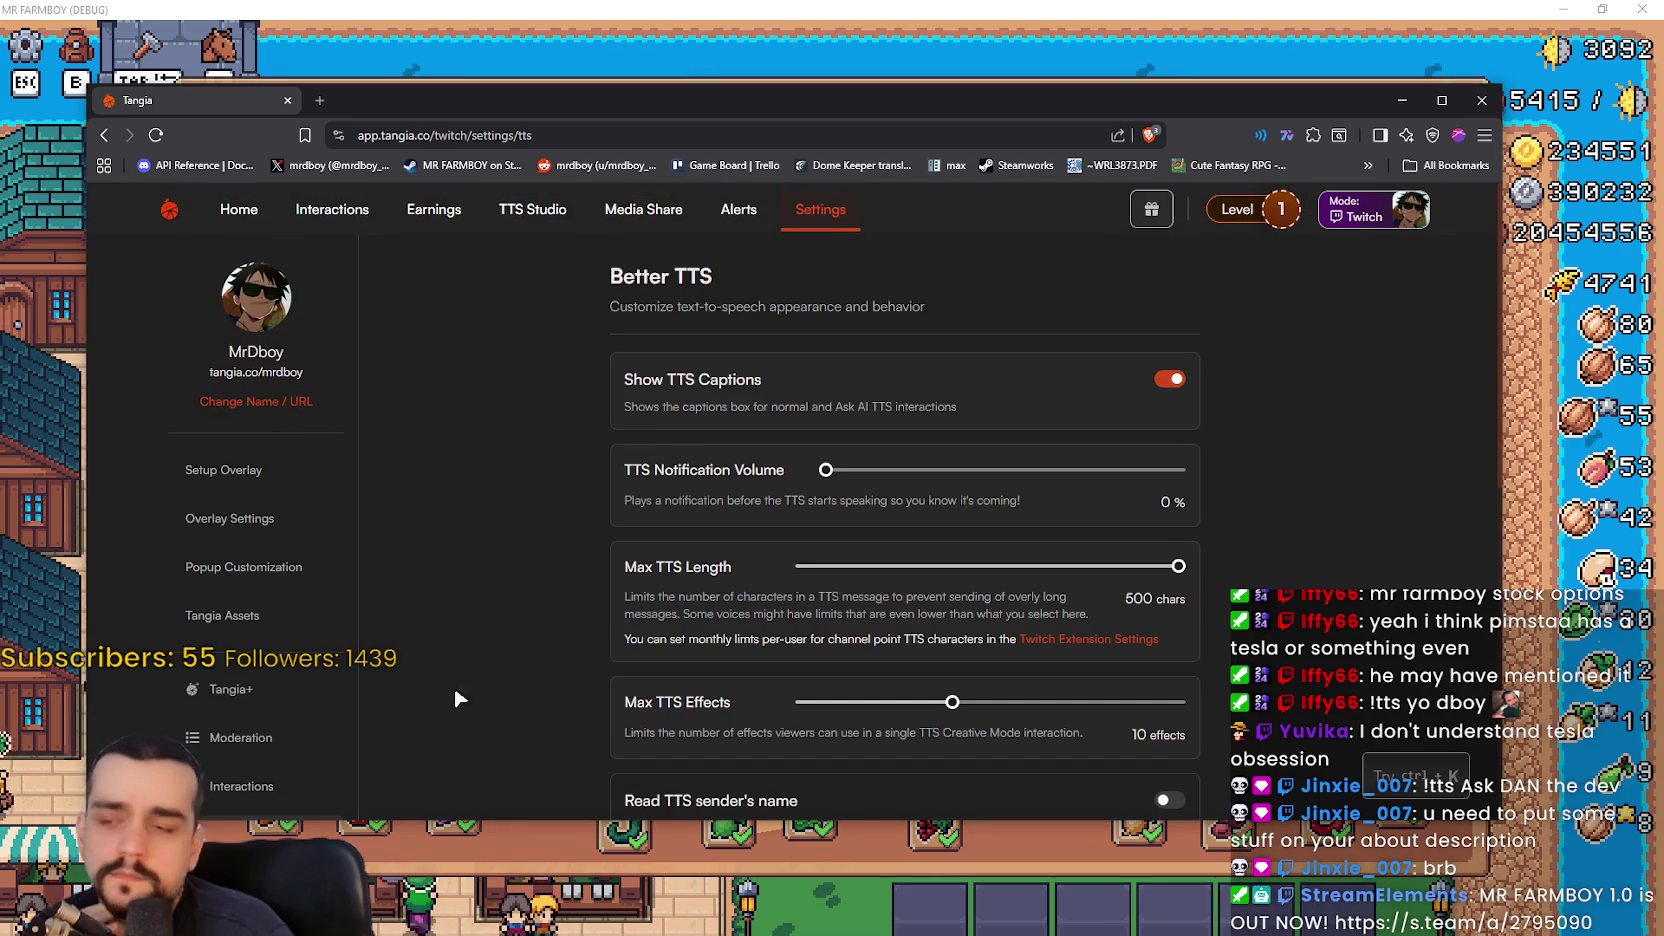
{"action": "left_click", "coordinate": [249, 518]}
{"action": "scroll", "coordinate": [552, 410], "scroll_direction": "down", "scroll_amount": 2}
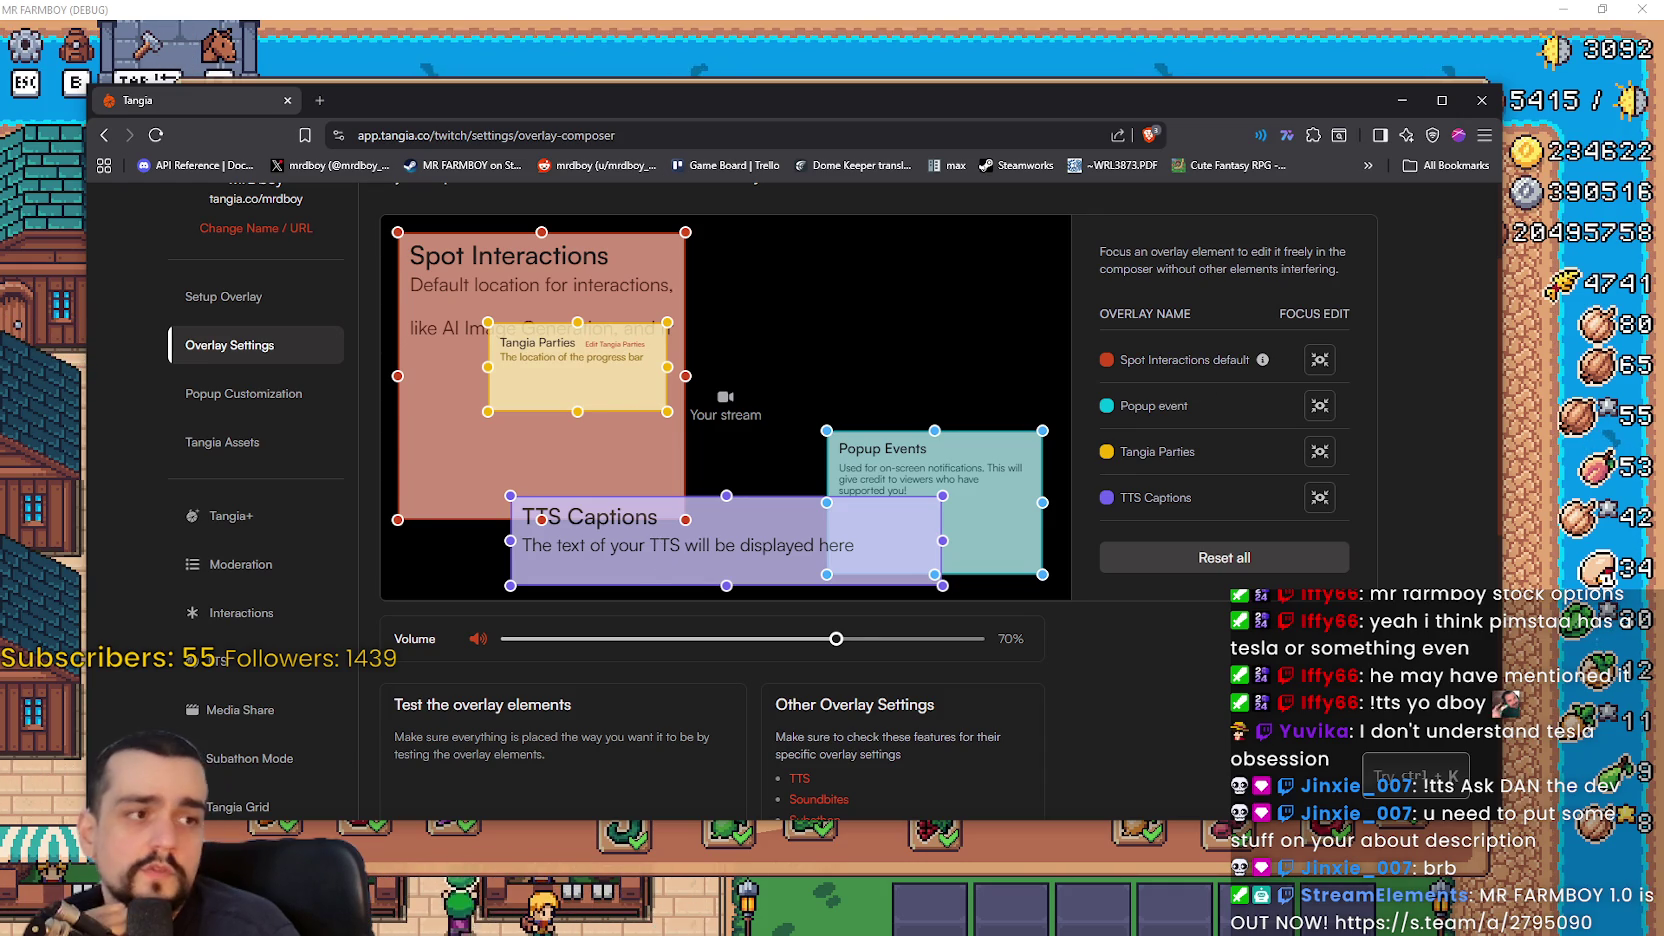
{"action": "left_click", "coordinate": [1428, 72]}
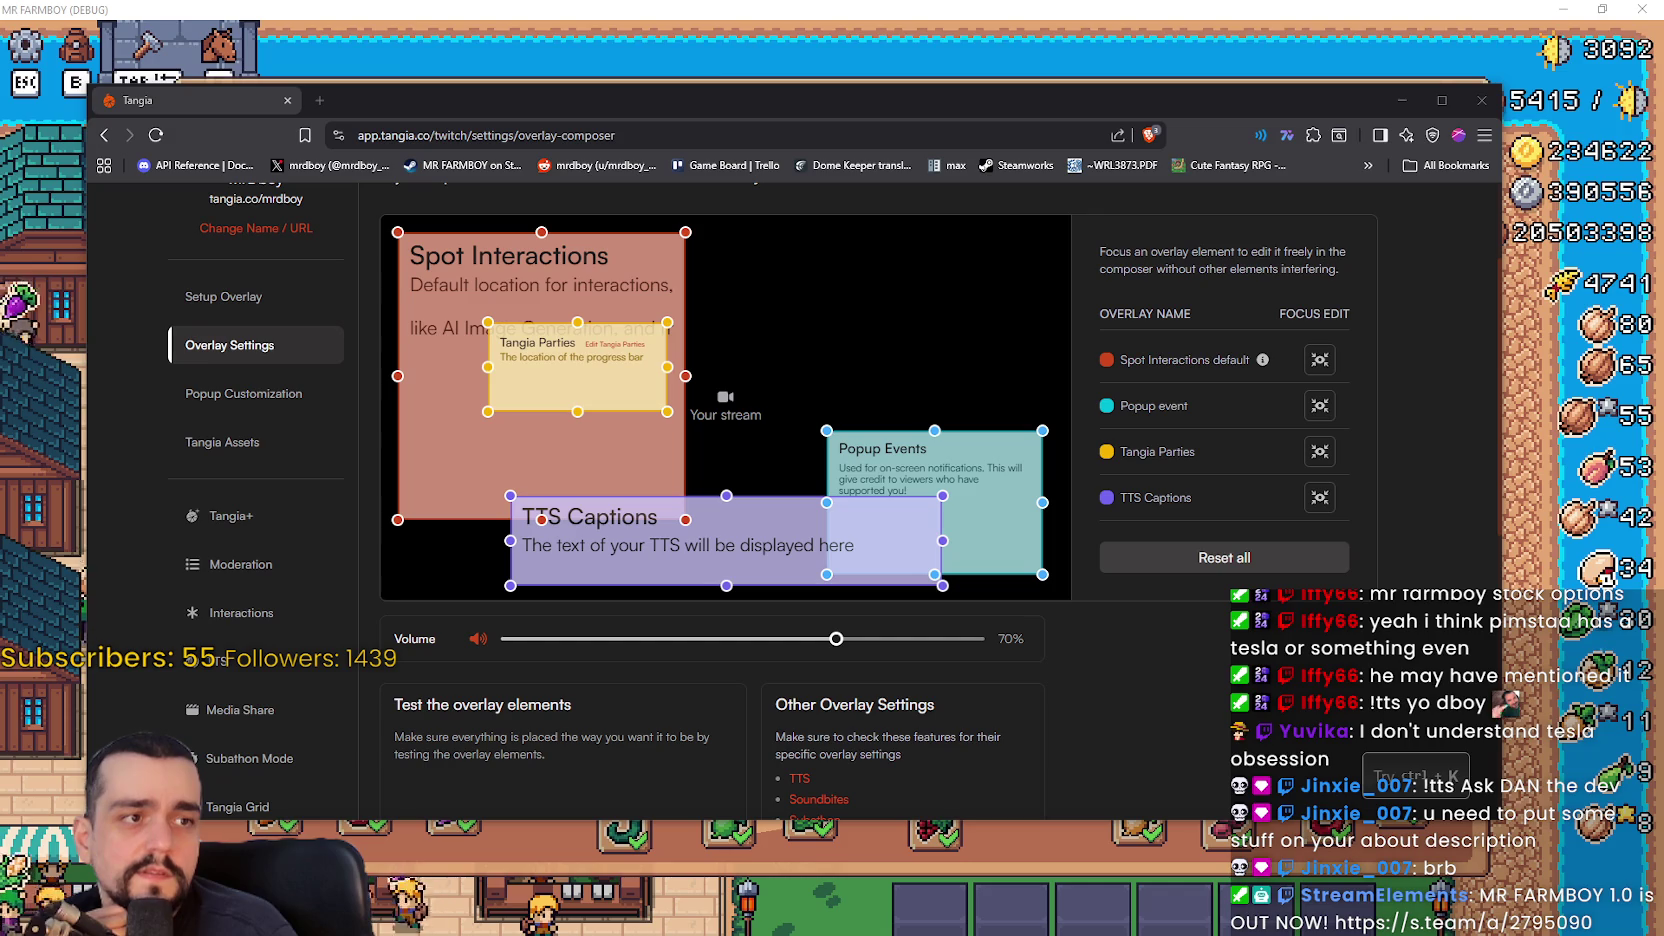
{"action": "scroll", "coordinate": [1128, 630], "scroll_direction": "down", "scroll_amount": 3}
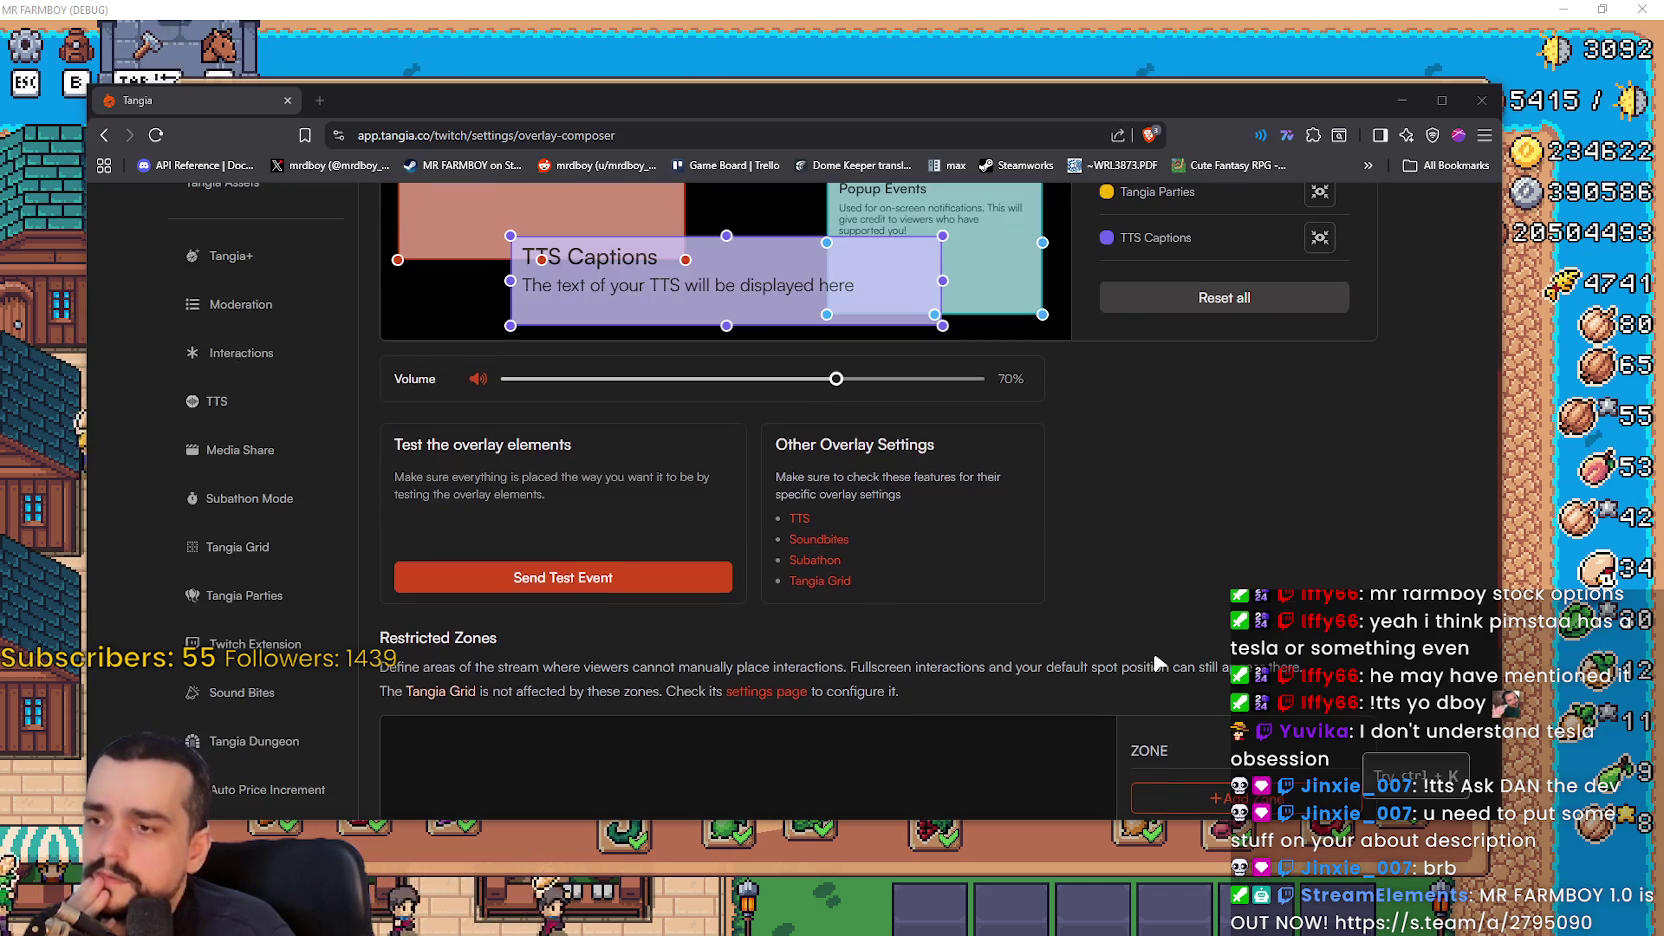
{"action": "scroll", "coordinate": [1141, 614], "scroll_direction": "up", "scroll_amount": 2}
{"action": "mouse_move", "coordinate": [861, 465]}
{"action": "left_mouse_down"}
{"action": "mouse_move", "coordinate": [861, 432]}
{"action": "mouse_move", "coordinate": [770, 303]}
{"action": "mouse_move", "coordinate": [734, 281]}
{"action": "mouse_move", "coordinate": [783, 345]}
{"action": "mouse_move", "coordinate": [783, 497]}
{"action": "mouse_move", "coordinate": [806, 393]}
{"action": "mouse_move", "coordinate": [754, 380]}
{"action": "mouse_move", "coordinate": [754, 436]}
{"action": "left_mouse_up"}
{"action": "scroll", "coordinate": [783, 345], "scroll_direction": "up", "scroll_amount": 2}
{"action": "scroll", "coordinate": [1130, 696], "scroll_direction": "down", "scroll_amount": 3}
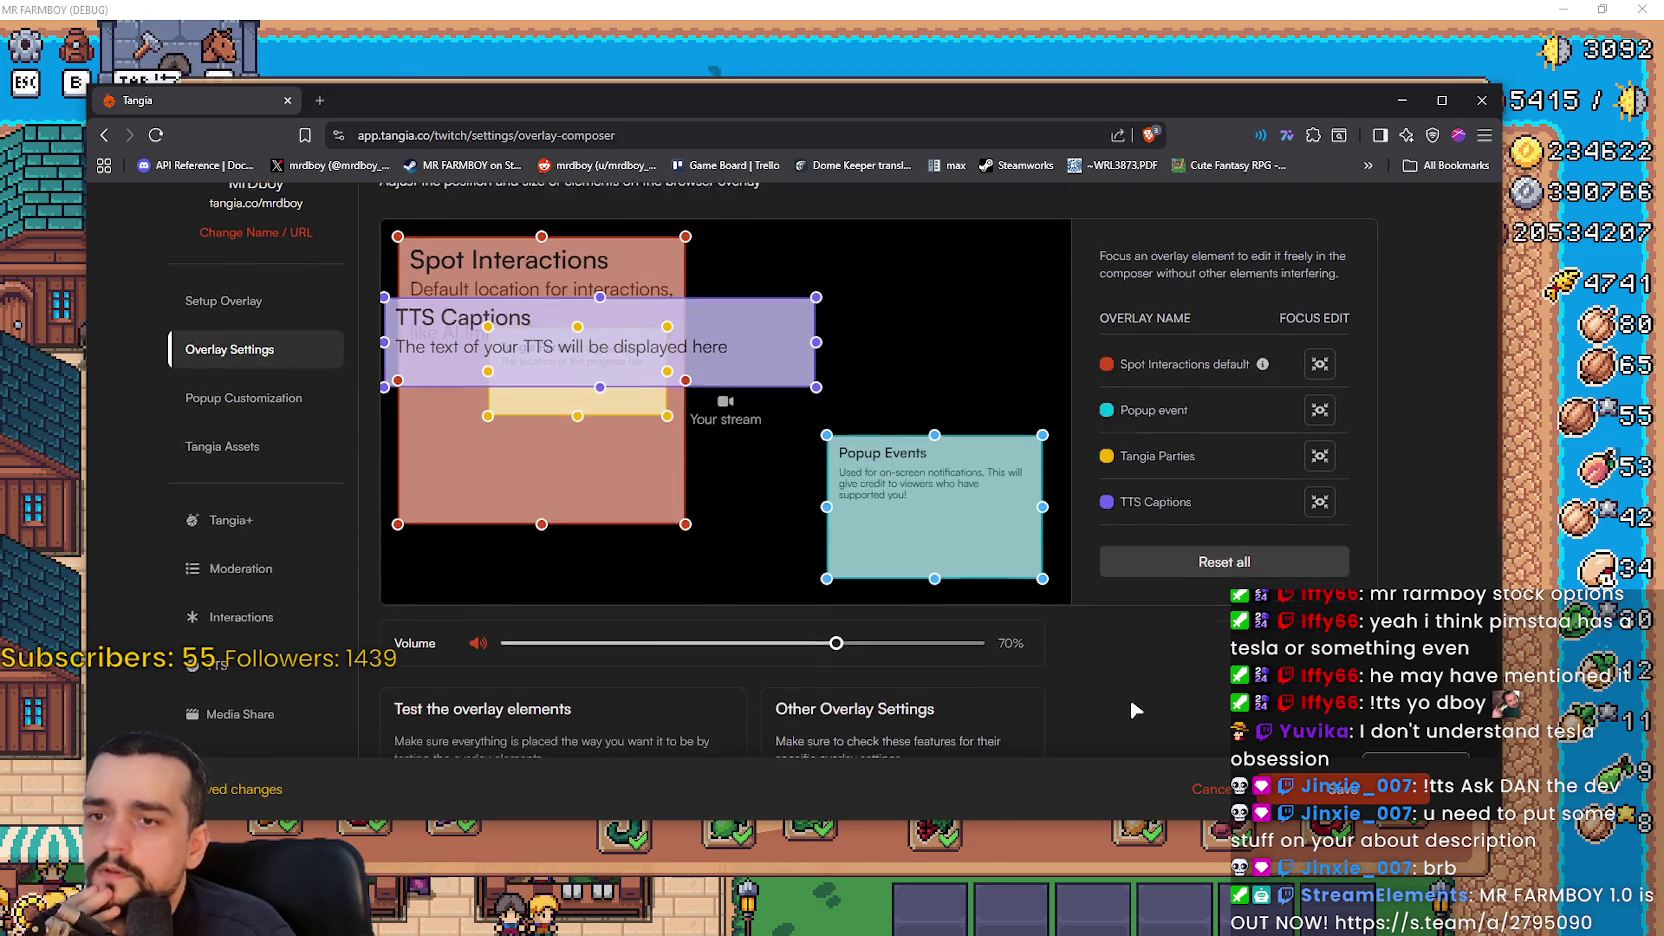
{"action": "left_click", "coordinate": [1327, 797]}
{"action": "left_click", "coordinate": [636, 676]}
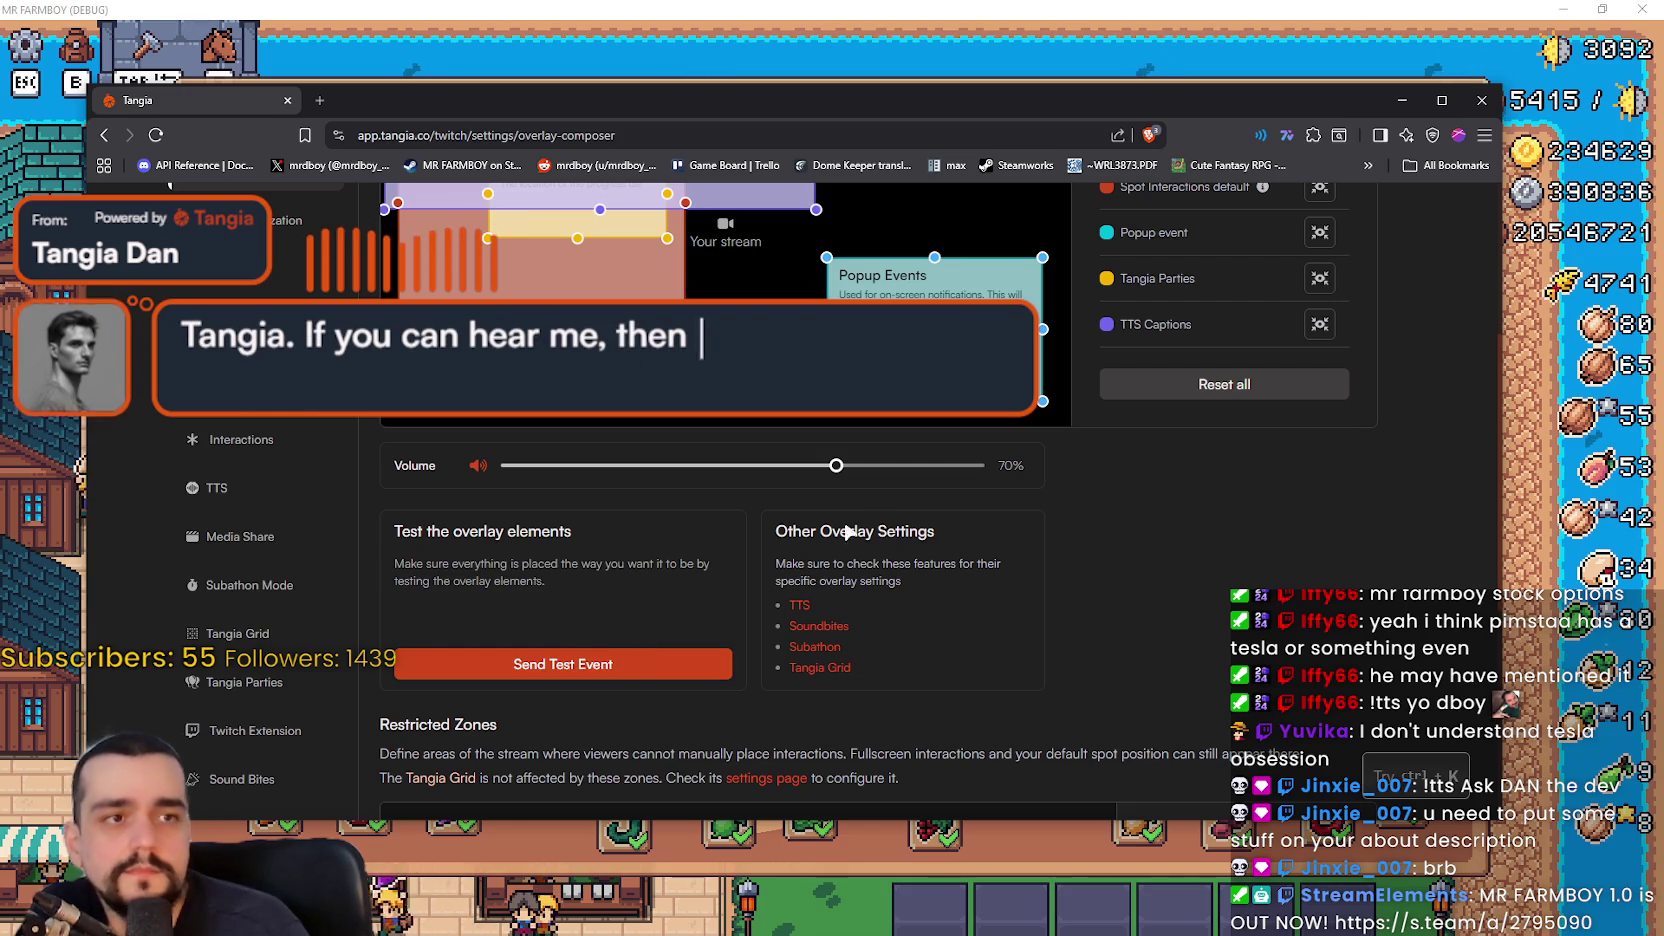
- Shrink the TTS Captions box from its corner handle and save the layout with Ctrl+S
{"action": "scroll", "coordinate": [900, 520], "scroll_direction": "up", "scroll_amount": 3}
{"action": "left_click_drag", "start_coordinate": [816, 469], "coordinate": [703, 445]}
{"action": "key", "text": "ctrl+s"}
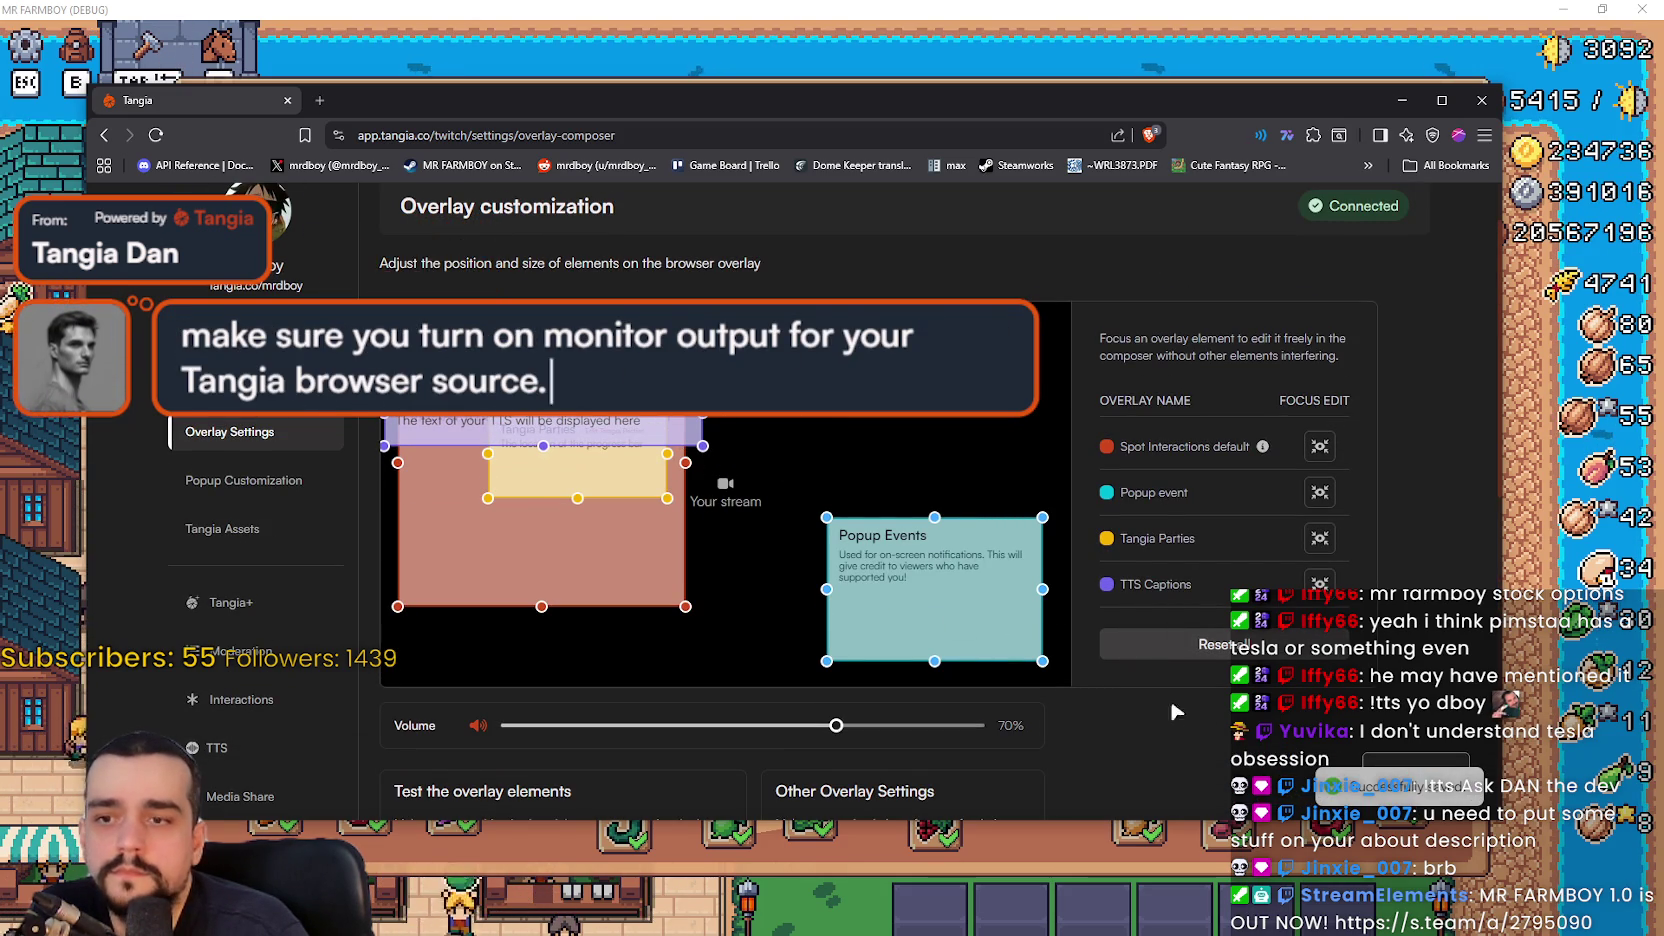
{"action": "scroll", "coordinate": [1046, 676], "scroll_direction": "down", "scroll_amount": 2}
{"action": "scroll", "coordinate": [572, 700], "scroll_direction": "up", "scroll_amount": 2}
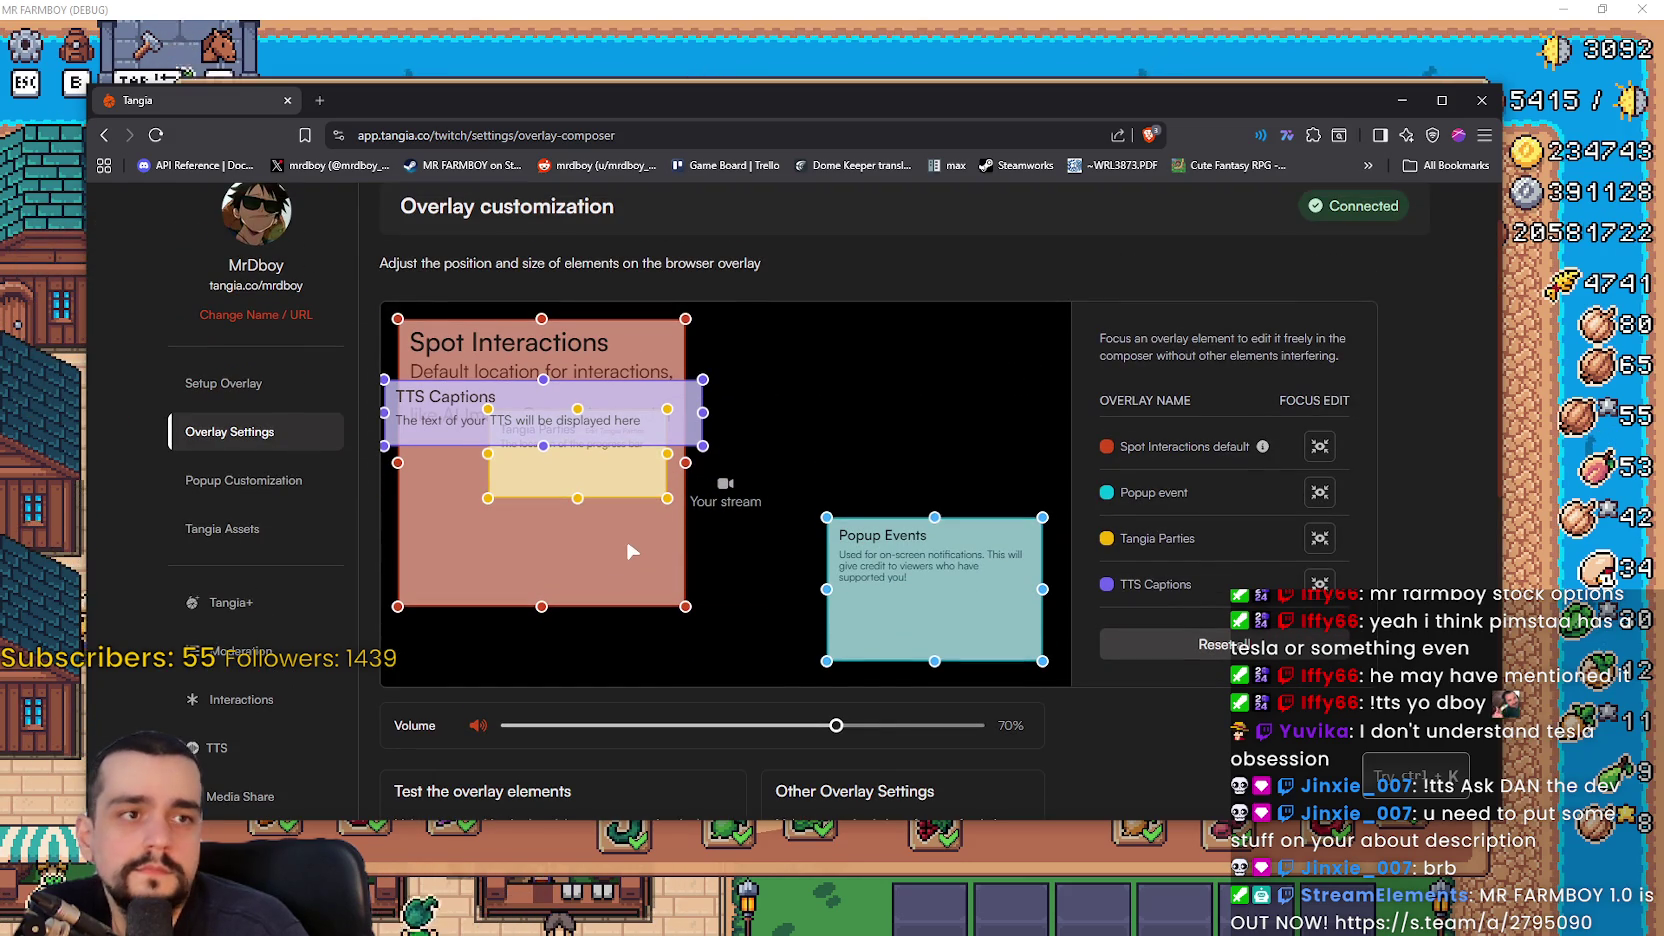
- Drag Spot Interactions to centre and resize it, Popup Events top-right, Tangia Parties under TTS Captions
{"action": "mouse_move", "coordinate": [604, 536]}
{"action": "left_mouse_down"}
{"action": "mouse_move", "coordinate": [790, 556]}
{"action": "mouse_move", "coordinate": [808, 583]}
{"action": "mouse_move", "coordinate": [876, 572]}
{"action": "mouse_move", "coordinate": [813, 558]}
{"action": "left_mouse_up"}
{"action": "mouse_move", "coordinate": [908, 623]}
{"action": "left_mouse_down"}
{"action": "mouse_move", "coordinate": [813, 528]}
{"action": "mouse_move", "coordinate": [846, 559]}
{"action": "mouse_move", "coordinate": [805, 465]}
{"action": "left_mouse_up"}
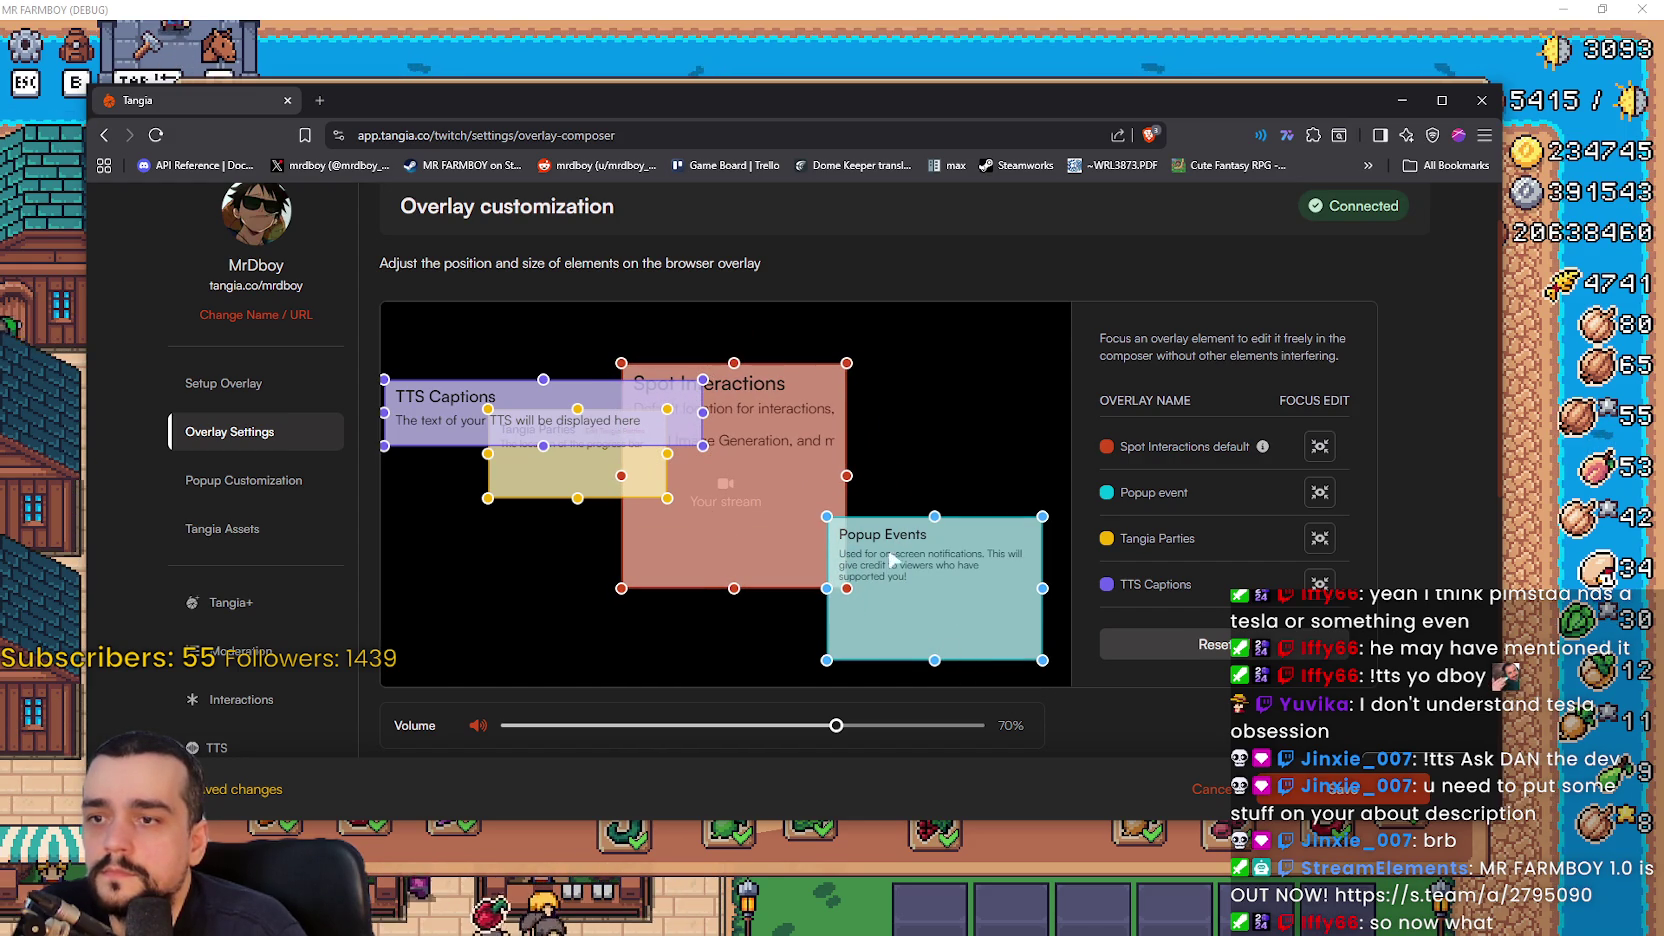
{"action": "mouse_move", "coordinate": [942, 608]}
{"action": "left_mouse_down"}
{"action": "mouse_move", "coordinate": [958, 395]}
{"action": "mouse_move", "coordinate": [972, 397]}
{"action": "mouse_move", "coordinate": [919, 405]}
{"action": "mouse_move", "coordinate": [964, 365]}
{"action": "left_mouse_up"}
{"action": "scroll", "coordinate": [960, 405], "scroll_direction": "down", "scroll_amount": 3}
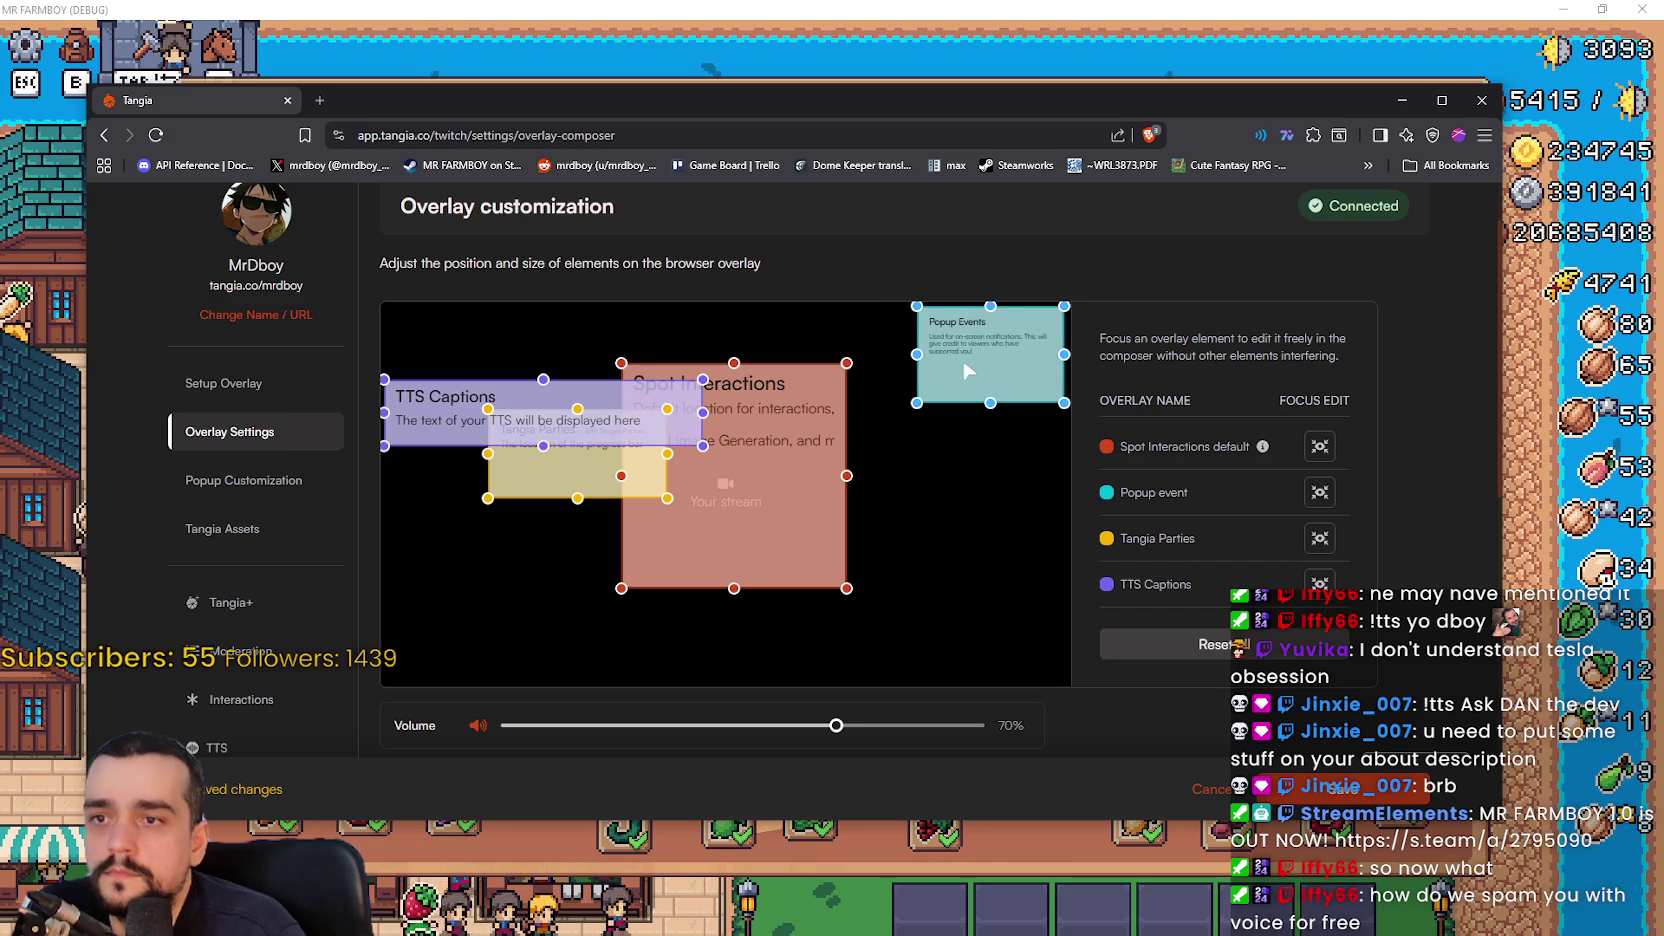
{"action": "mouse_move", "coordinate": [603, 485]}
{"action": "left_mouse_down"}
{"action": "mouse_move", "coordinate": [568, 544]}
{"action": "mouse_move", "coordinate": [541, 531]}
{"action": "left_mouse_up"}
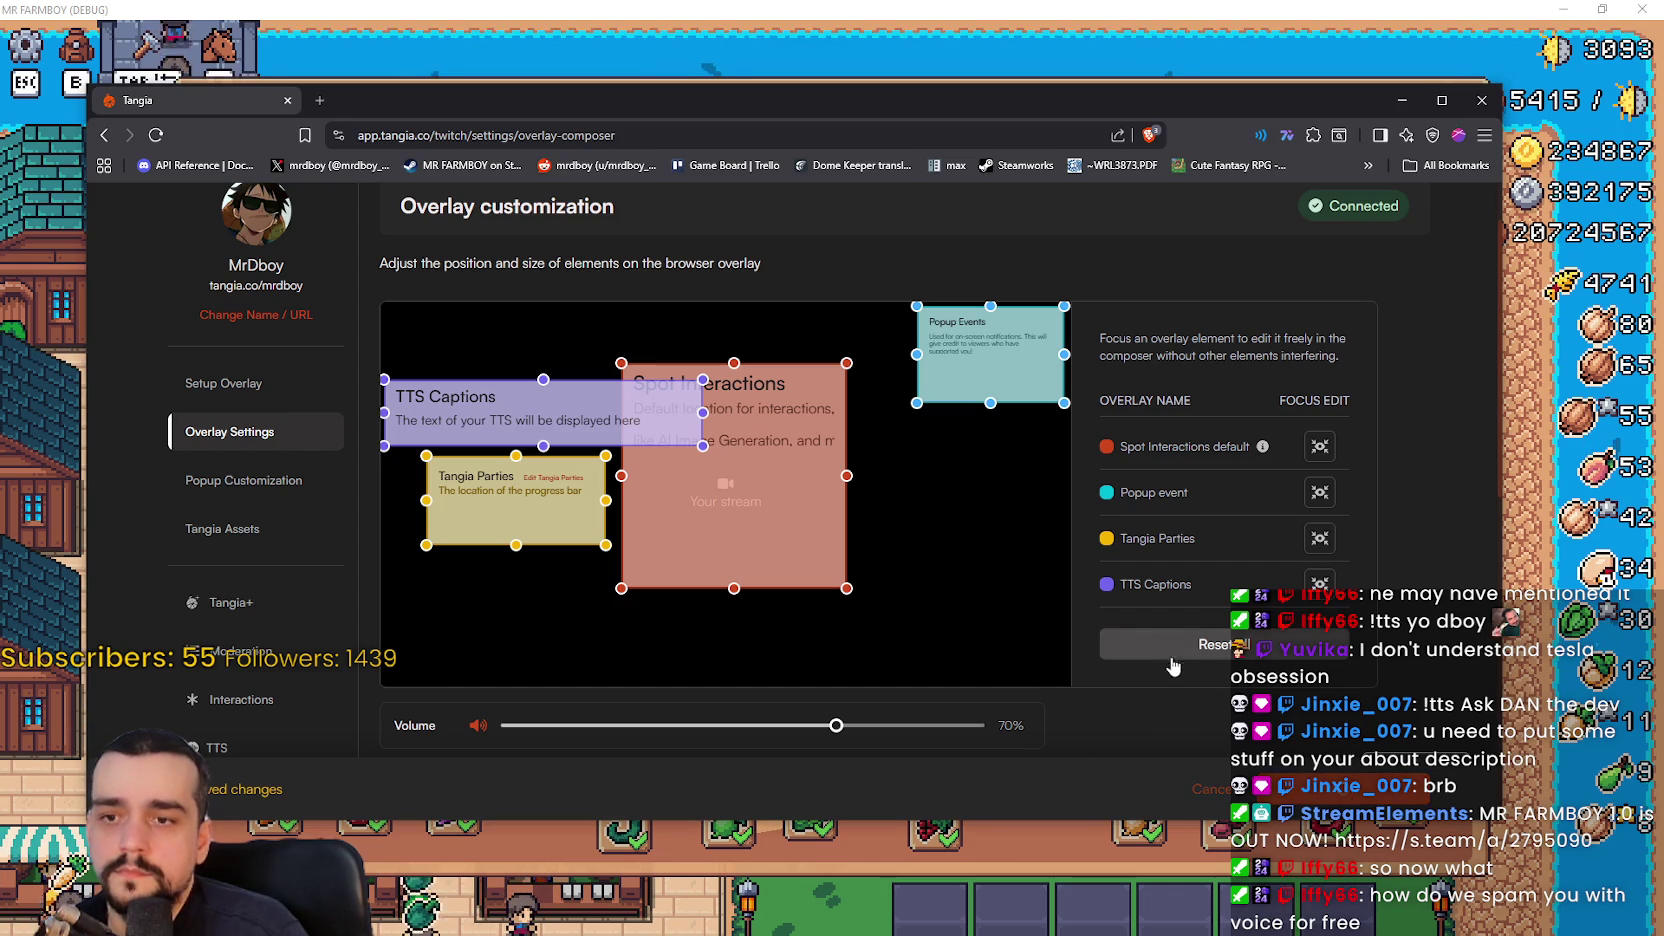
{"action": "scroll", "coordinate": [1161, 679], "scroll_direction": "down", "scroll_amount": 4}
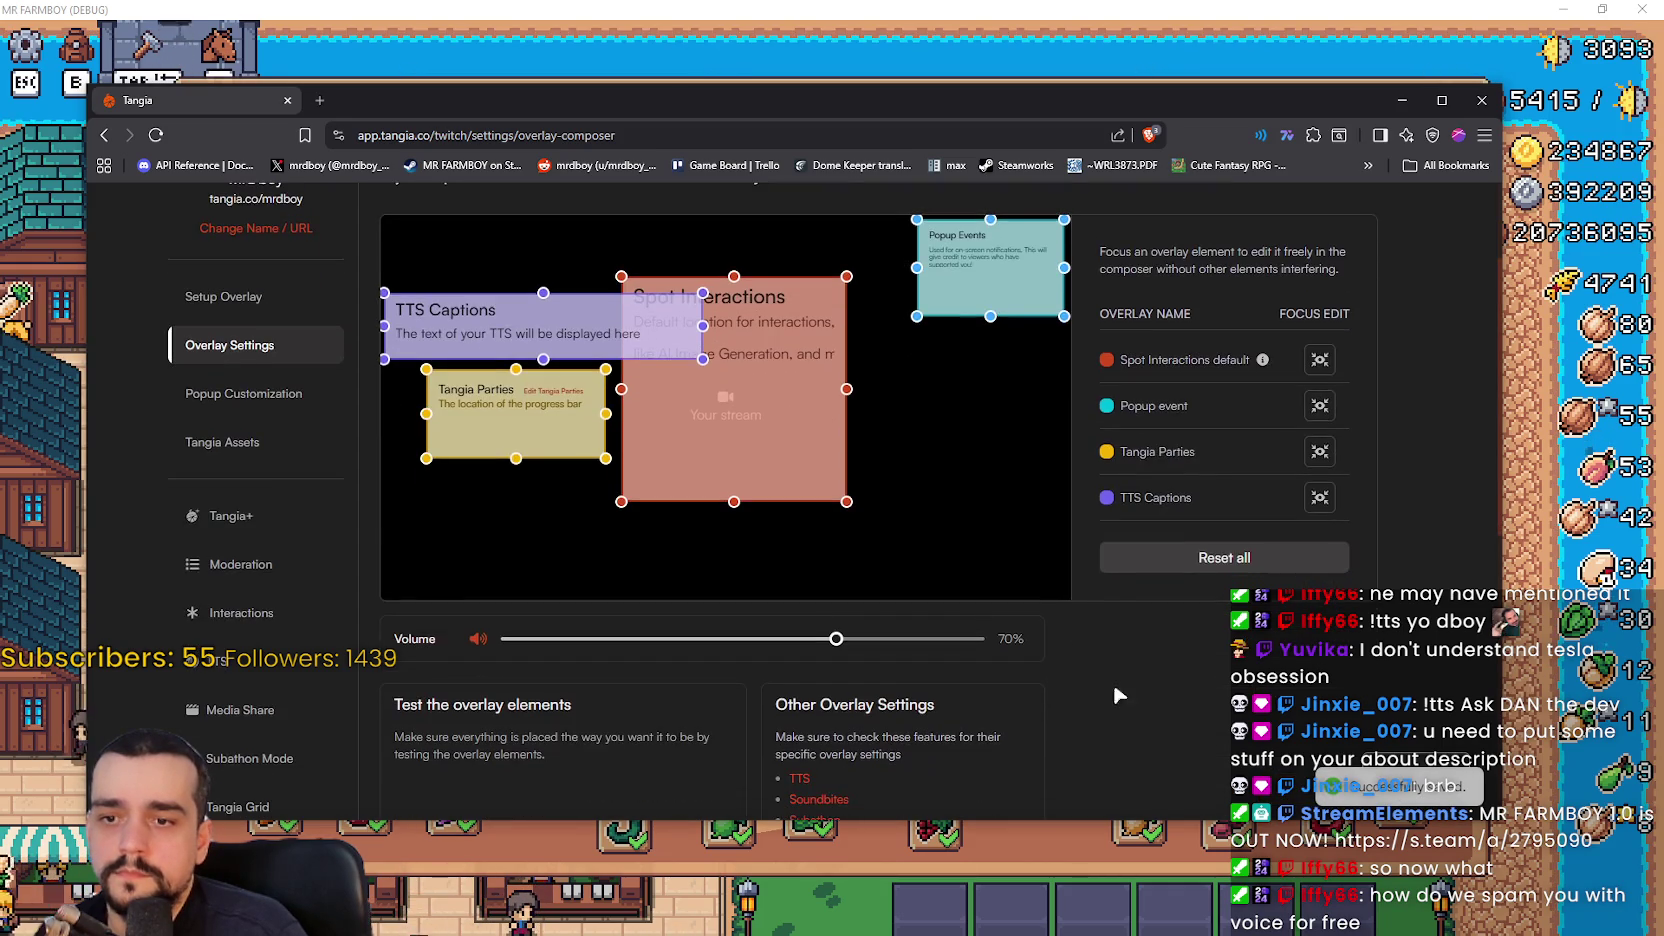
- Send another test TTS event, then move Tangia Parties left and nudge Spot Interactions and Popup Events
{"action": "left_click", "coordinate": [571, 578]}
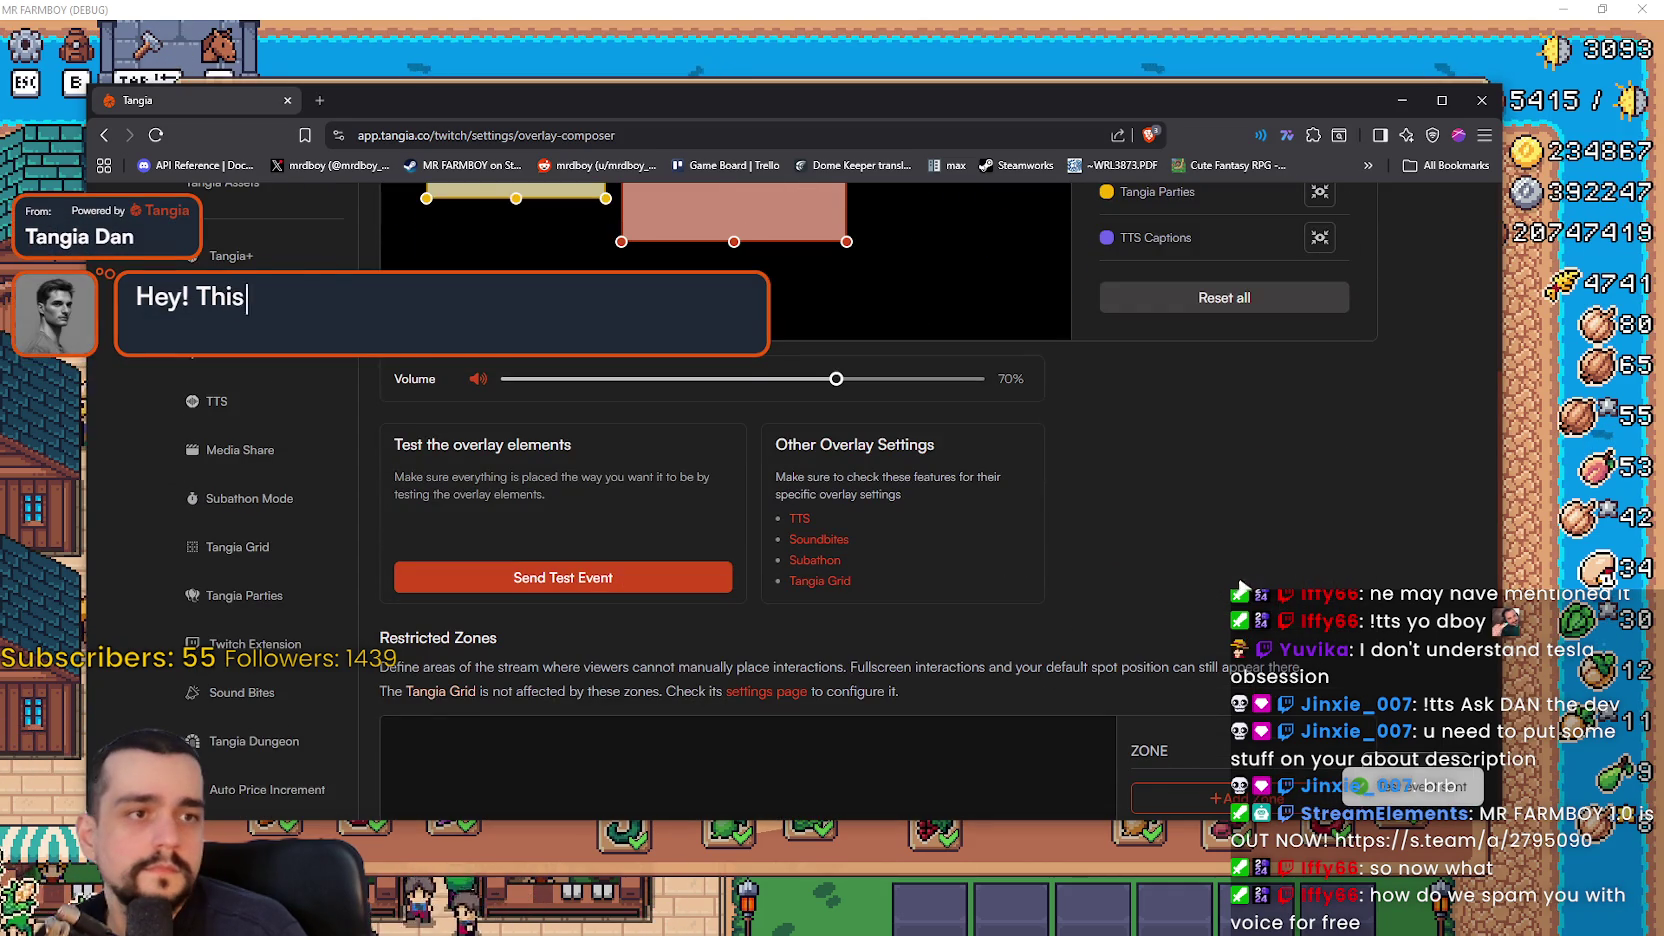
{"action": "scroll", "coordinate": [1199, 569], "scroll_direction": "up", "scroll_amount": 3}
{"action": "left_click_drag", "start_coordinate": [759, 418], "coordinate": [774, 405]}
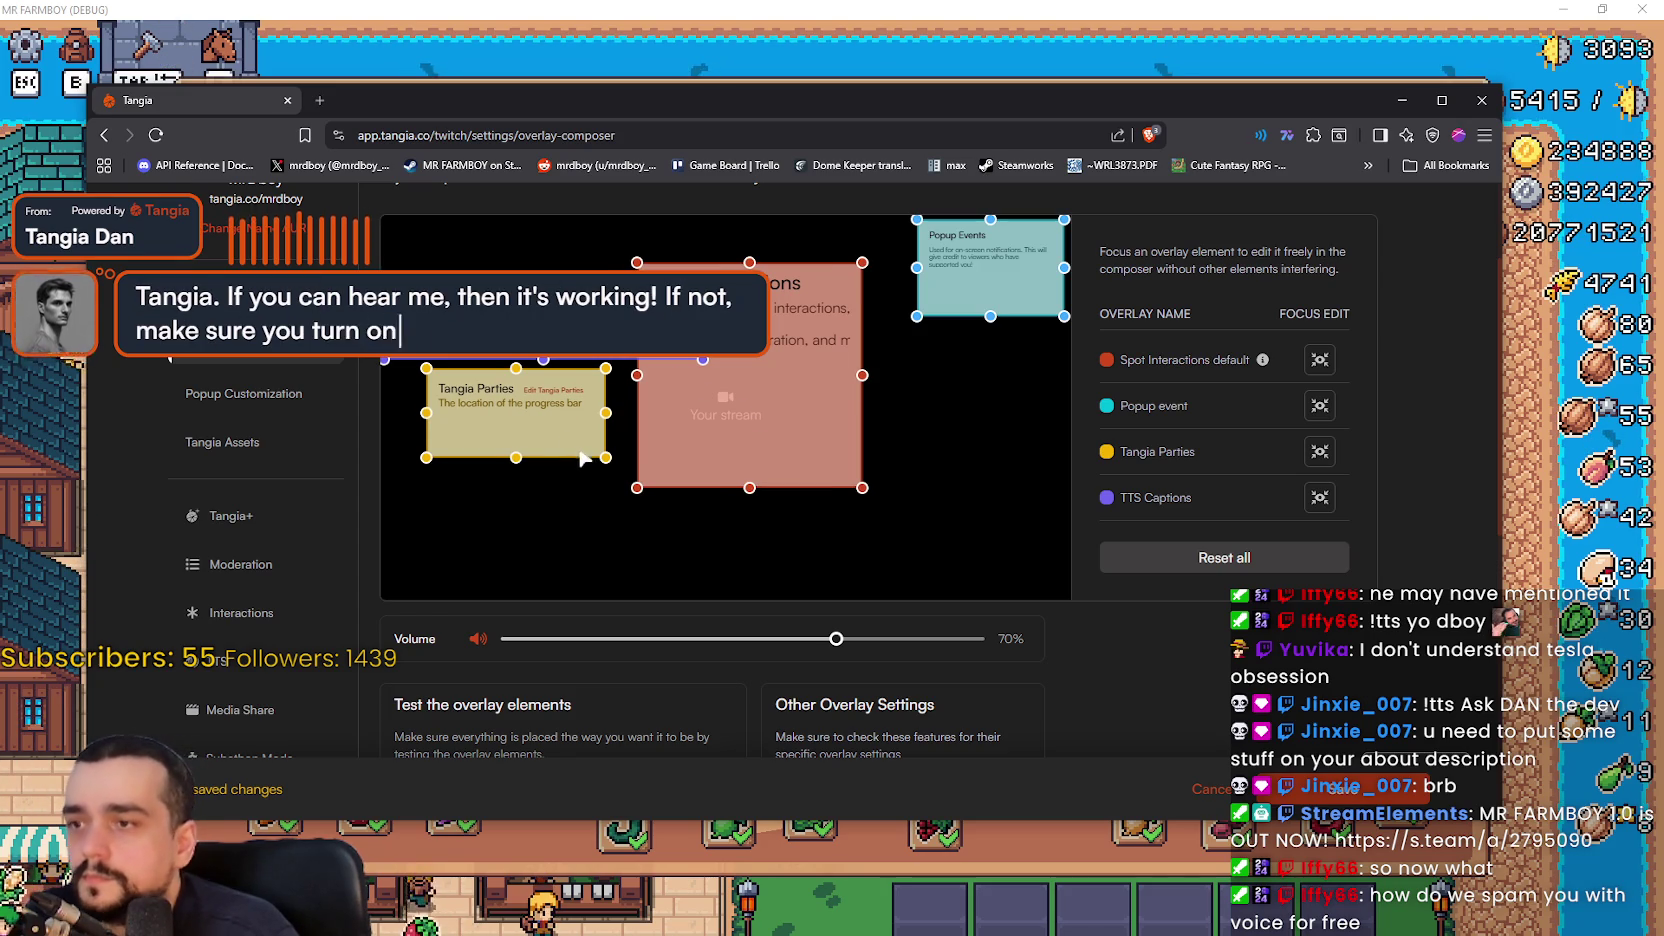
{"action": "mouse_move", "coordinate": [549, 413]}
{"action": "left_mouse_down"}
{"action": "mouse_move", "coordinate": [550, 462]}
{"action": "mouse_move", "coordinate": [500, 405]}
{"action": "mouse_move", "coordinate": [478, 405]}
{"action": "left_mouse_up"}
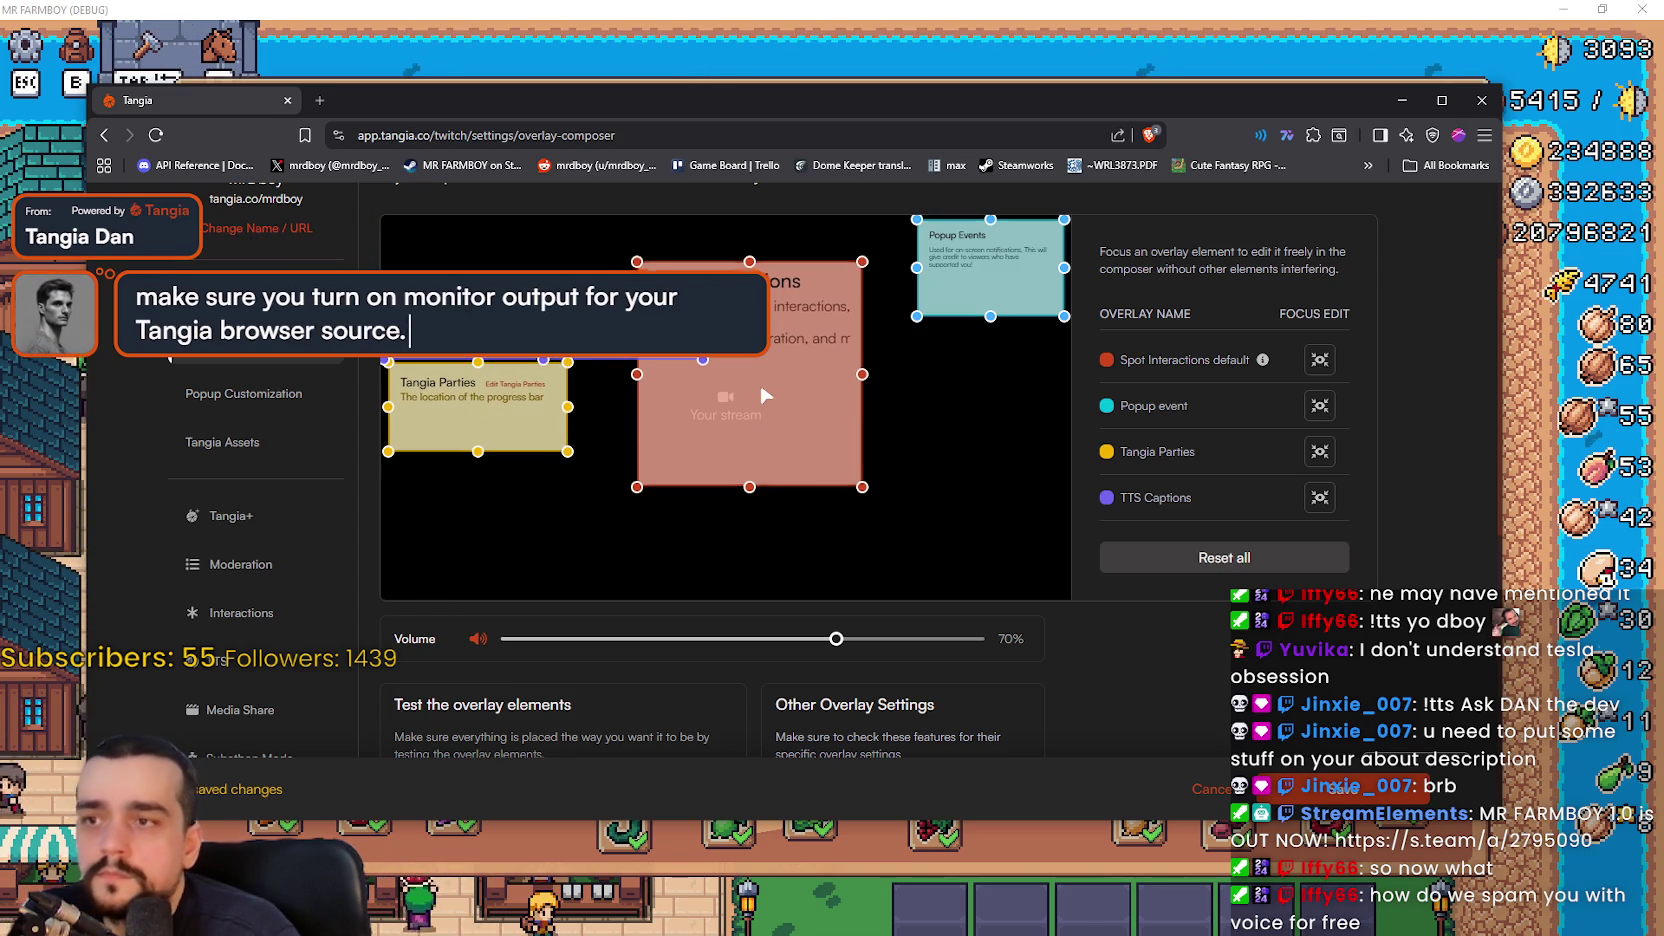
{"action": "left_click_drag", "start_coordinate": [769, 397], "coordinate": [760, 394]}
{"action": "left_click_drag", "start_coordinate": [933, 265], "coordinate": [930, 272]}
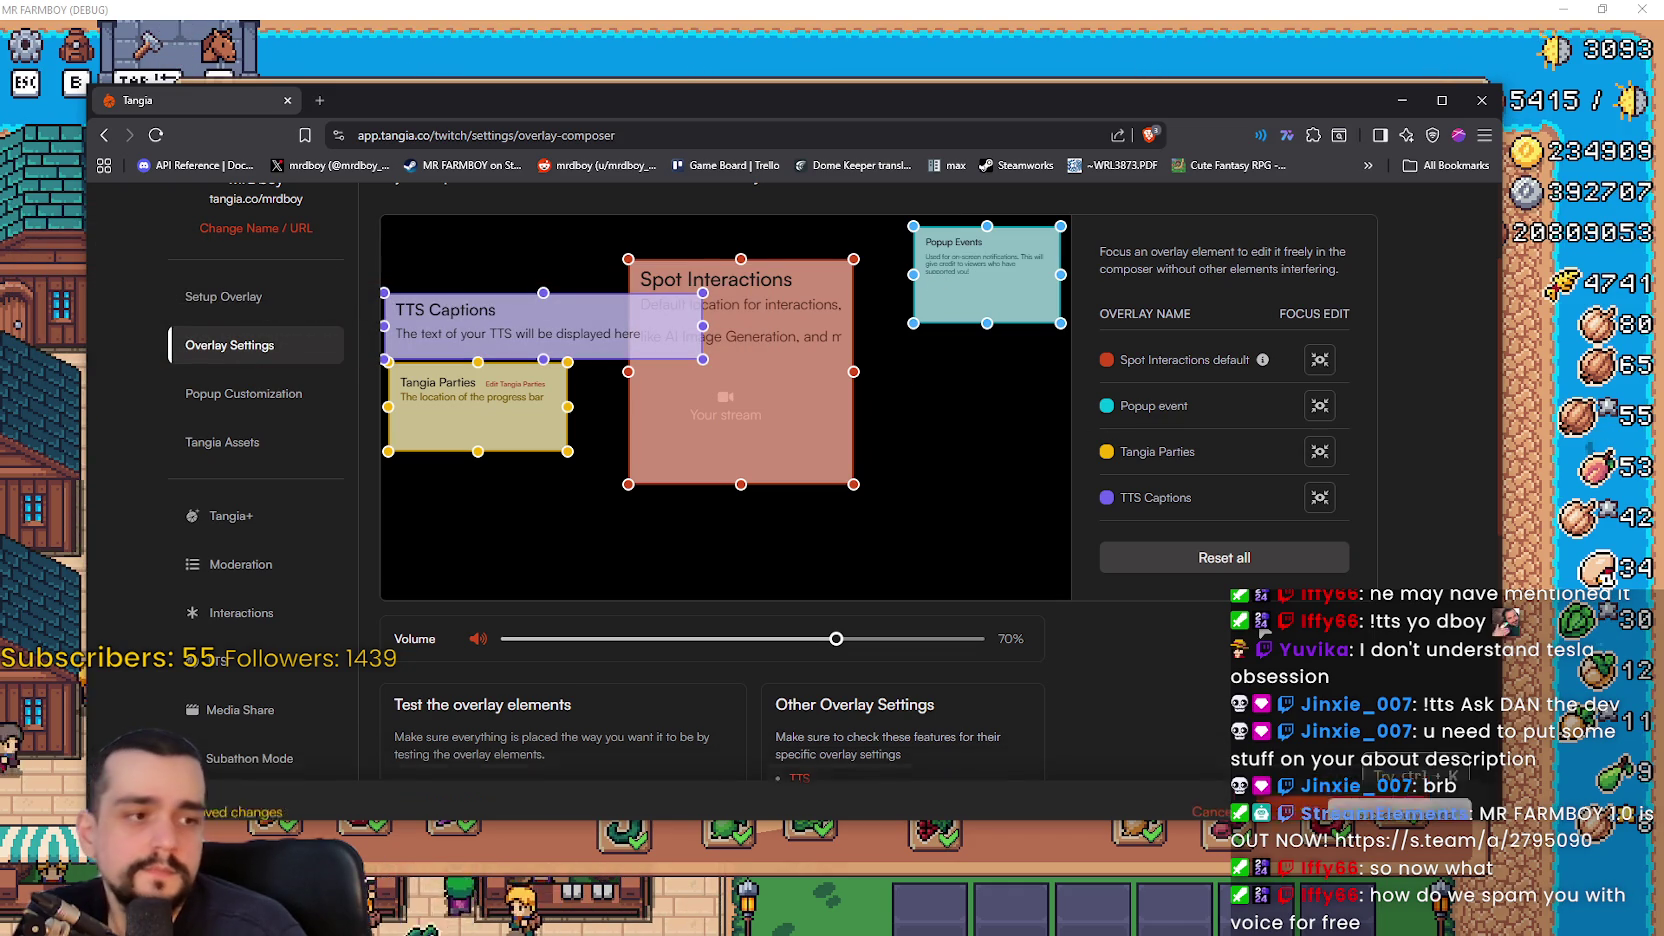
{"action": "scroll", "coordinate": [1195, 572], "scroll_direction": "down", "scroll_amount": 3}
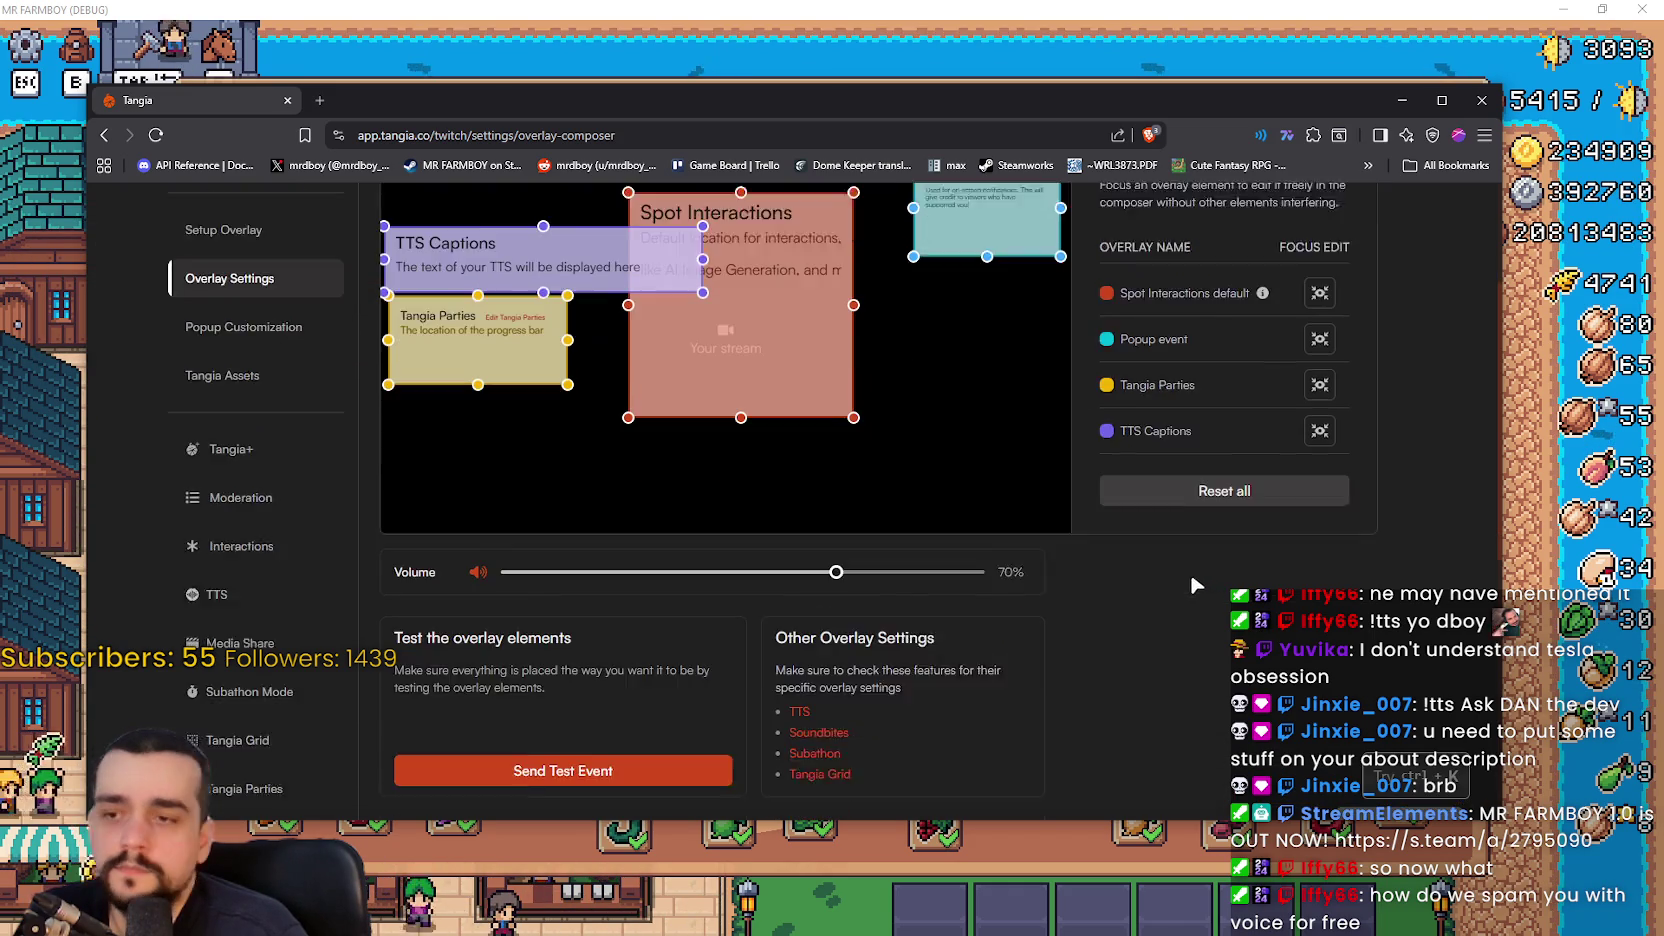
{"action": "scroll", "coordinate": [1130, 527], "scroll_direction": "down", "scroll_amount": 3}
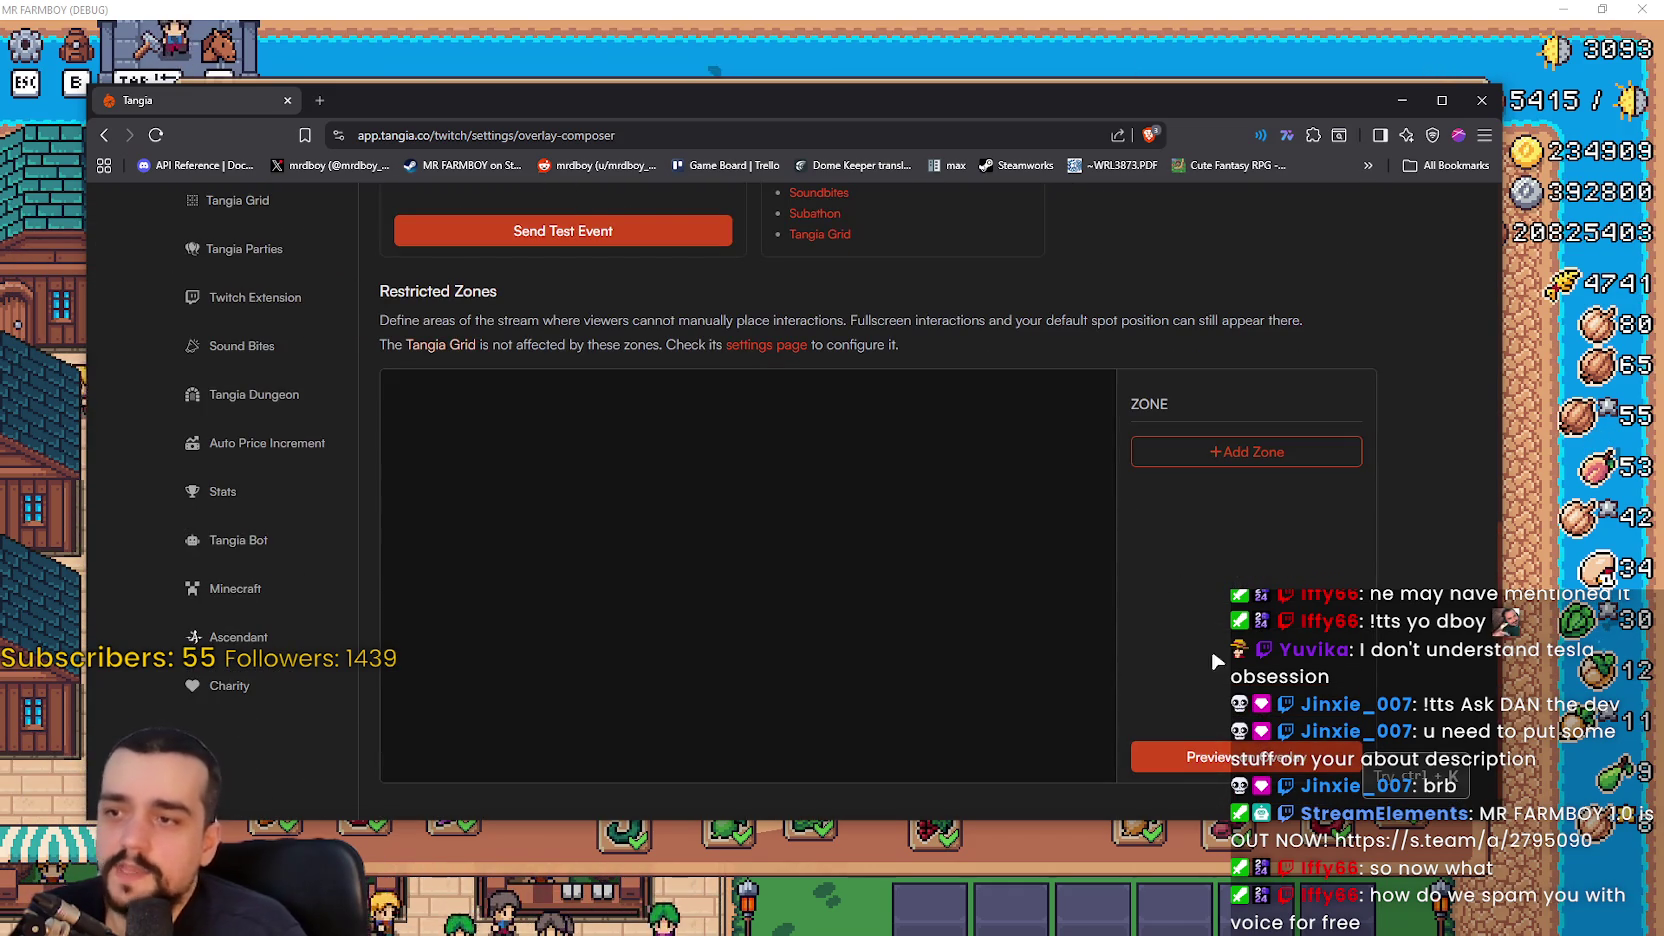
{"action": "scroll", "coordinate": [1218, 640], "scroll_direction": "up", "scroll_amount": 10}
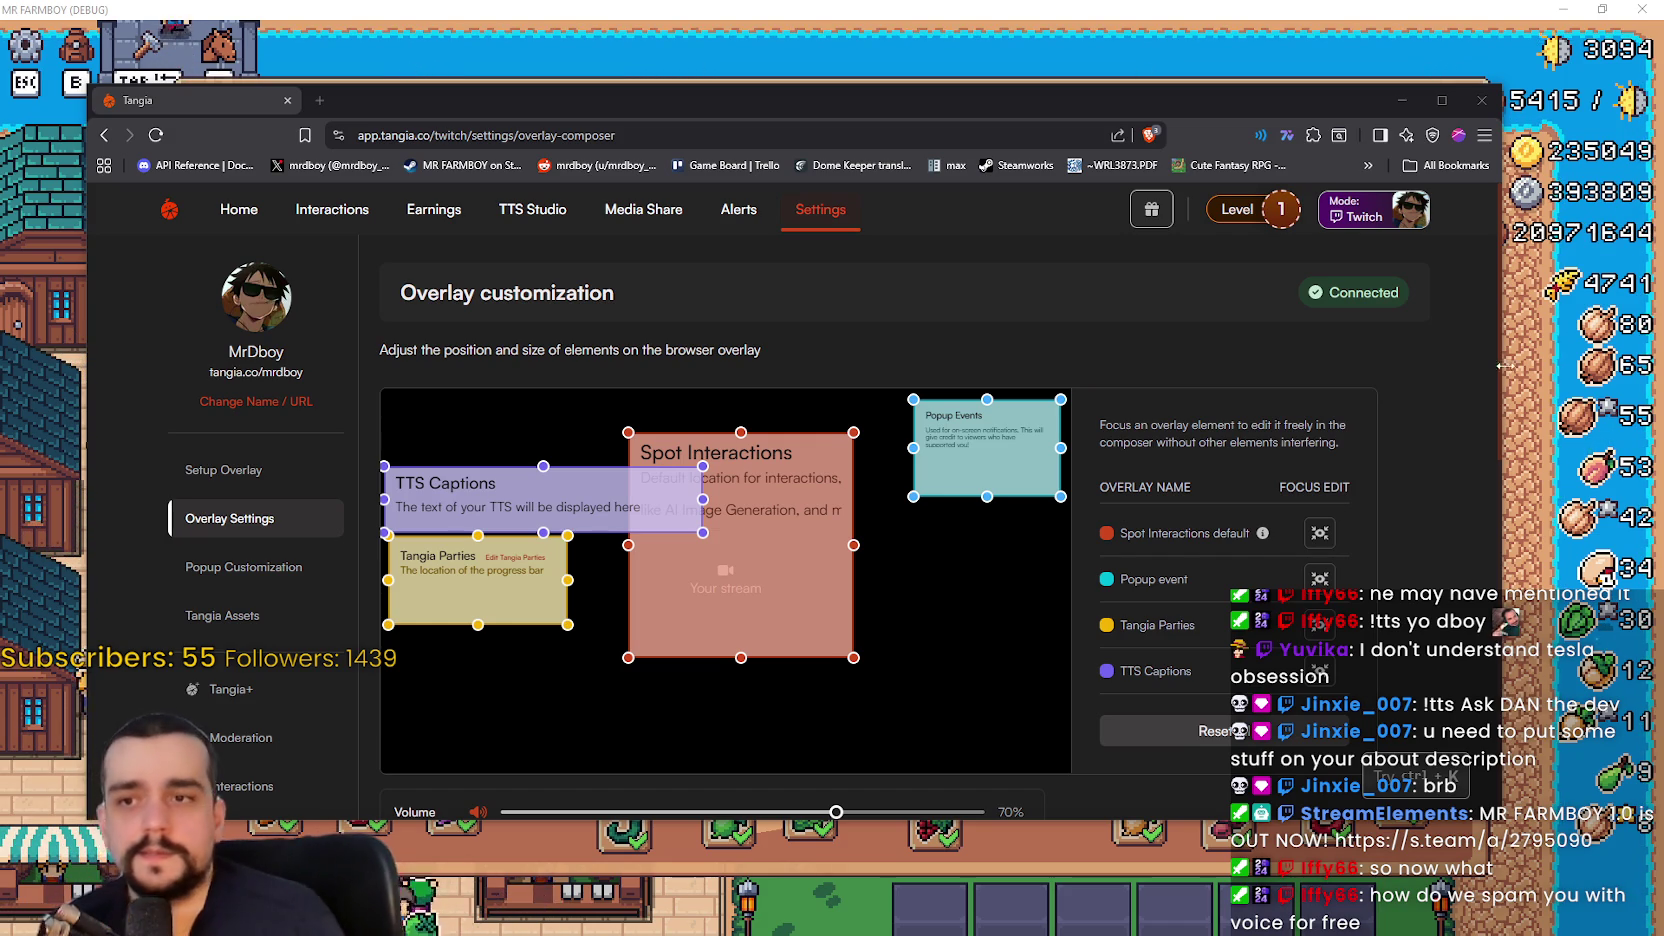
{"action": "key", "text": "alt+Tab"}
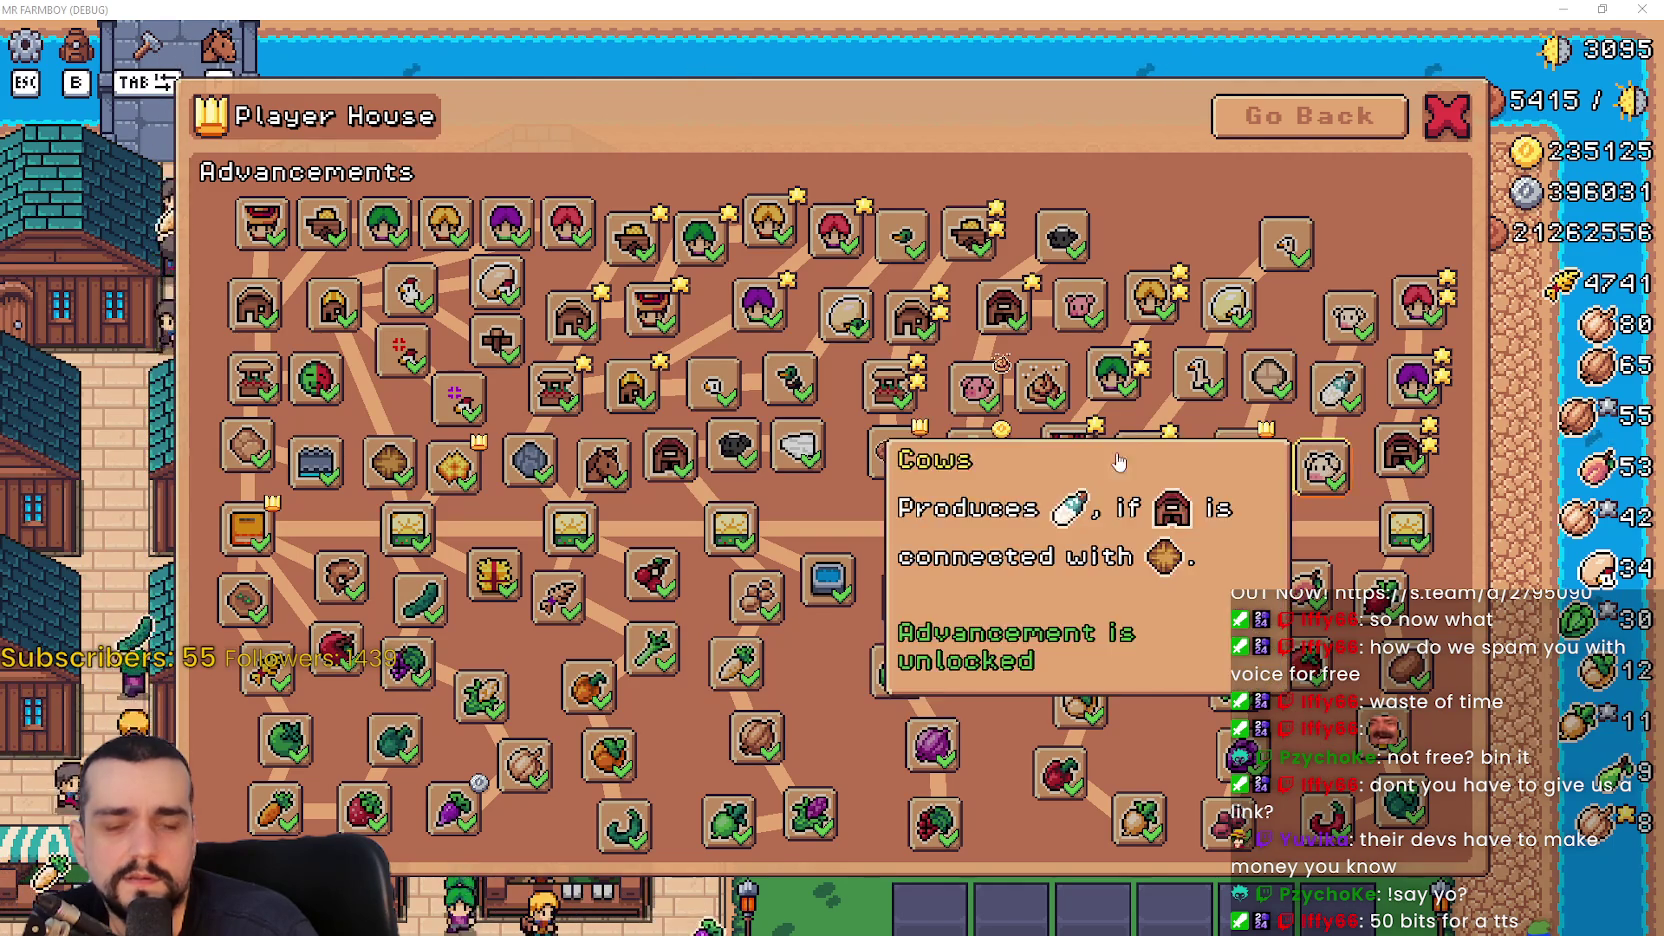
{"action": "key", "text": "alt+Tab"}
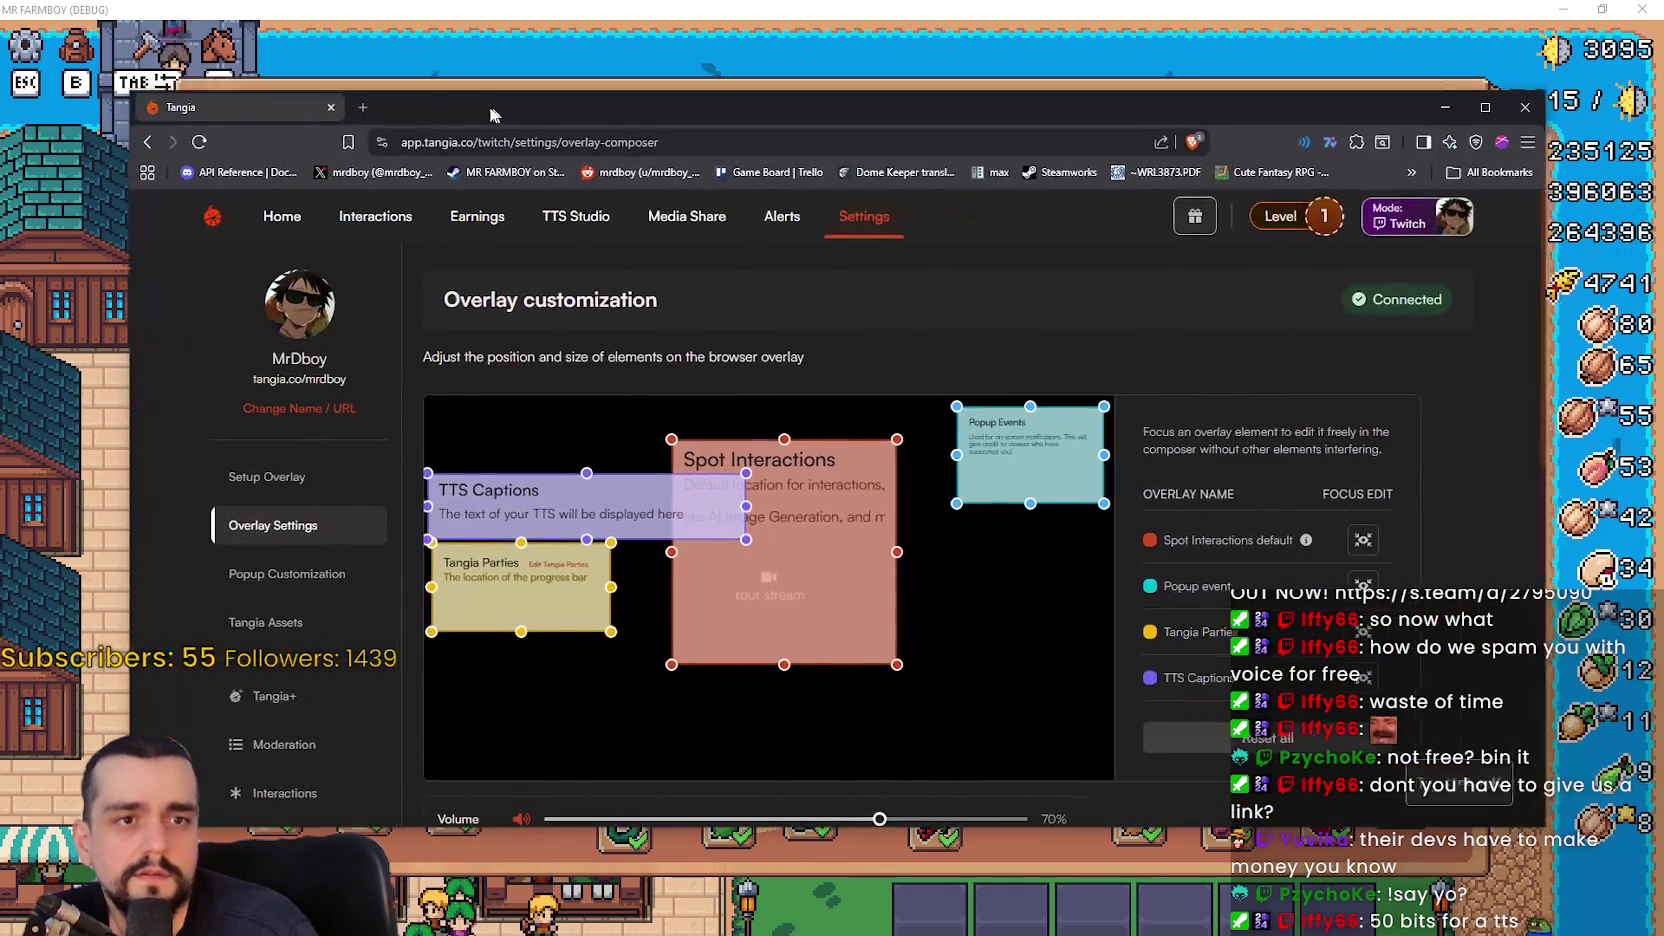
- Open the Setup Overlay guide under Settings and scroll through its instructions
{"action": "left_click", "coordinate": [864, 231]}
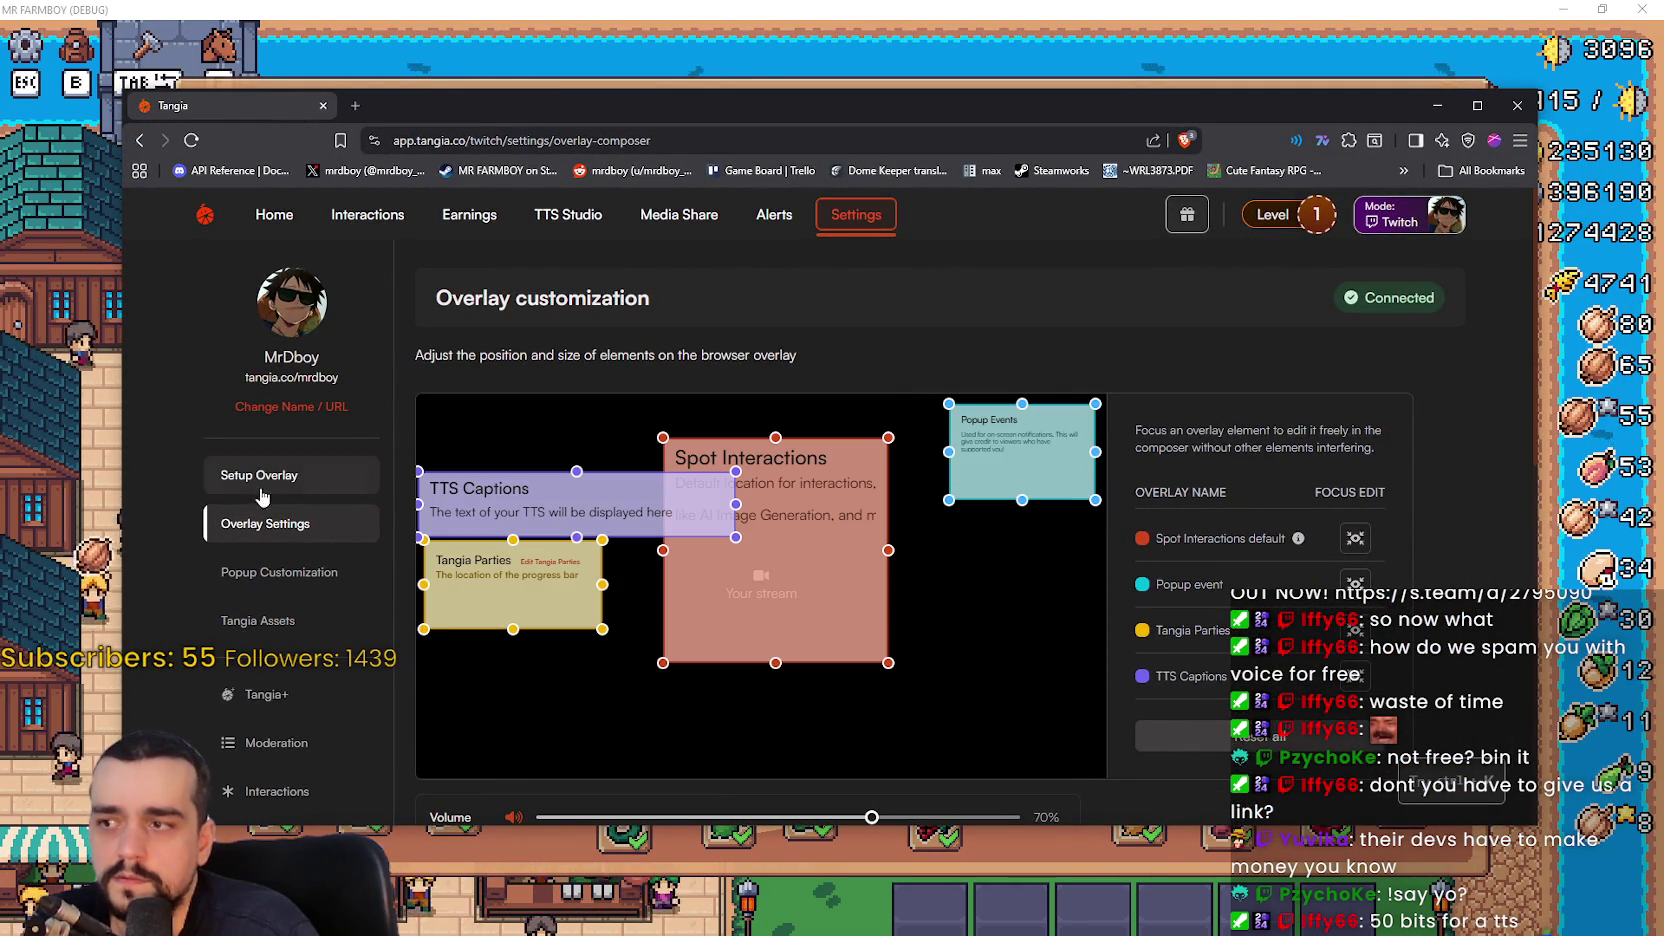
{"action": "left_click", "coordinate": [262, 480]}
{"action": "scroll", "coordinate": [945, 797], "scroll_direction": "down", "scroll_amount": 4}
{"action": "scroll", "coordinate": [945, 797], "scroll_direction": "up", "scroll_amount": 3}
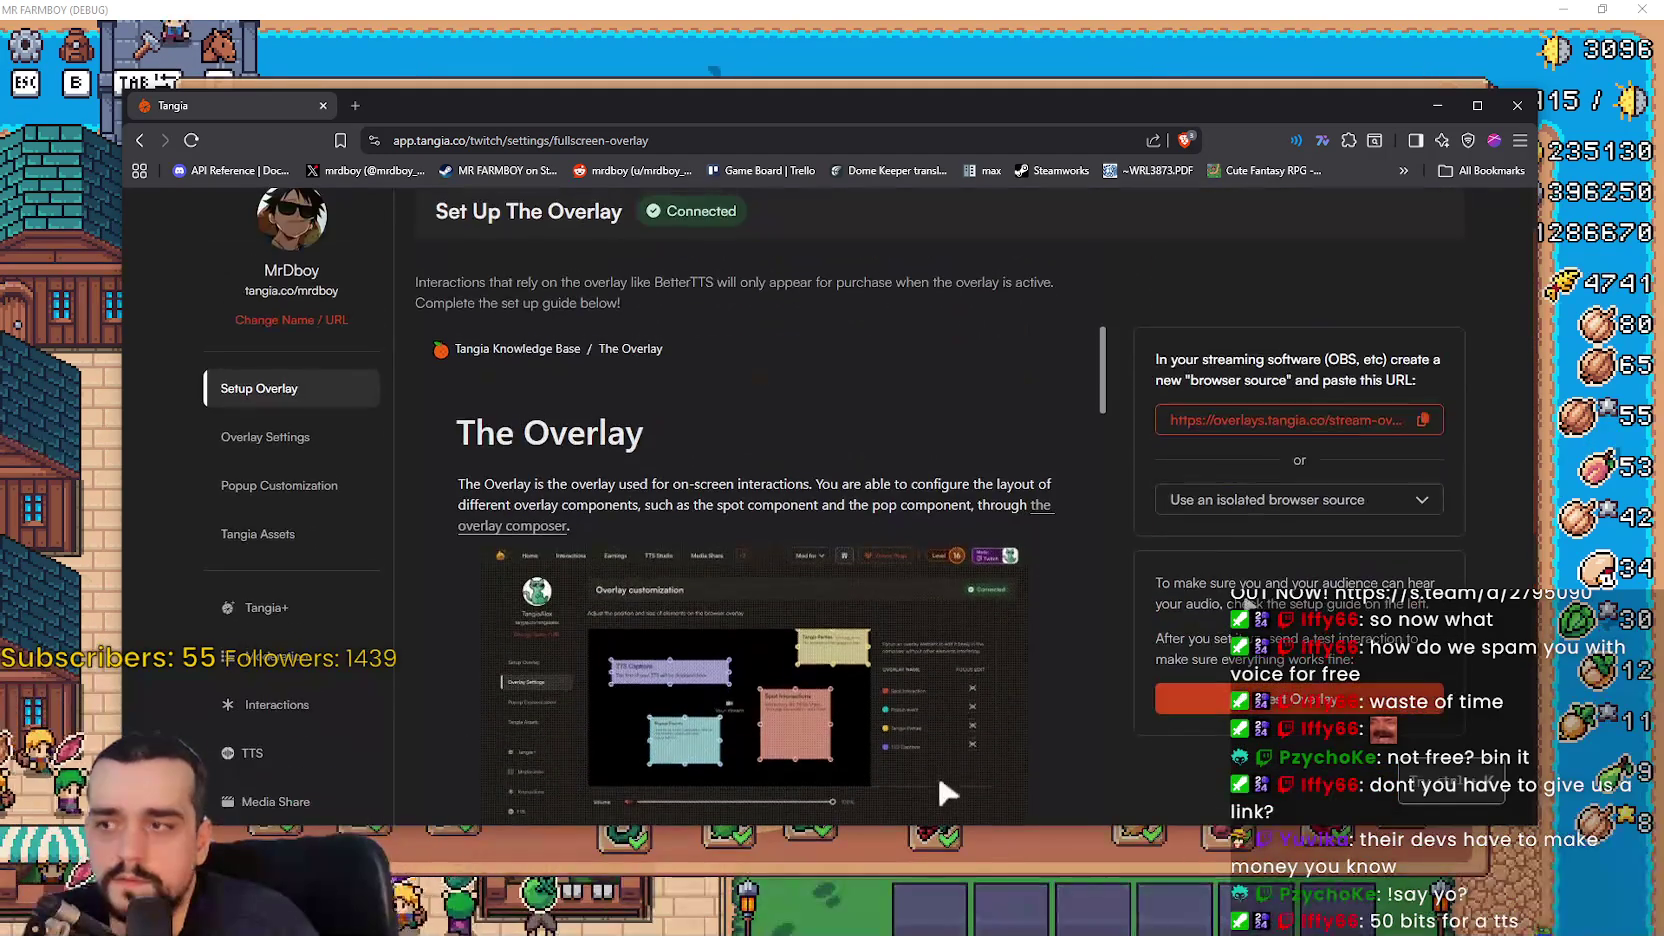
{"action": "scroll", "coordinate": [289, 468], "scroll_direction": "down", "scroll_amount": 1}
{"action": "scroll", "coordinate": [289, 468], "scroll_direction": "down", "scroll_amount": 2}
{"action": "left_click", "coordinate": [289, 490]}
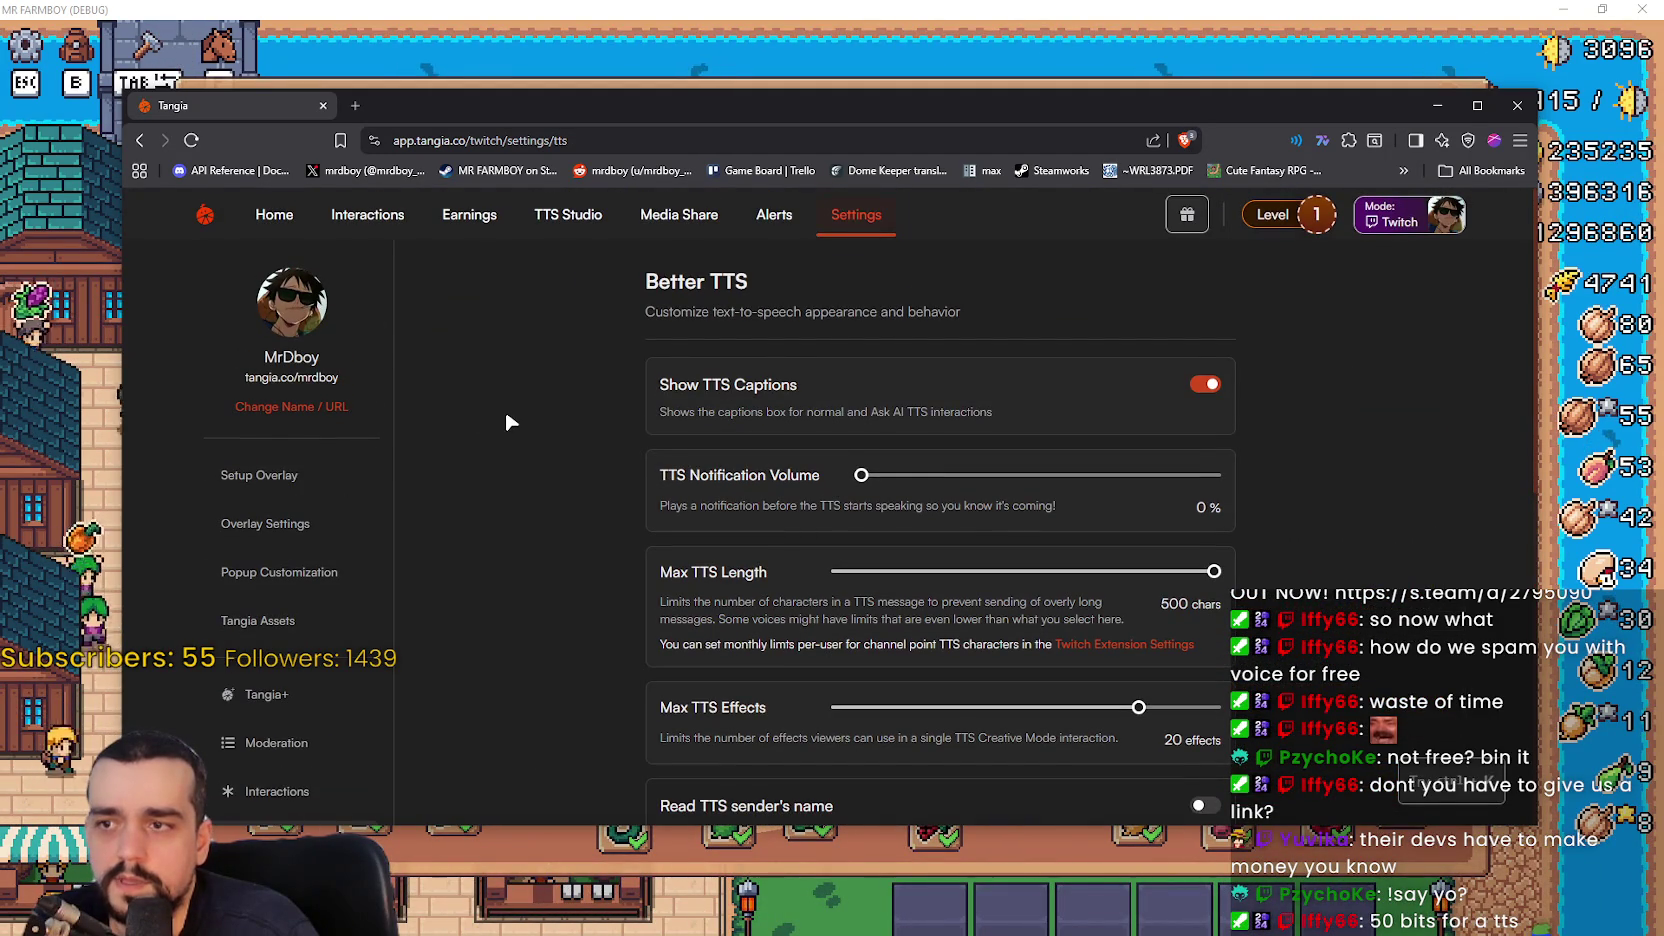
- Scroll through the Better TTS options, from captions and effect limits to Ask AI chat access
{"action": "scroll", "coordinate": [510, 421], "scroll_direction": "down", "scroll_amount": 3}
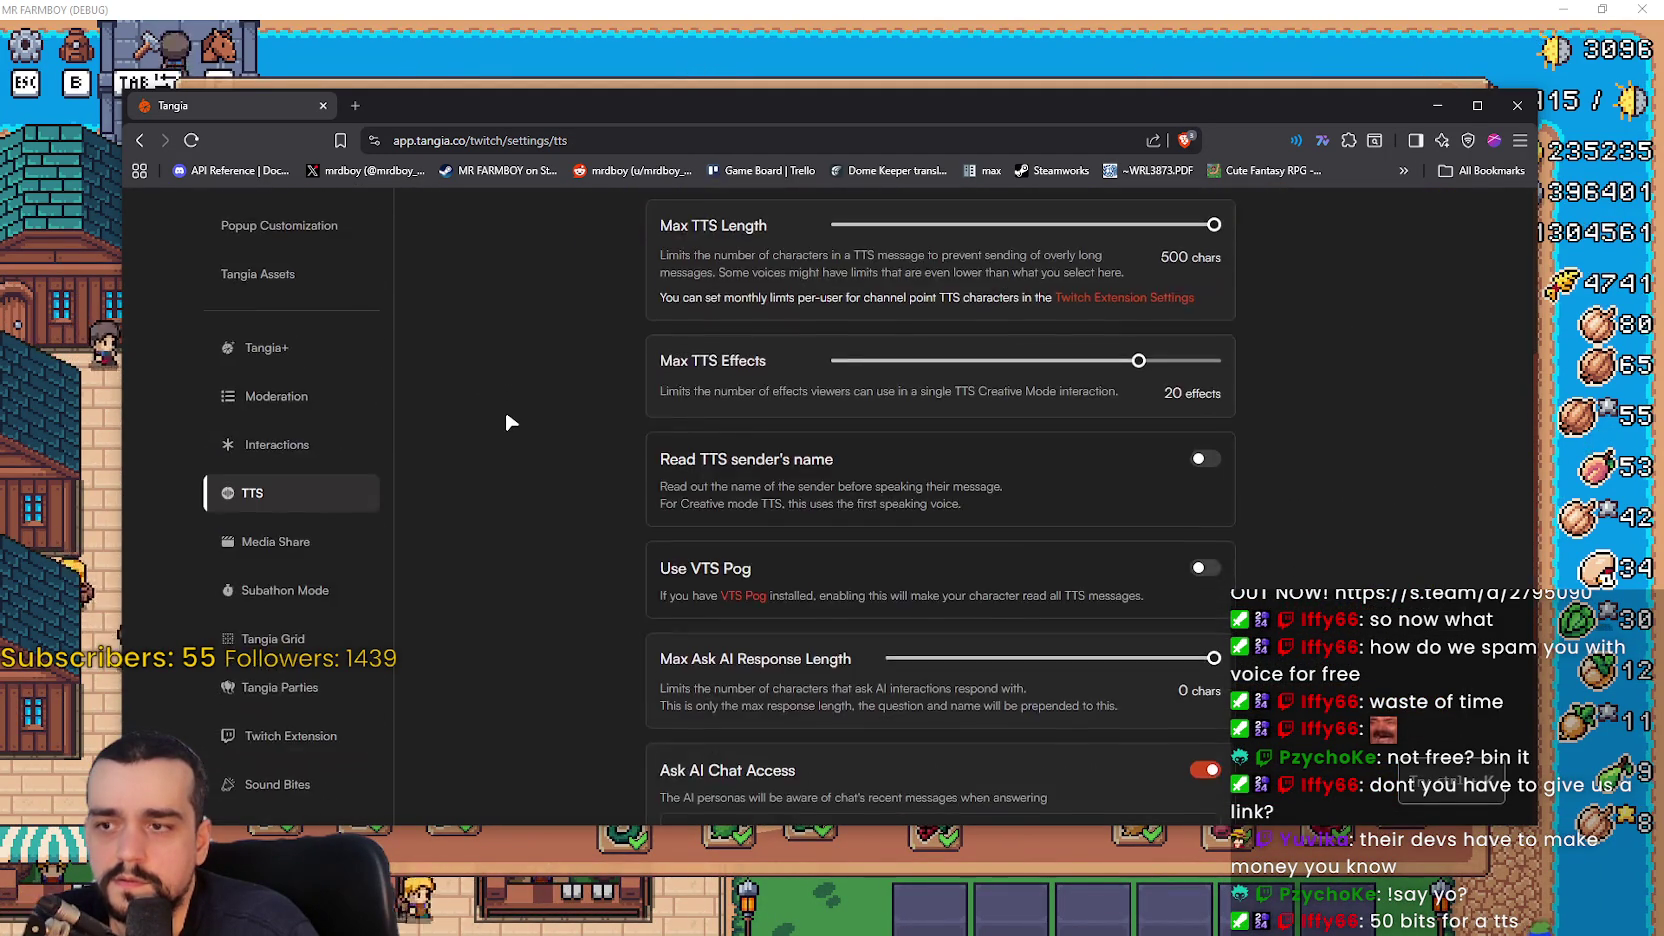
{"action": "scroll", "coordinate": [510, 421], "scroll_direction": "down", "scroll_amount": 3}
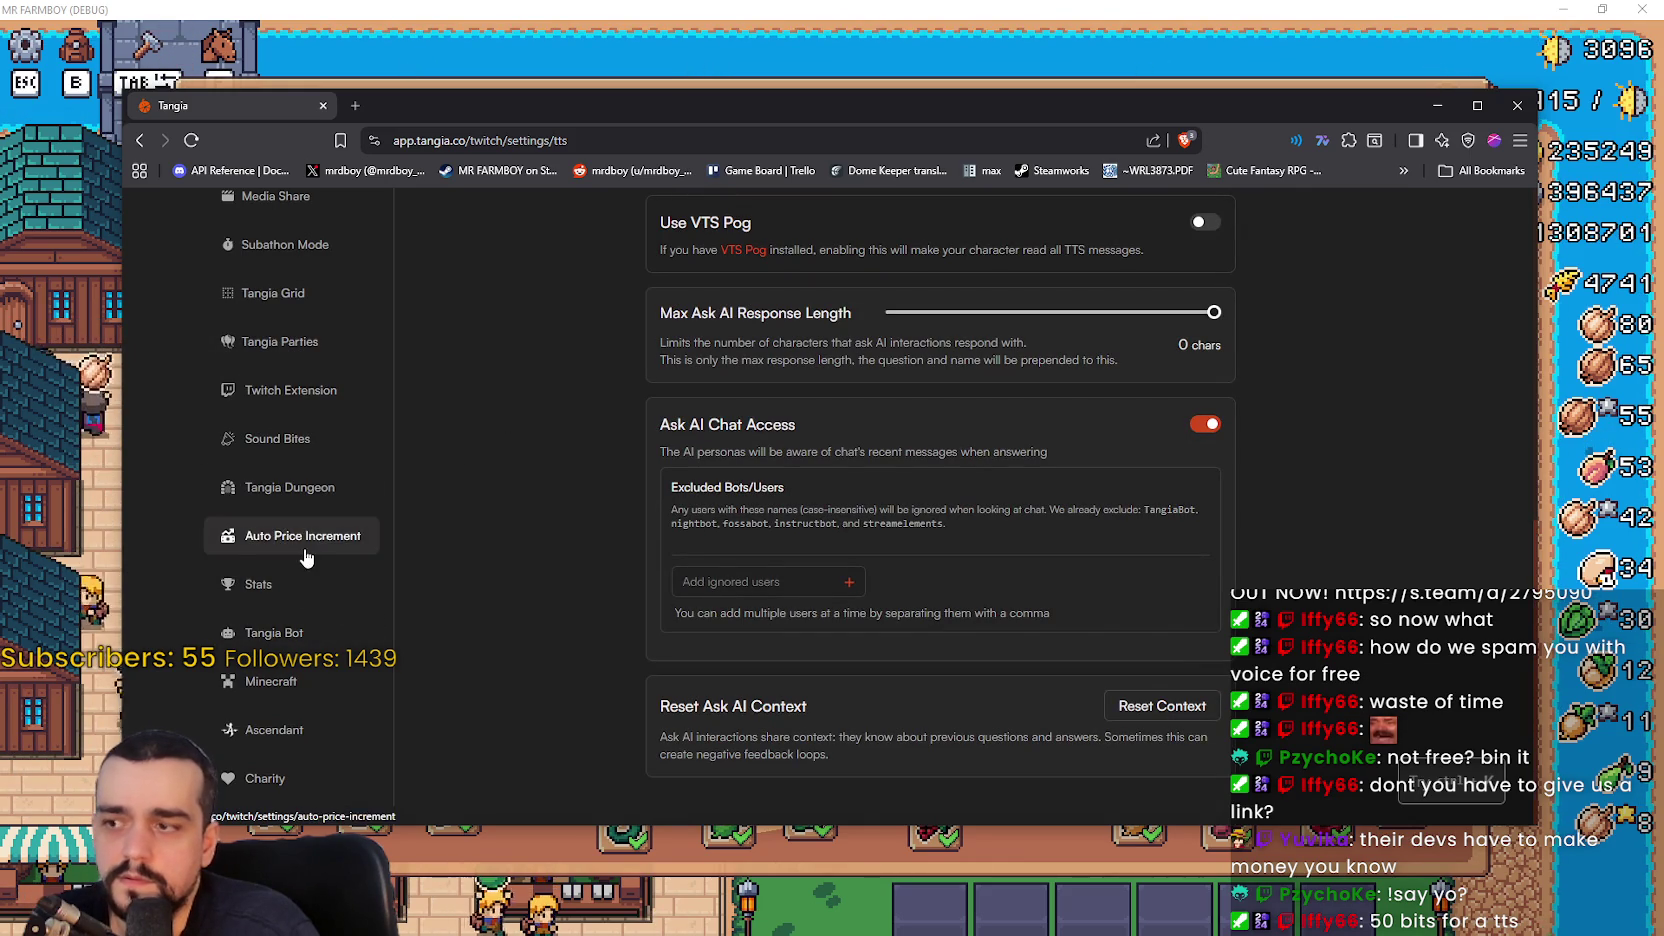
{"action": "scroll", "coordinate": [280, 722], "scroll_direction": "up", "scroll_amount": 2}
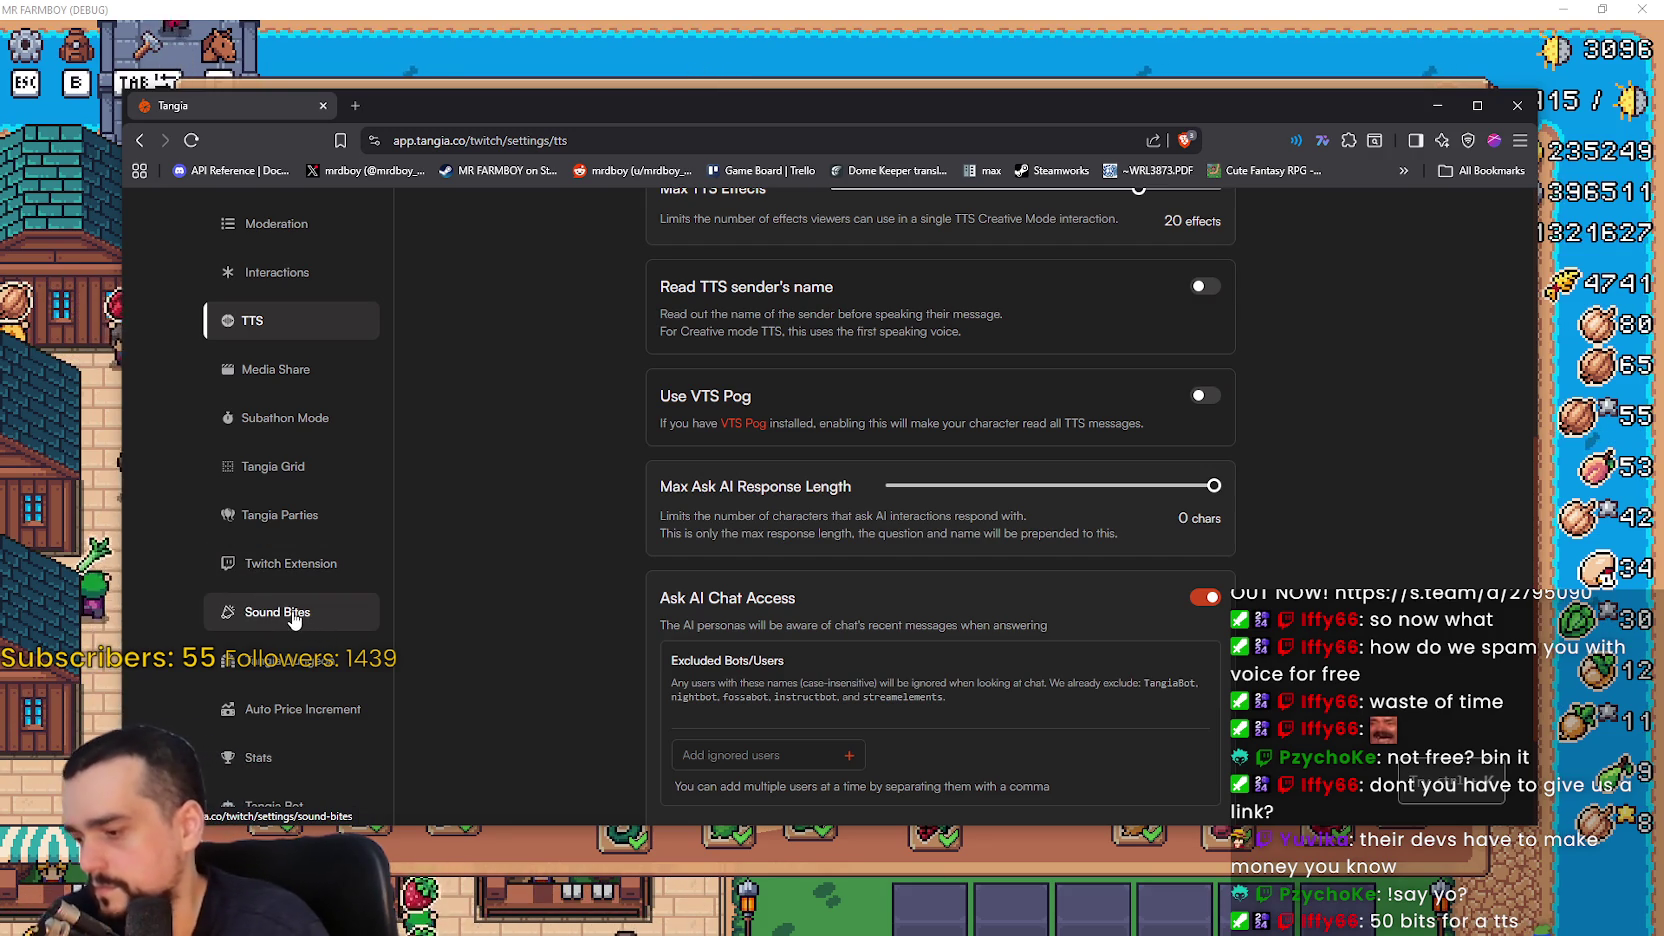
- Open Twitch Extension settings and review the overlay indicator and 30 and 10-second timings
{"action": "left_click", "coordinate": [301, 575]}
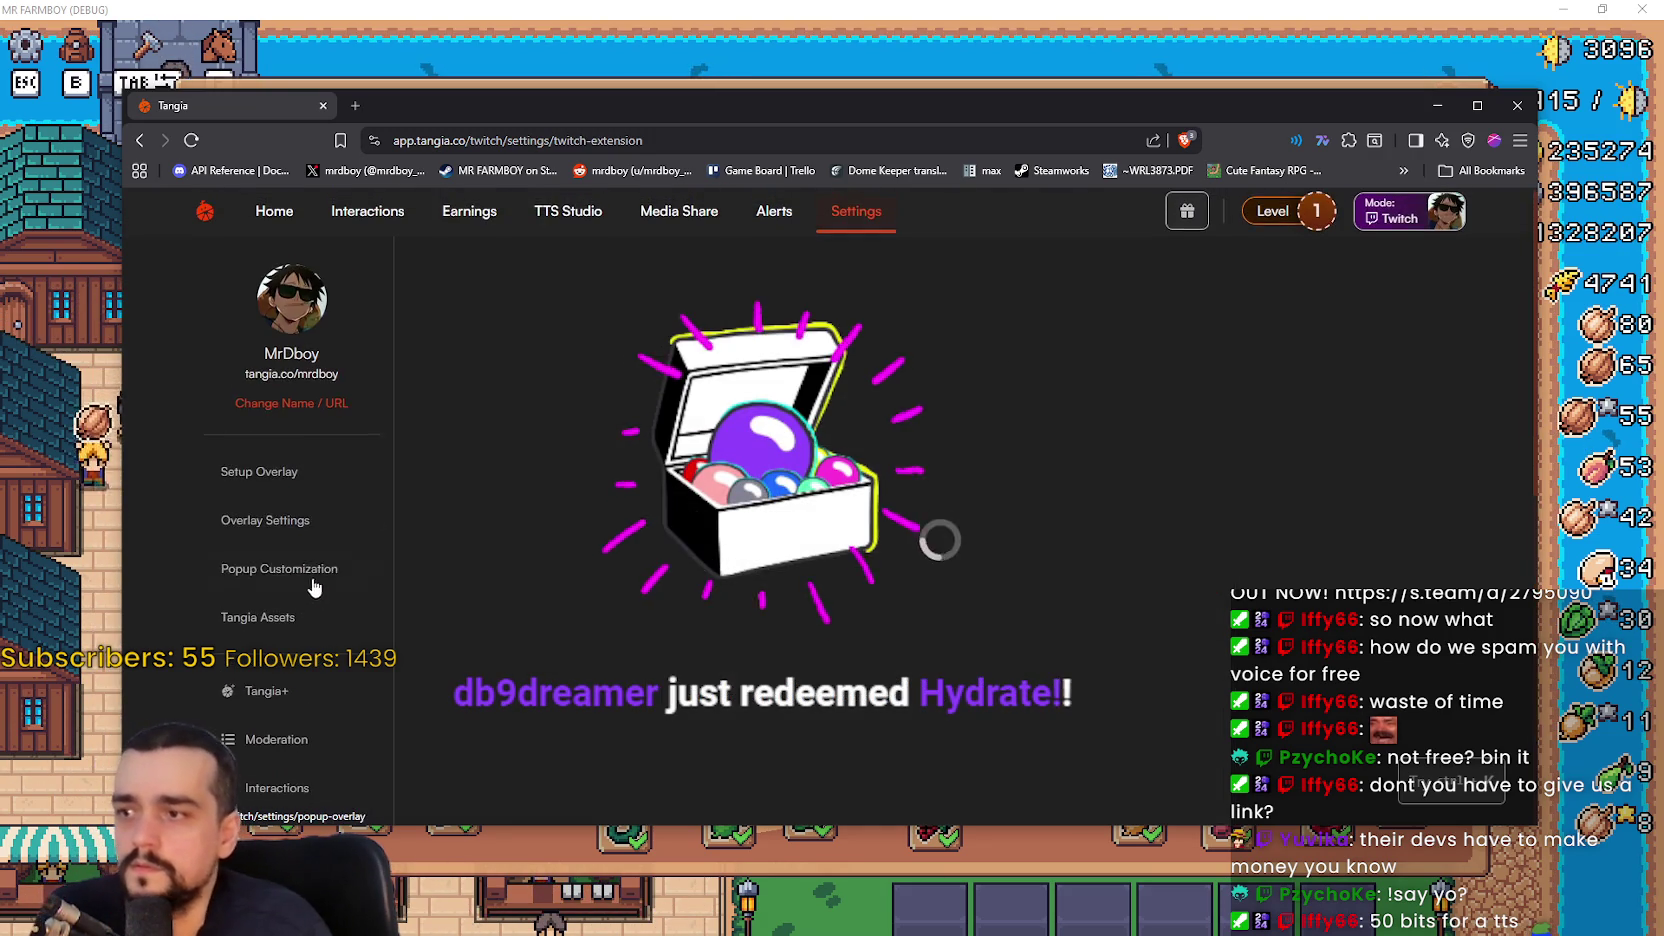
{"action": "scroll", "coordinate": [523, 515], "scroll_direction": "down", "scroll_amount": 5}
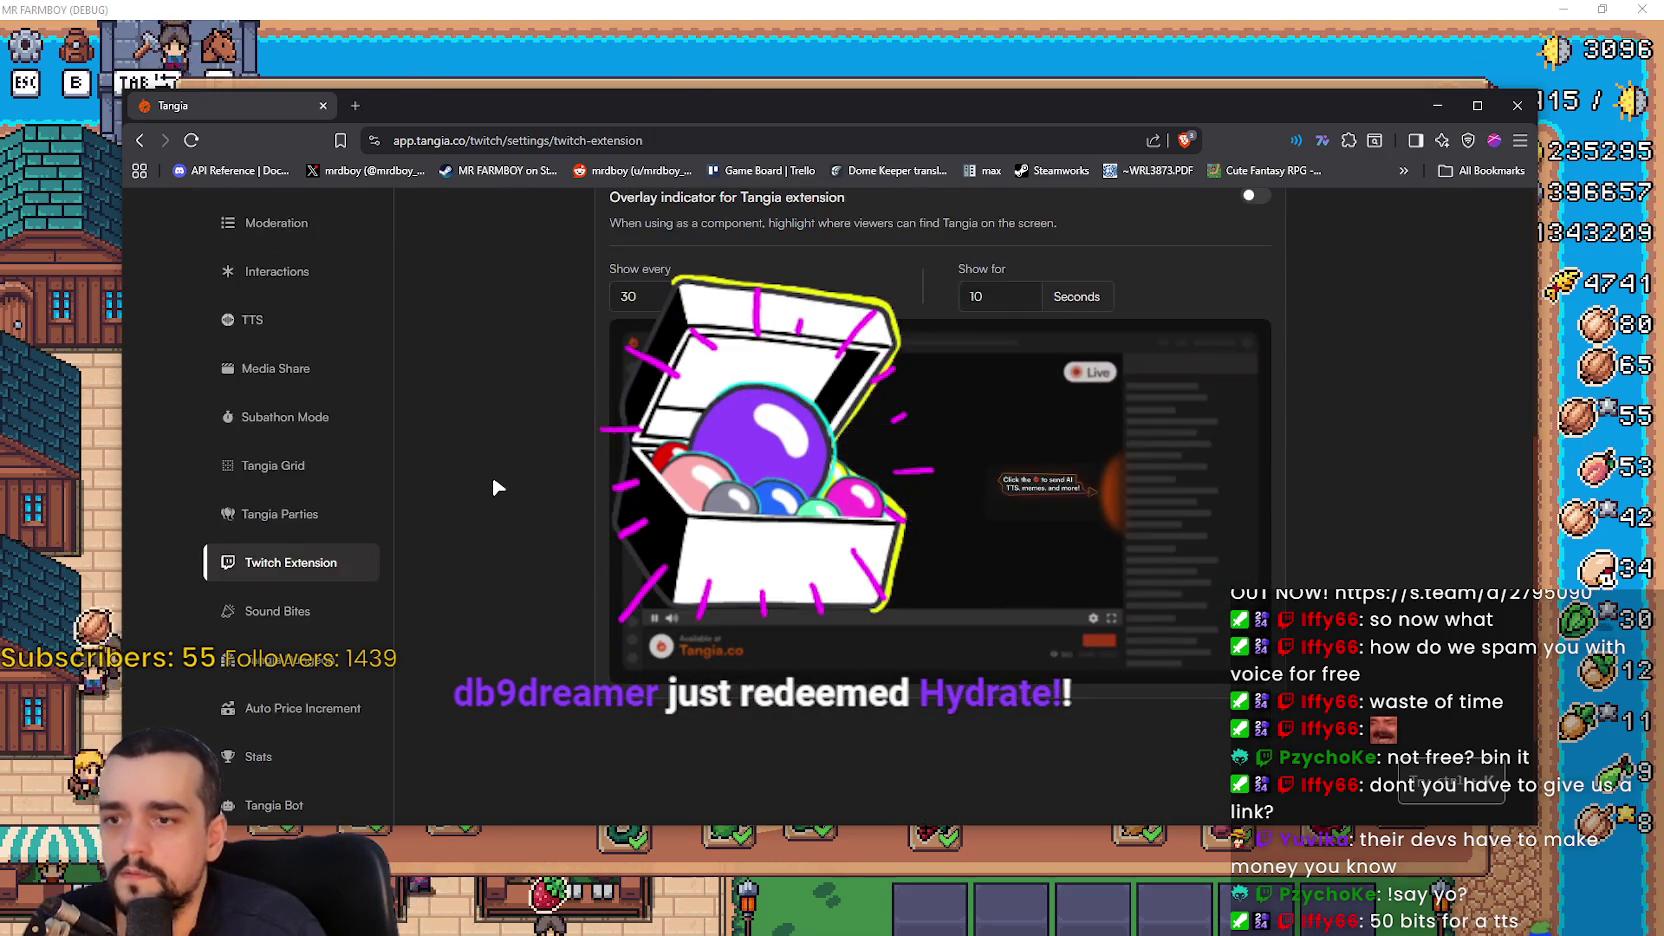
{"action": "scroll", "coordinate": [493, 480], "scroll_direction": "up", "scroll_amount": 4}
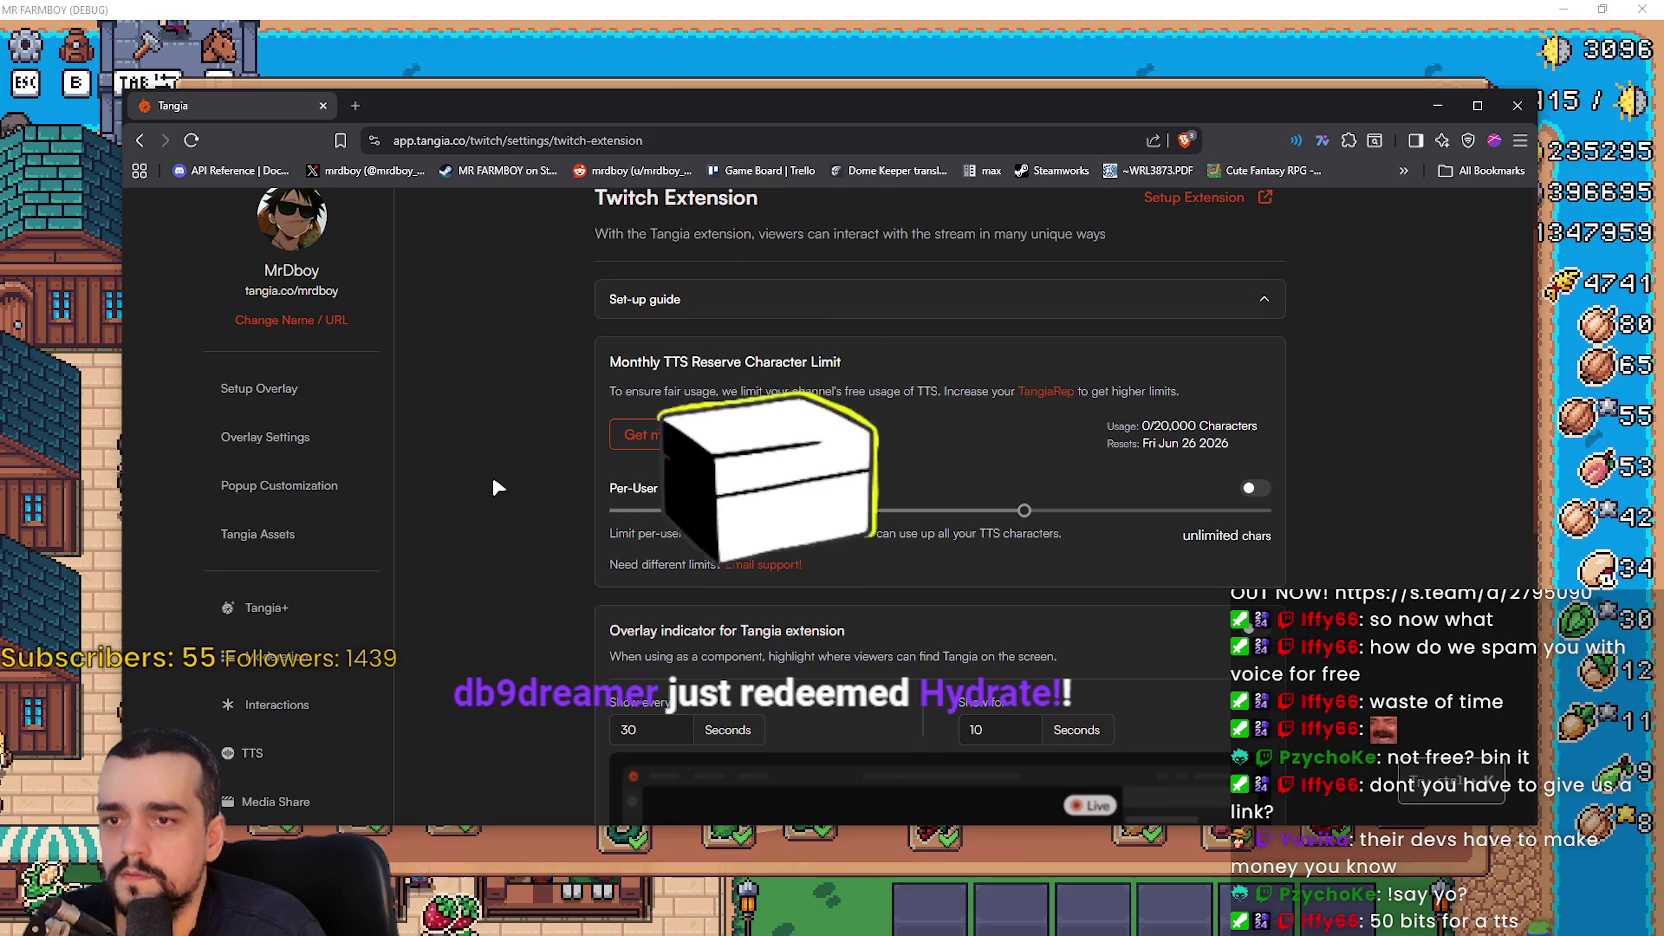
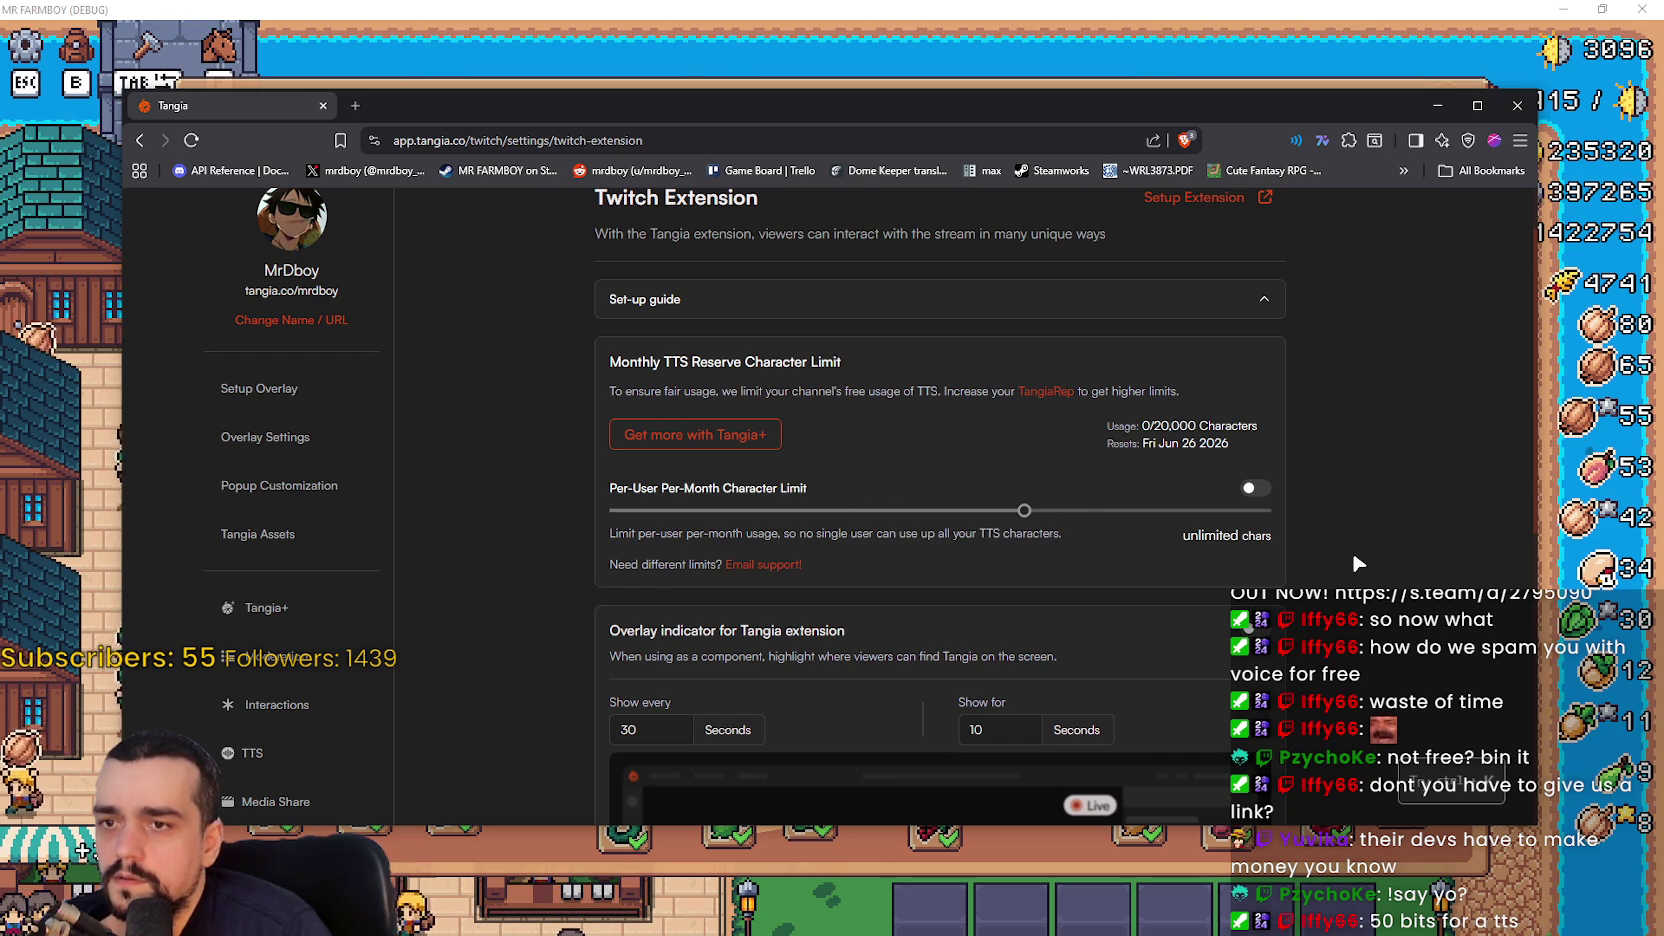
- Scroll the Twitch Extension settings, then open Media Share down to its chat message toggles
{"action": "scroll", "coordinate": [1352, 549], "scroll_direction": "down", "scroll_amount": 1}
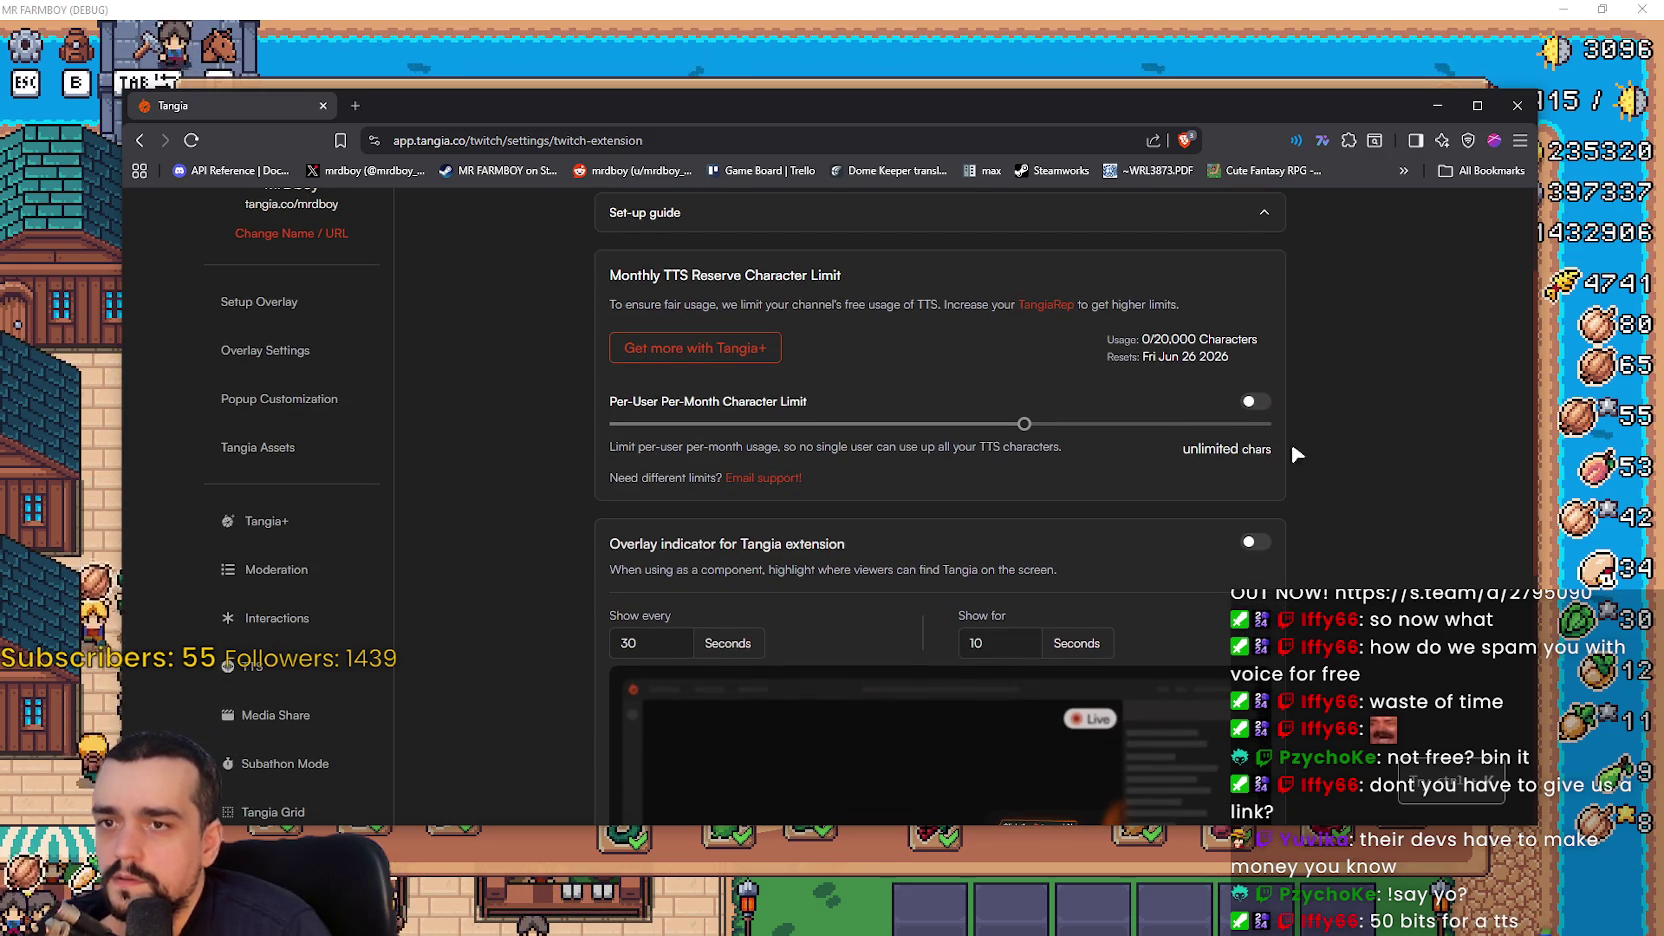
{"action": "scroll", "coordinate": [1304, 555], "scroll_direction": "down", "scroll_amount": 4}
{"action": "scroll", "coordinate": [1300, 538], "scroll_direction": "down", "scroll_amount": 2}
{"action": "scroll", "coordinate": [1304, 538], "scroll_direction": "up", "scroll_amount": 2}
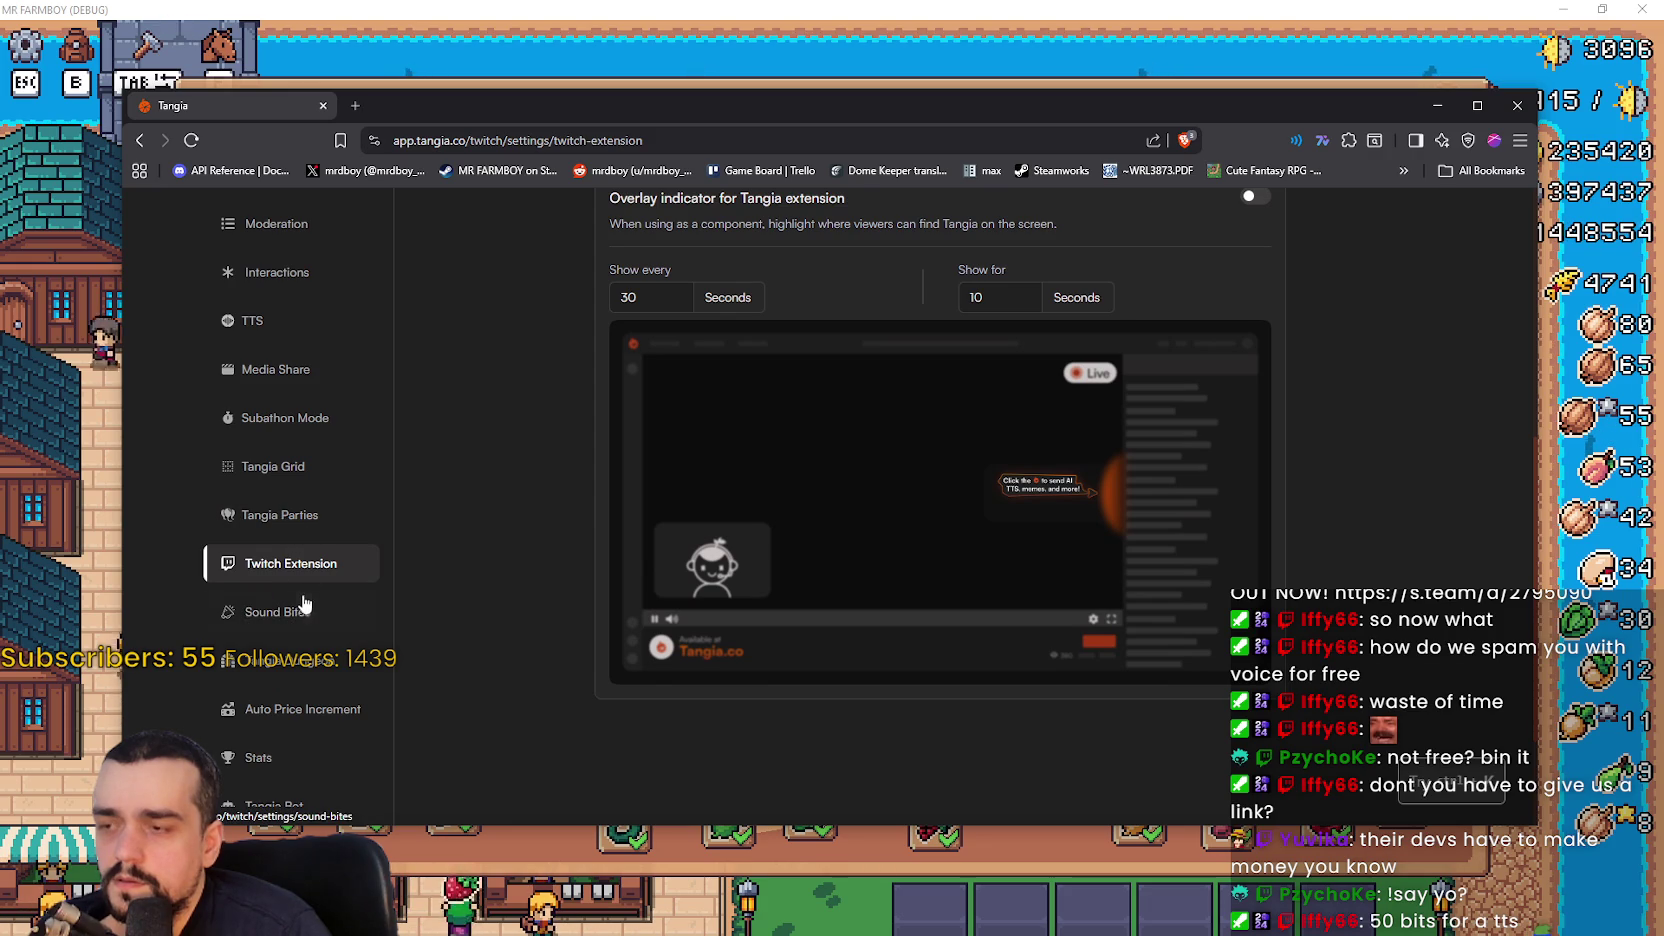
{"action": "key", "text": "alt+Tab"}
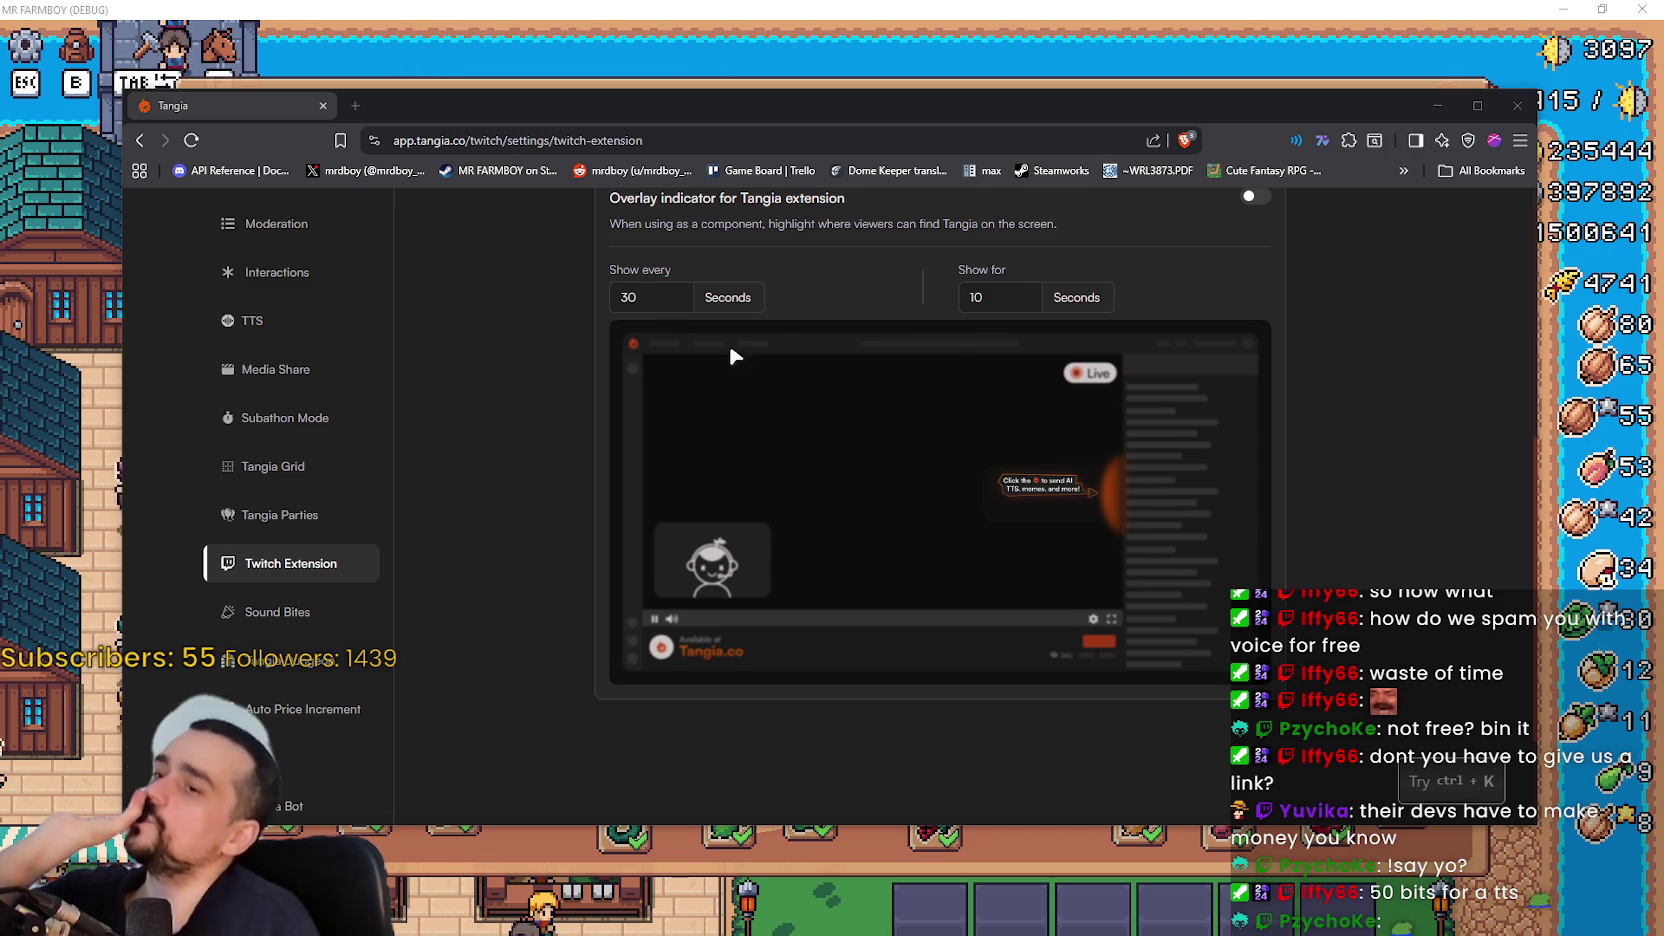
{"action": "scroll", "coordinate": [335, 610], "scroll_direction": "up", "scroll_amount": 3}
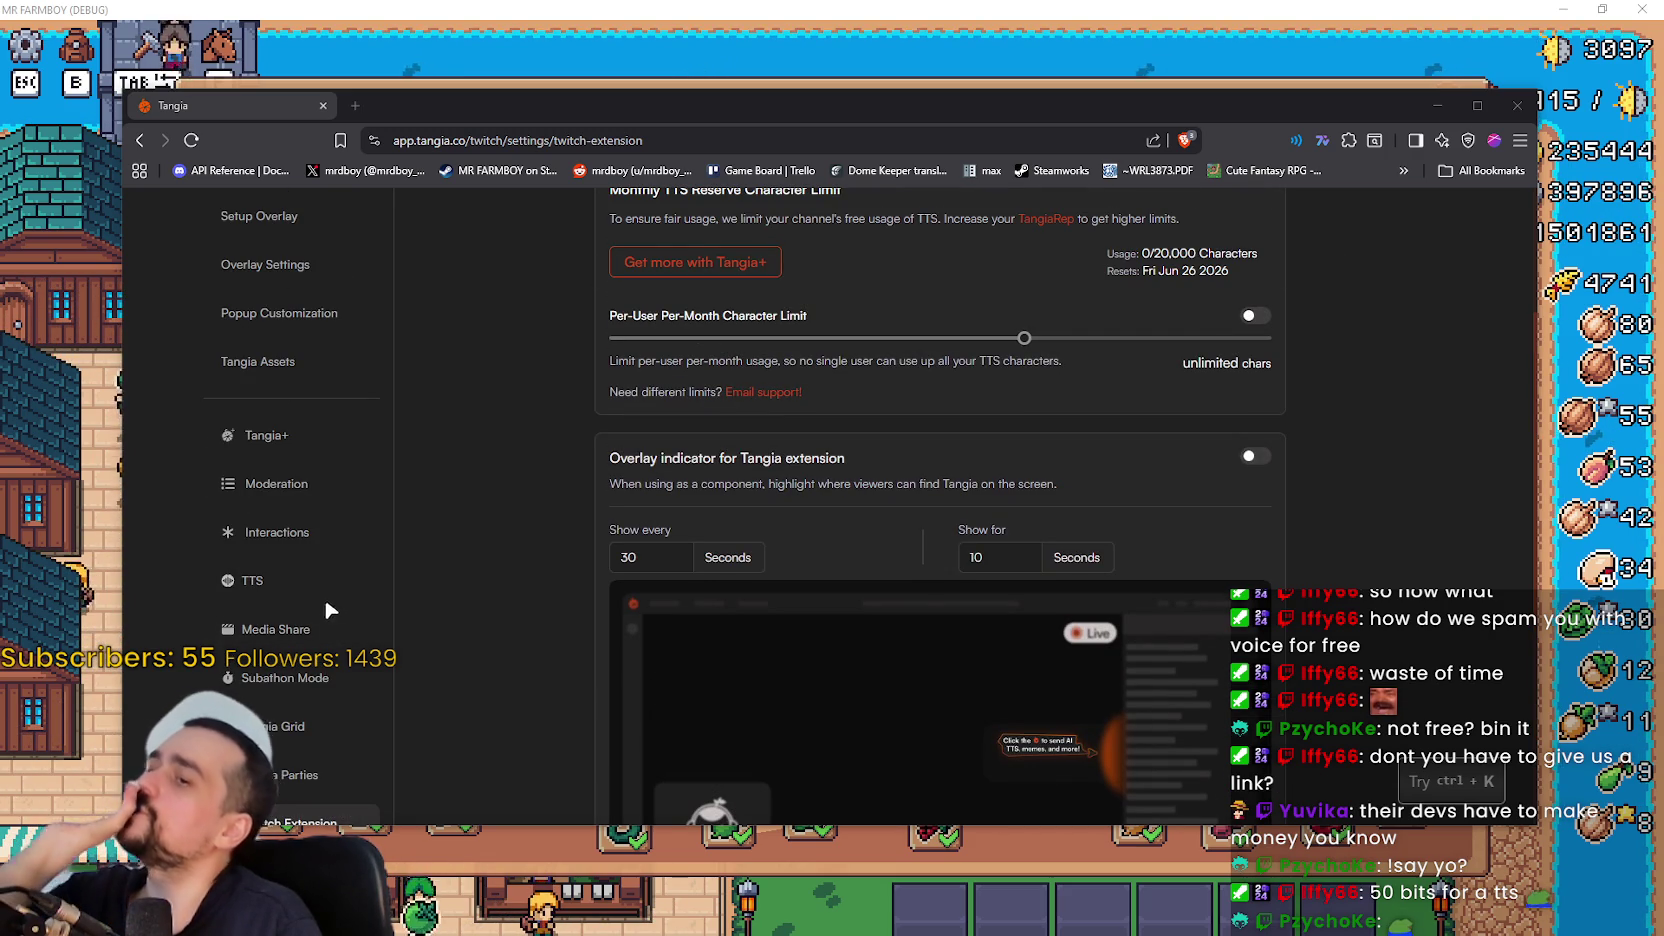
{"action": "left_click", "coordinate": [300, 629]}
{"action": "scroll", "coordinate": [560, 600], "scroll_direction": "down", "scroll_amount": 1}
{"action": "scroll", "coordinate": [591, 541], "scroll_direction": "down", "scroll_amount": 5}
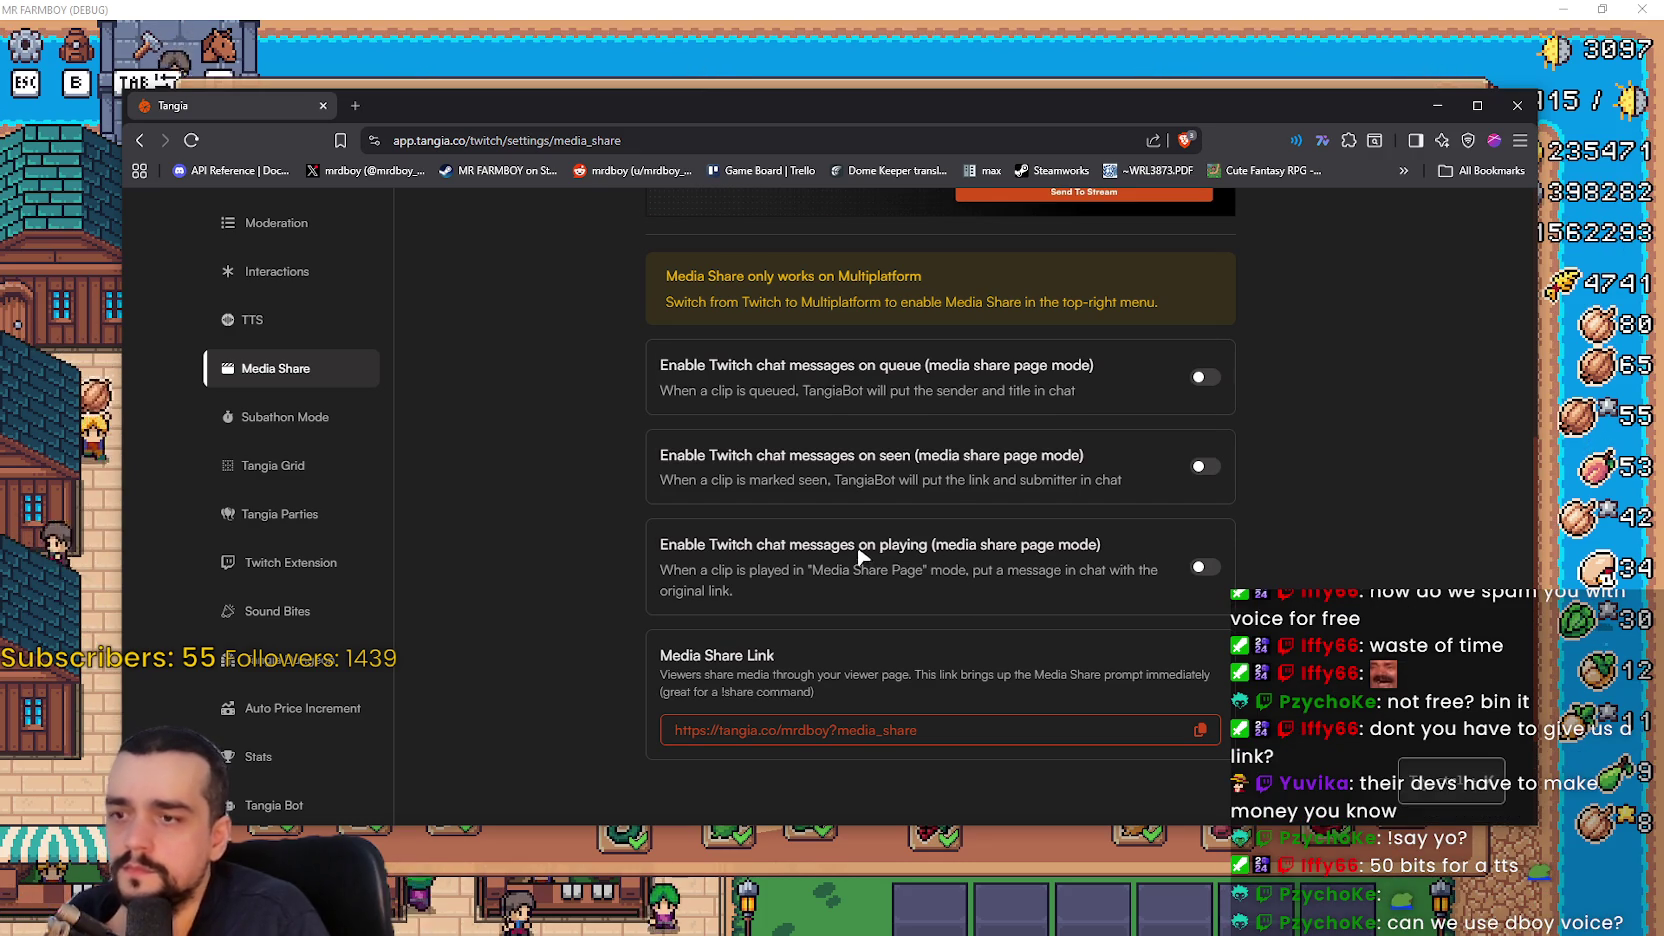
- Look through the Tangia Assets settings page
{"action": "scroll", "coordinate": [647, 497], "scroll_direction": "up", "scroll_amount": 3}
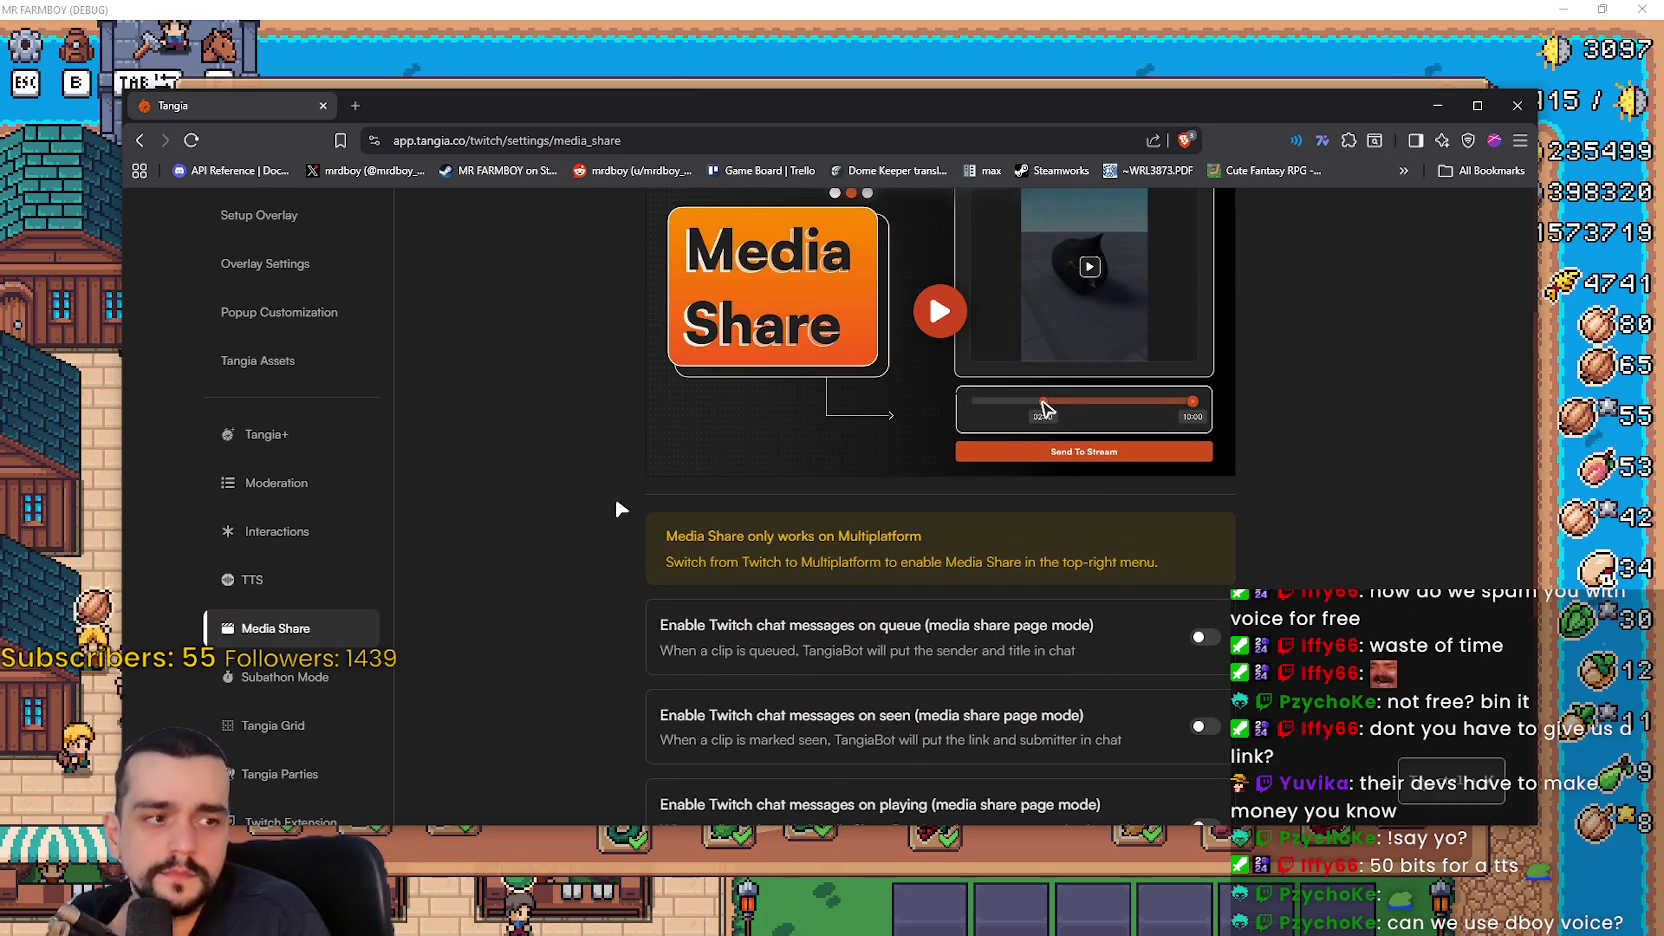
{"action": "scroll", "coordinate": [600, 510], "scroll_direction": "up", "scroll_amount": 3}
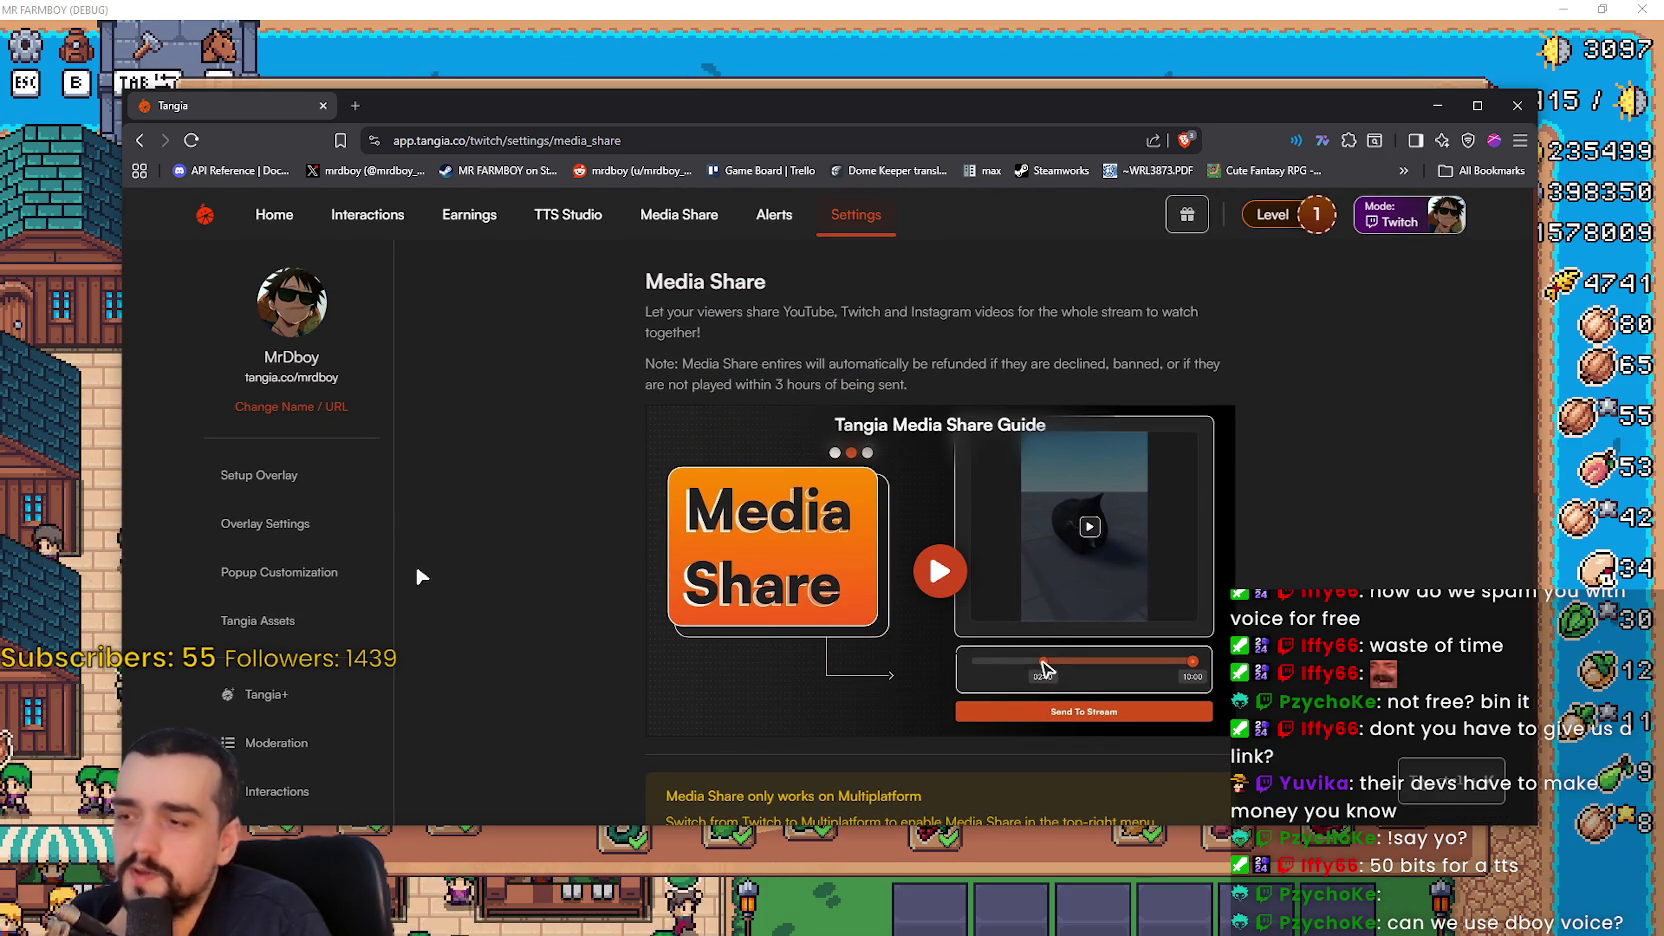
{"action": "scroll", "coordinate": [270, 545], "scroll_direction": "down", "scroll_amount": 1}
{"action": "left_click", "coordinate": [270, 545]}
{"action": "scroll", "coordinate": [510, 575], "scroll_direction": "down", "scroll_amount": 1}
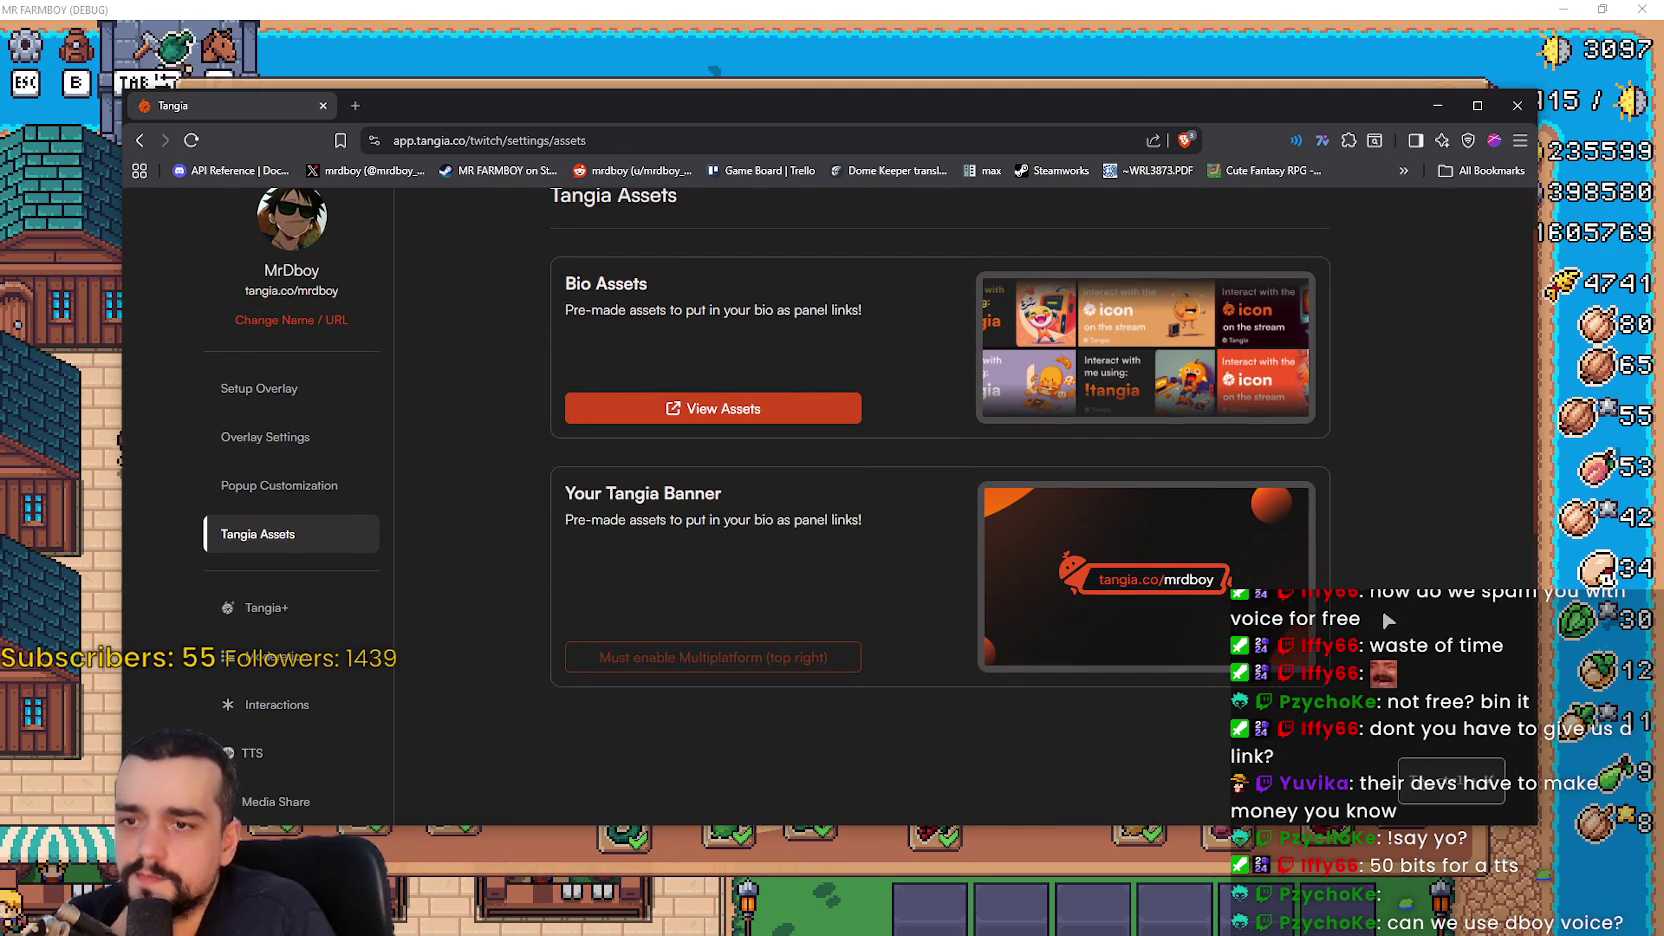
{"action": "scroll", "coordinate": [700, 450], "scroll_direction": "up", "scroll_amount": 1}
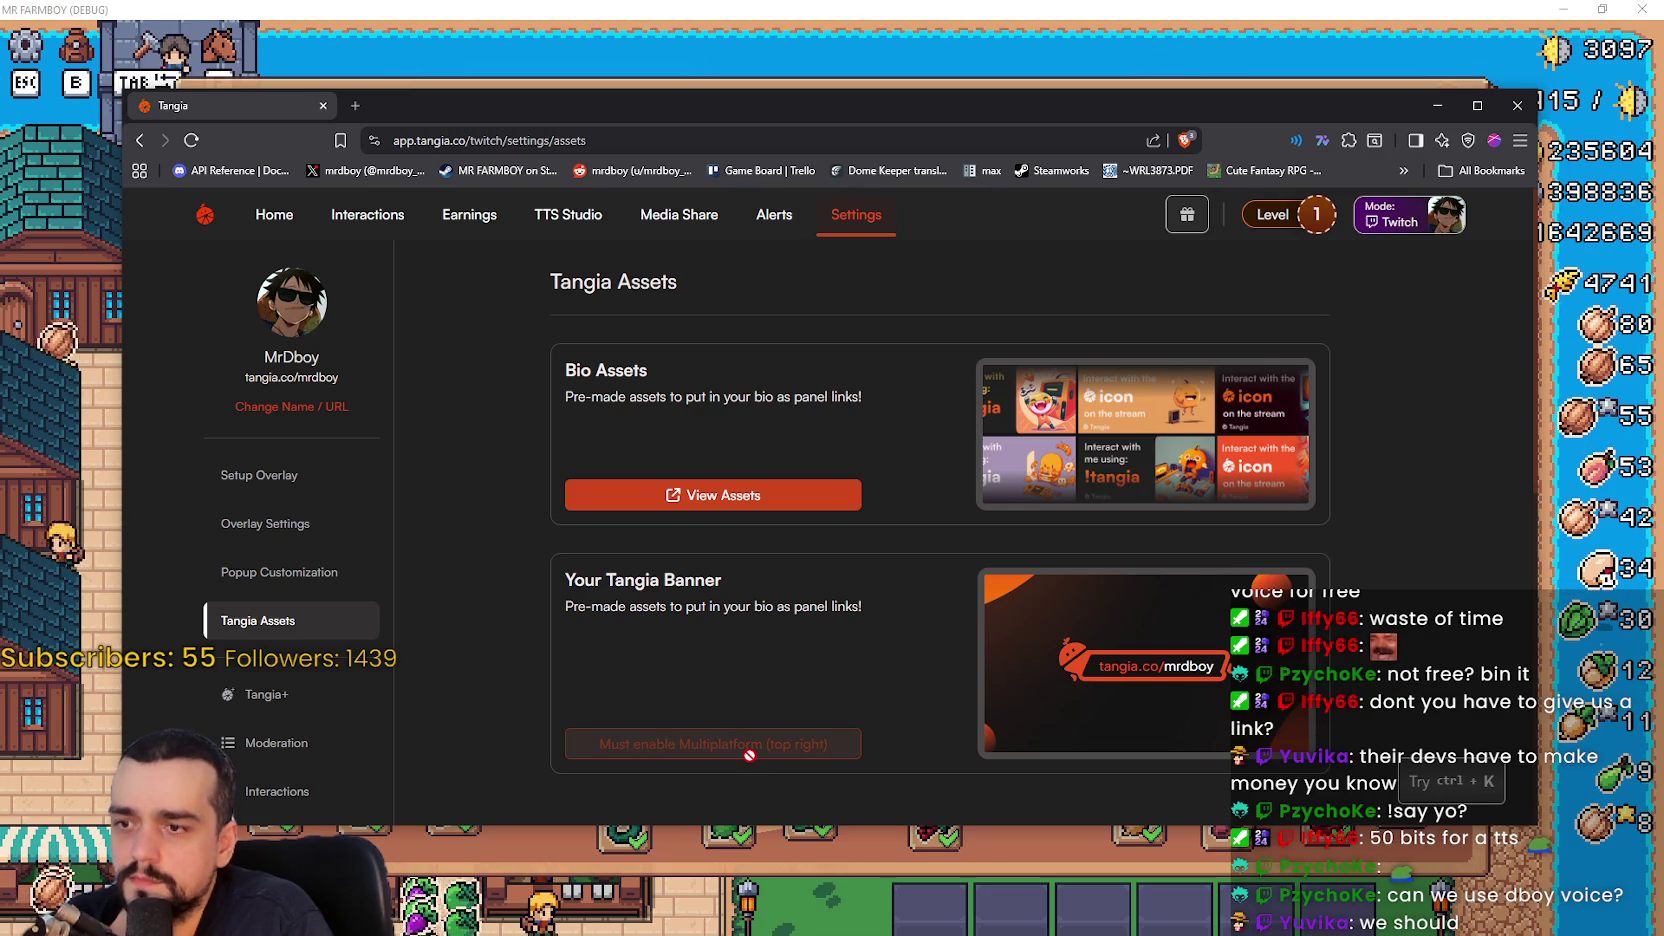
{"action": "scroll", "coordinate": [772, 559], "scroll_direction": "down", "scroll_amount": 2}
{"action": "scroll", "coordinate": [400, 493], "scroll_direction": "up", "scroll_amount": 2}
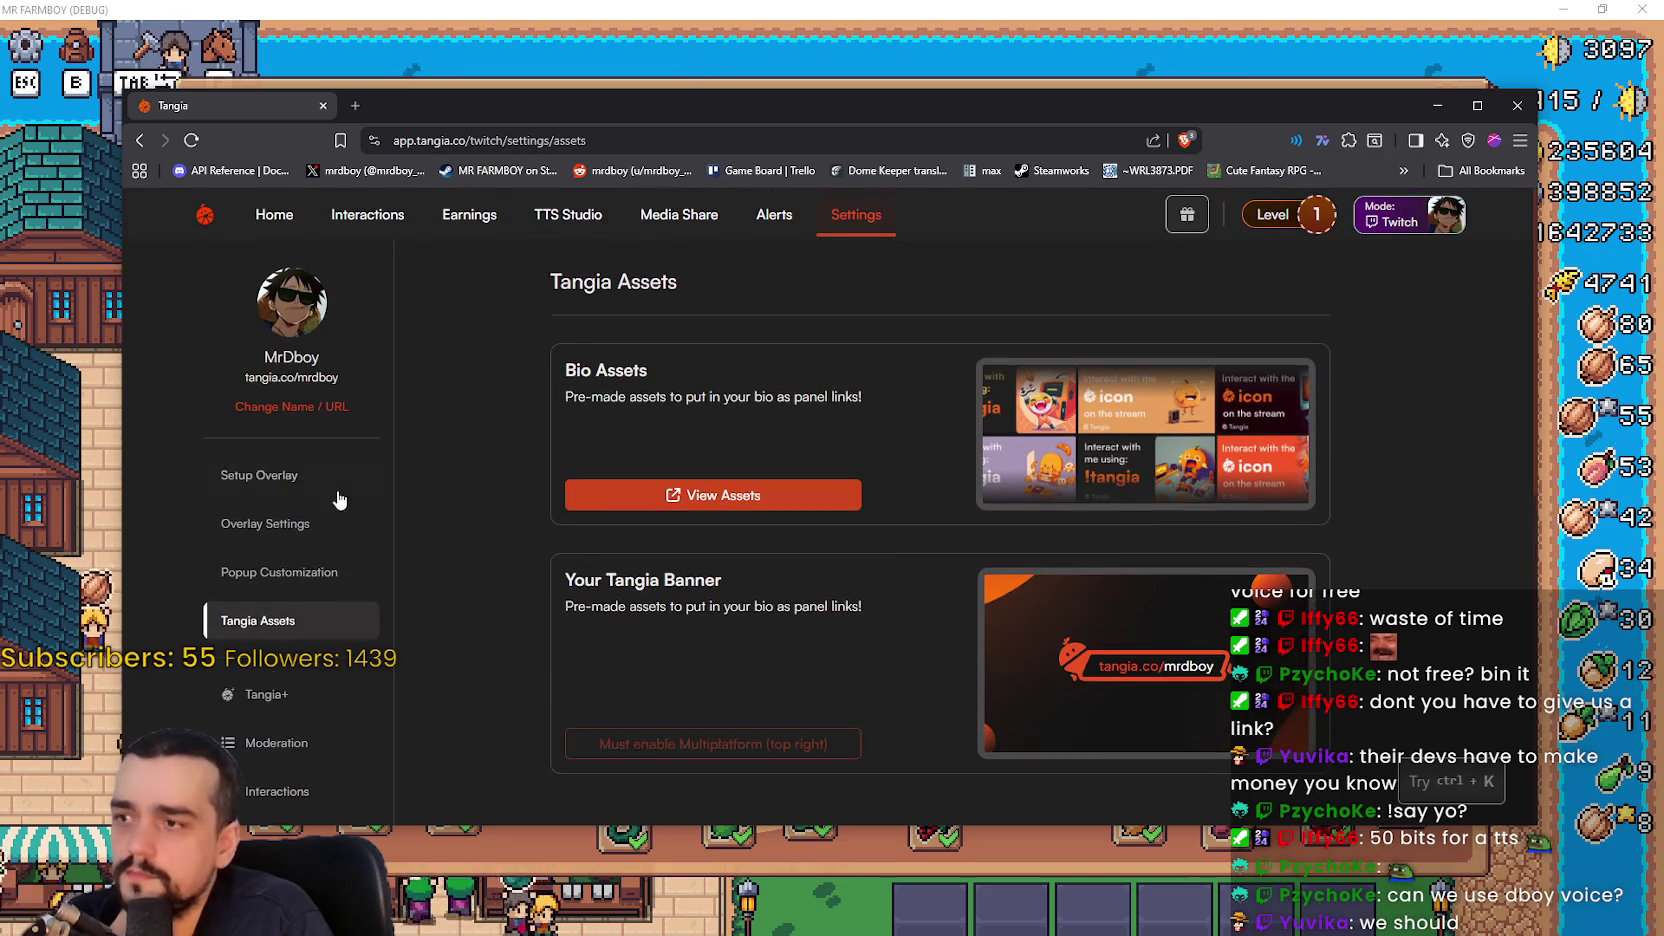
- Check Popup Customization, Overlay Settings and Setup Overlay, then open the Interactions list
{"action": "left_click", "coordinate": [295, 572]}
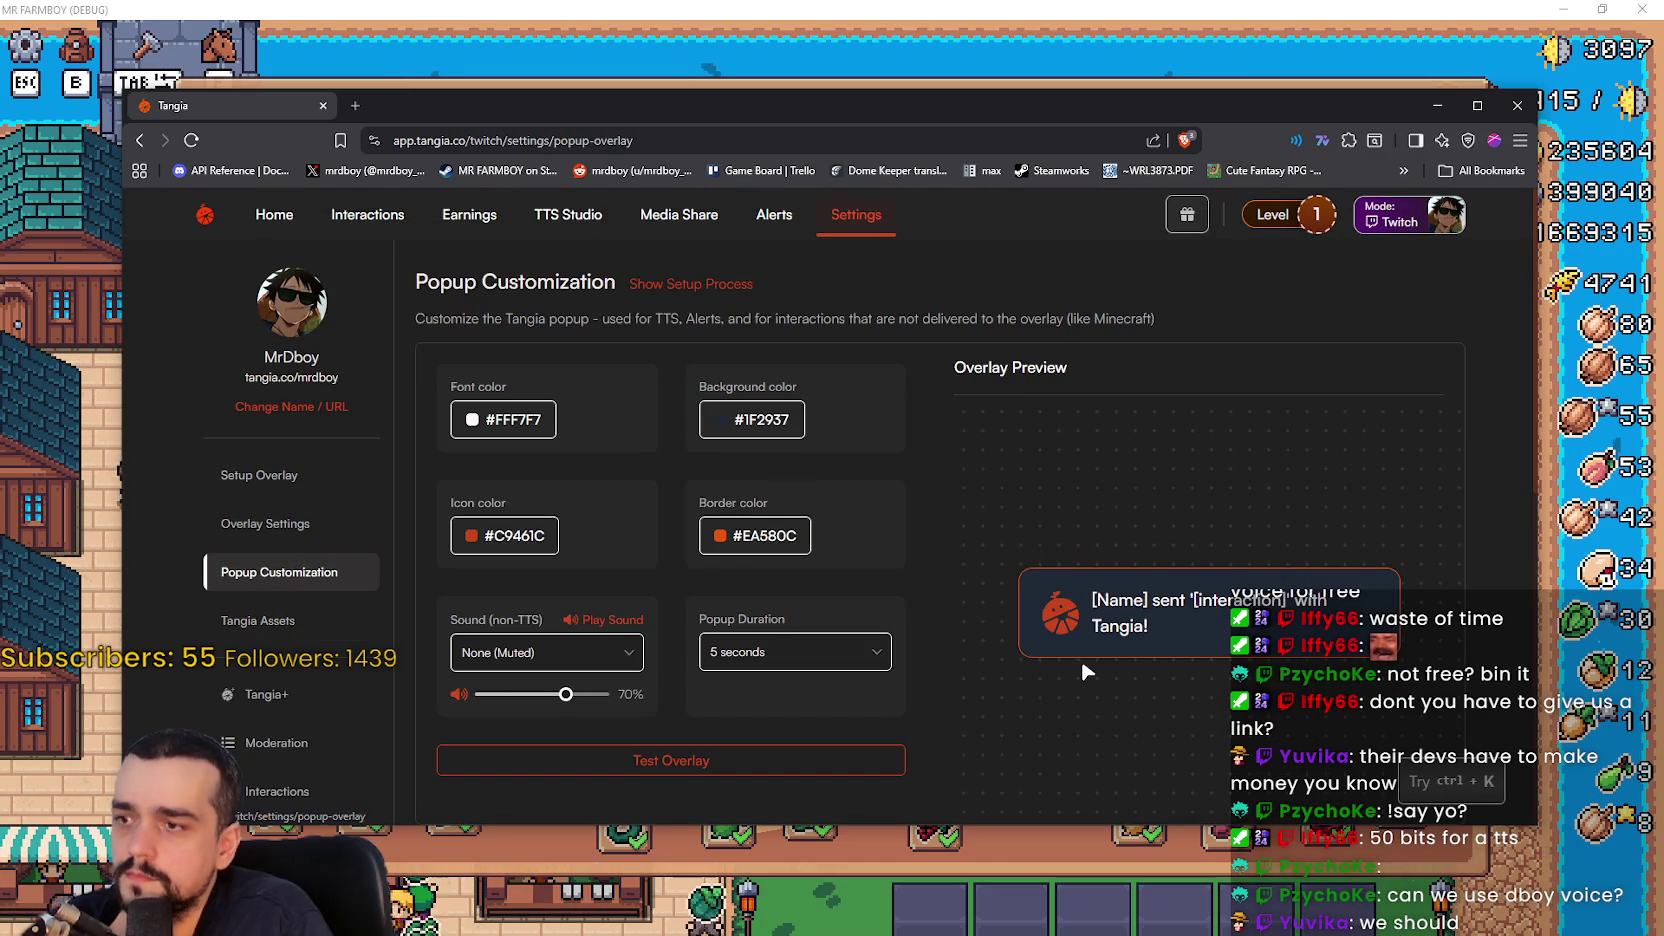
{"action": "scroll", "coordinate": [900, 620], "scroll_direction": "down", "scroll_amount": 2}
{"action": "left_click", "coordinate": [295, 350]}
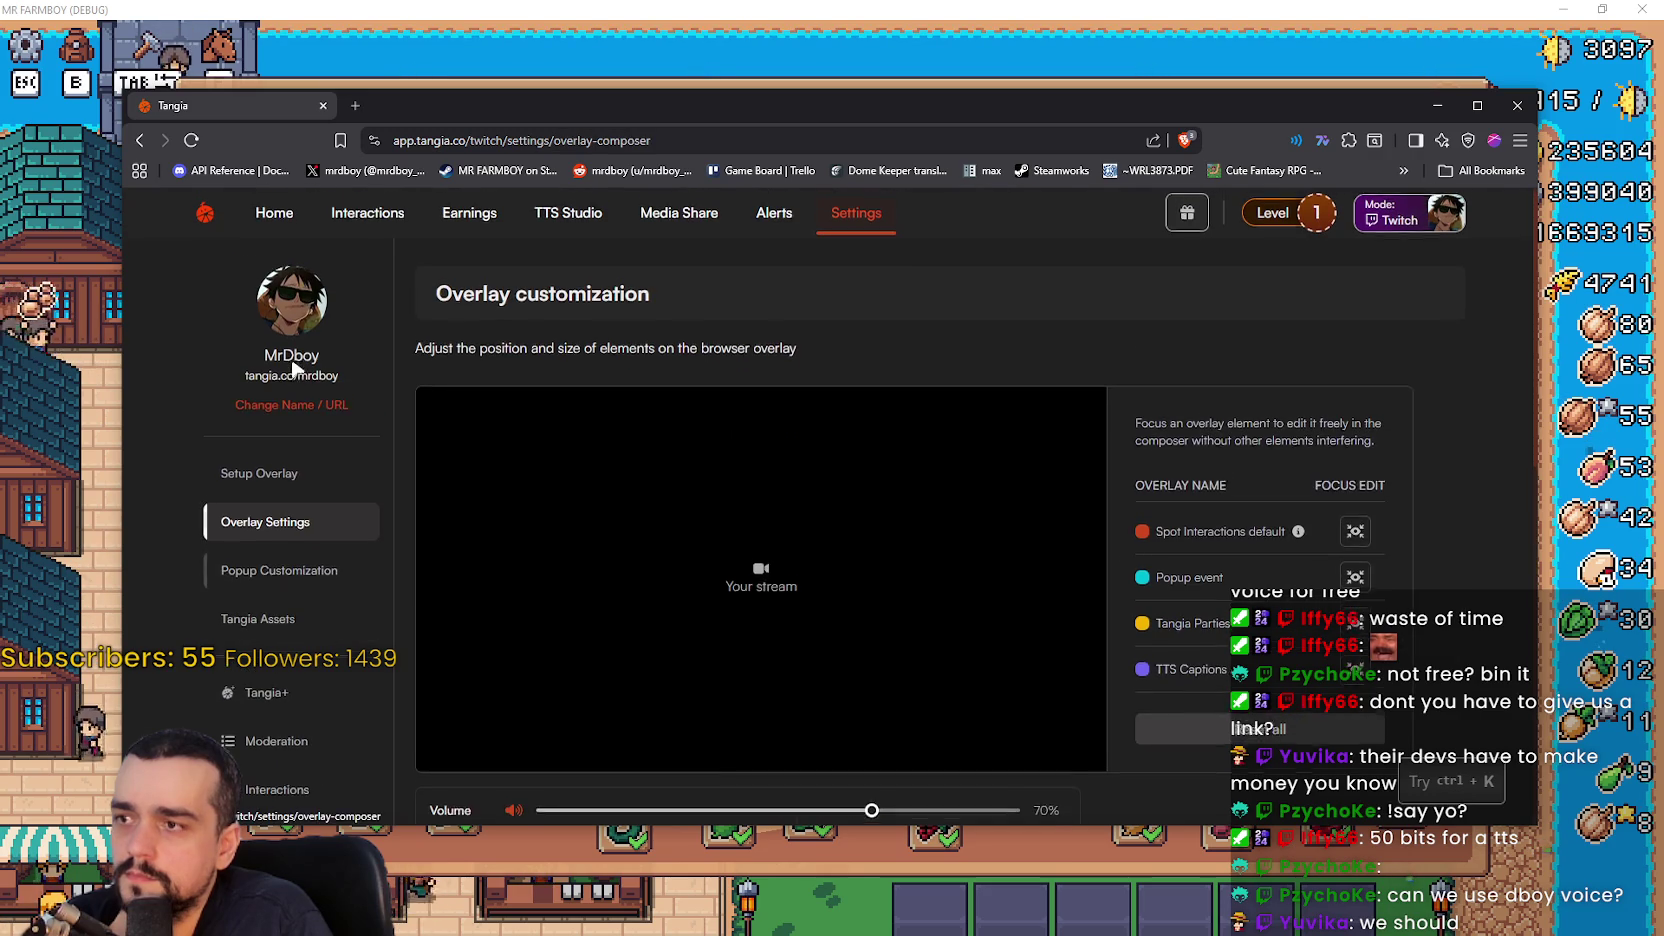
{"action": "left_click", "coordinate": [270, 476]}
{"action": "left_click", "coordinate": [362, 216]}
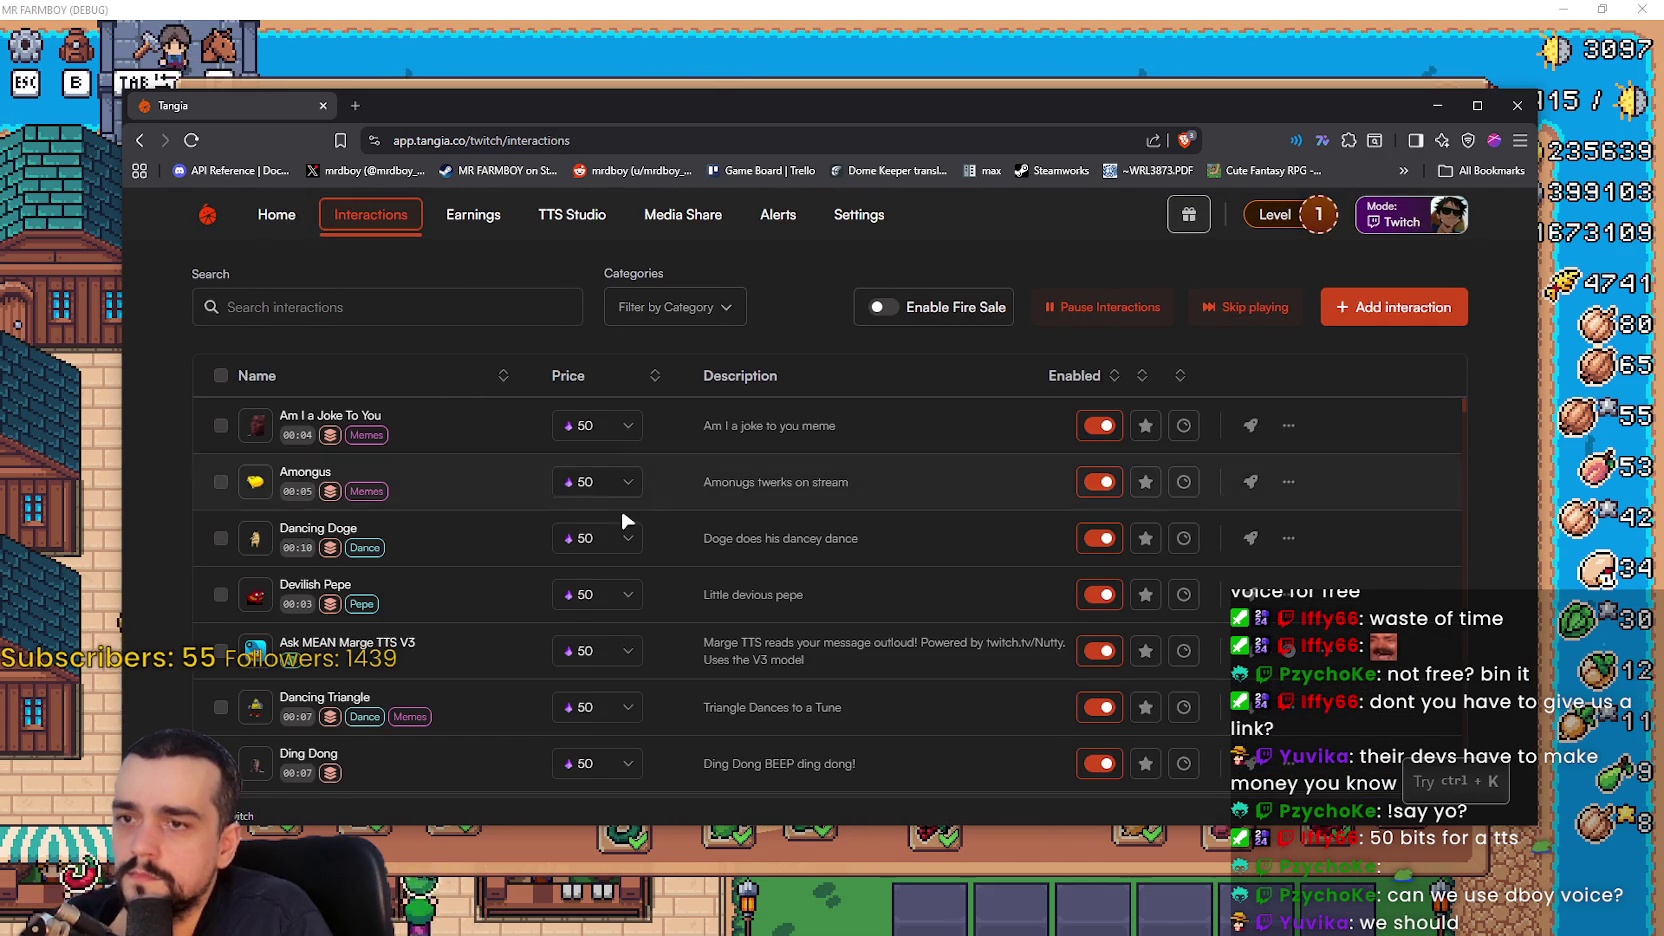
- From Home, scroll the Continue exploring checklist and open 'Create a Custom TTS Voice'
{"action": "scroll", "coordinate": [597, 495], "scroll_direction": "down", "scroll_amount": 10}
{"action": "left_click", "coordinate": [291, 232]}
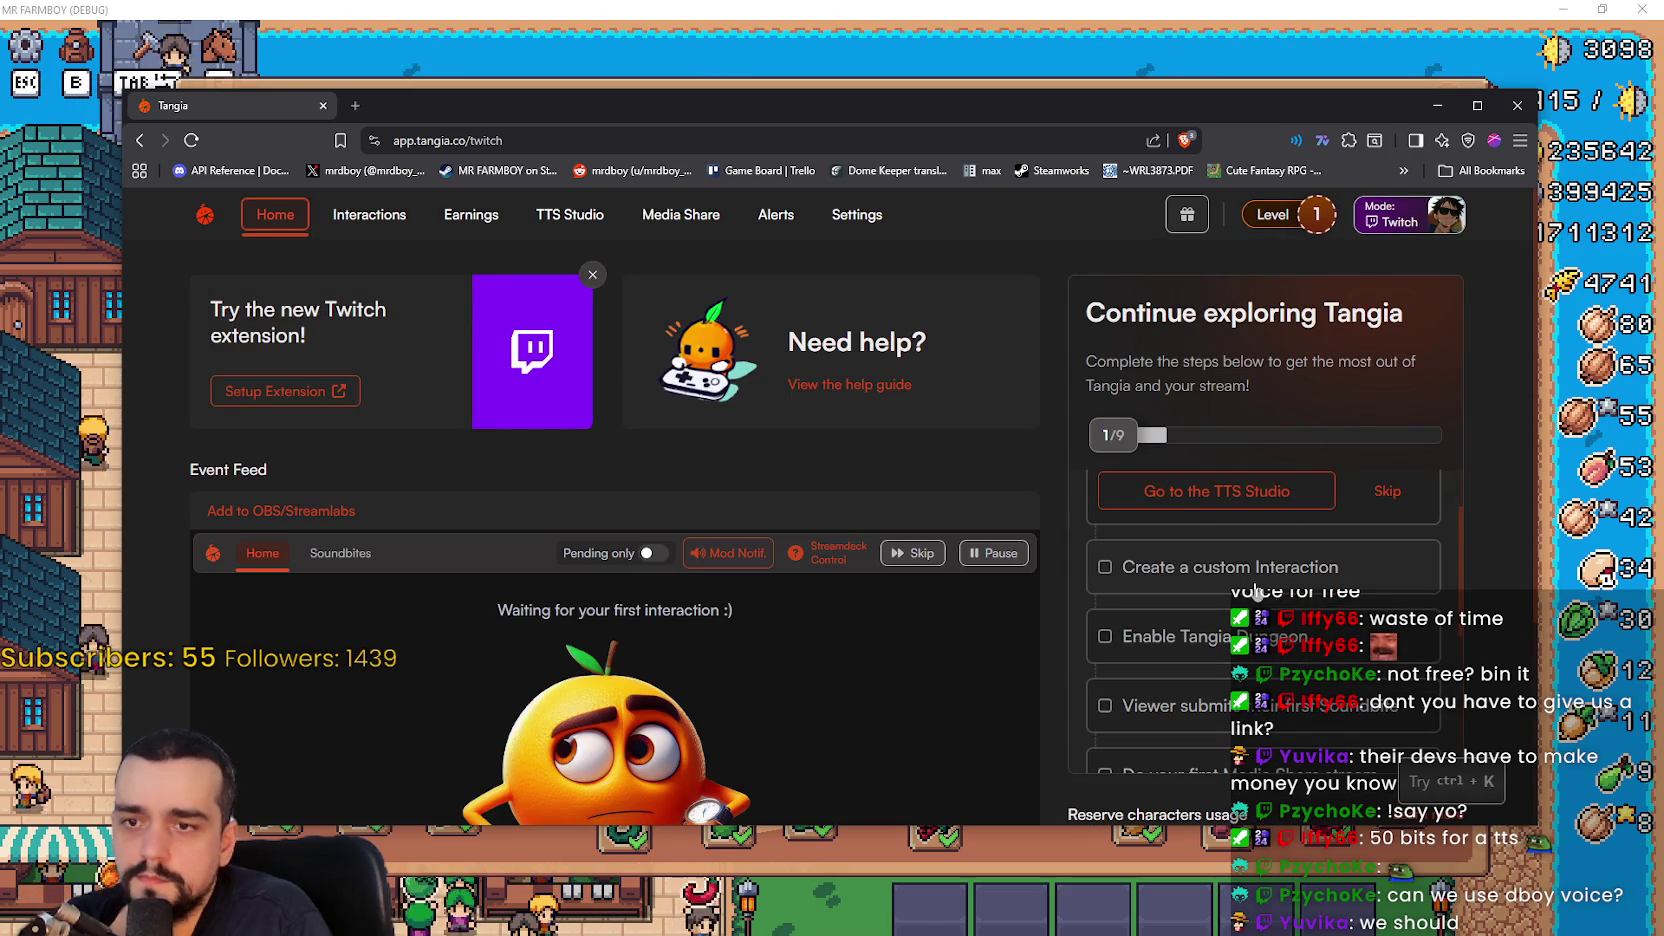
{"action": "scroll", "coordinate": [1250, 585], "scroll_direction": "down", "scroll_amount": 1}
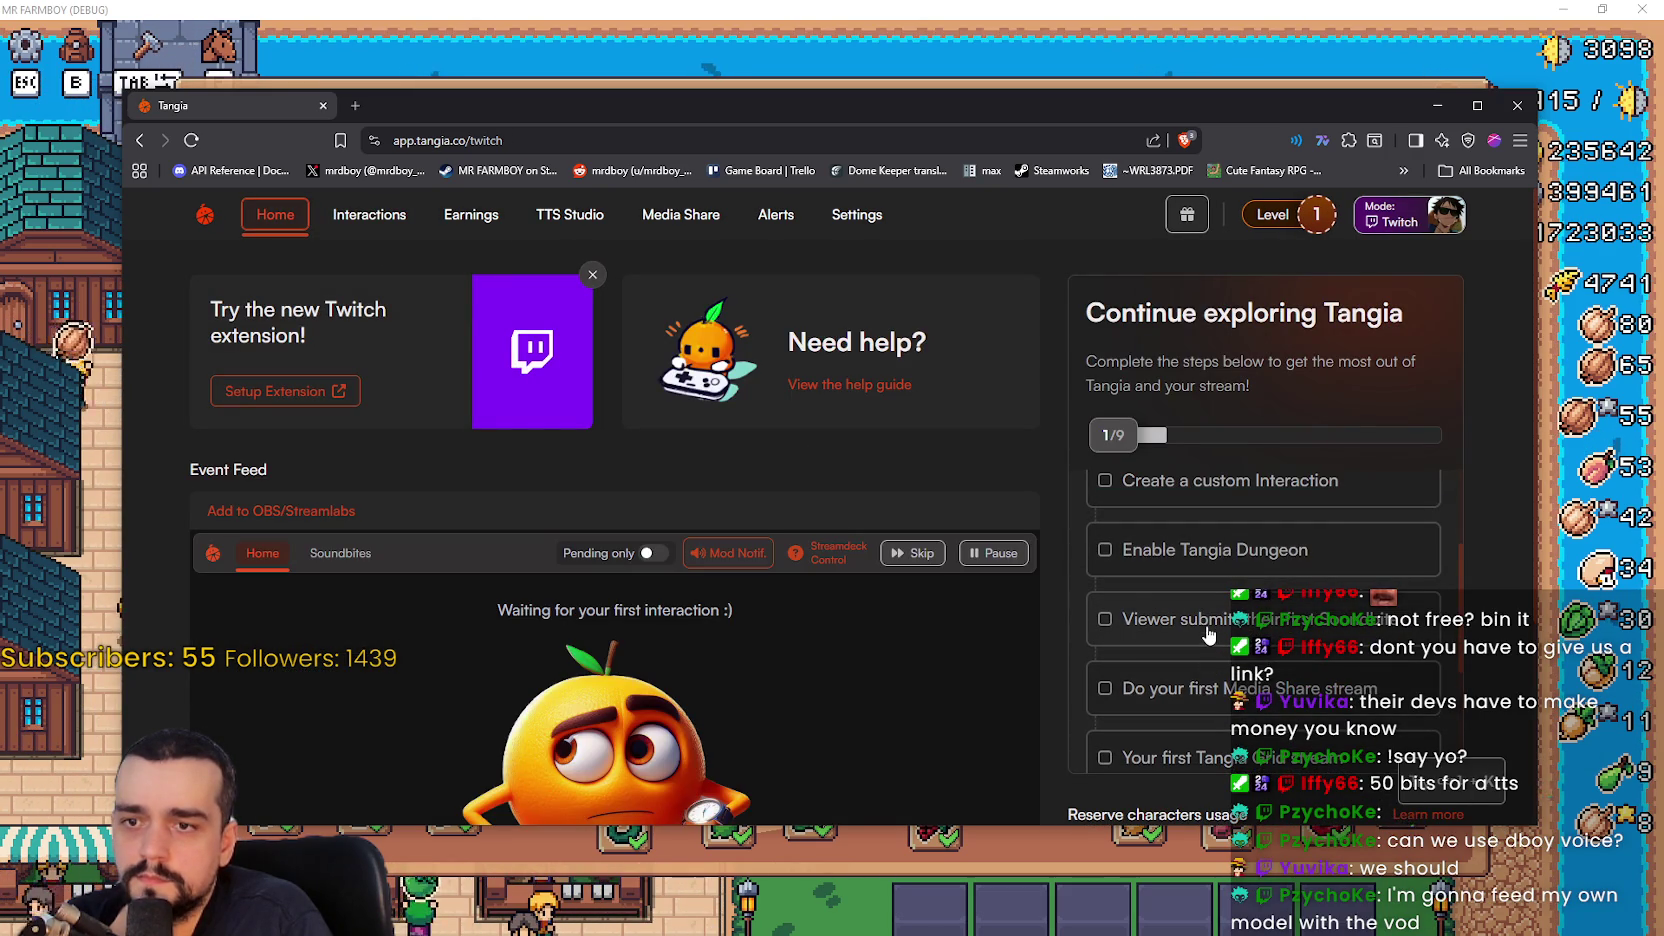
{"action": "scroll", "coordinate": [1208, 633], "scroll_direction": "down", "scroll_amount": 1}
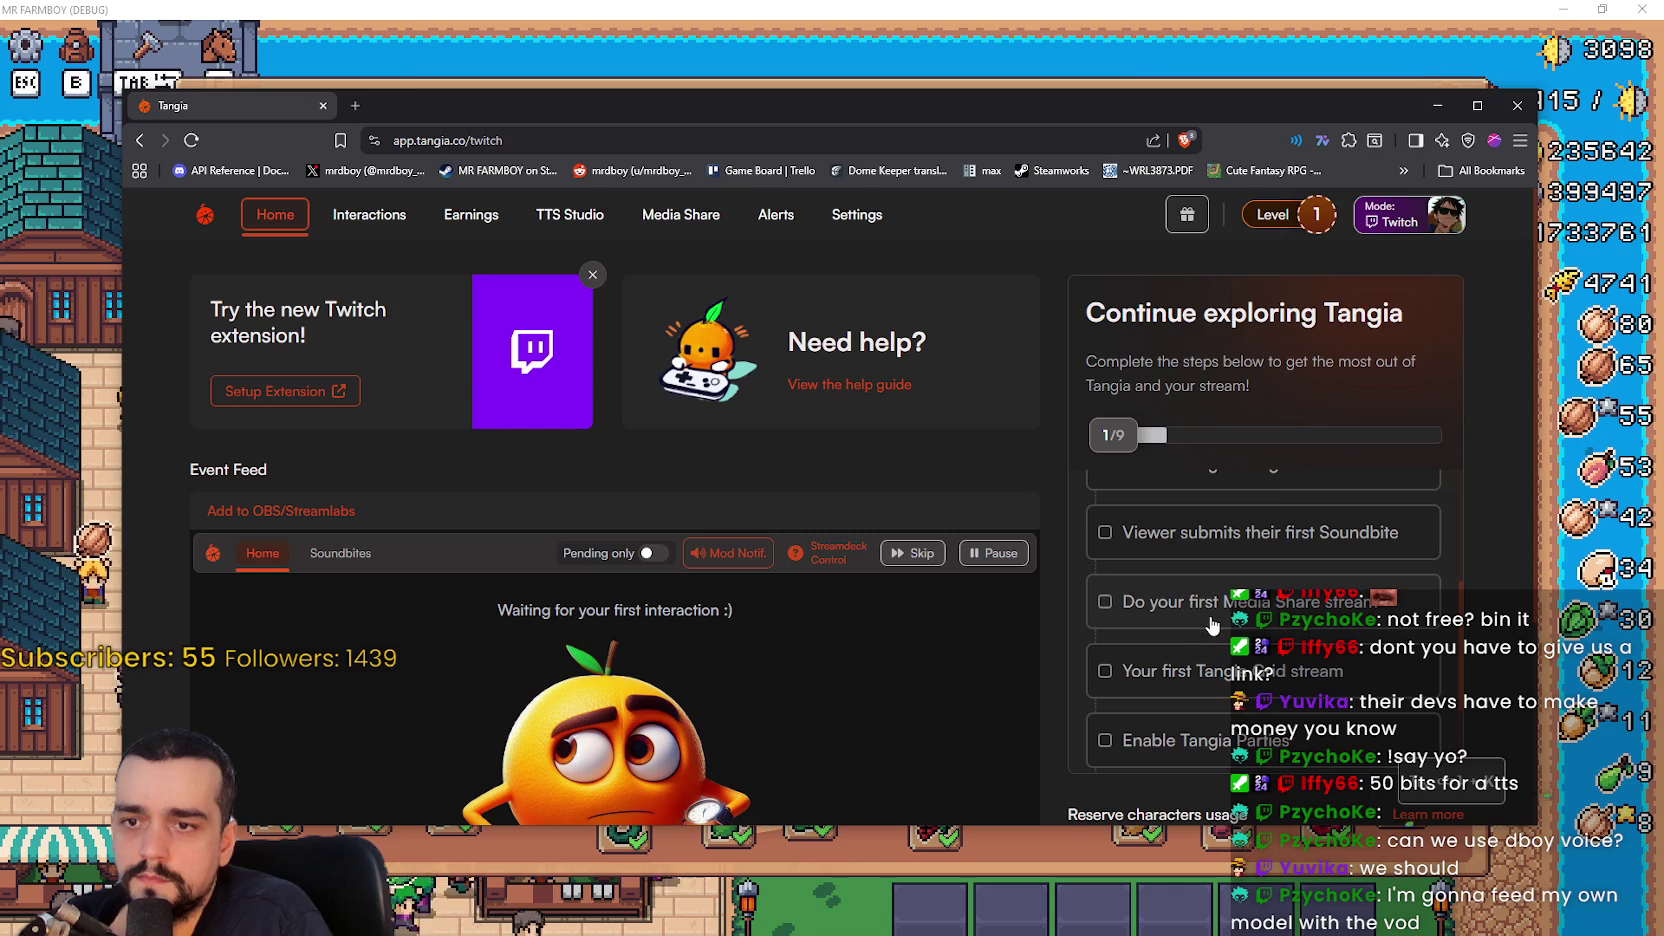
{"action": "scroll", "coordinate": [1212, 600], "scroll_direction": "down", "scroll_amount": 2}
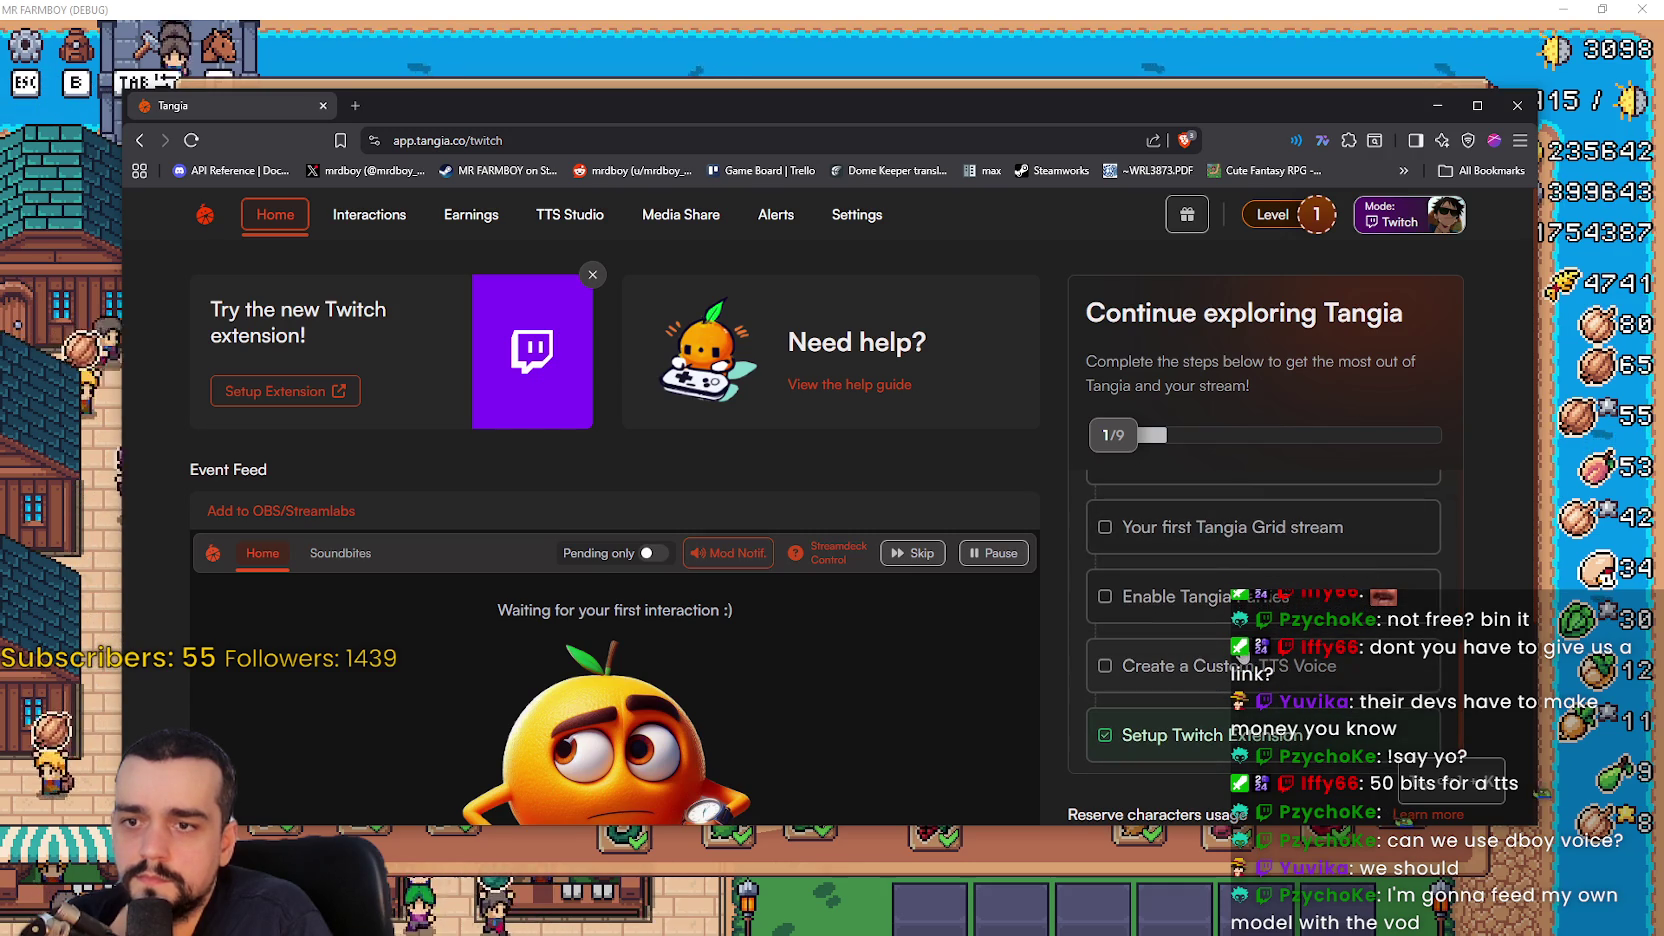
{"action": "scroll", "coordinate": [1222, 624], "scroll_direction": "down", "scroll_amount": 1}
{"action": "scroll", "coordinate": [1222, 584], "scroll_direction": "up", "scroll_amount": 4}
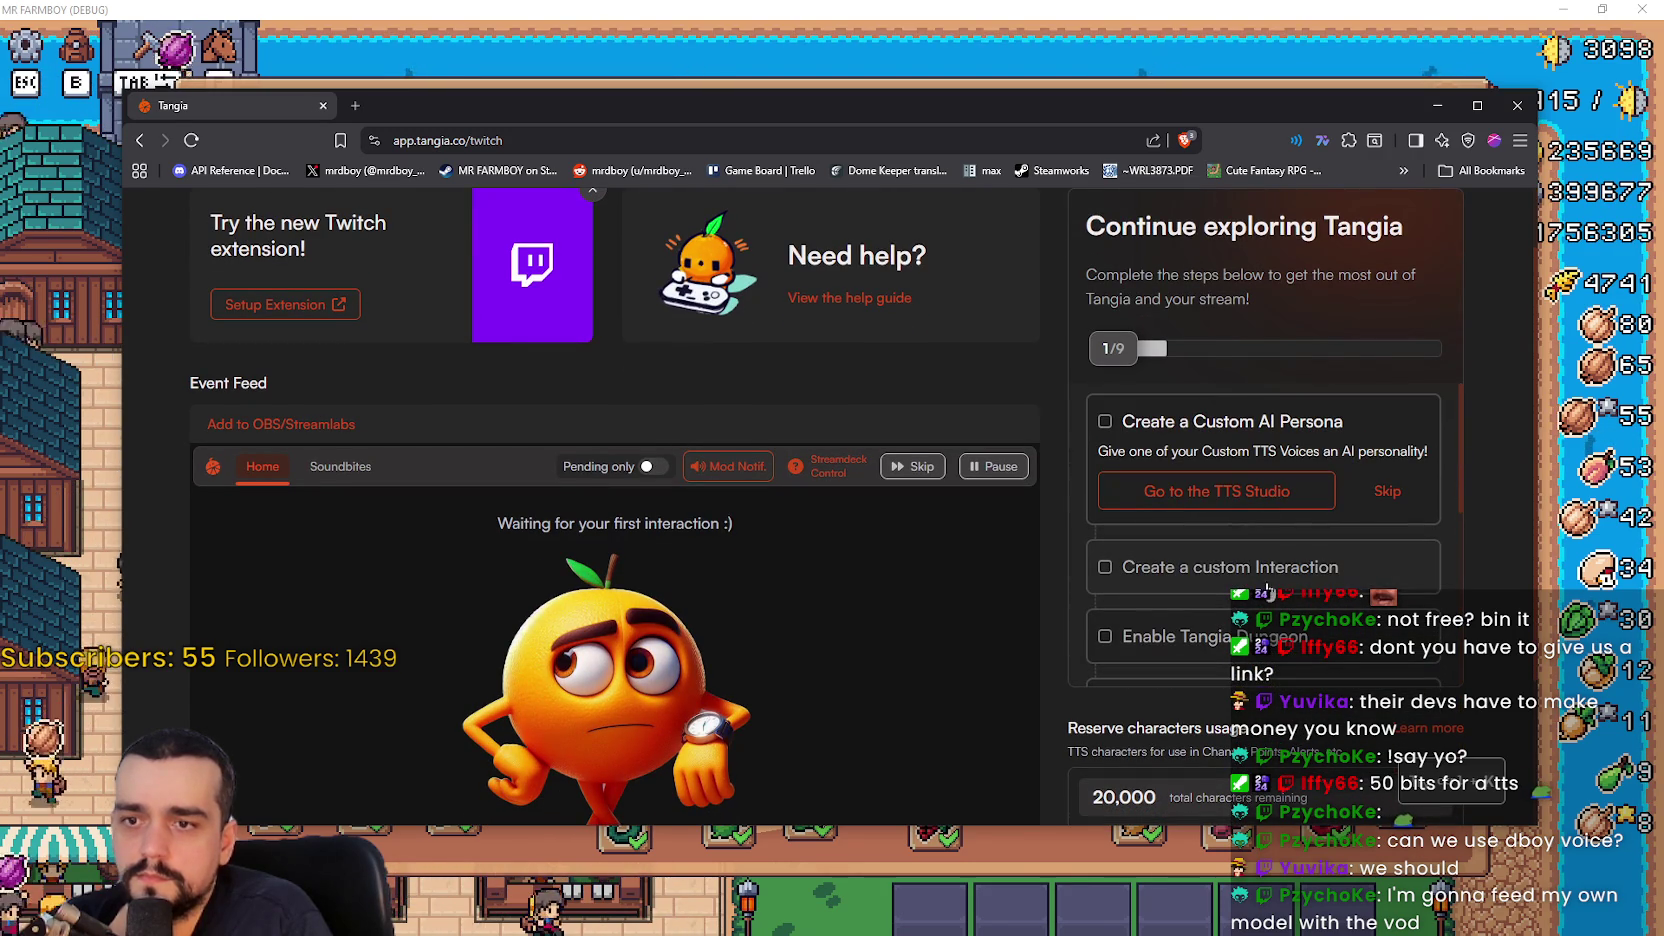
{"action": "scroll", "coordinate": [1220, 462], "scroll_direction": "down", "scroll_amount": 10}
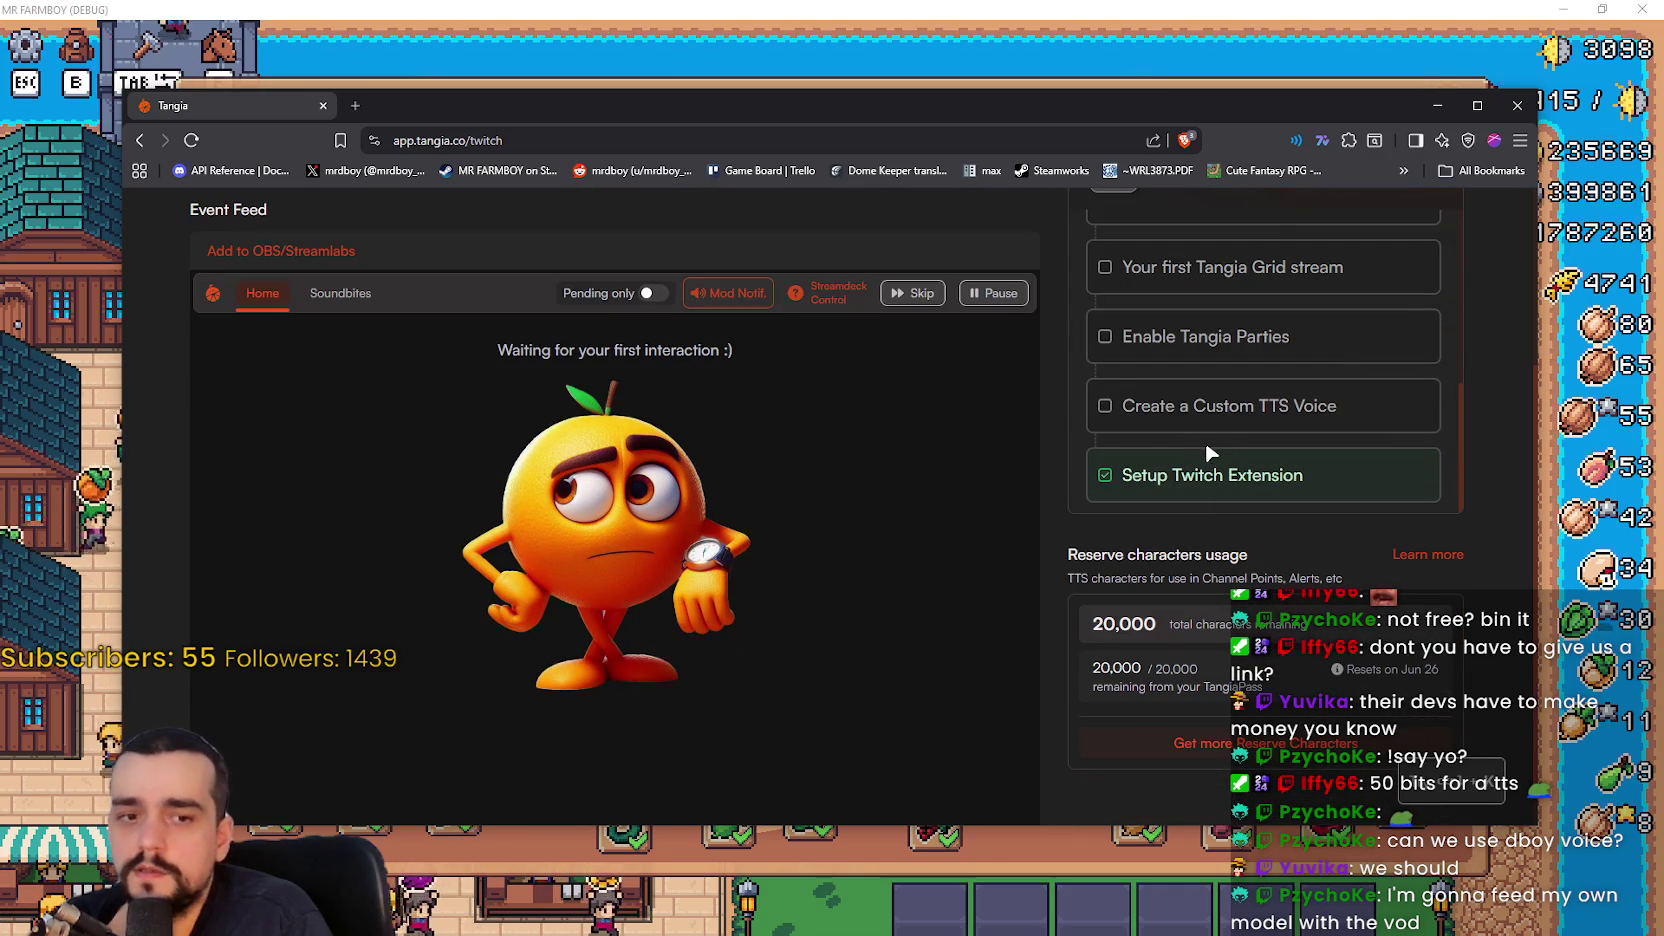
{"action": "scroll", "coordinate": [1044, 636], "scroll_direction": "up", "scroll_amount": 5}
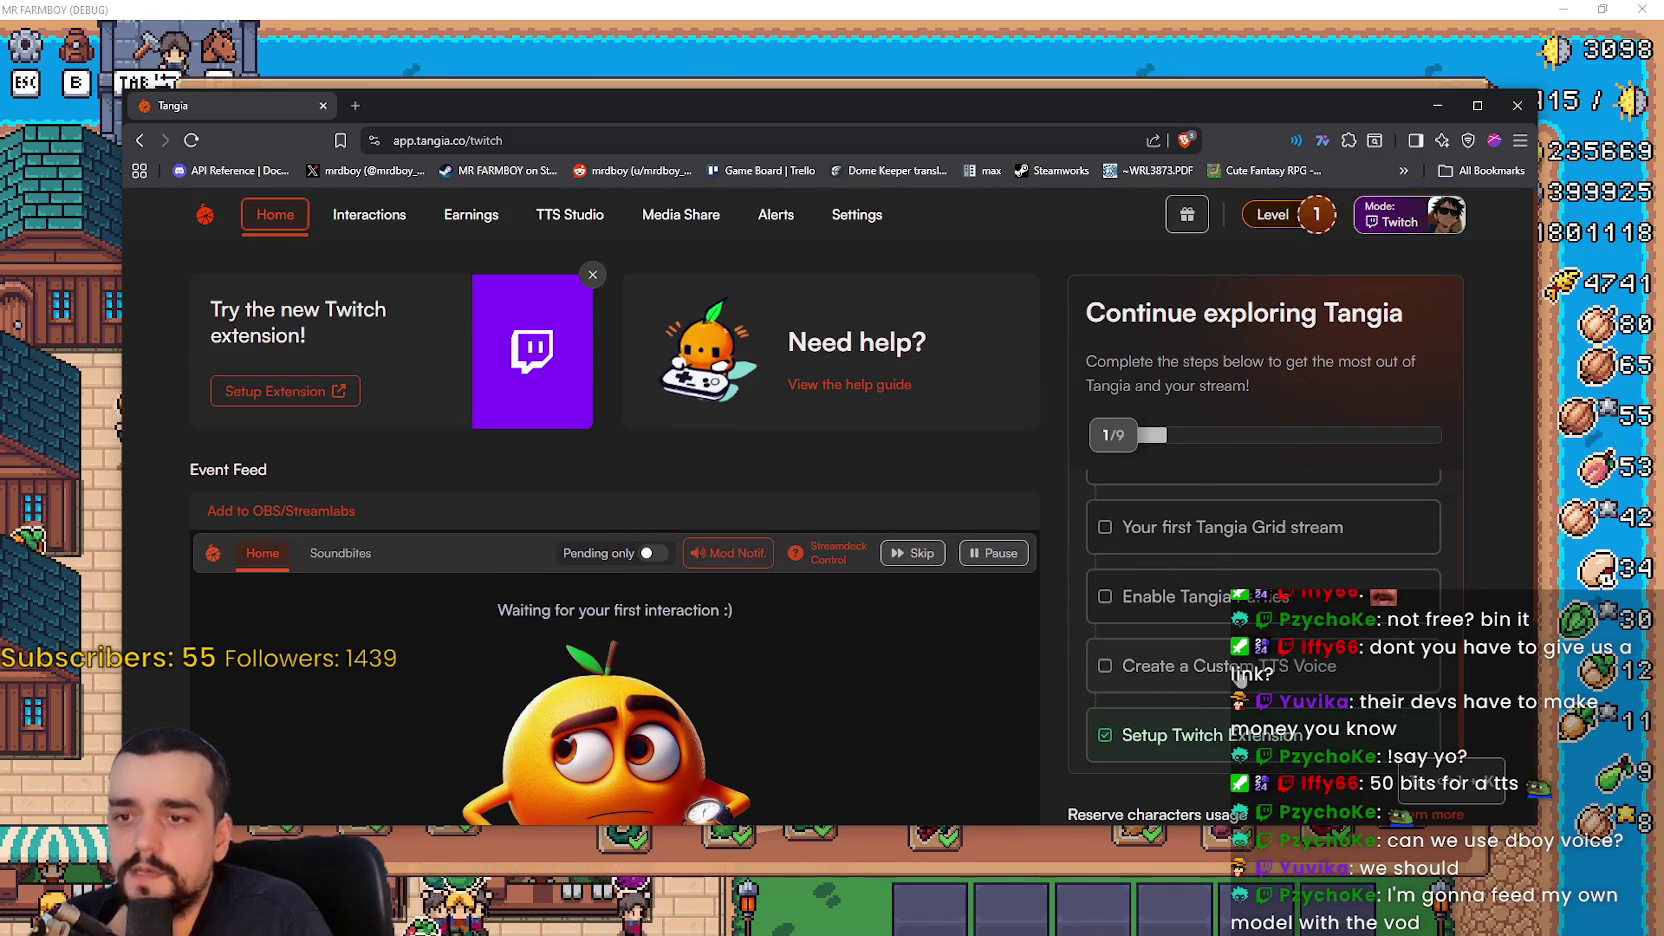
{"action": "left_click", "coordinate": [1160, 666]}
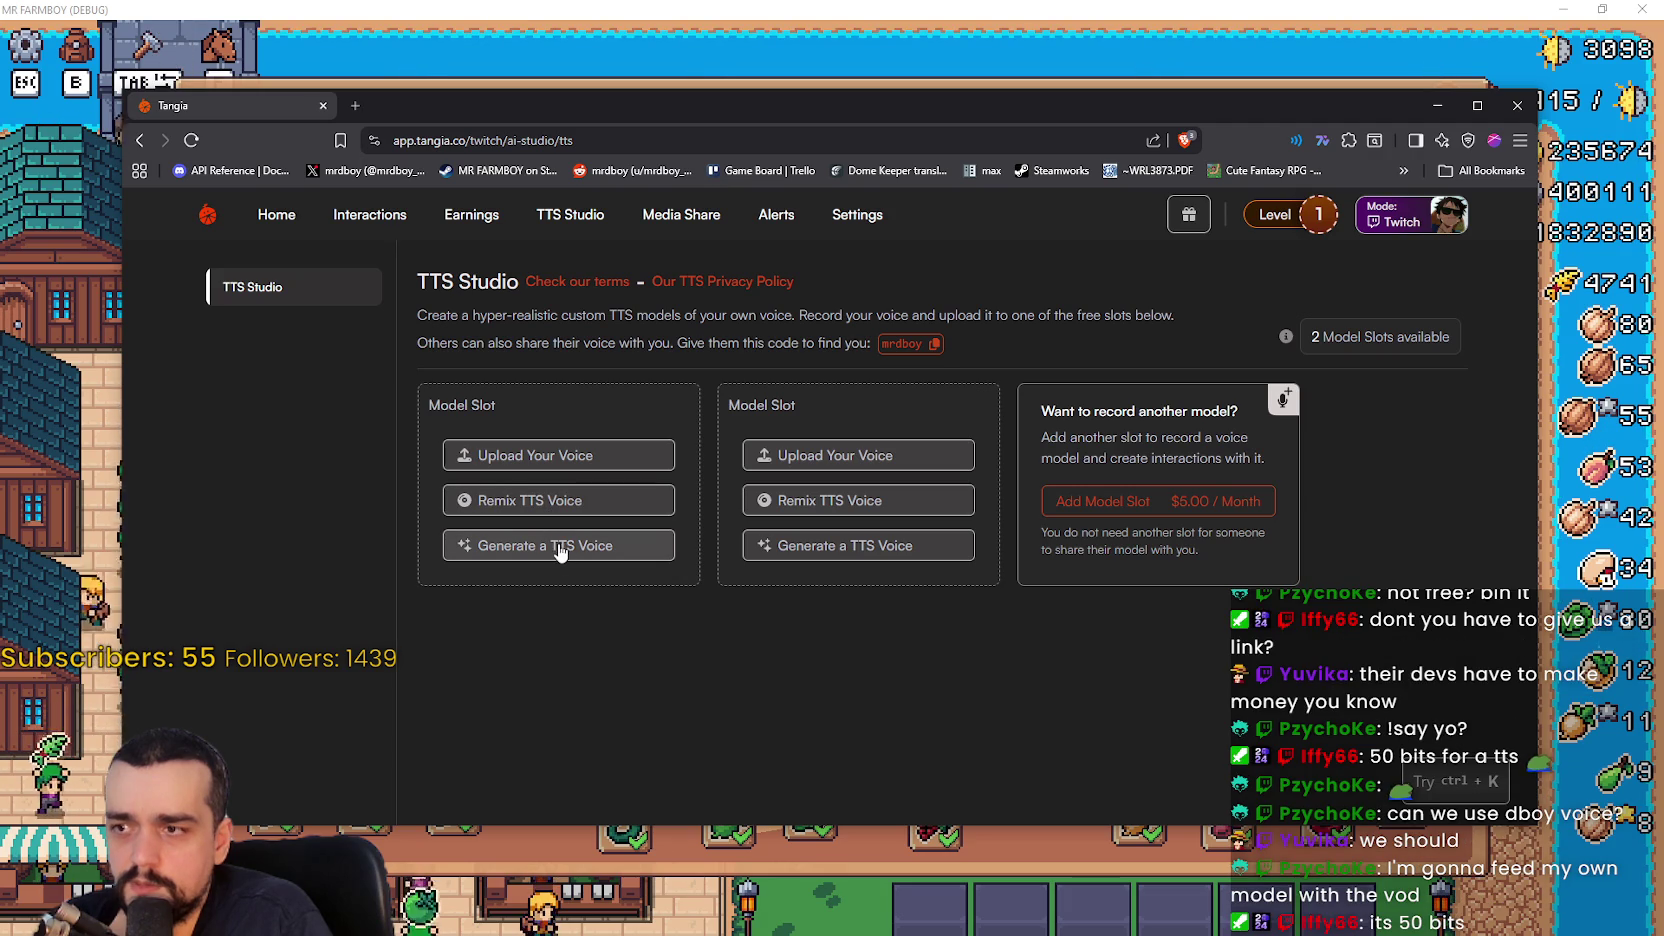
- Open the Generate a TTS Voice form twice and close it without saving
{"action": "left_click", "coordinate": [576, 546]}
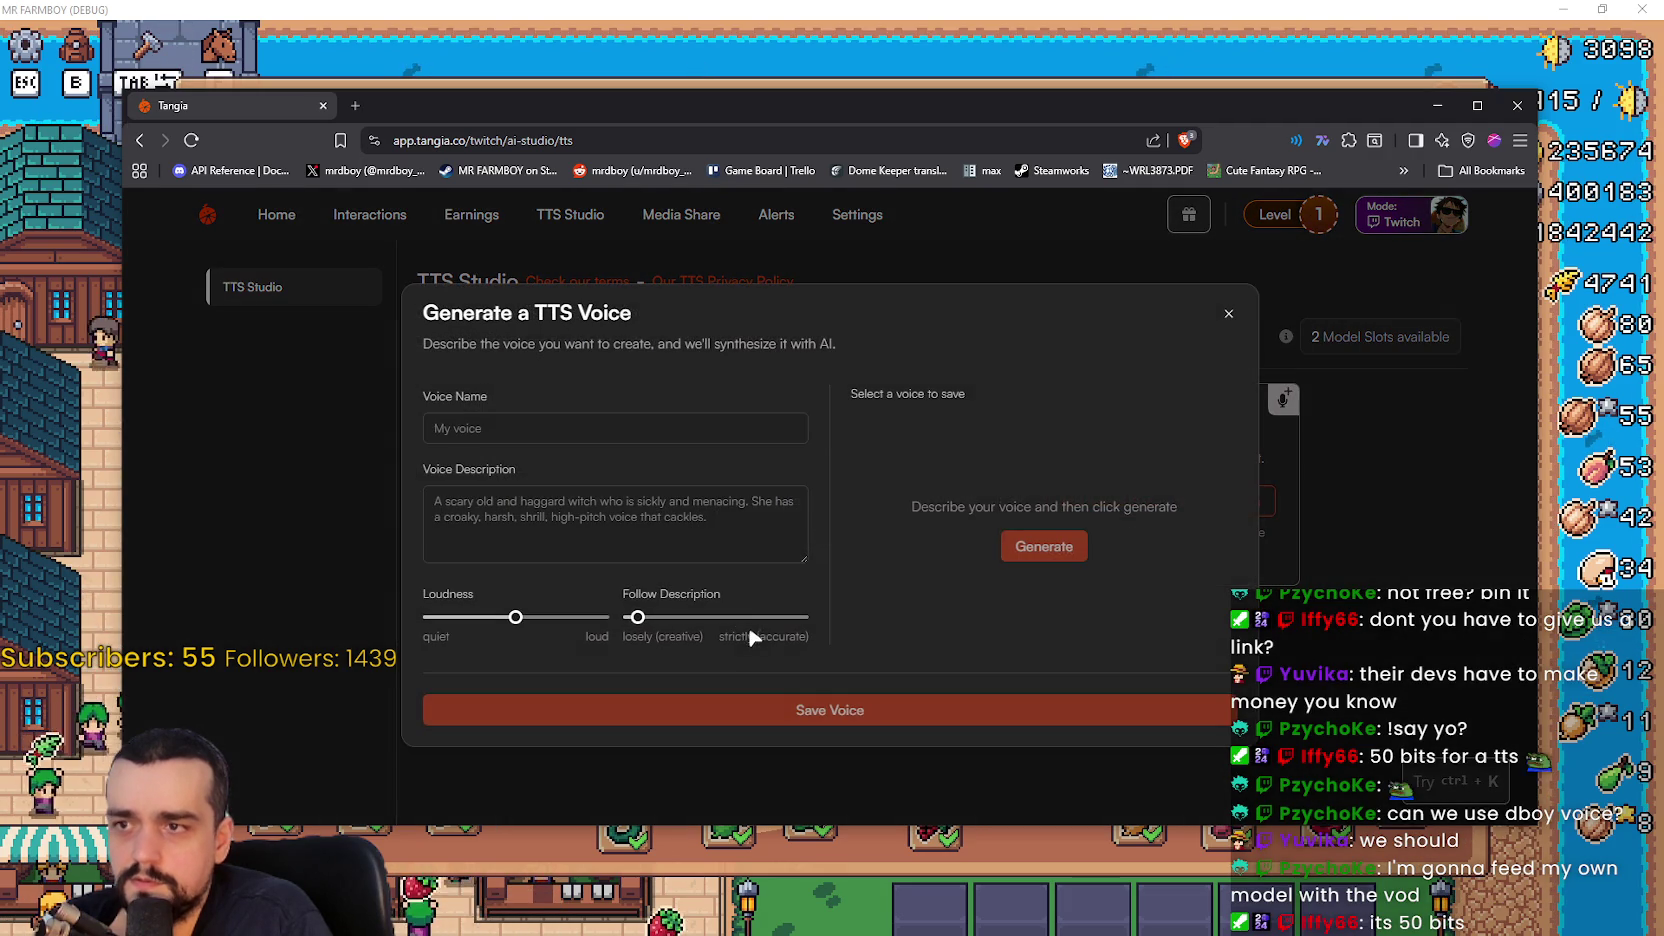
{"action": "left_click", "coordinate": [550, 438]}
{"action": "left_click", "coordinate": [642, 515]}
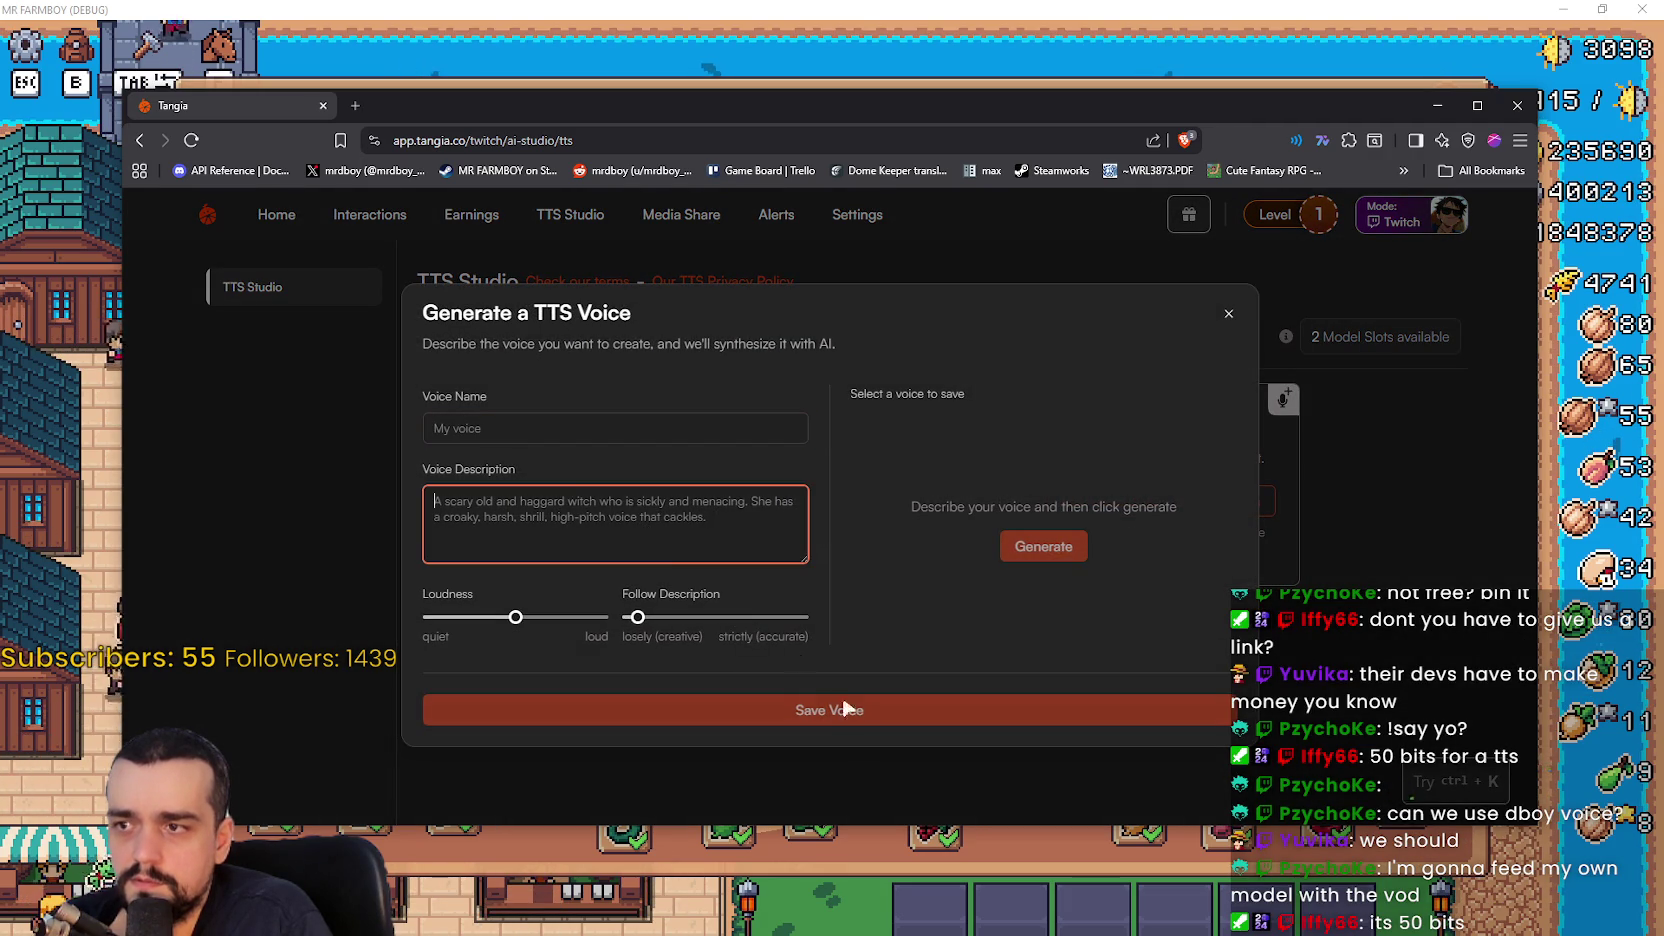
{"action": "left_click", "coordinate": [1228, 313]}
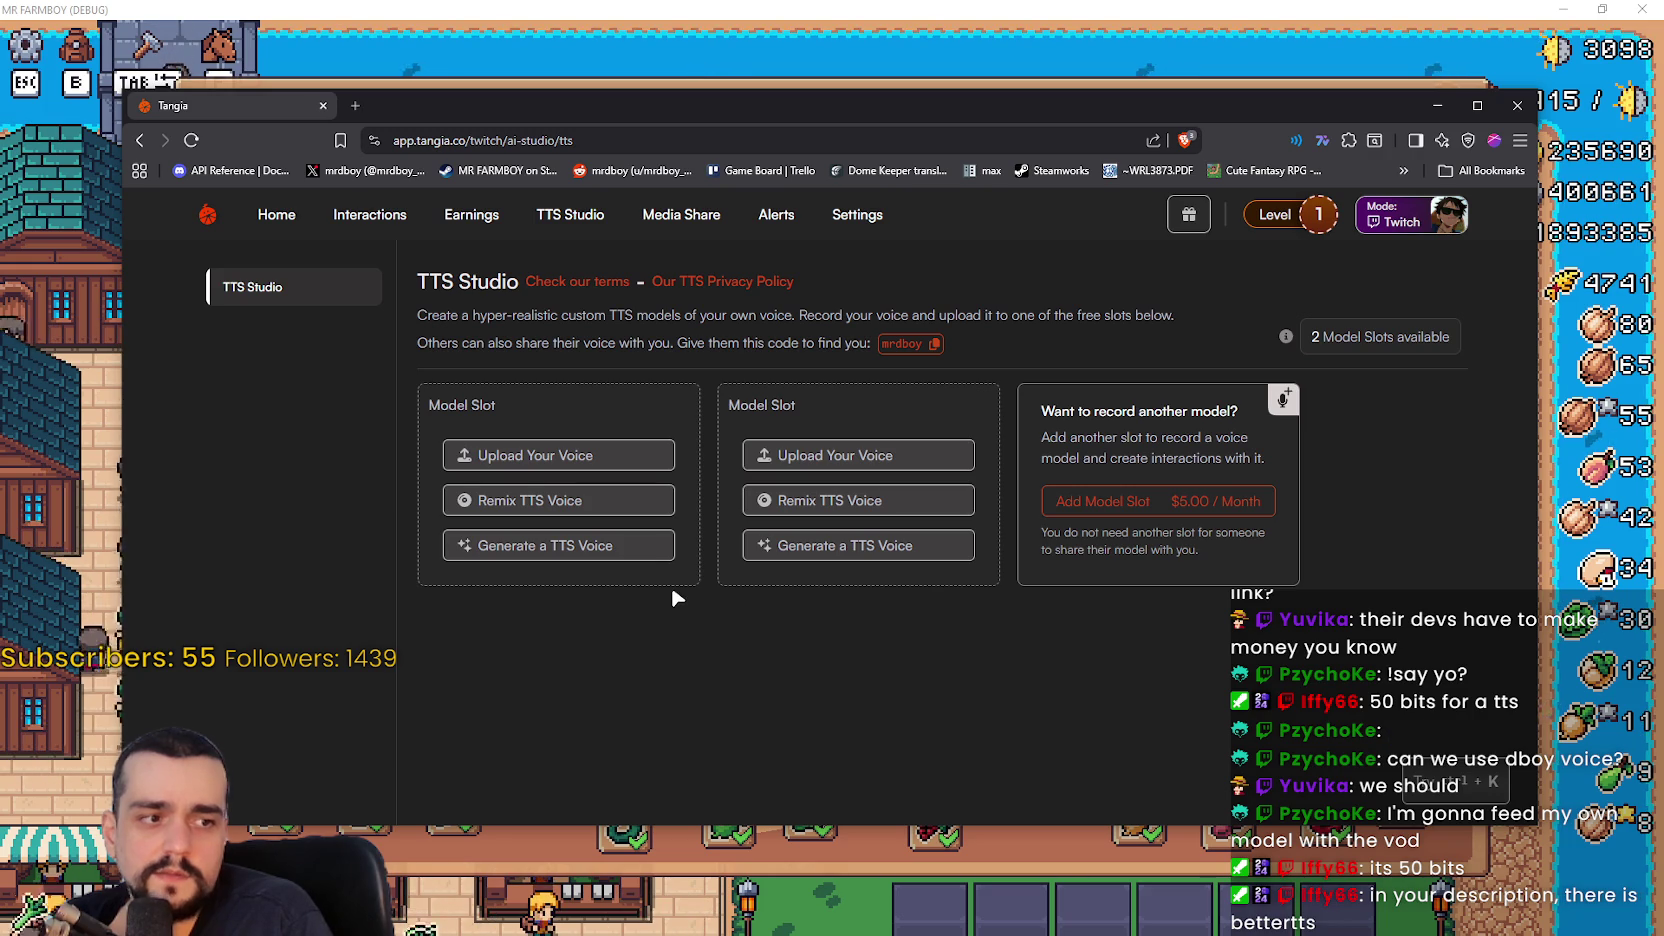
{"action": "left_click", "coordinate": [572, 542]}
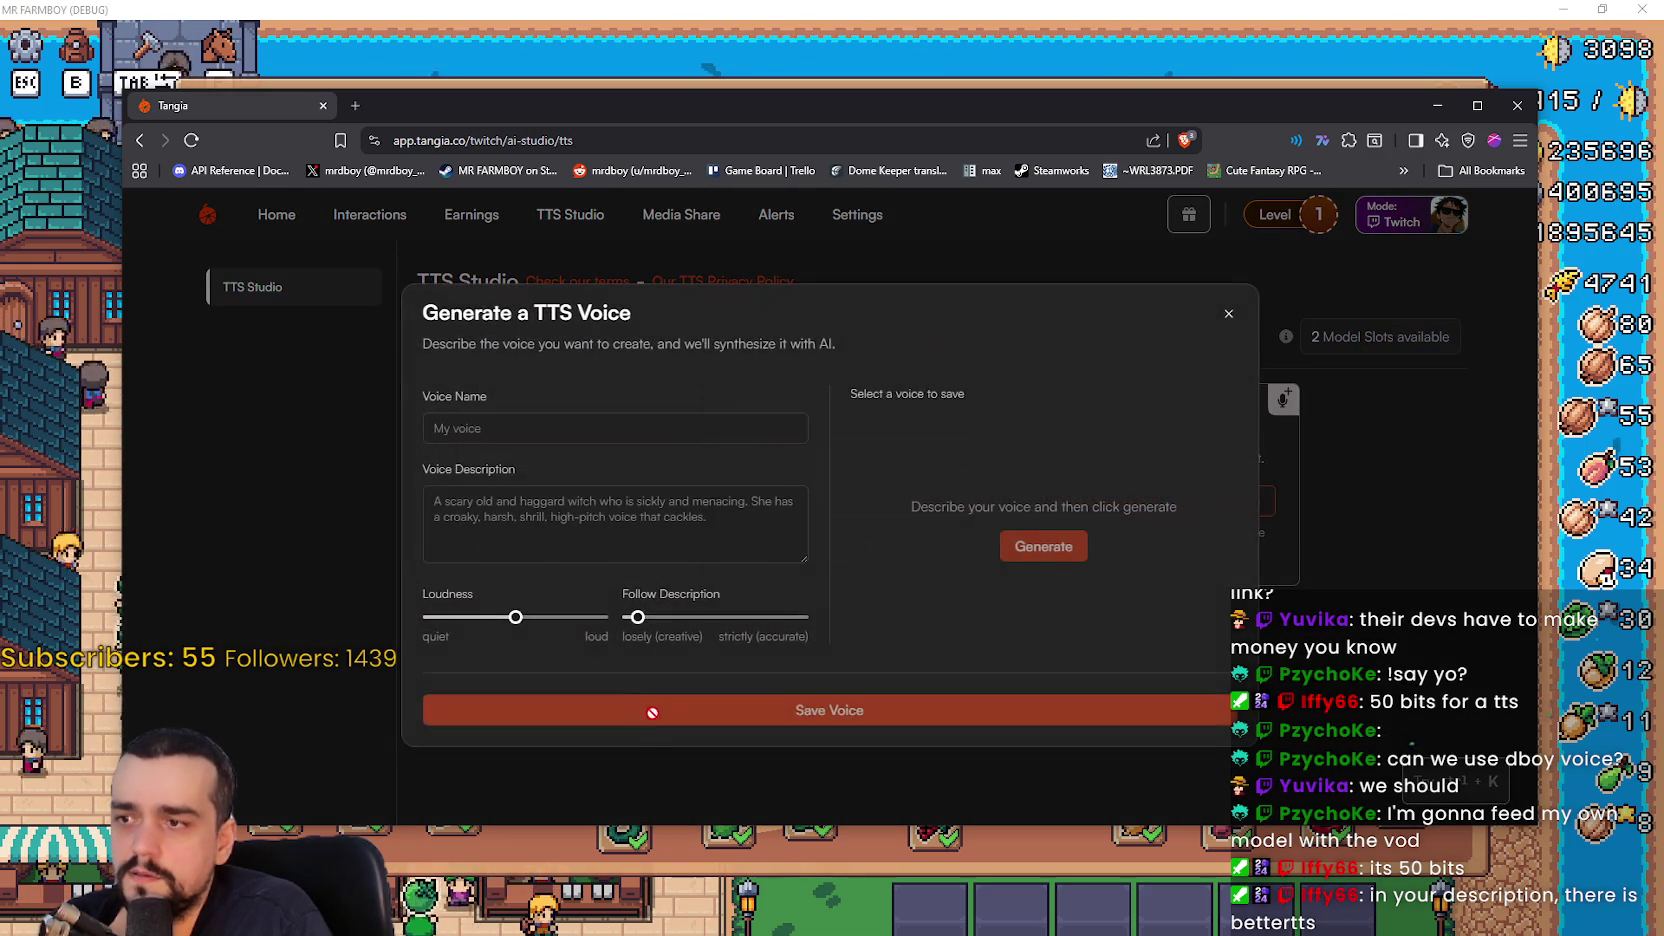
{"action": "left_click", "coordinate": [1313, 636]}
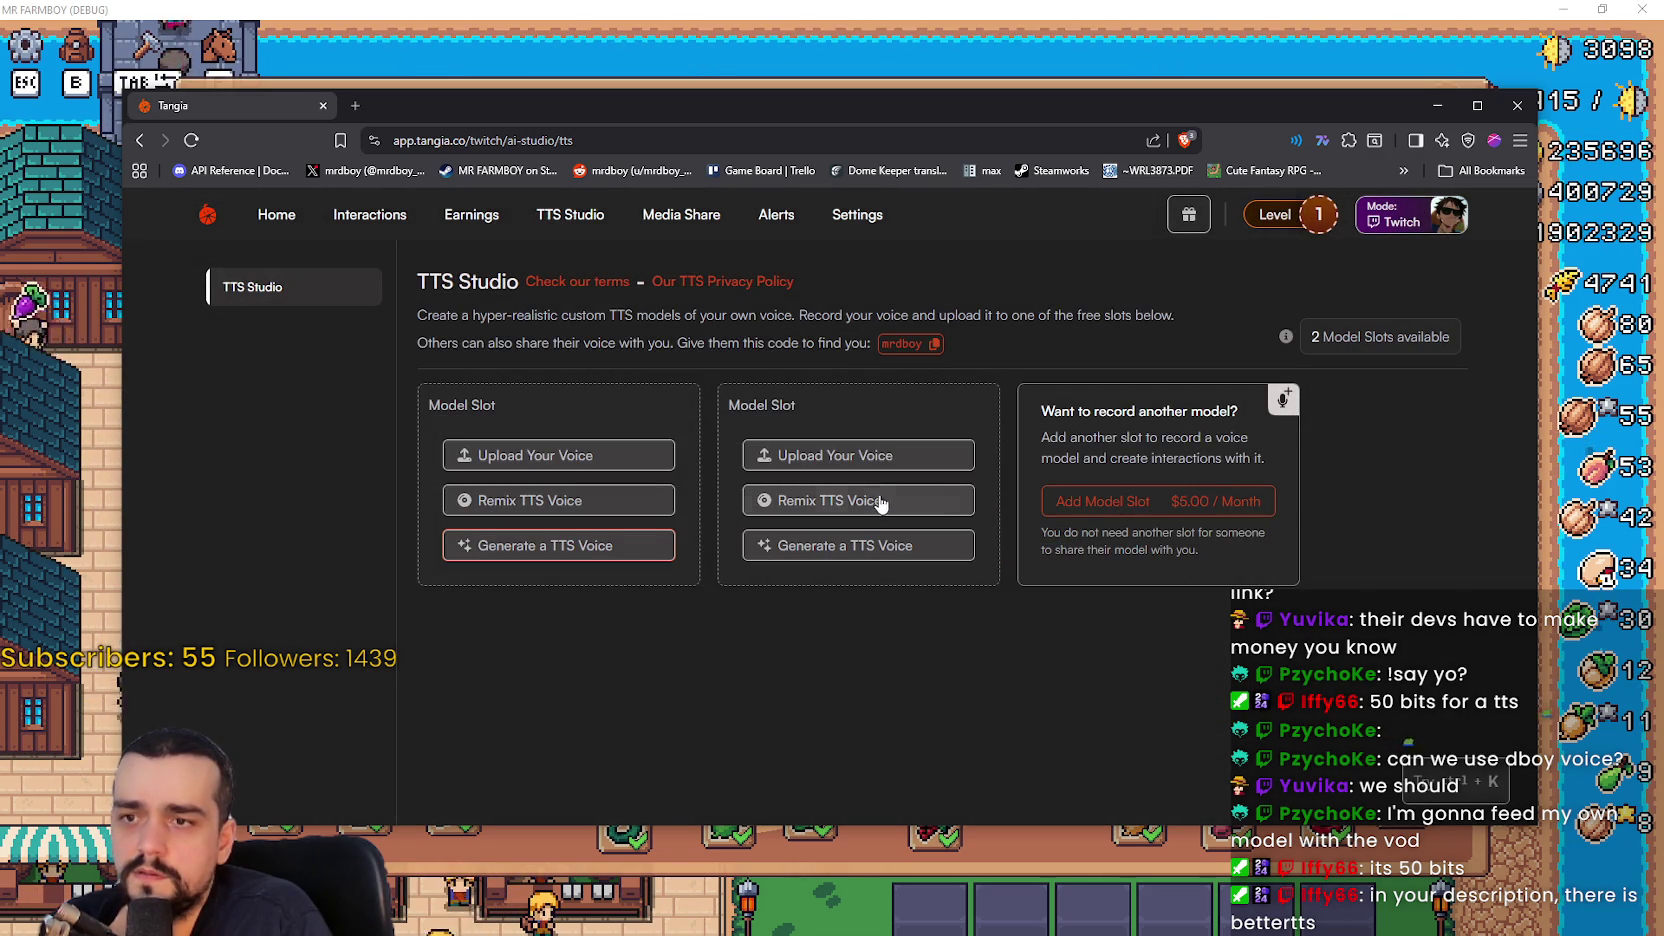
- View and dismiss the Remix TTS help, then return to the Interactions list
{"action": "left_click", "coordinate": [560, 500]}
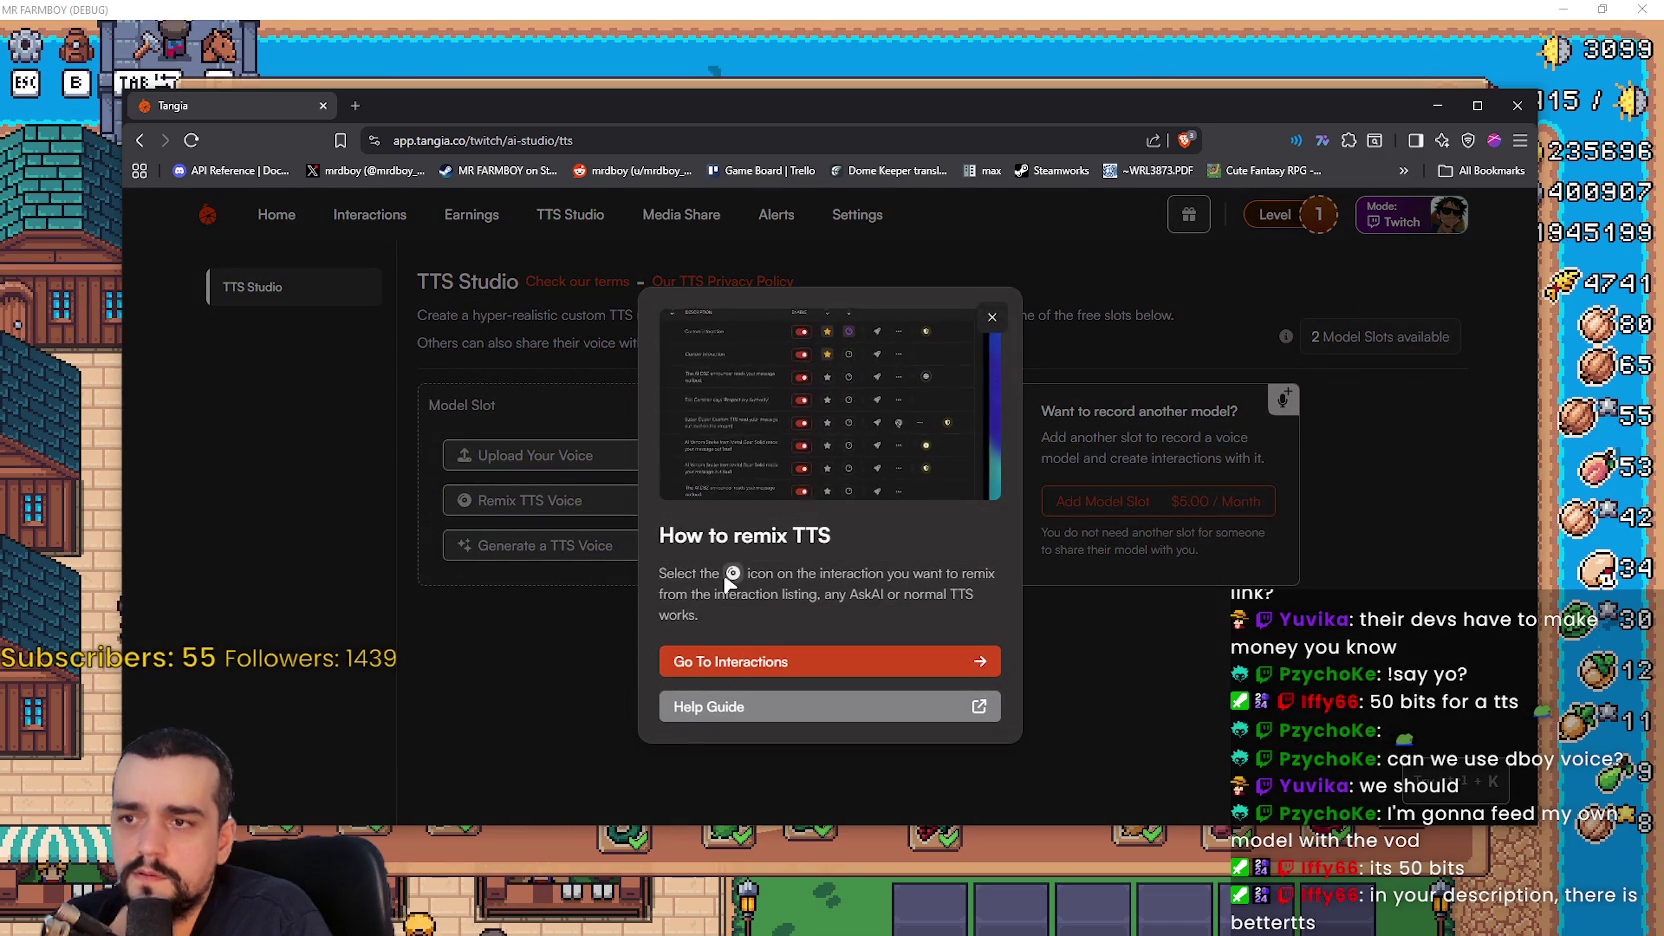
{"action": "left_click", "coordinate": [992, 316]}
{"action": "left_click", "coordinate": [592, 220]}
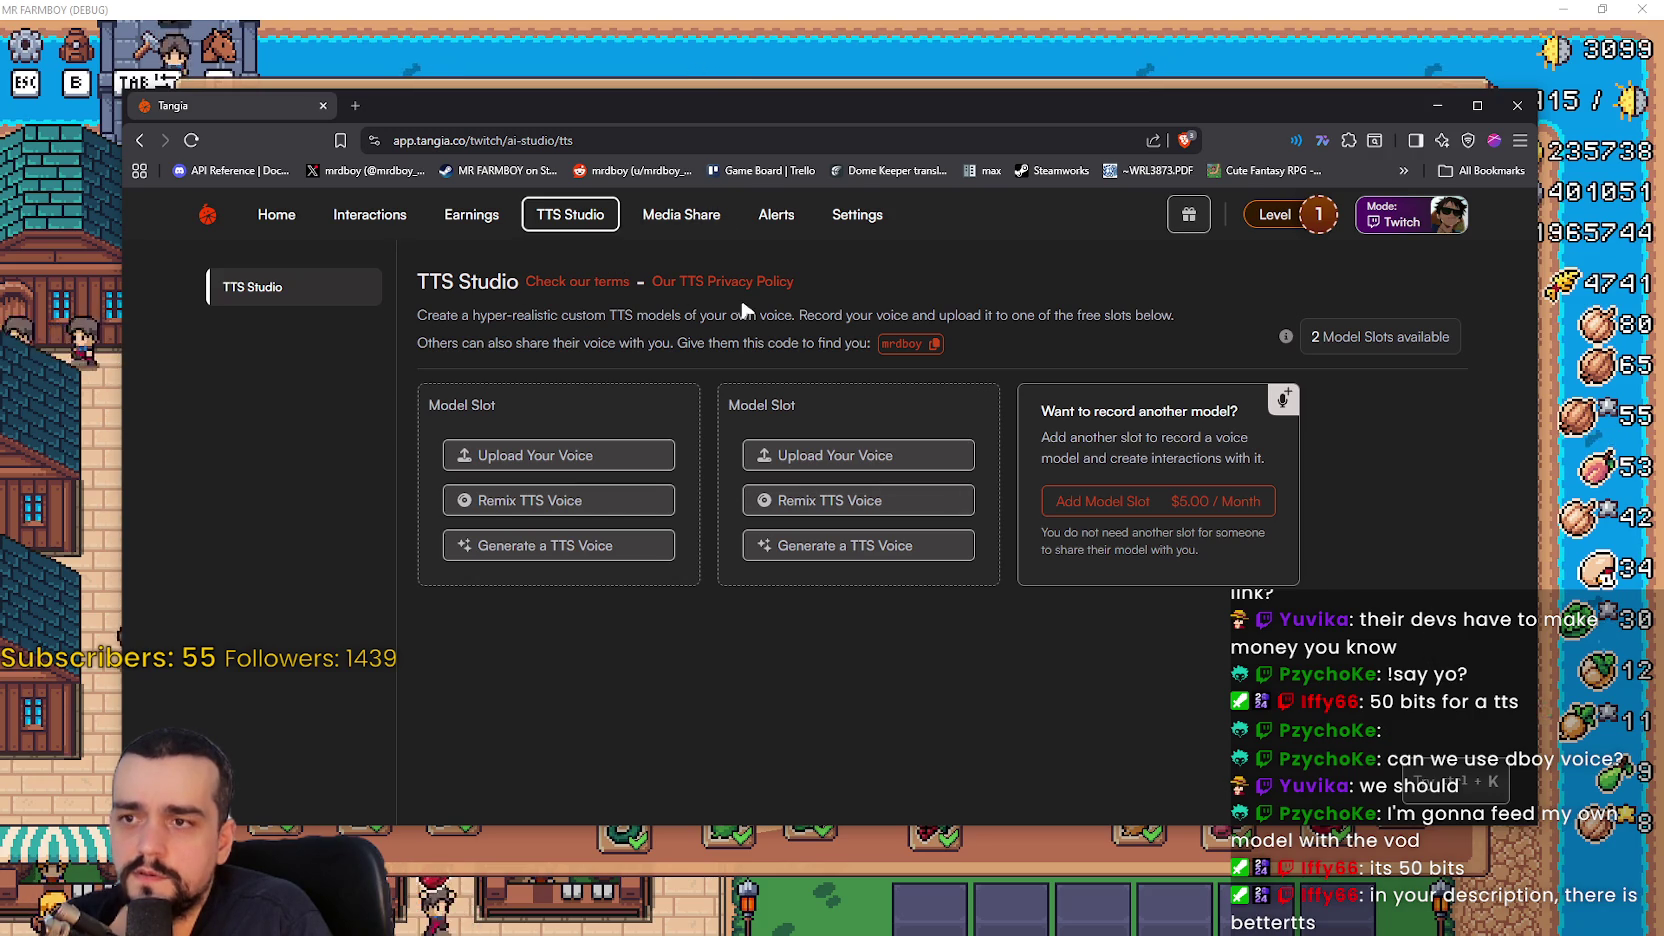
{"action": "mouse_move", "coordinate": [417, 318]}
{"action": "left_mouse_down"}
{"action": "mouse_move", "coordinate": [757, 343]}
{"action": "mouse_move", "coordinate": [835, 327]}
{"action": "mouse_move", "coordinate": [1196, 328]}
{"action": "left_mouse_up"}
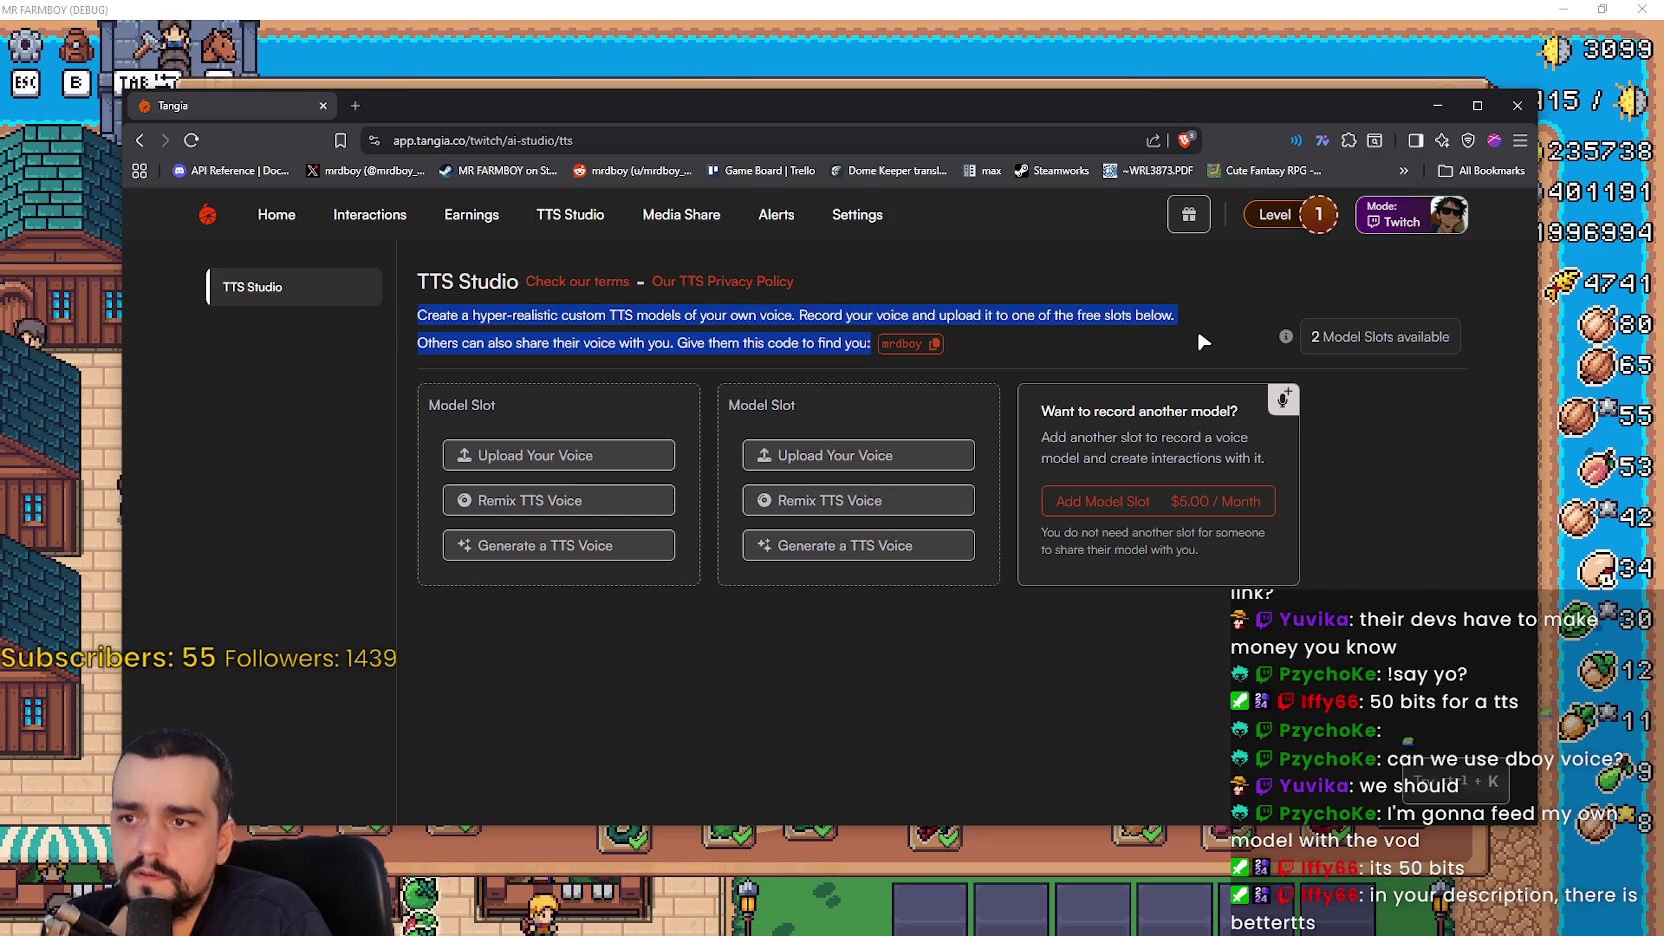
{"action": "left_click", "coordinate": [1193, 324]}
{"action": "left_click", "coordinate": [560, 213]}
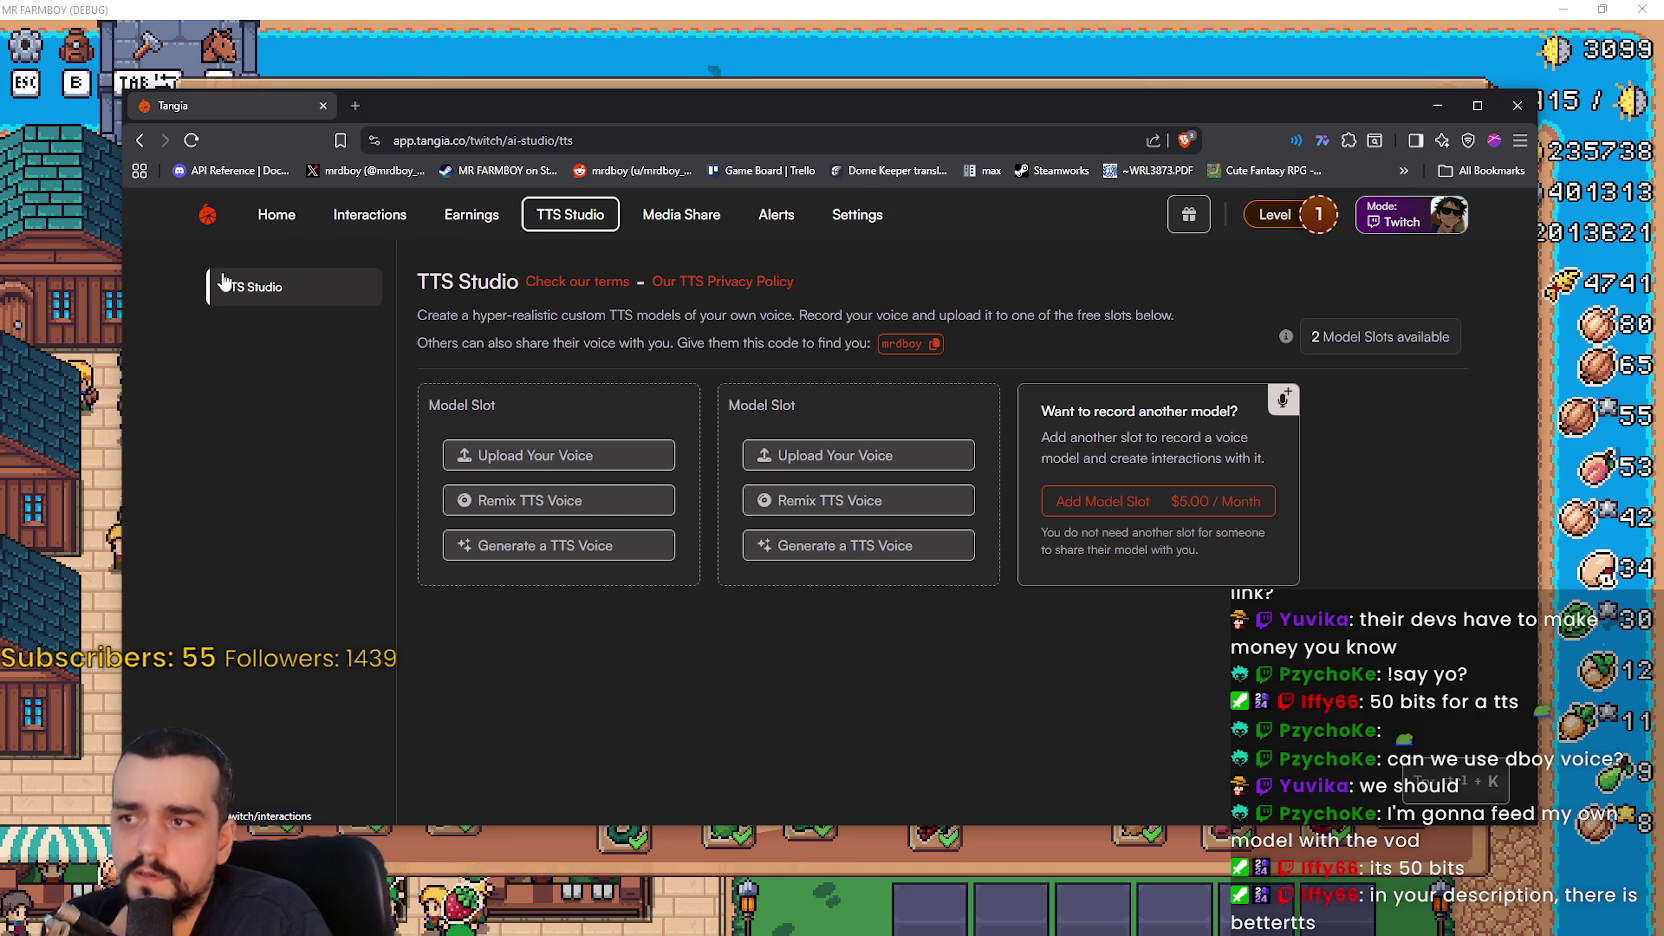
{"action": "left_click", "coordinate": [350, 216]}
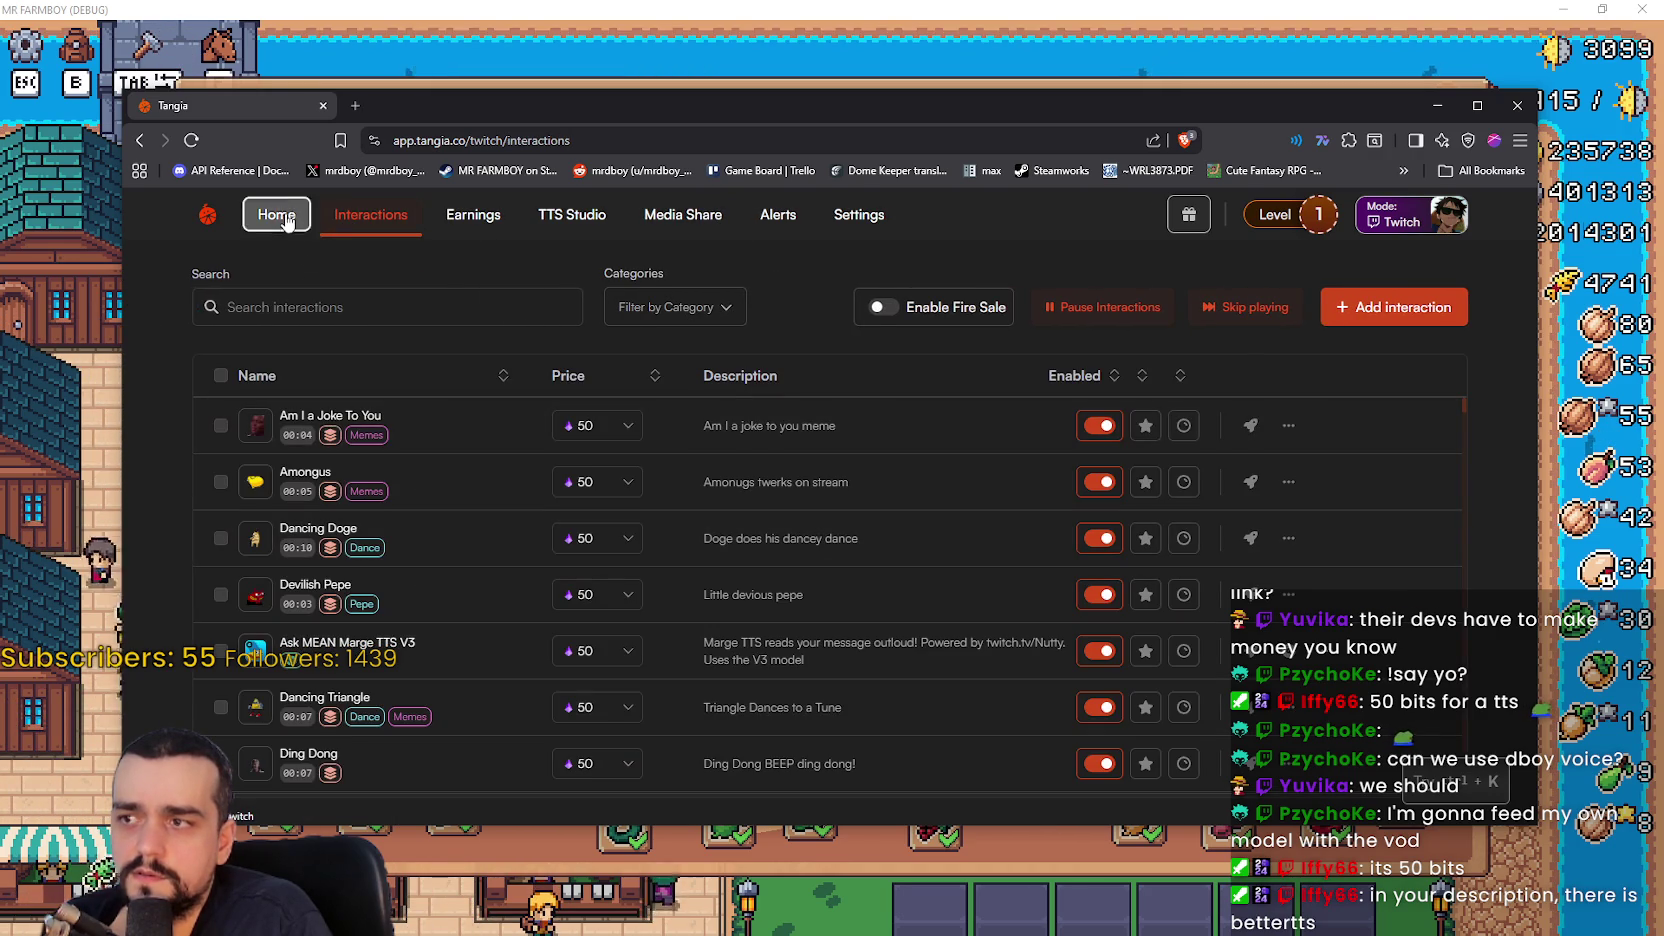
- Return to the Home dashboard and scroll through the event feed
{"action": "left_click", "coordinate": [275, 214]}
{"action": "scroll", "coordinate": [1300, 620], "scroll_direction": "down", "scroll_amount": 3}
{"action": "scroll", "coordinate": [1392, 690], "scroll_direction": "up", "scroll_amount": 2}
{"action": "scroll", "coordinate": [1392, 690], "scroll_direction": "down", "scroll_amount": 3}
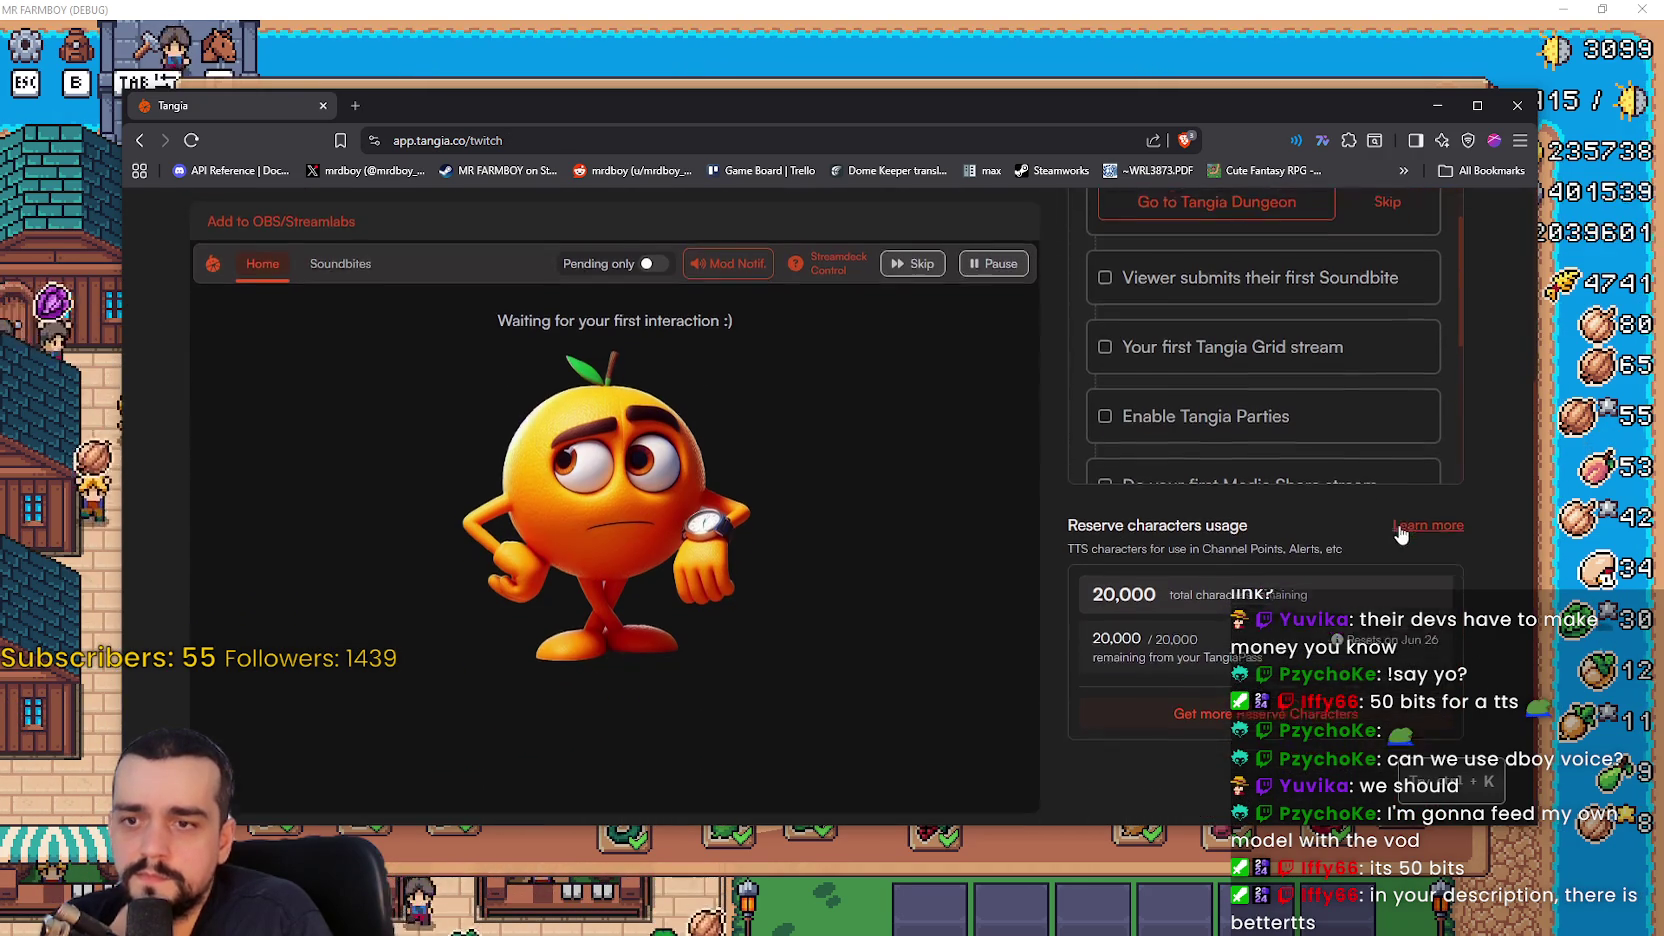
{"action": "scroll", "coordinate": [1362, 400], "scroll_direction": "down", "scroll_amount": 3}
{"action": "scroll", "coordinate": [1340, 560], "scroll_direction": "up", "scroll_amount": 5}
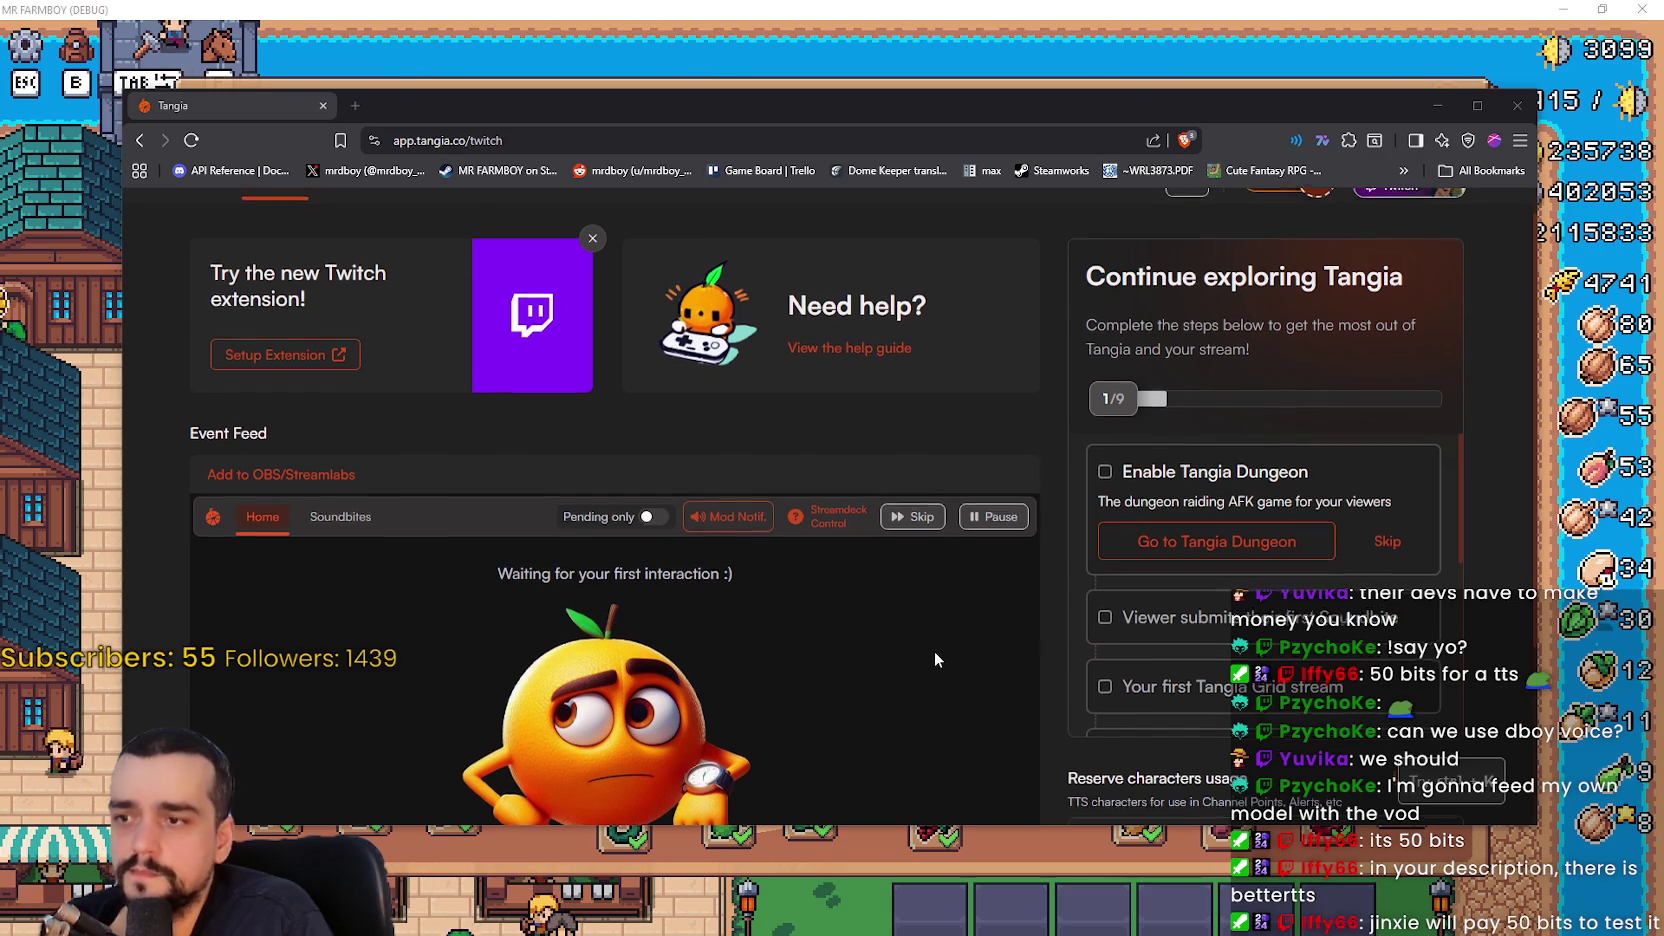
{"action": "scroll", "coordinate": [933, 651], "scroll_direction": "down", "scroll_amount": 2}
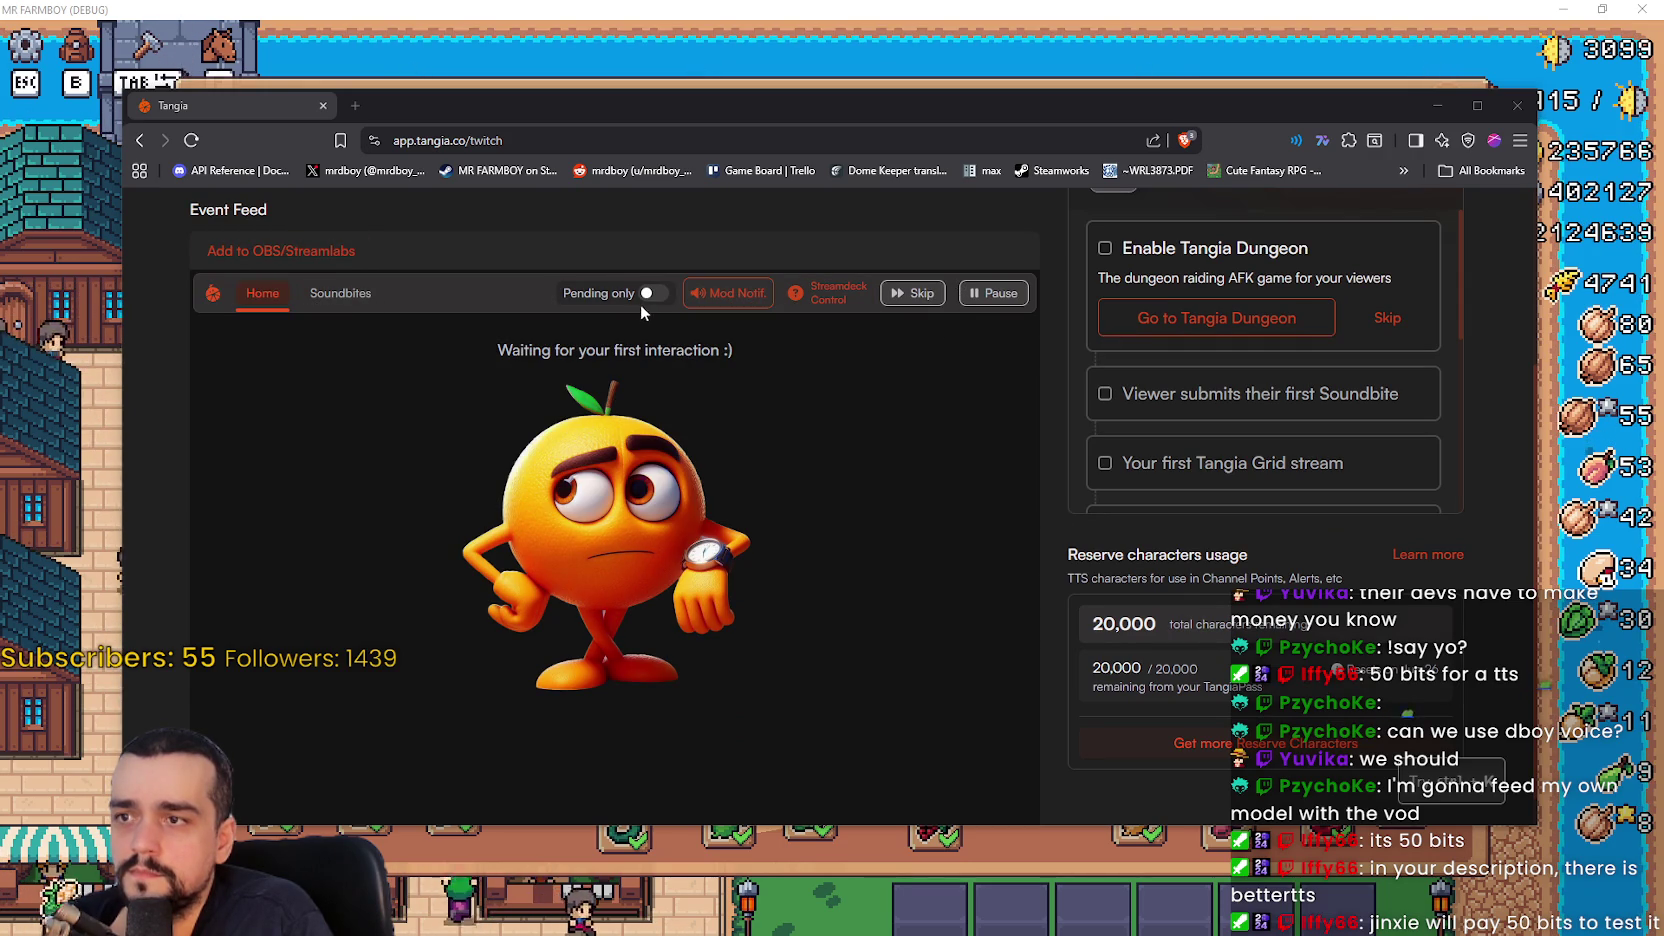
- Disable Mod Notif., glance at Soundbites, and go back to the Home feed
{"action": "left_click", "coordinate": [753, 300]}
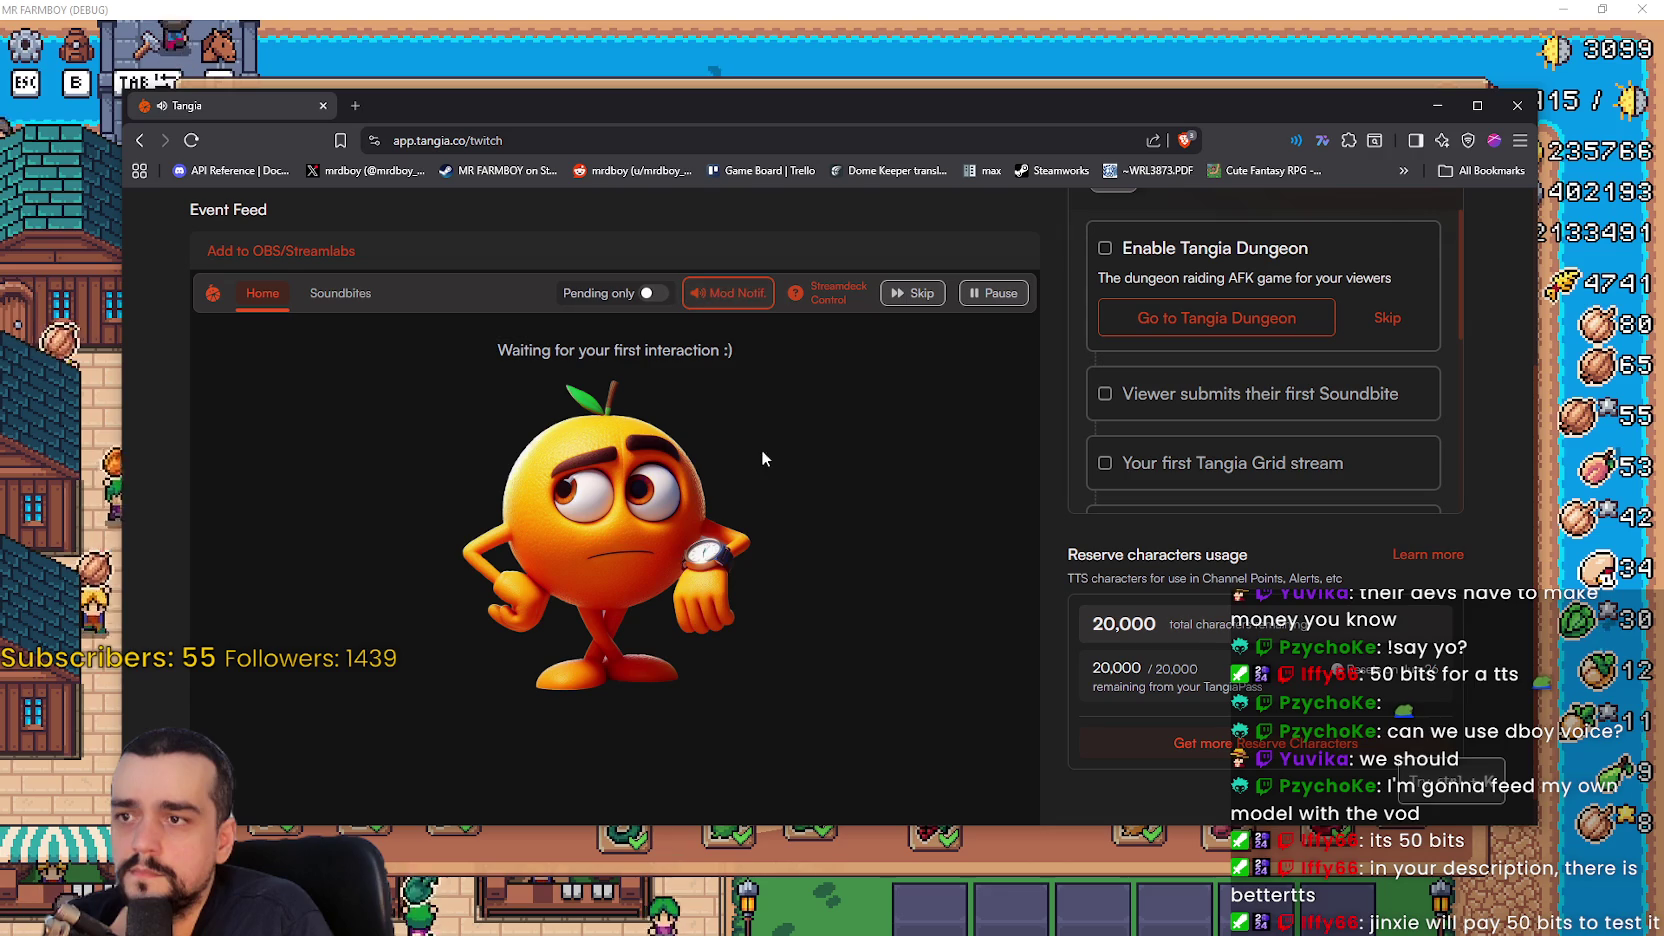
{"action": "mouse_move", "coordinate": [841, 292]}
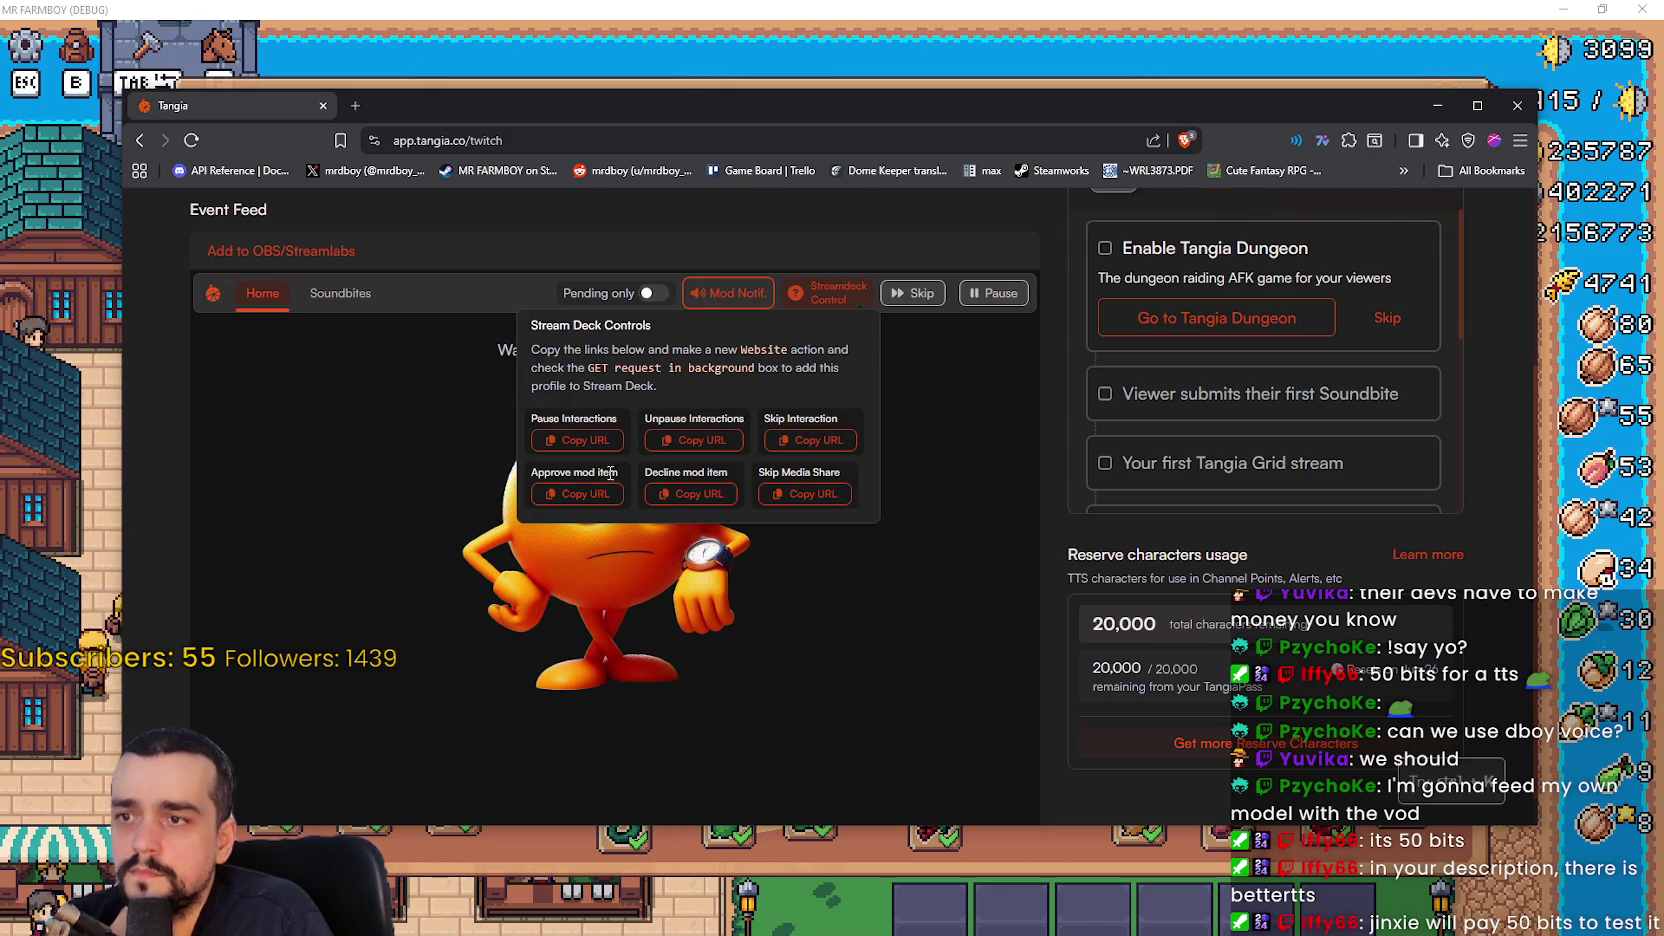
{"action": "scroll", "coordinate": [594, 407], "scroll_direction": "down", "scroll_amount": 1}
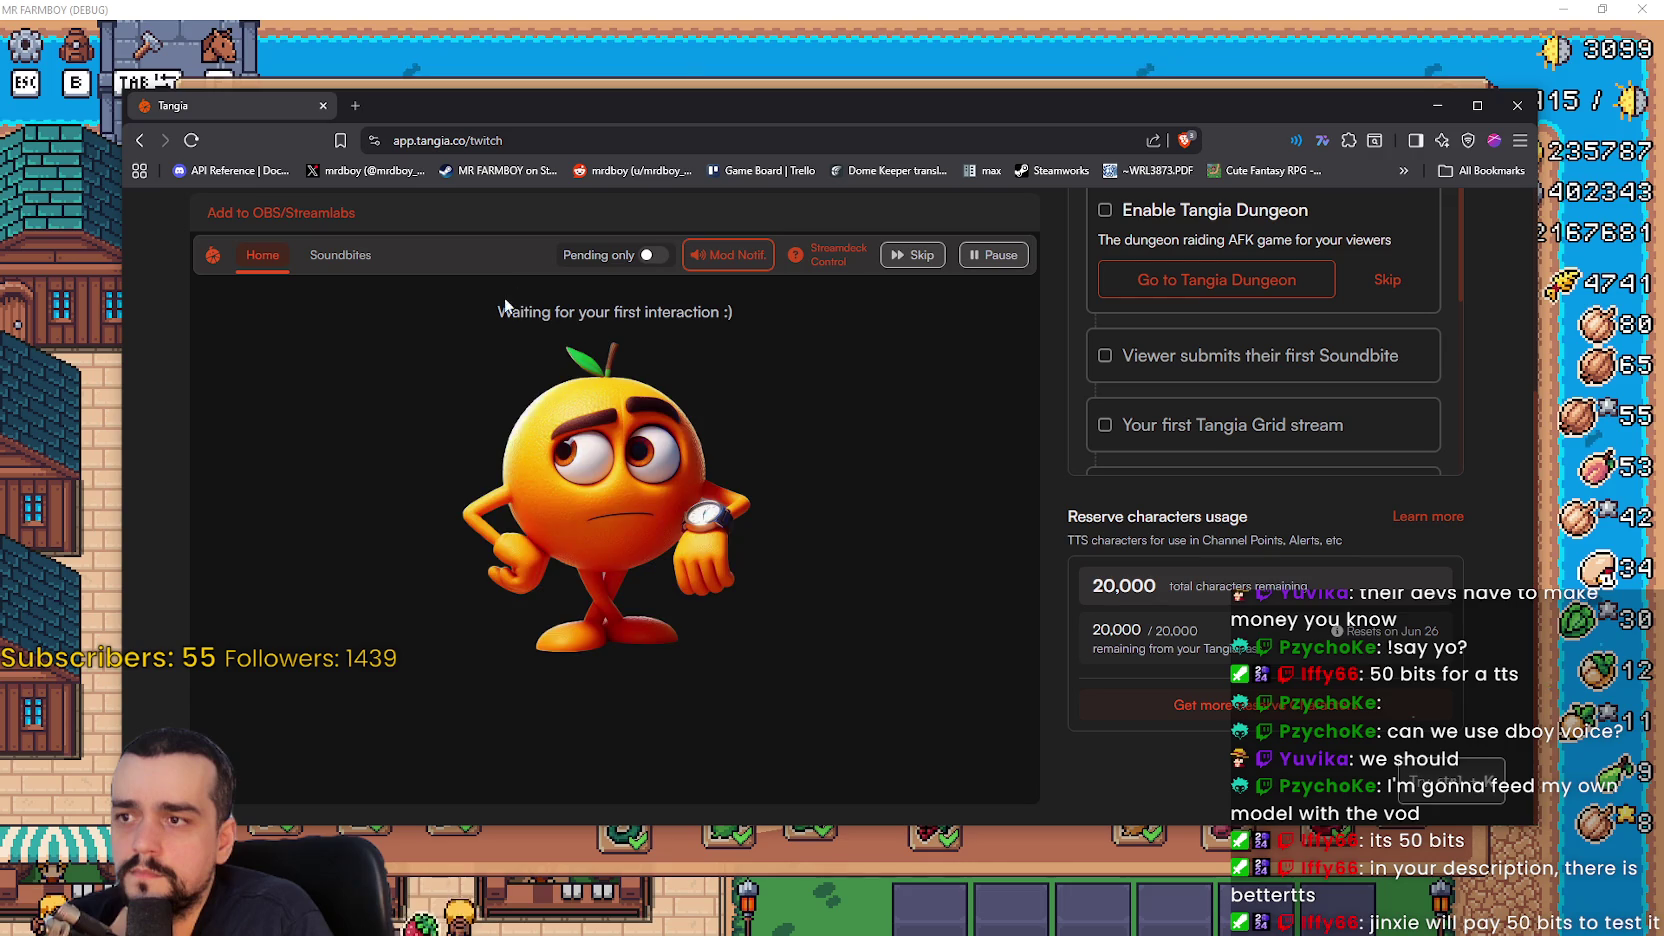
{"action": "left_click", "coordinate": [336, 262]}
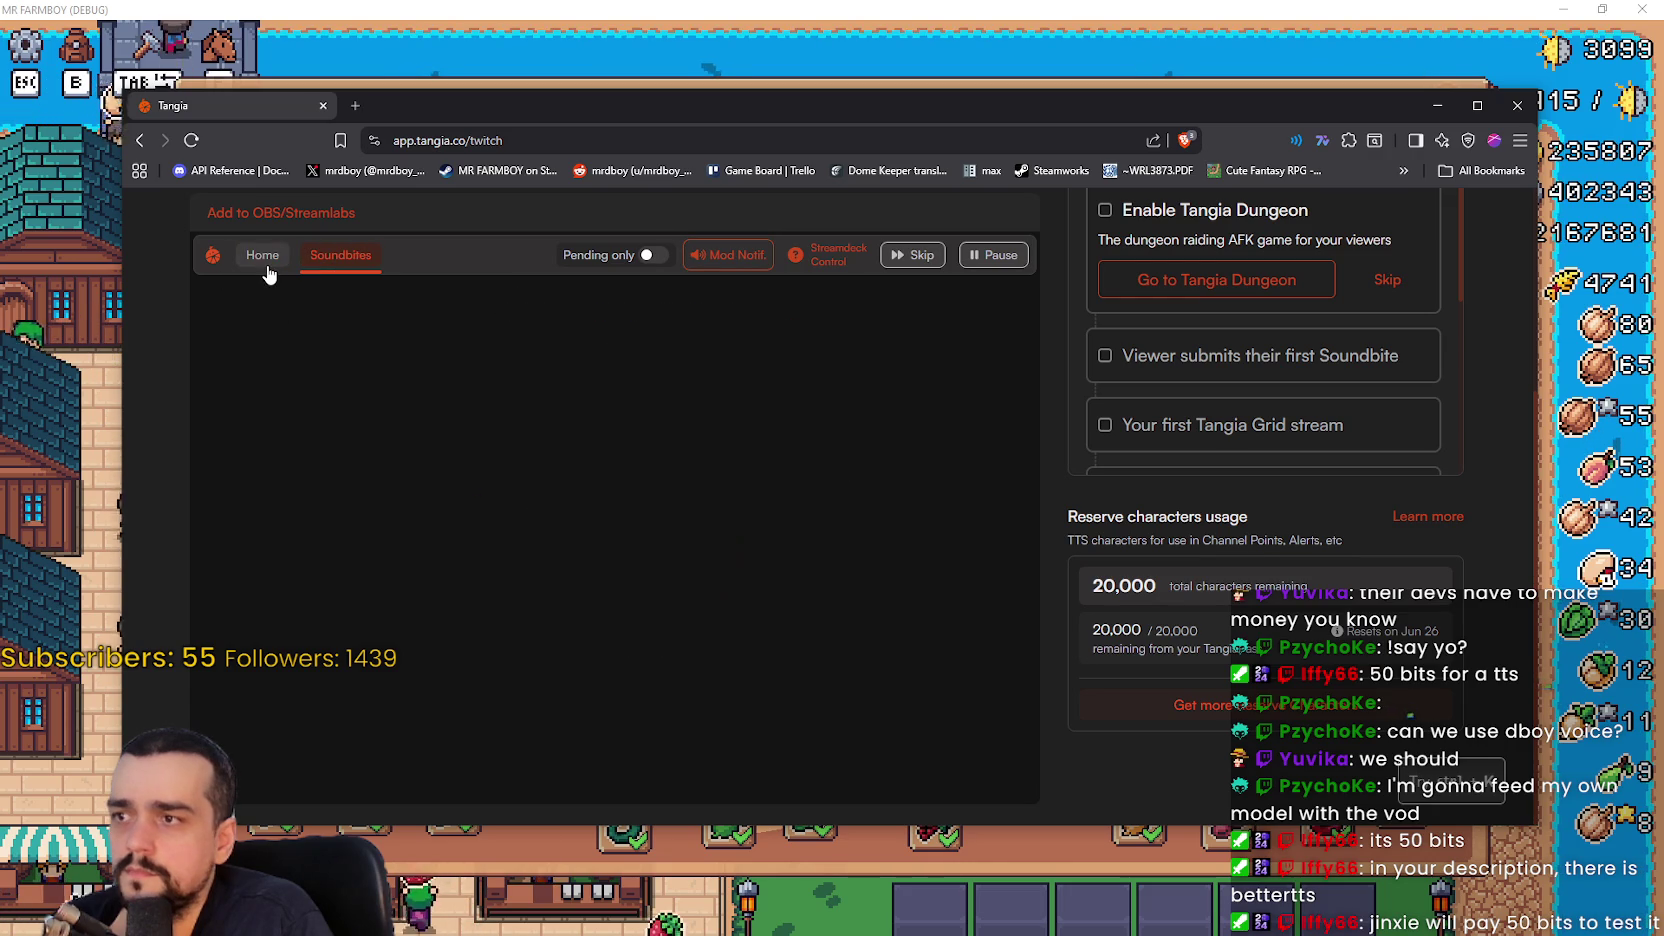
{"action": "left_click", "coordinate": [266, 268]}
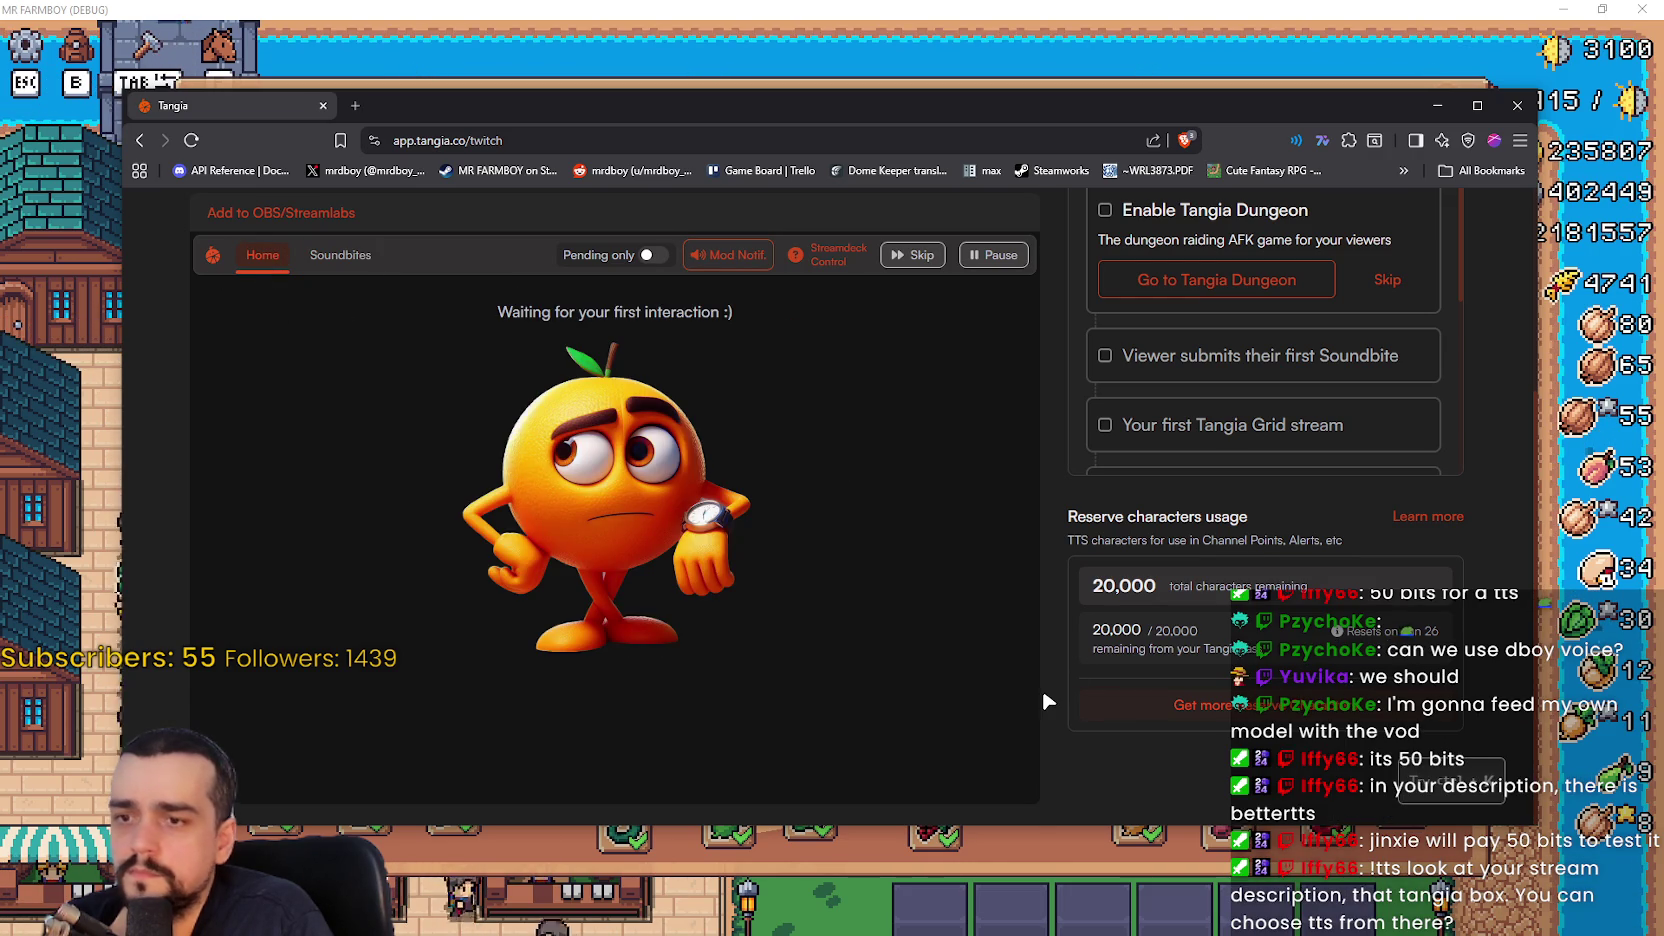
{"action": "scroll", "coordinate": [1043, 695], "scroll_direction": "up", "scroll_amount": 3}
{"action": "scroll", "coordinate": [1043, 695], "scroll_direction": "down", "scroll_amount": 3}
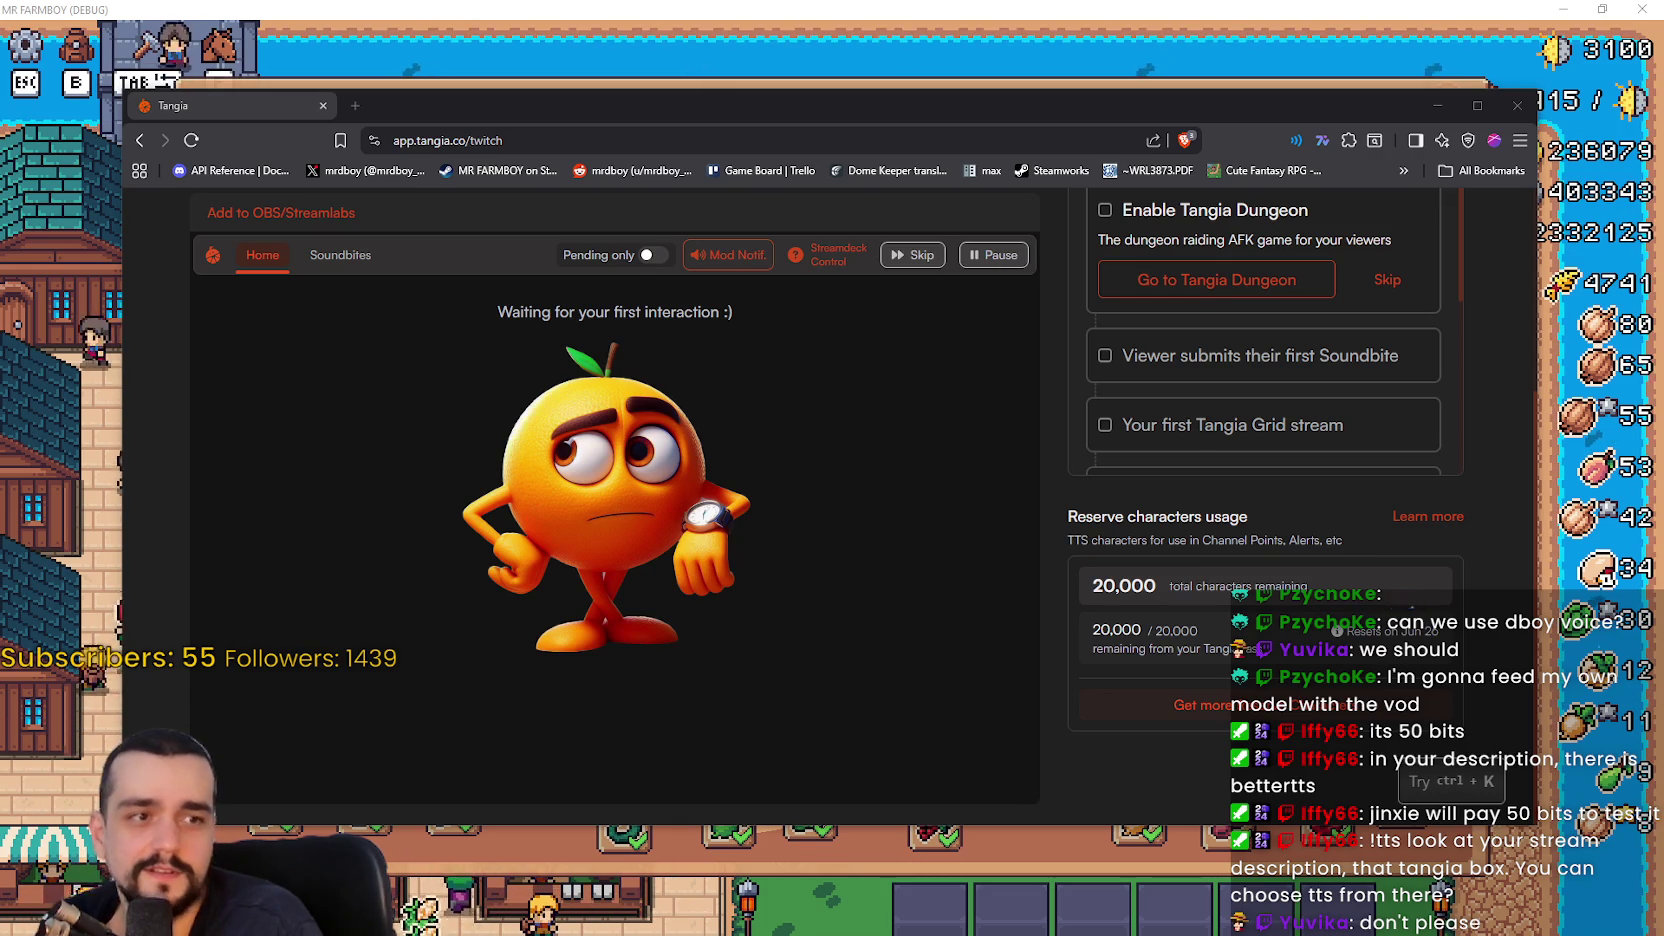
- Scroll Tangia to the top and switch away to the Mr. Farmboy game window
{"action": "scroll", "coordinate": [797, 474], "scroll_direction": "up", "scroll_amount": 5}
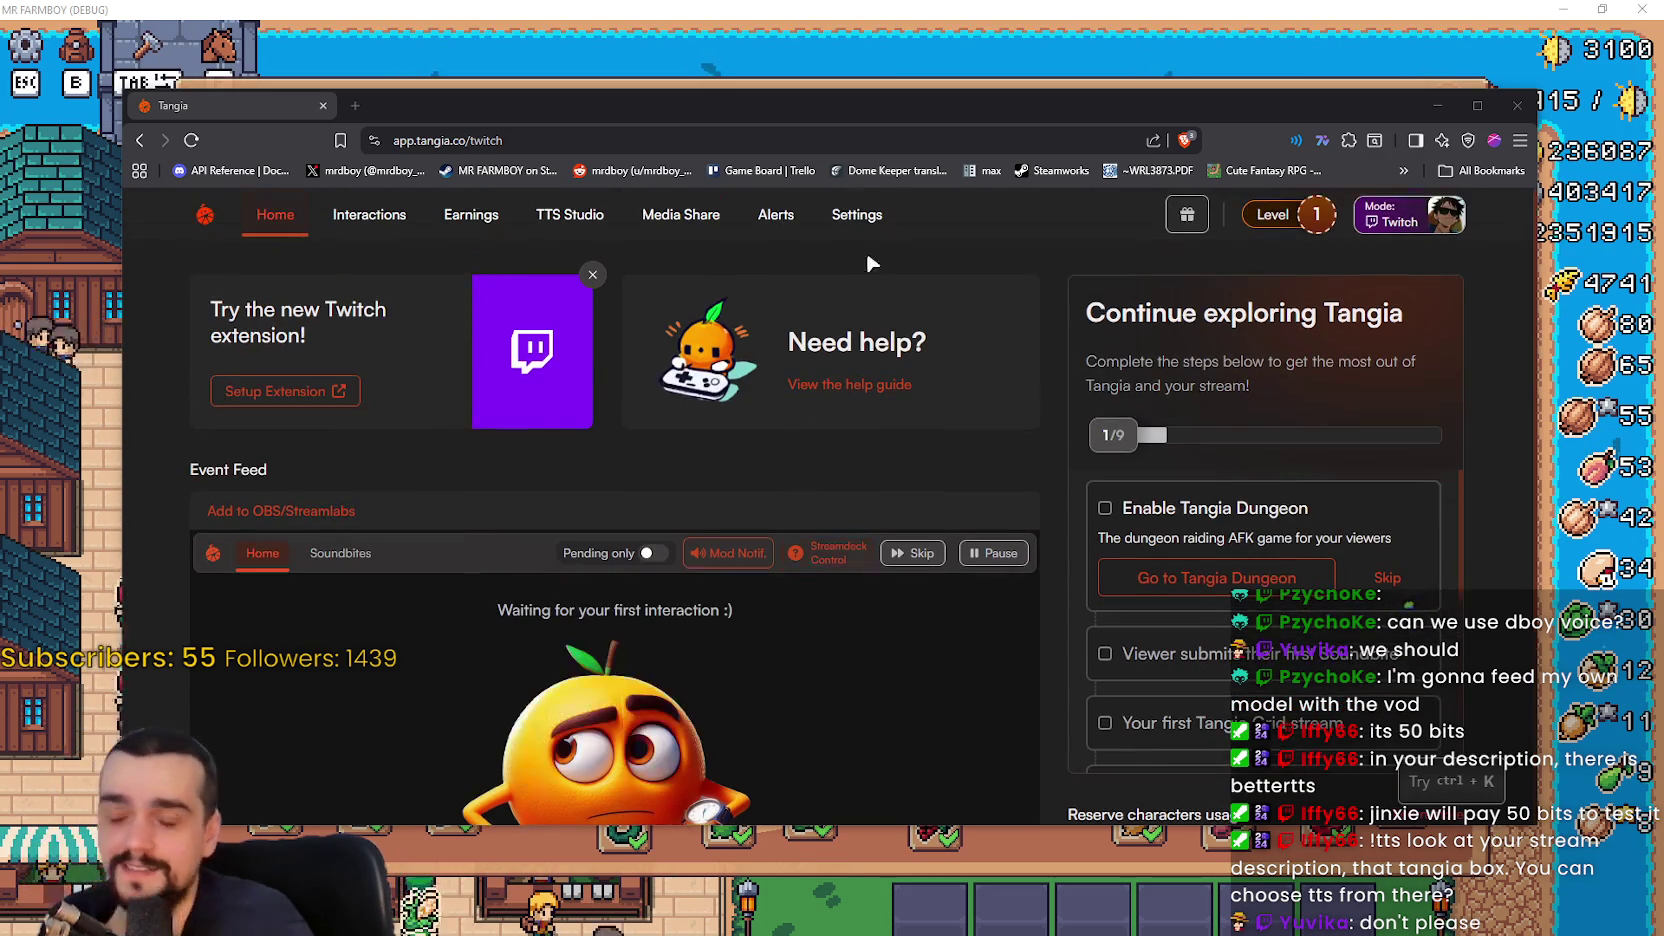
{"action": "key", "text": "alt+Tab"}
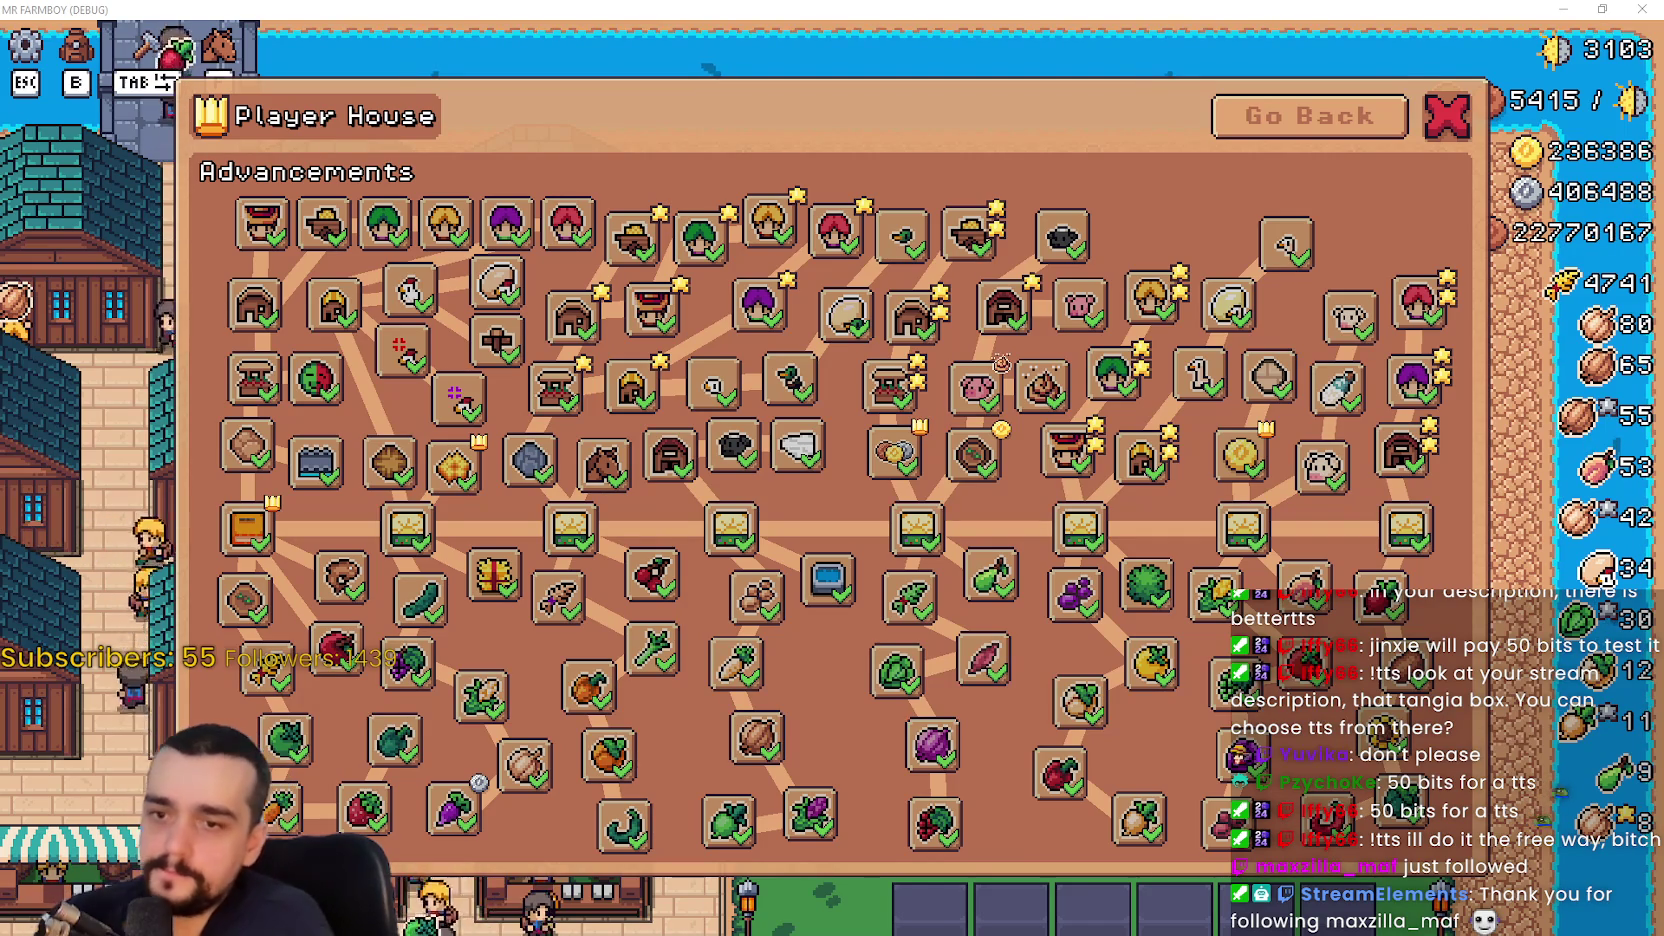
- Stop the game and inspect the Ranchers2 and Road2Tile upgrade slots' properties
{"action": "mouse_move", "coordinate": [1063, 345]}
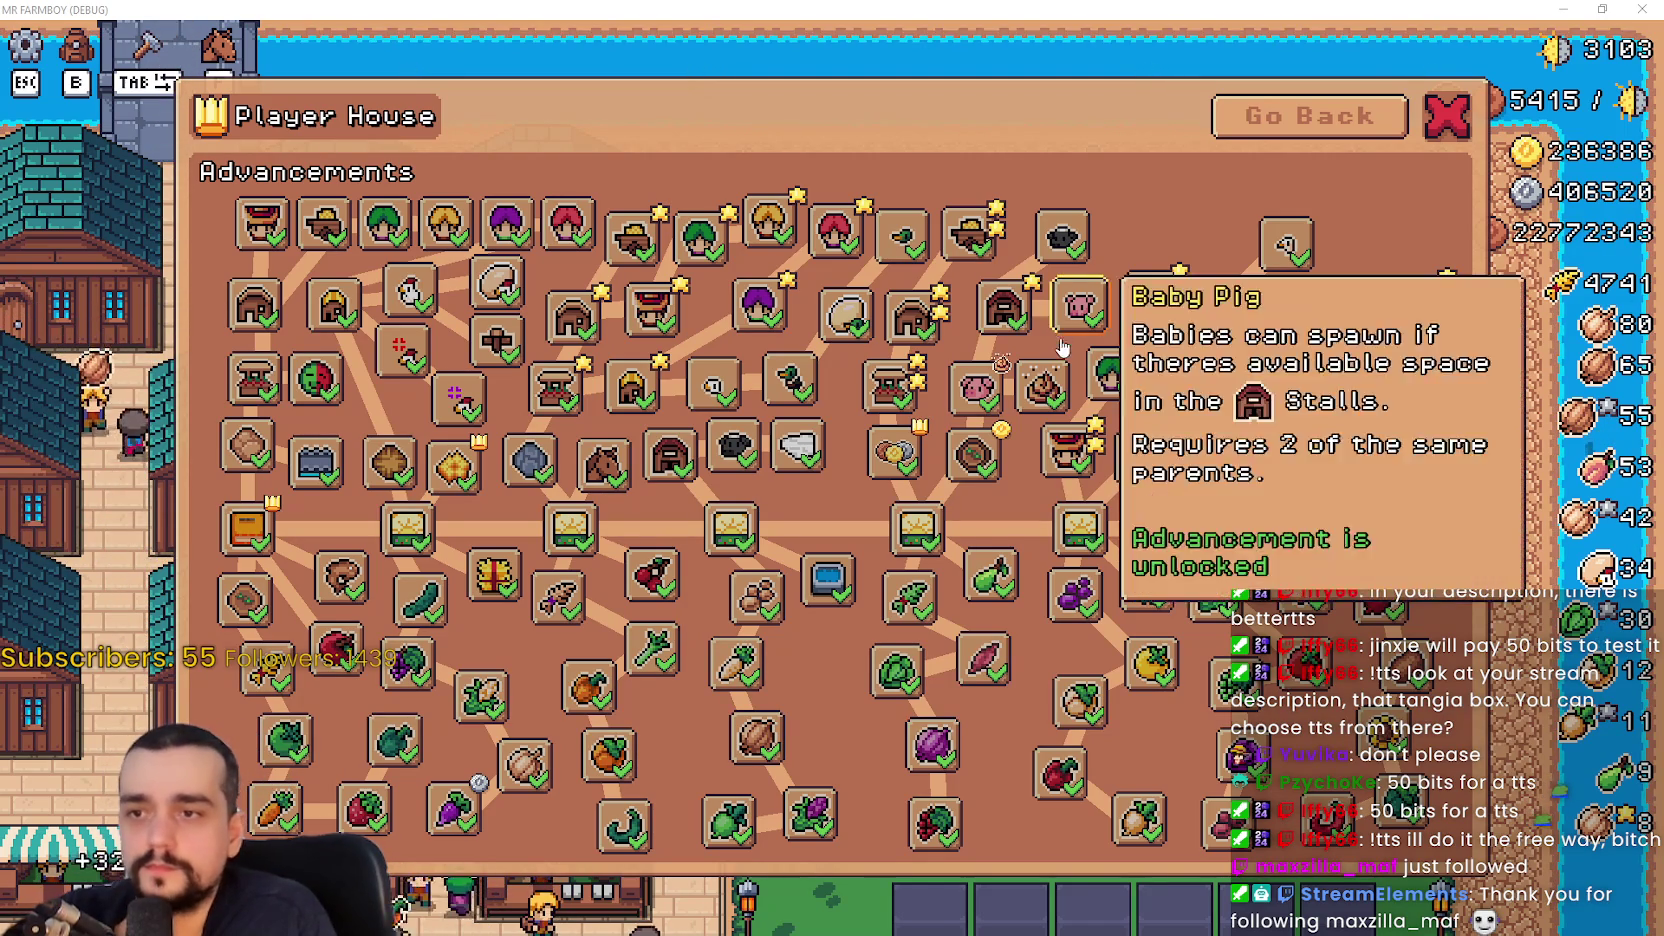
{"action": "mouse_move", "coordinate": [988, 240]}
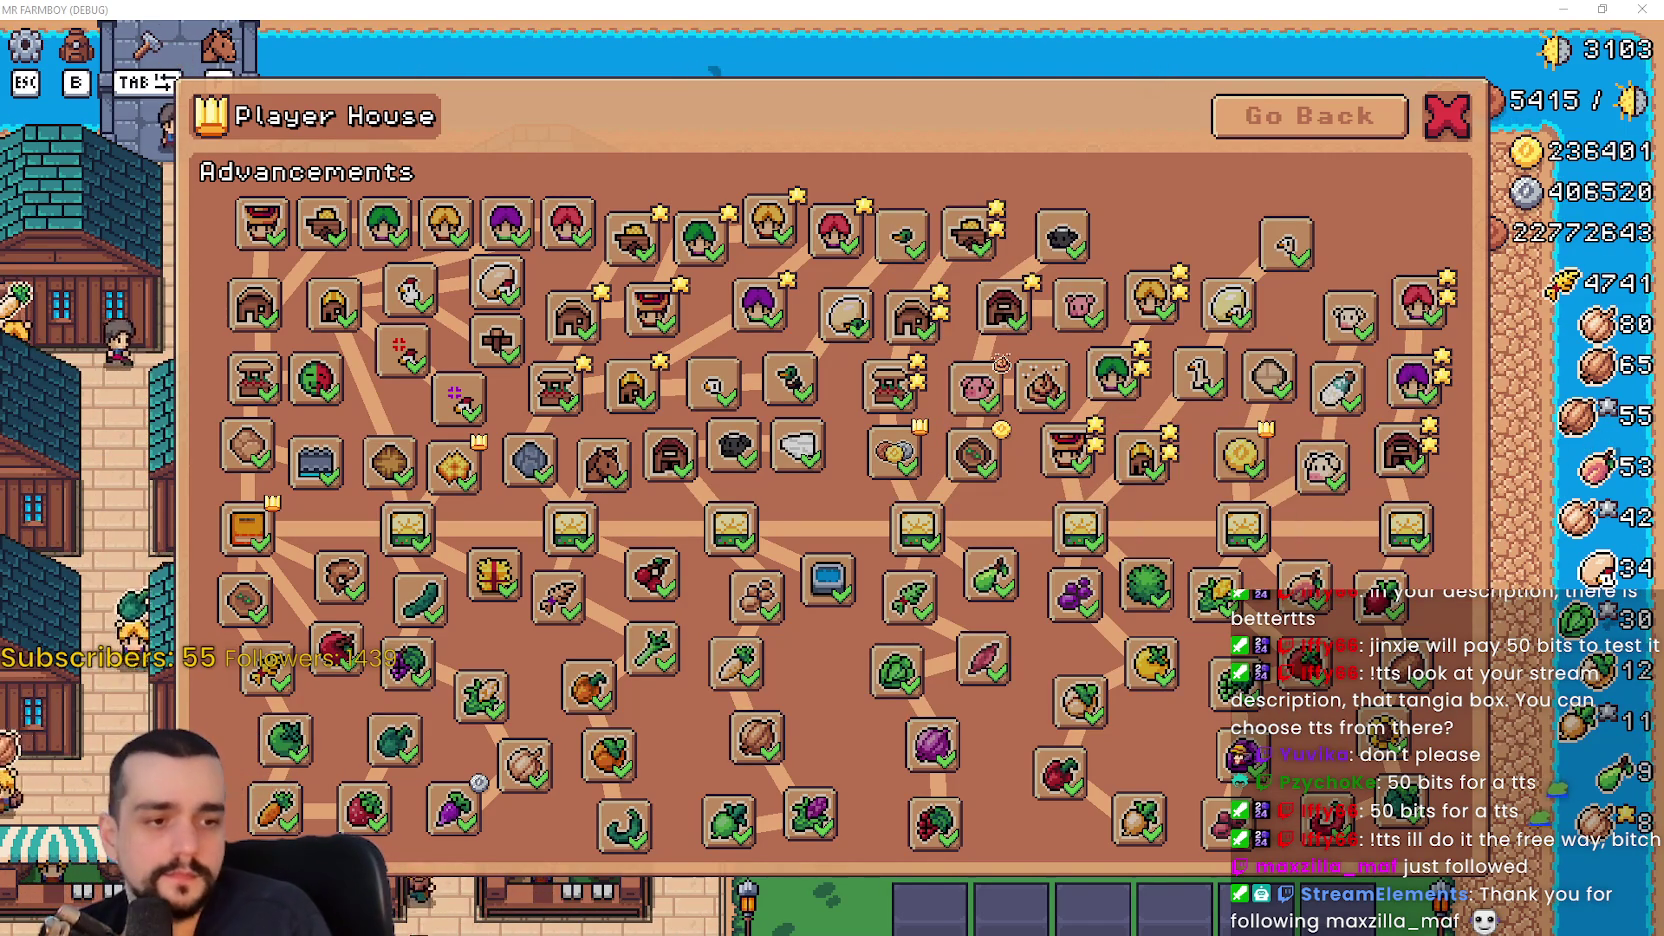
{"action": "key", "text": "F8"}
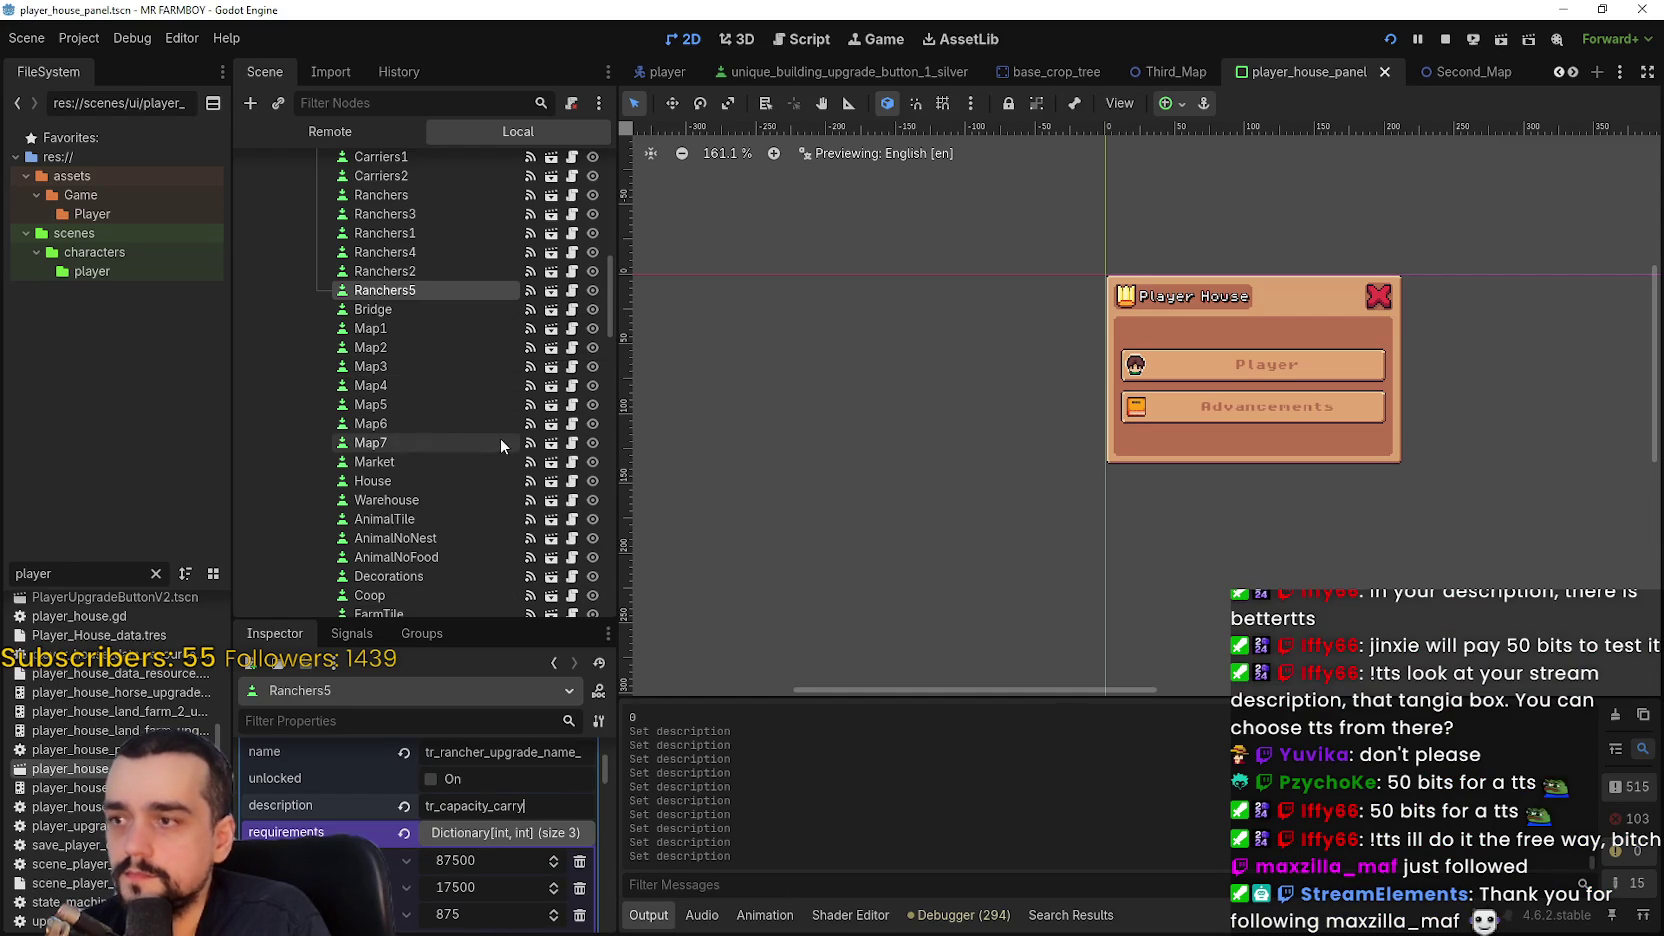
{"action": "left_click", "coordinate": [459, 272]}
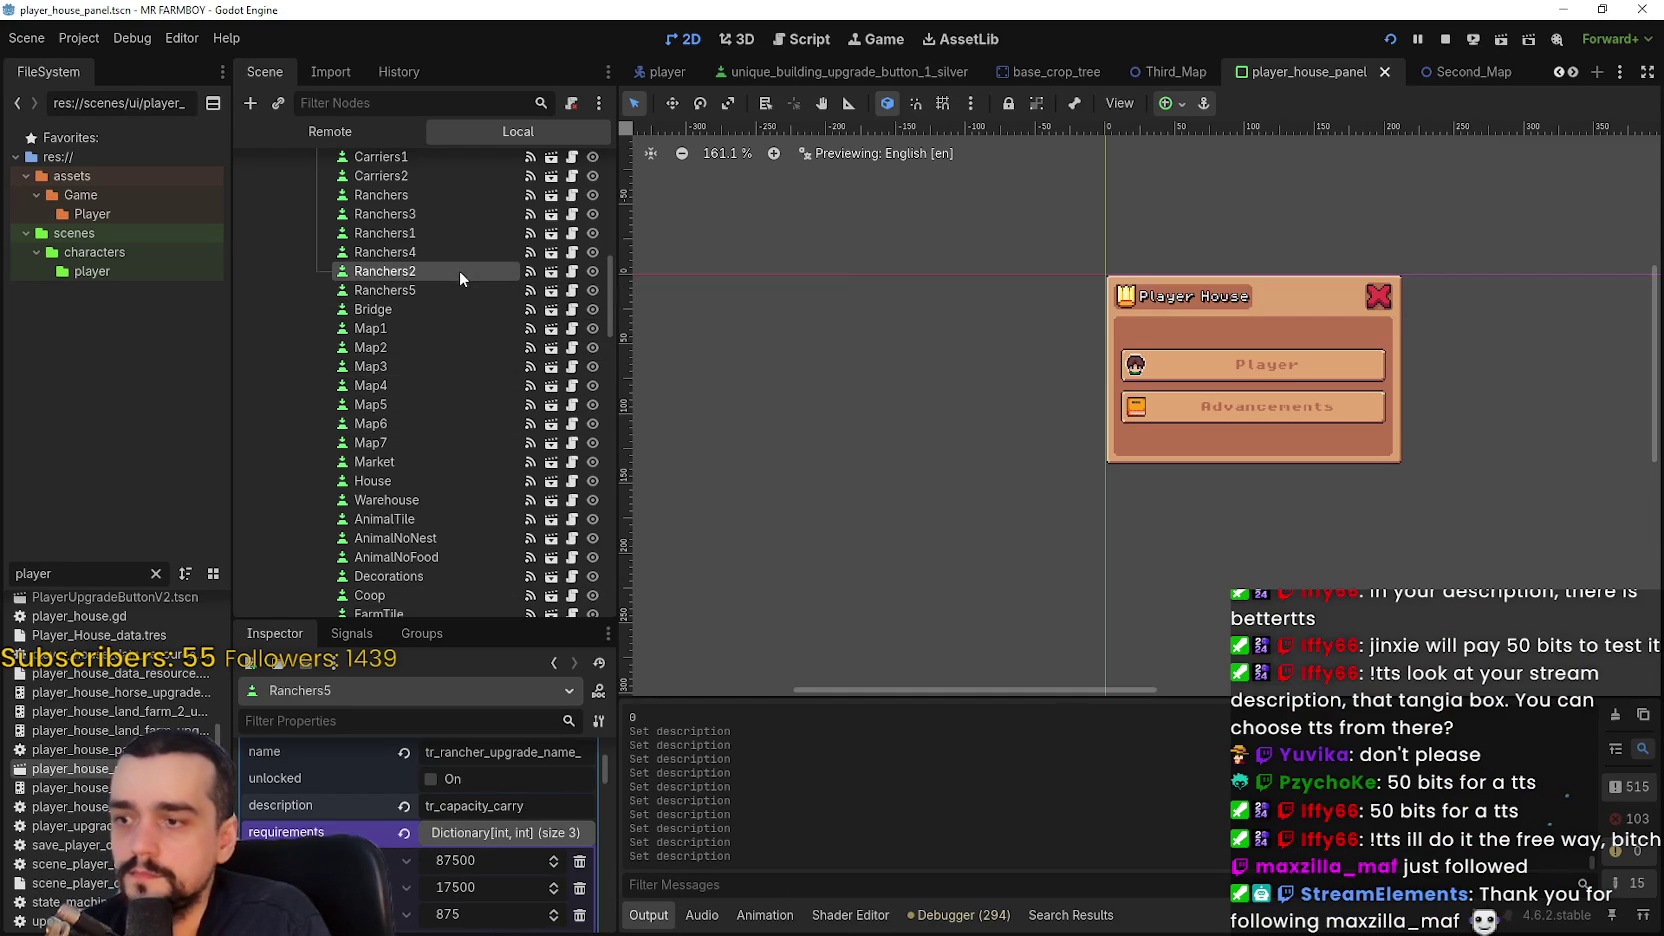
{"action": "scroll", "coordinate": [445, 405], "scroll_direction": "down", "scroll_amount": 3}
{"action": "scroll", "coordinate": [445, 384], "scroll_direction": "down", "scroll_amount": 1}
{"action": "scroll", "coordinate": [450, 494], "scroll_direction": "down", "scroll_amount": 7}
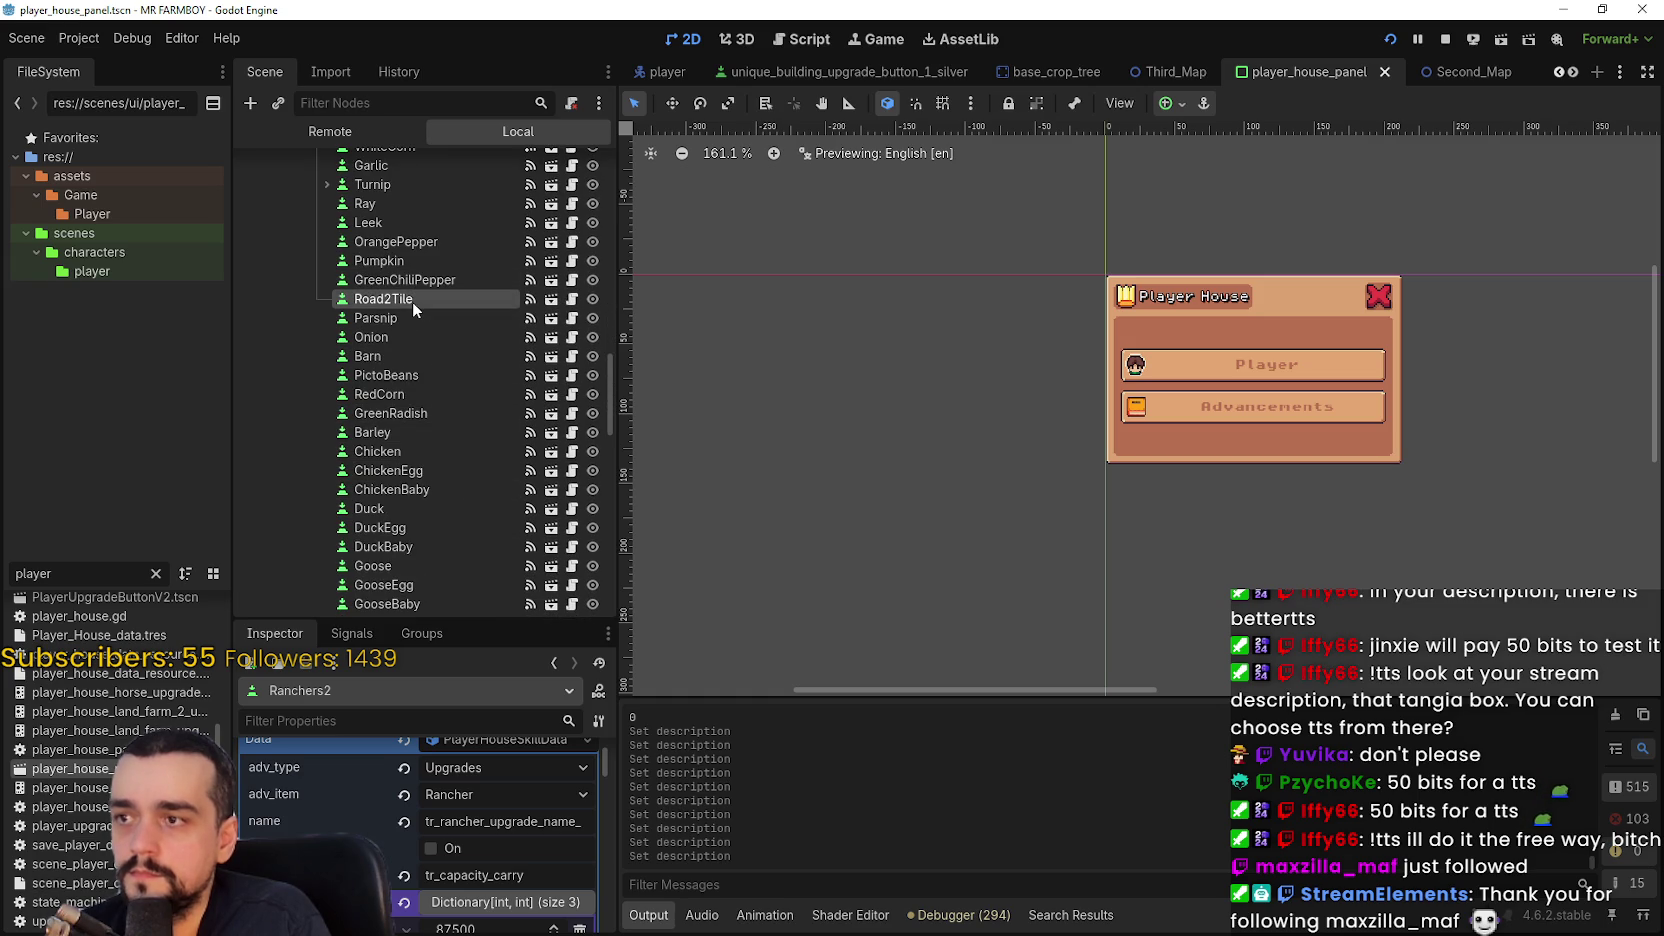
{"action": "left_click", "coordinate": [412, 300]}
{"action": "scroll", "coordinate": [450, 810], "scroll_direction": "down", "scroll_amount": 2}
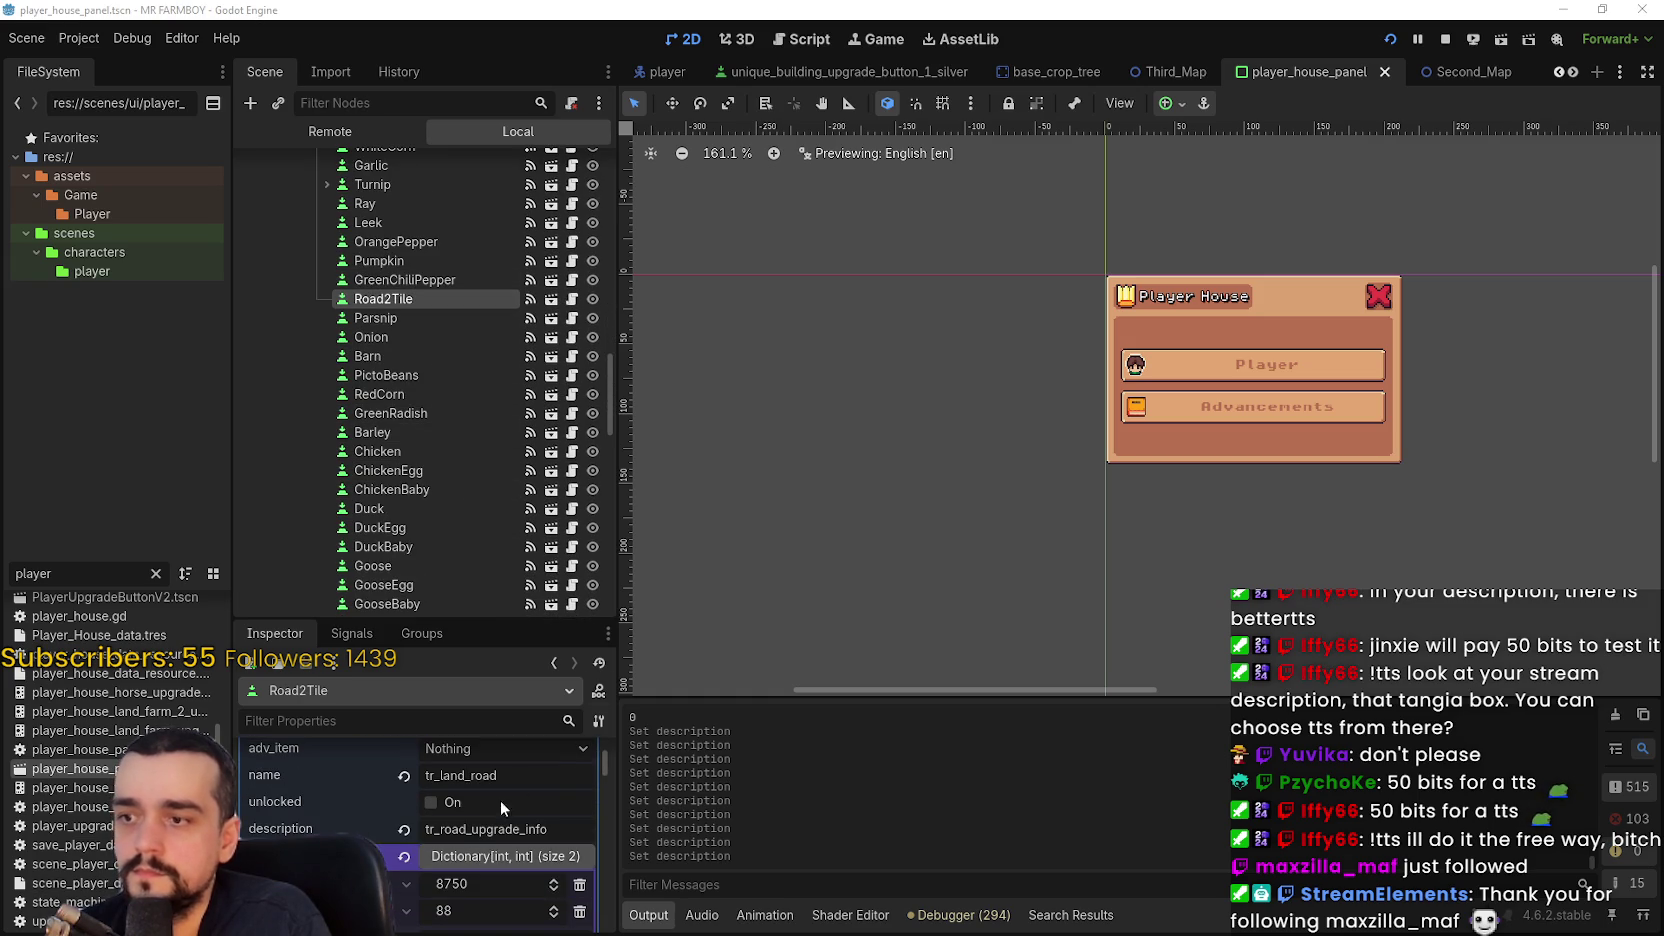
- Run the game to check Road Tile's walk-speed description, then stop it
{"action": "key", "text": "alt+Tab"}
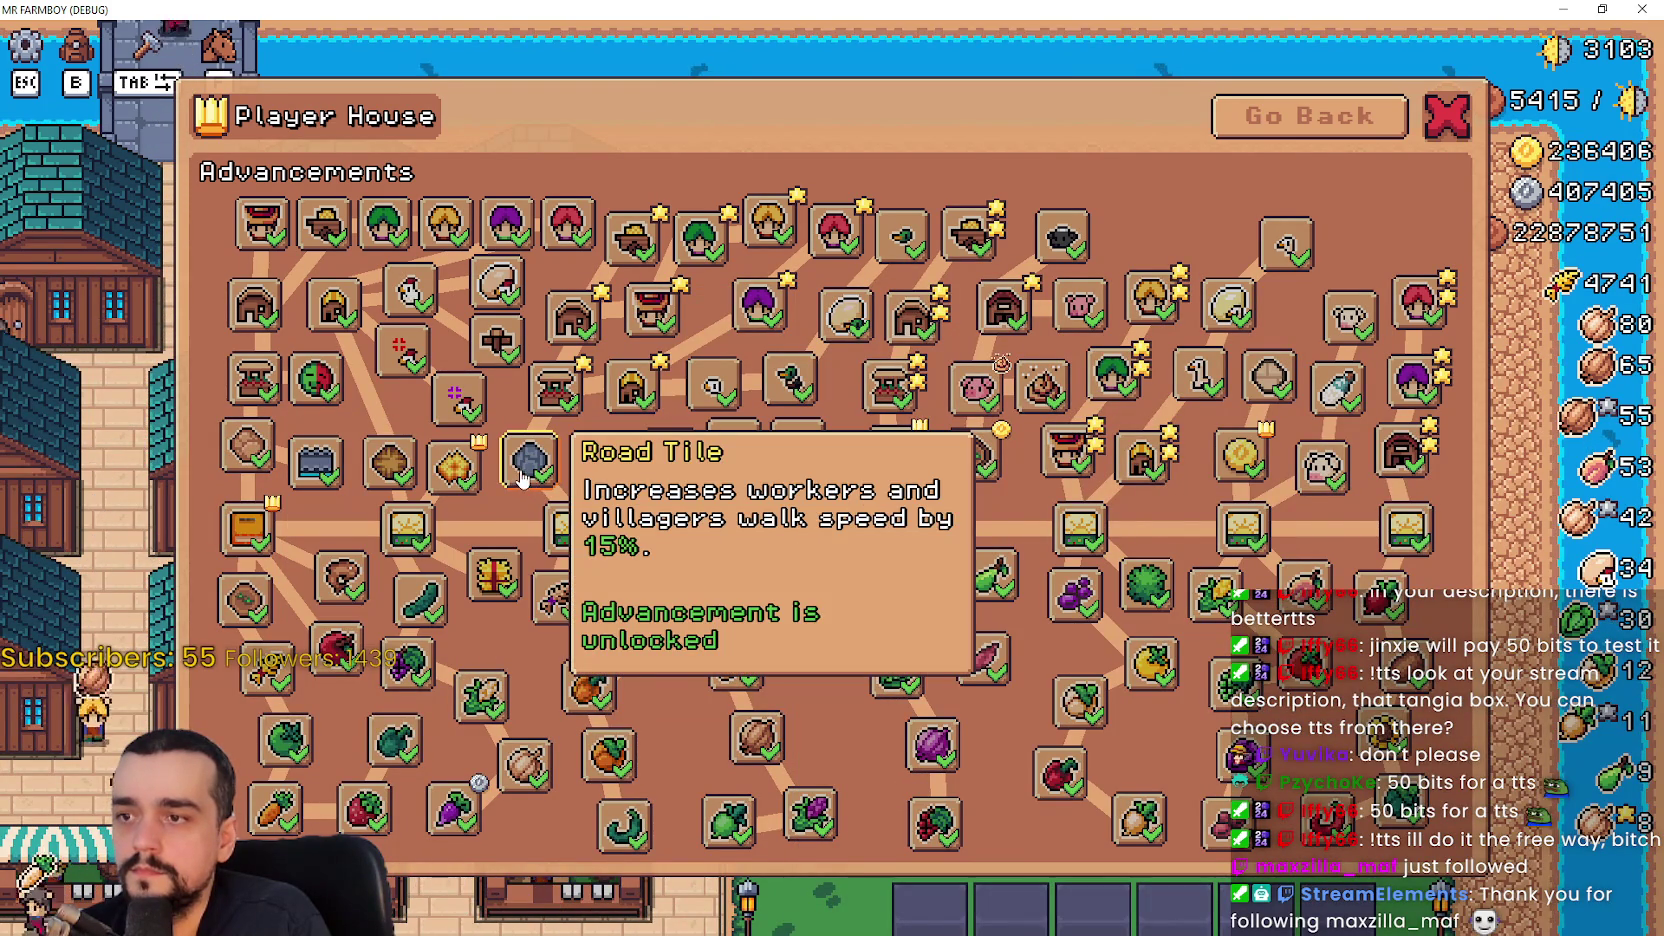
{"action": "mouse_move", "coordinate": [525, 465]}
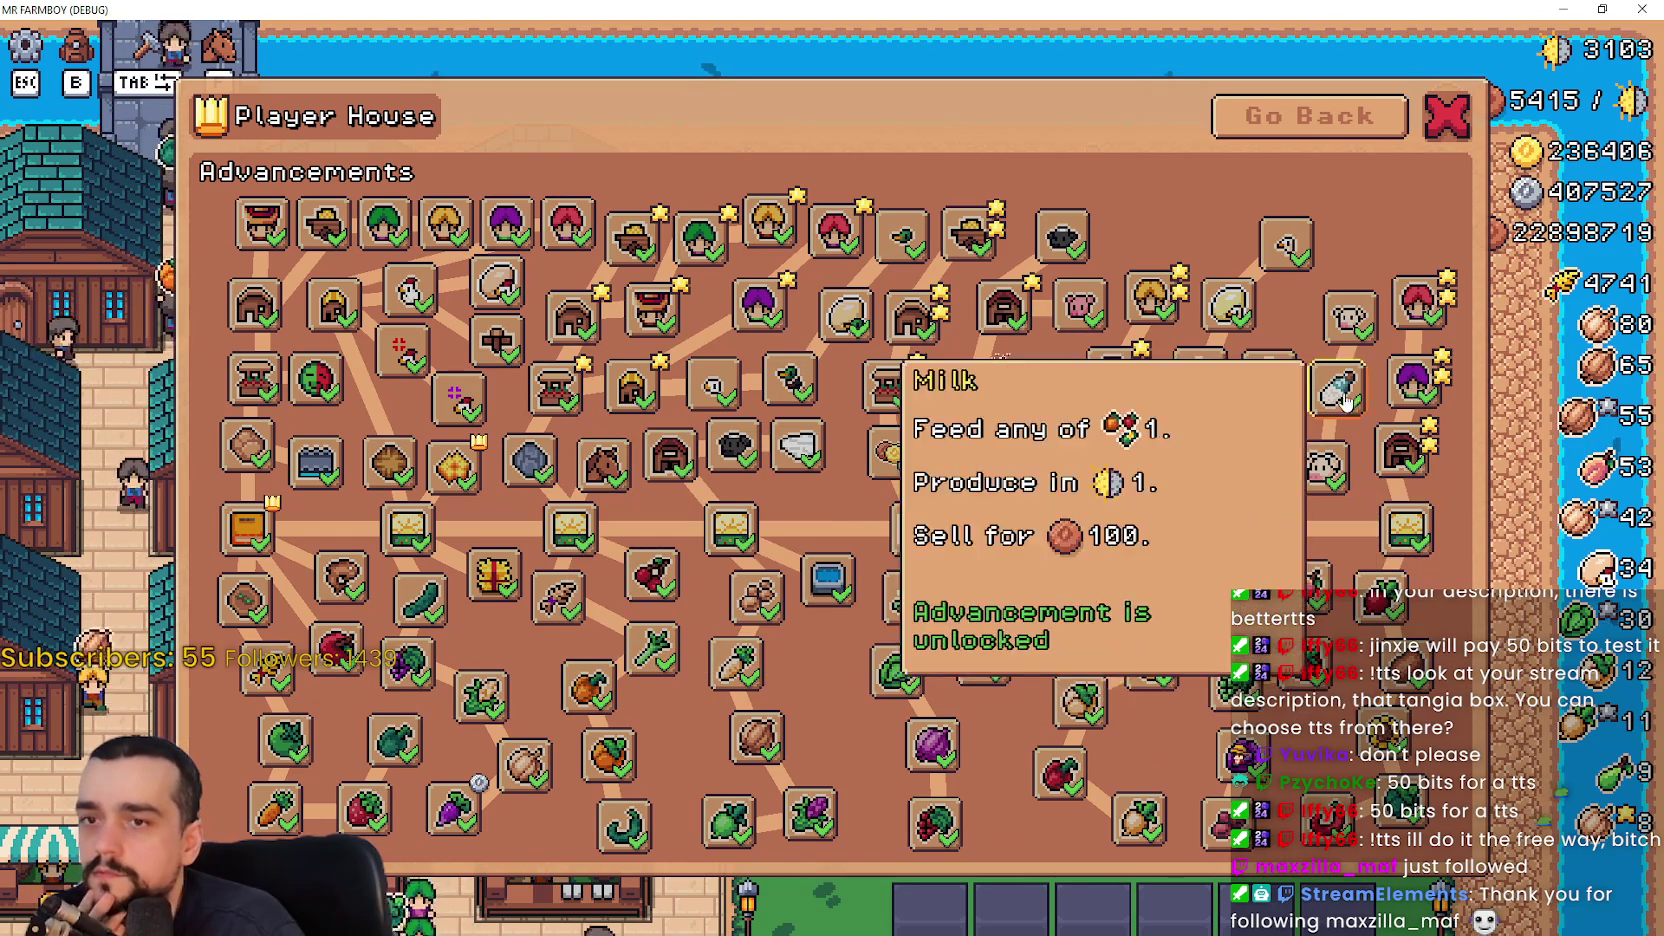
{"action": "mouse_move", "coordinate": [1283, 374]}
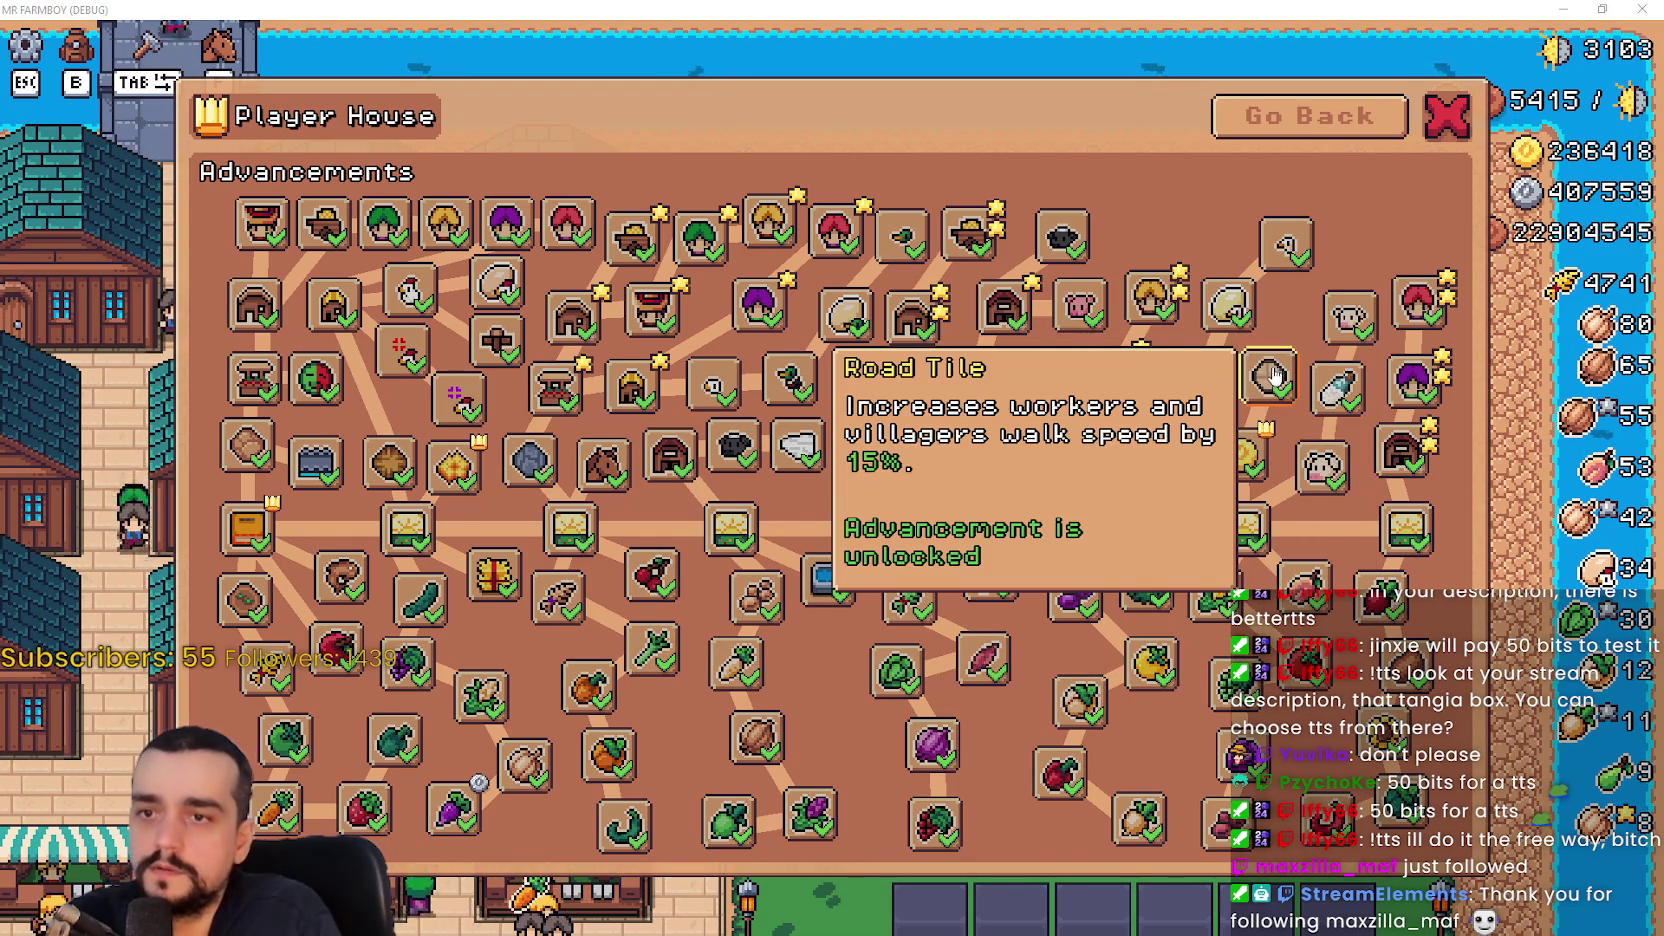
{"action": "key", "text": "alt+Tab"}
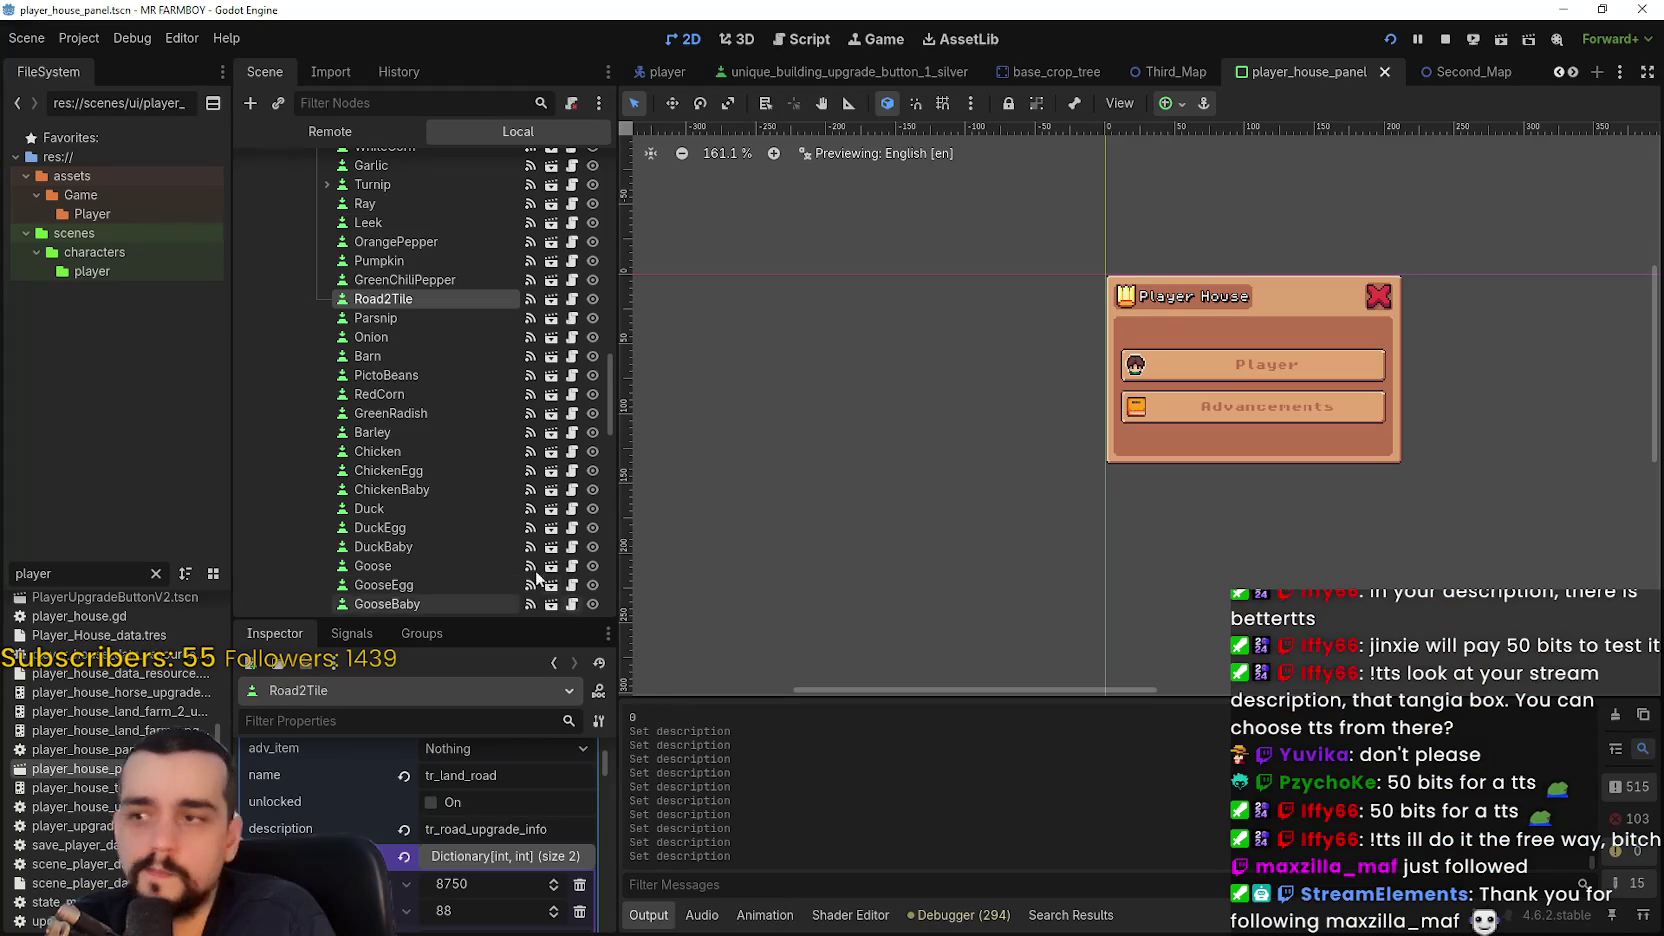
- Inspect the FarmTile2 upgrade slot and read its full description key
{"action": "scroll", "coordinate": [441, 470], "scroll_direction": "down", "scroll_amount": 3}
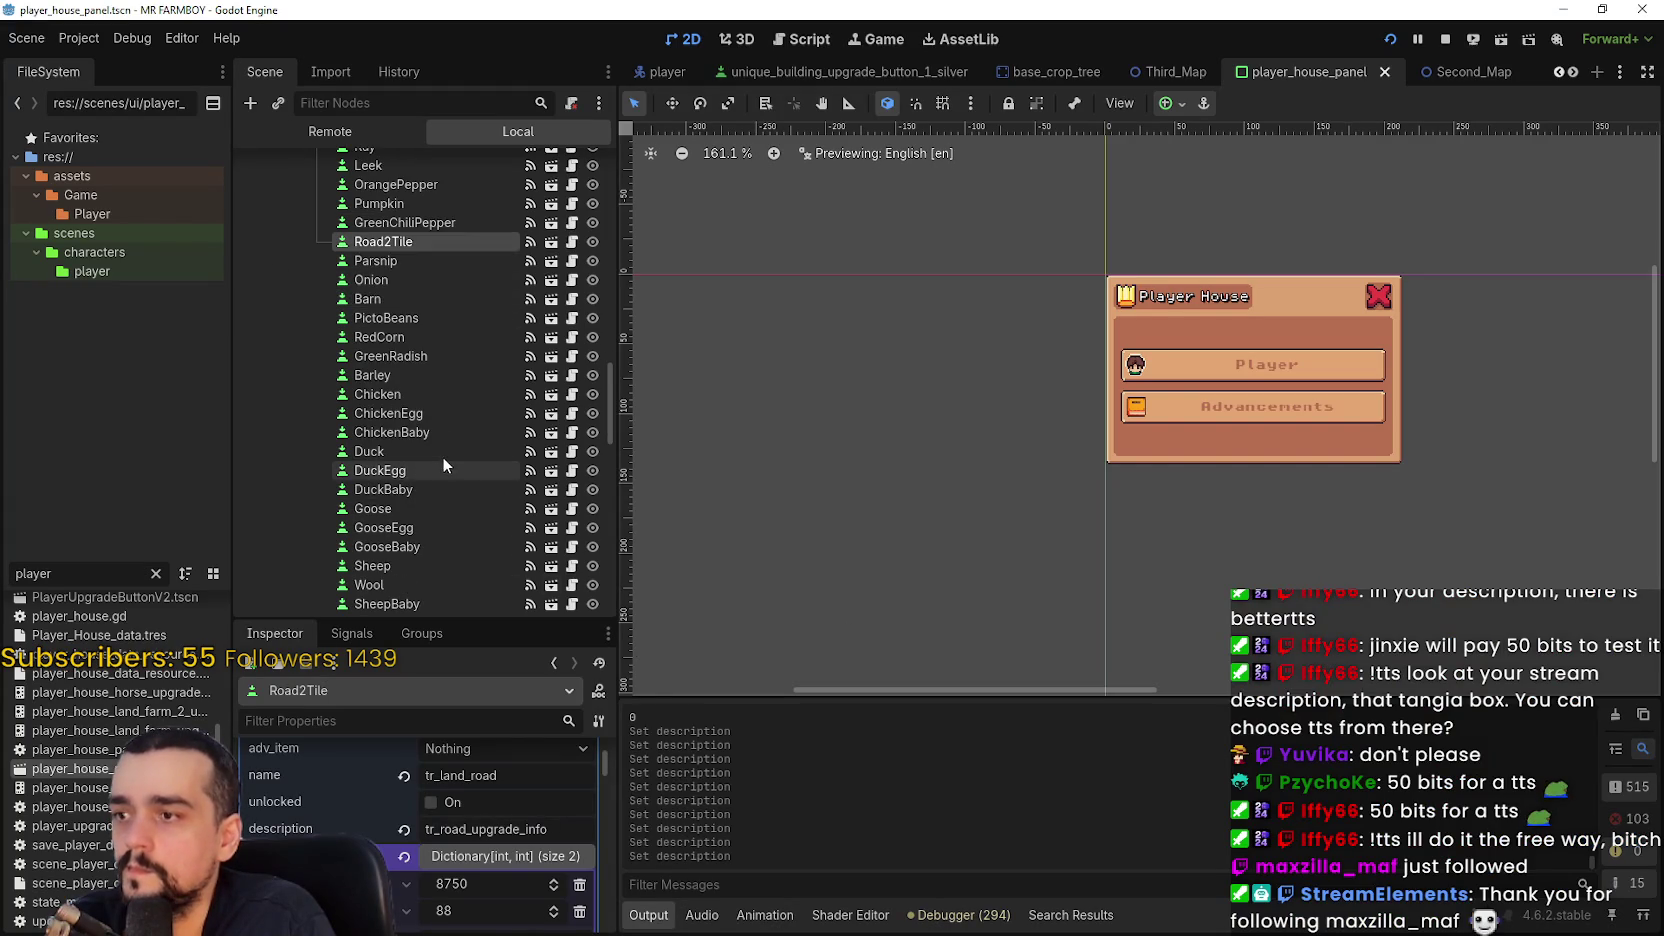
{"action": "scroll", "coordinate": [436, 359], "scroll_direction": "down", "scroll_amount": 2}
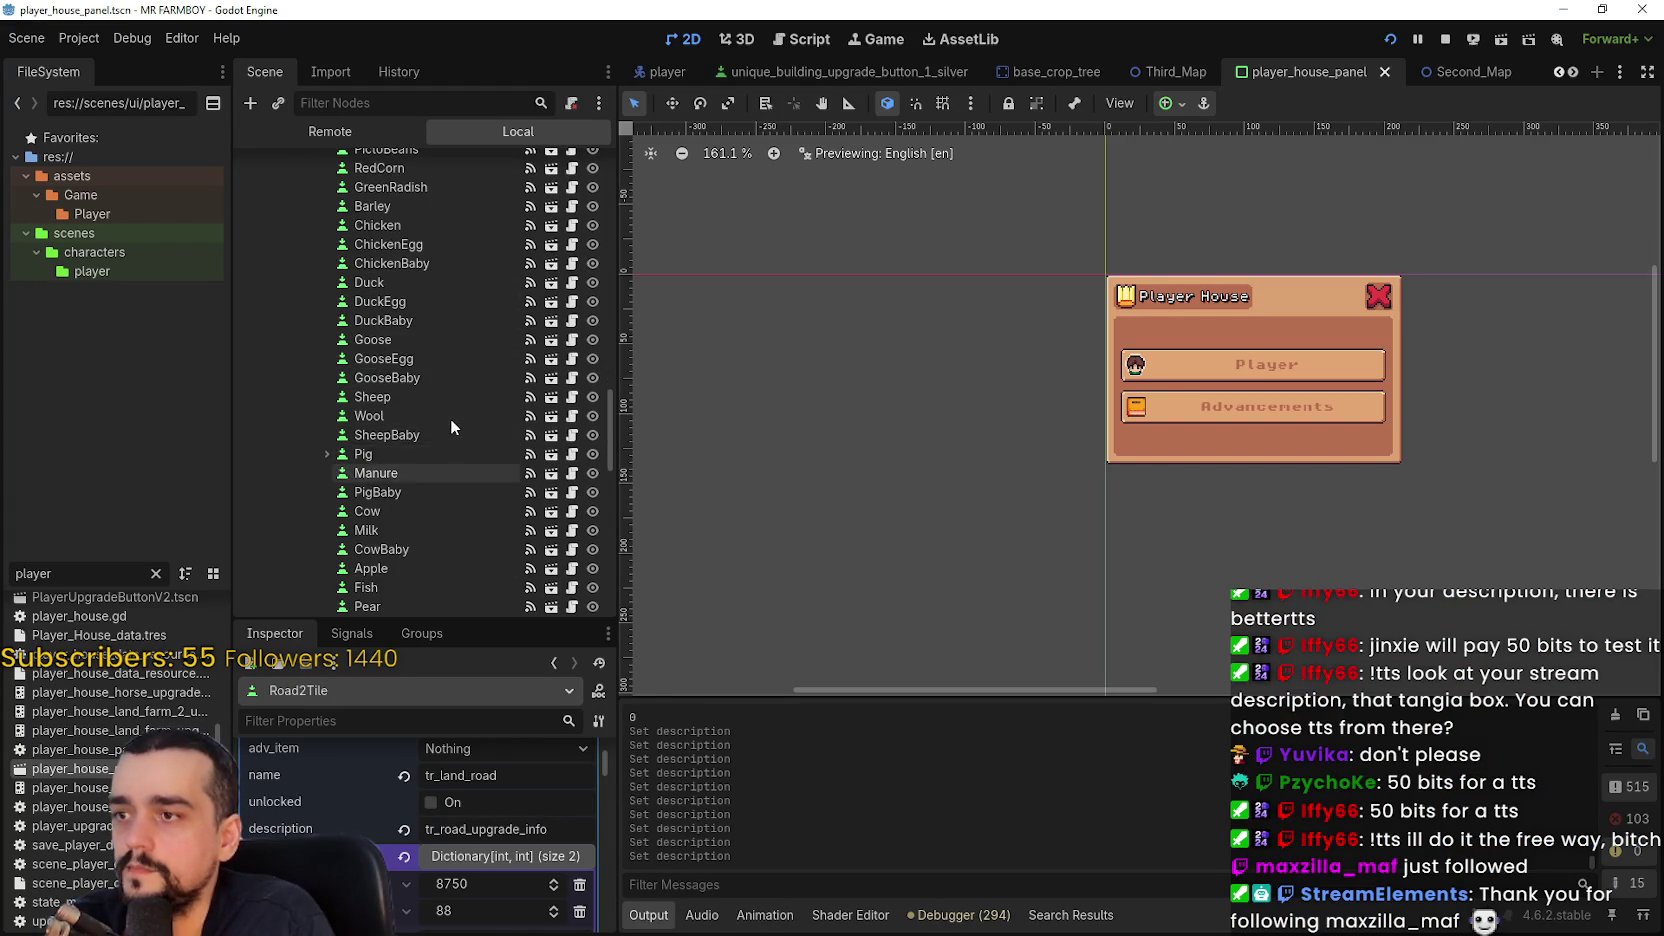
{"action": "scroll", "coordinate": [419, 298], "scroll_direction": "down", "scroll_amount": 10}
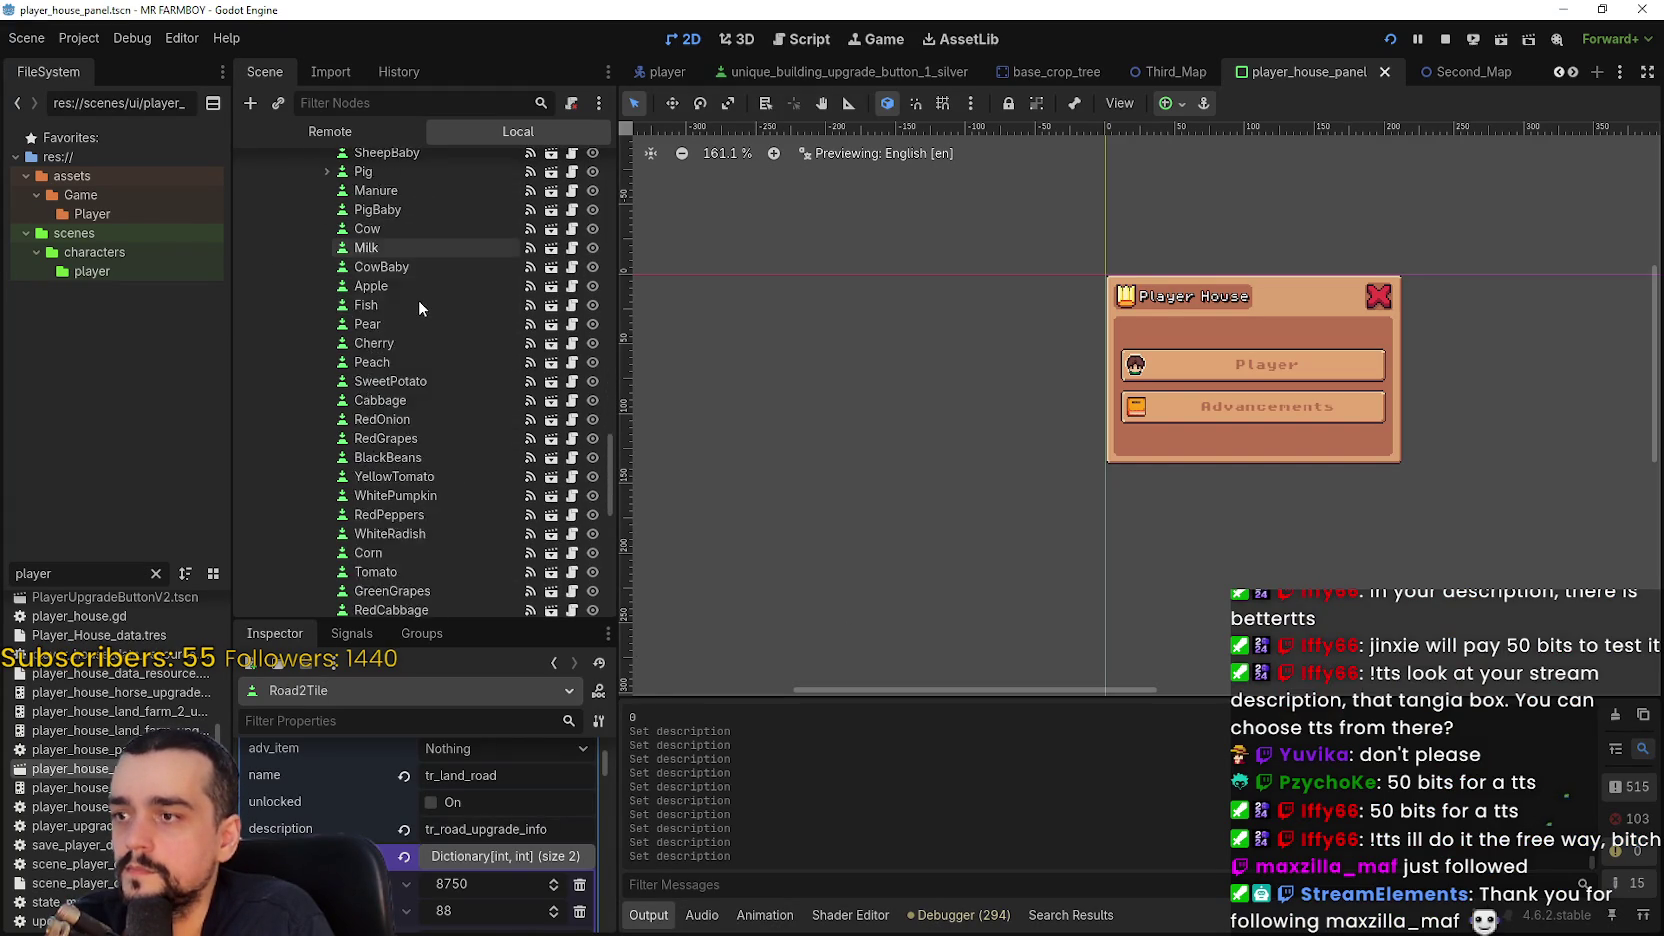
{"action": "scroll", "coordinate": [430, 340], "scroll_direction": "down", "scroll_amount": 1}
{"action": "left_click", "coordinate": [425, 366]}
{"action": "scroll", "coordinate": [454, 861], "scroll_direction": "down", "scroll_amount": 5}
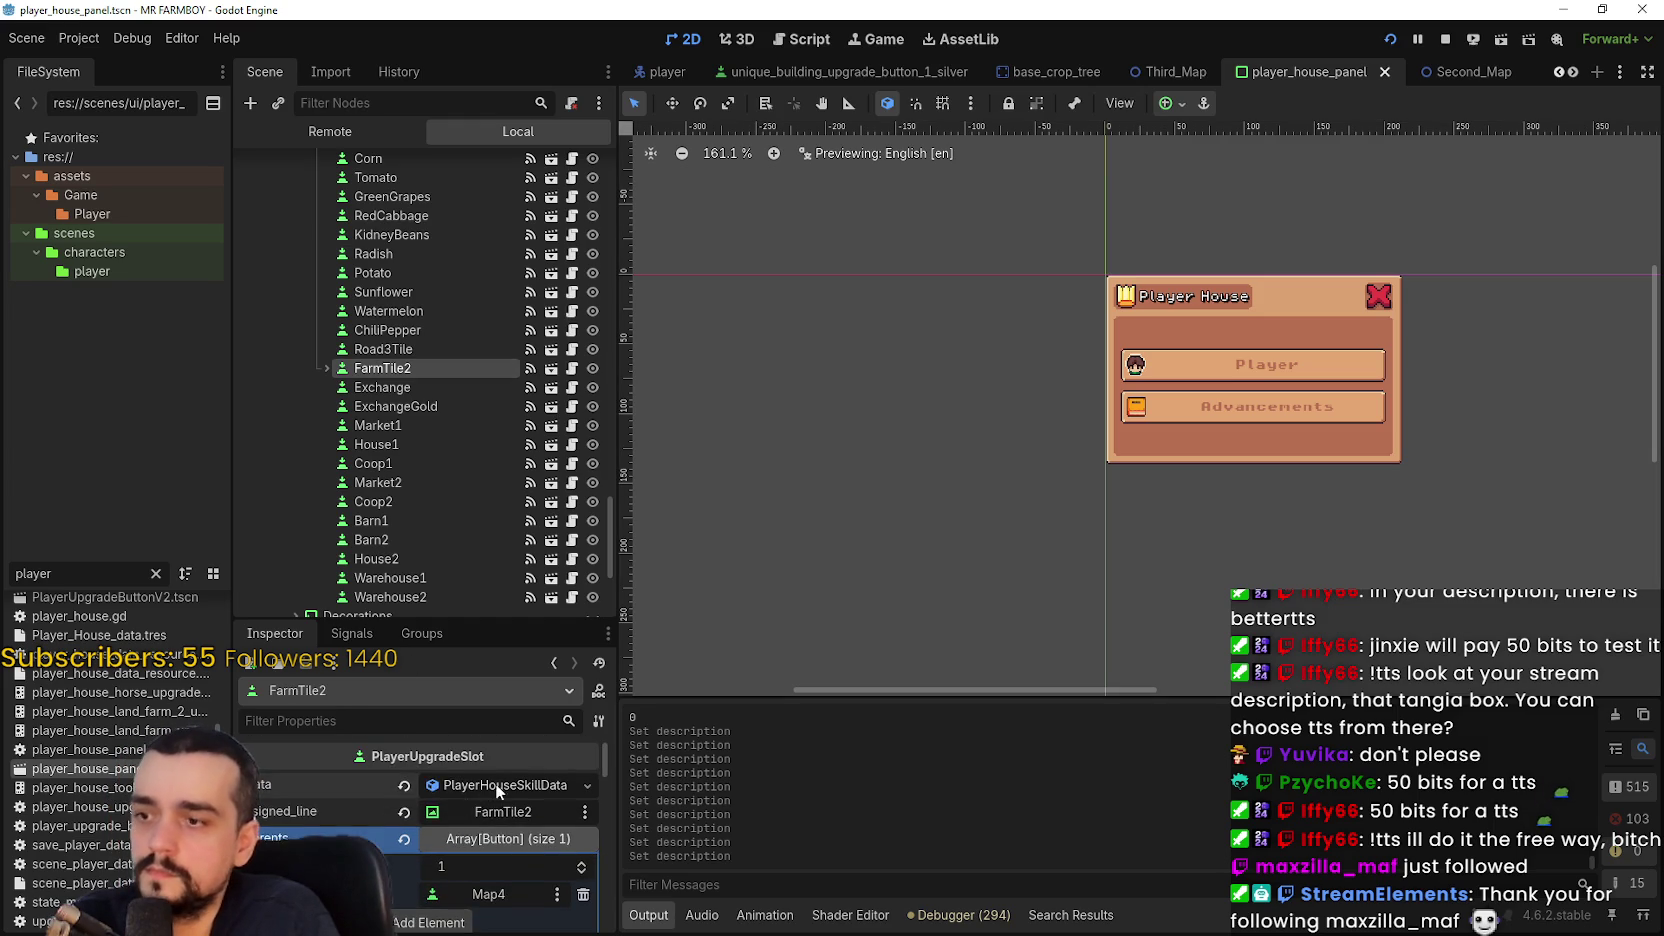
{"action": "scroll", "coordinate": [507, 818], "scroll_direction": "down", "scroll_amount": 2}
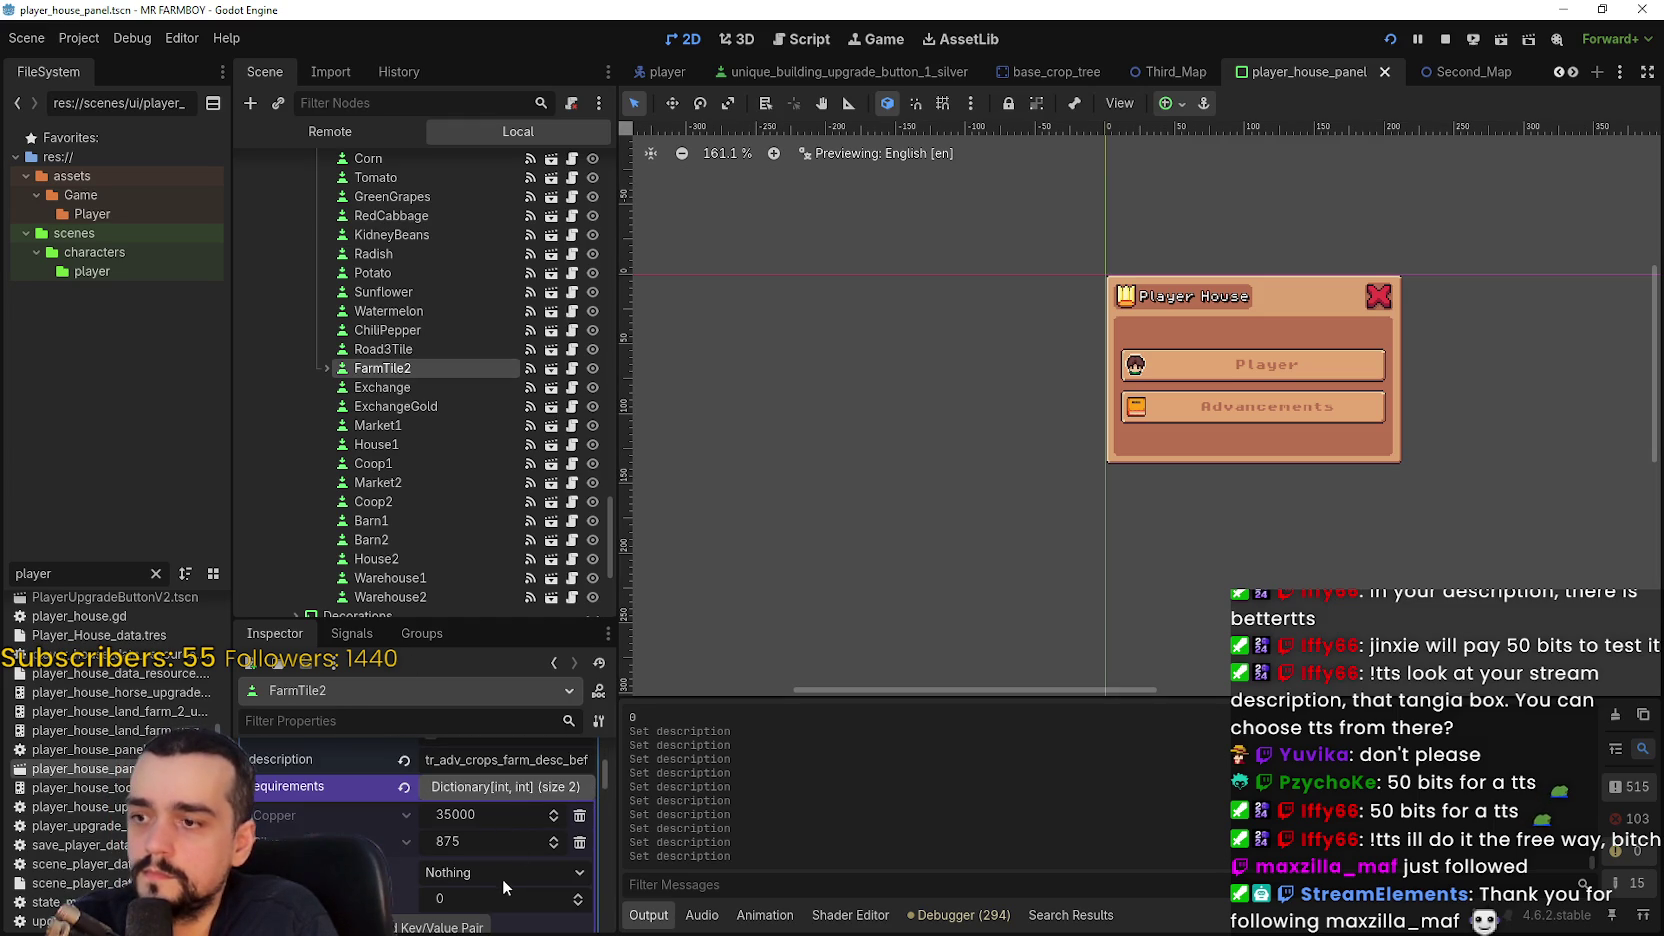
{"action": "scroll", "coordinate": [511, 814], "scroll_direction": "up", "scroll_amount": 1}
{"action": "left_click", "coordinate": [566, 785]}
{"action": "scroll", "coordinate": [542, 792], "scroll_direction": "up", "scroll_amount": 2}
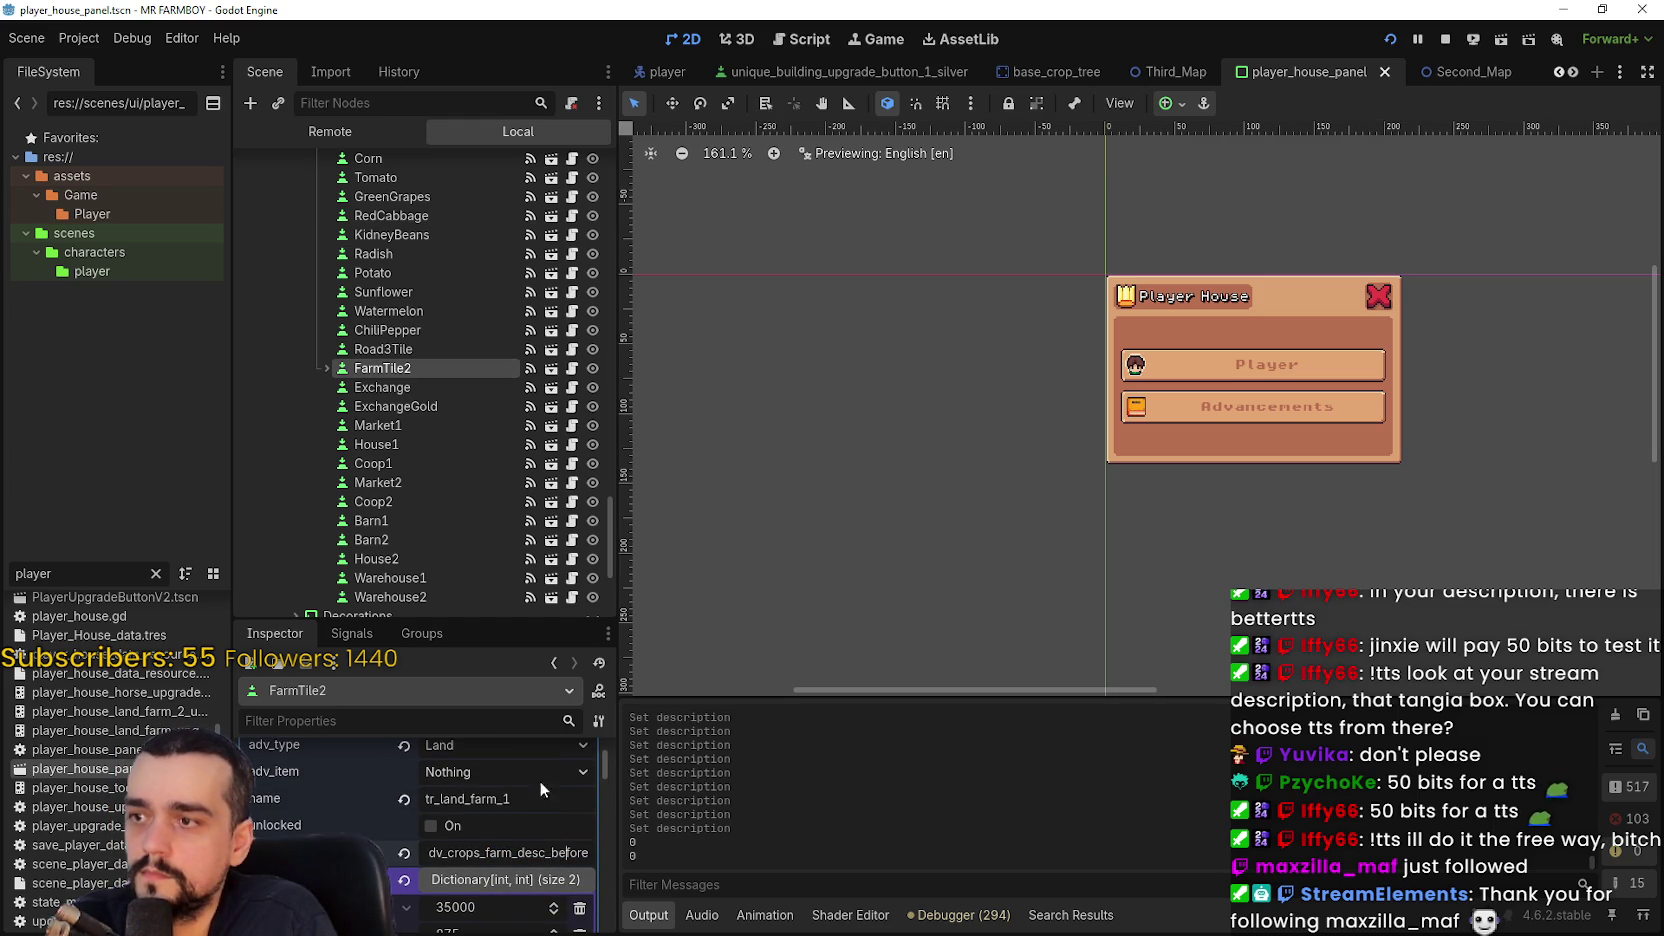
- Select Market1's description text in the Inspector, then switch to the Steam event editor
{"action": "left_click", "coordinate": [432, 426]}
{"action": "scroll", "coordinate": [488, 819], "scroll_direction": "down", "scroll_amount": 3}
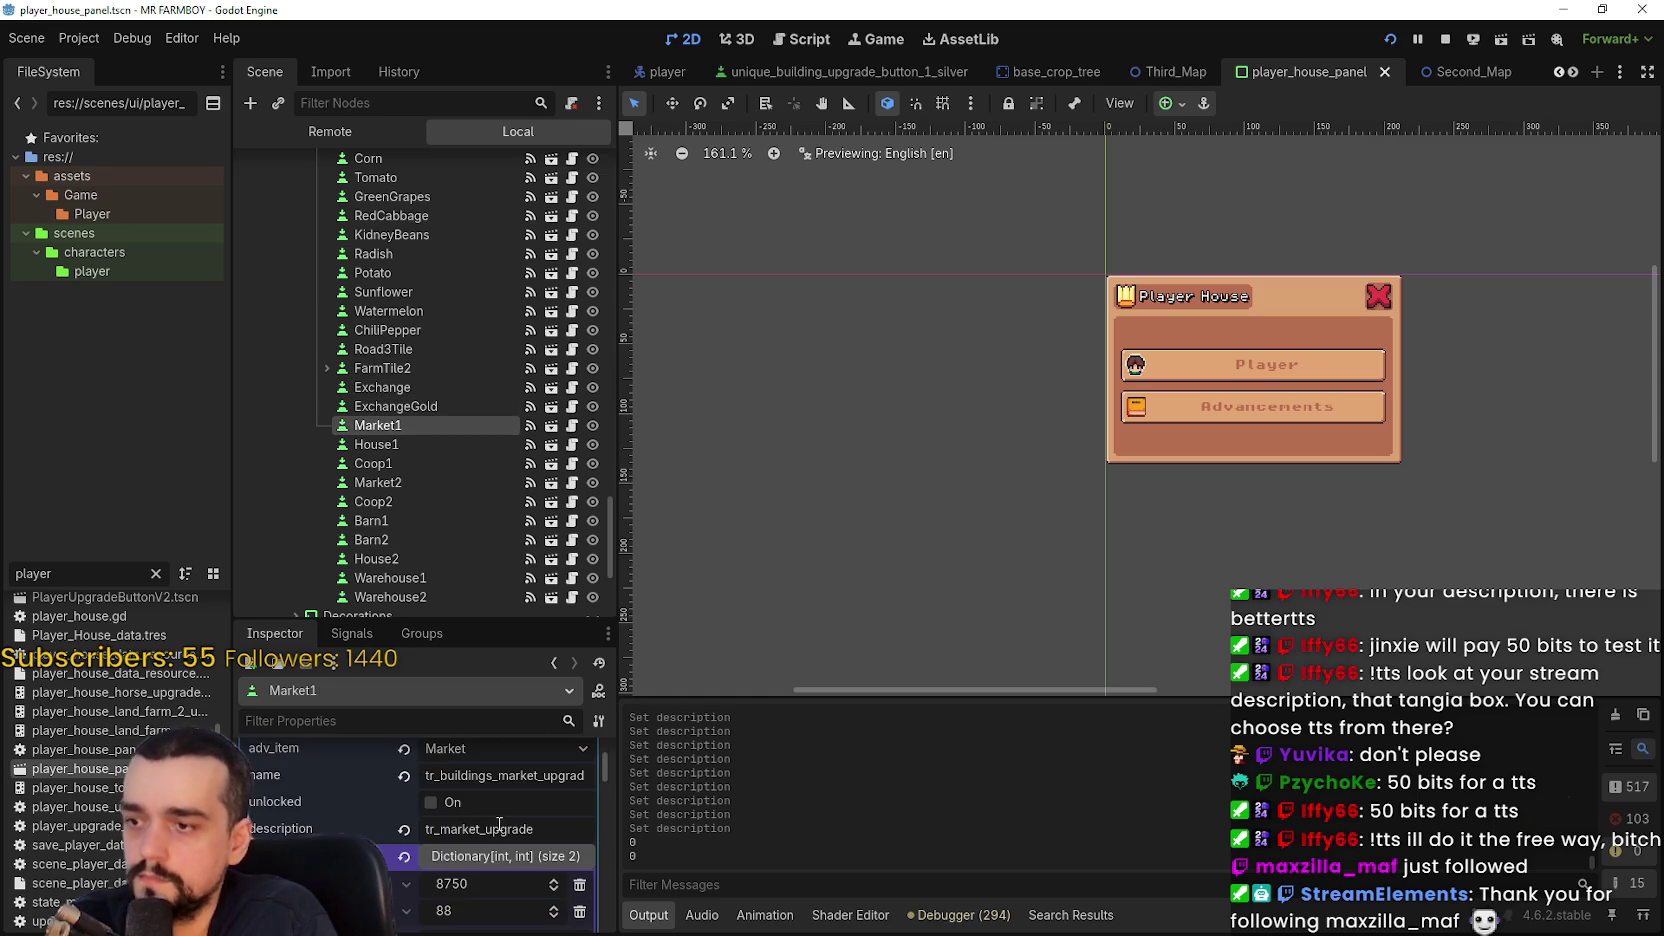
{"action": "double_click", "coordinate": [499, 828]}
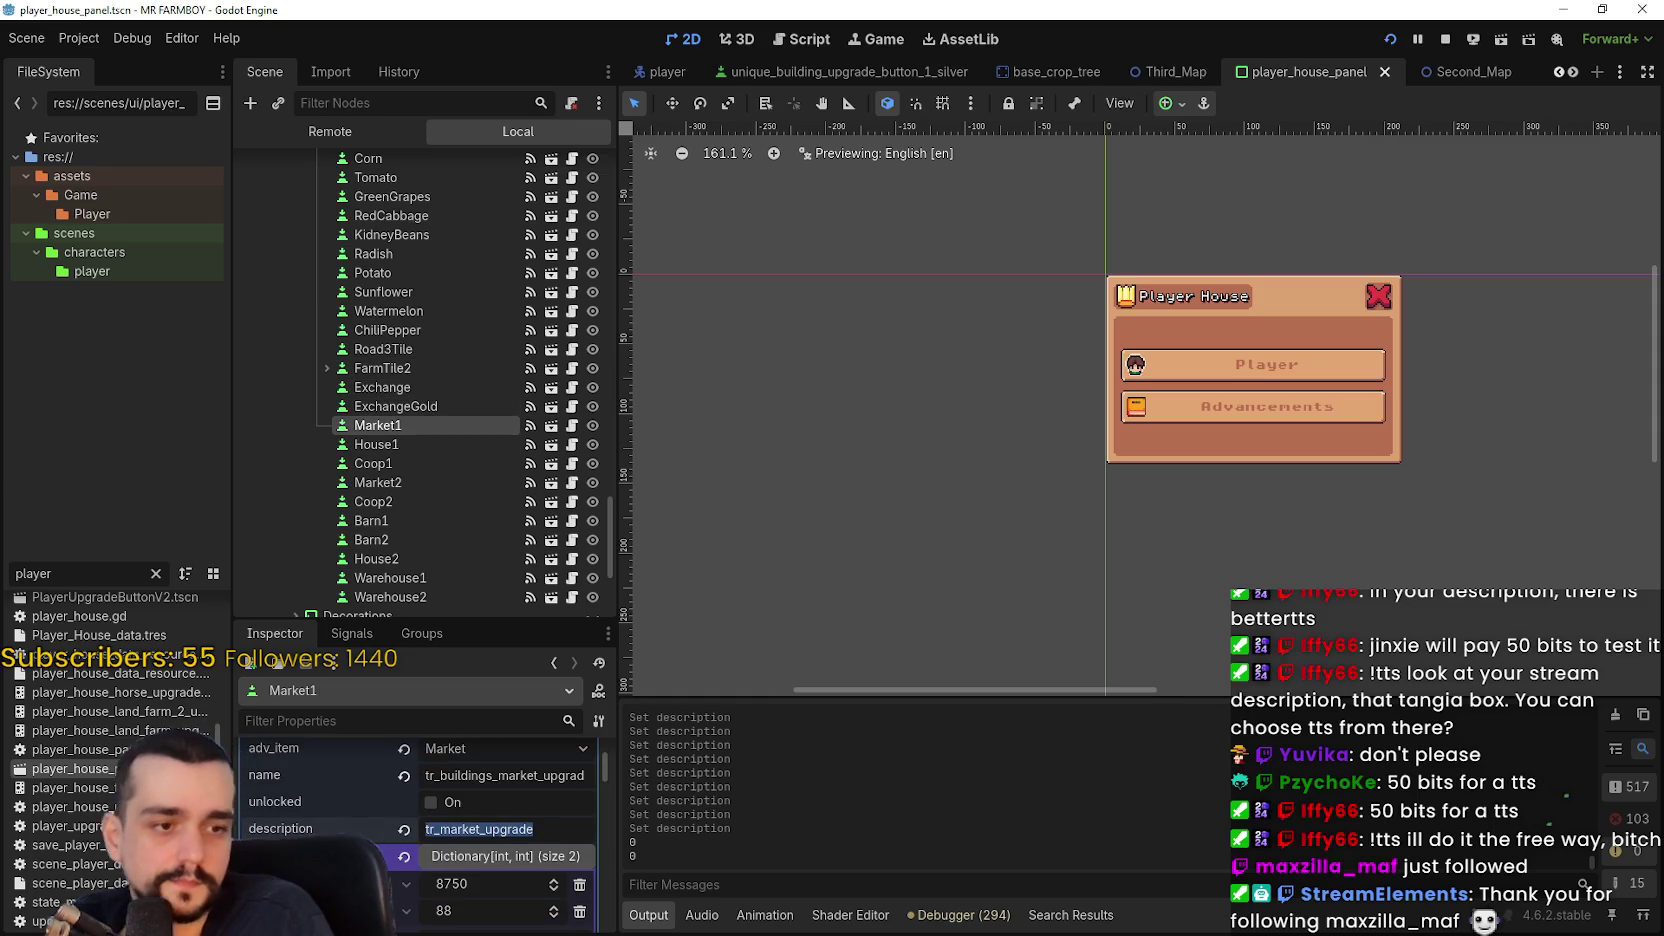
{"action": "key", "text": "alt+Tab"}
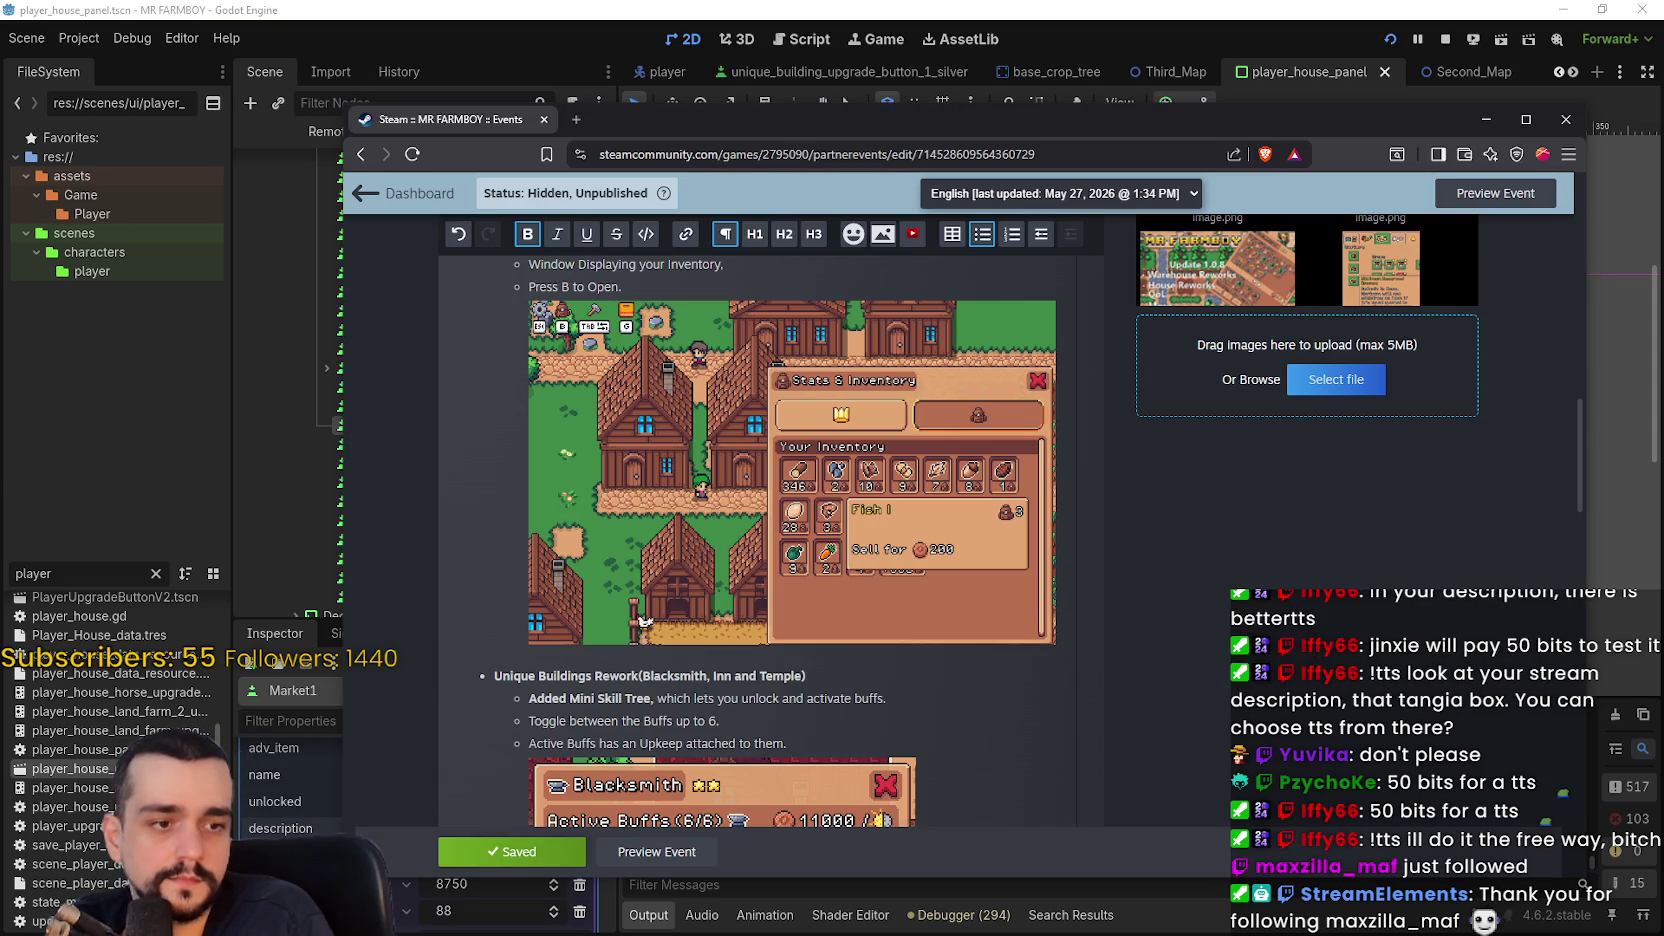
- Minimise the Steam browser window to bring Godot back to the front
{"action": "left_click", "coordinate": [1480, 120]}
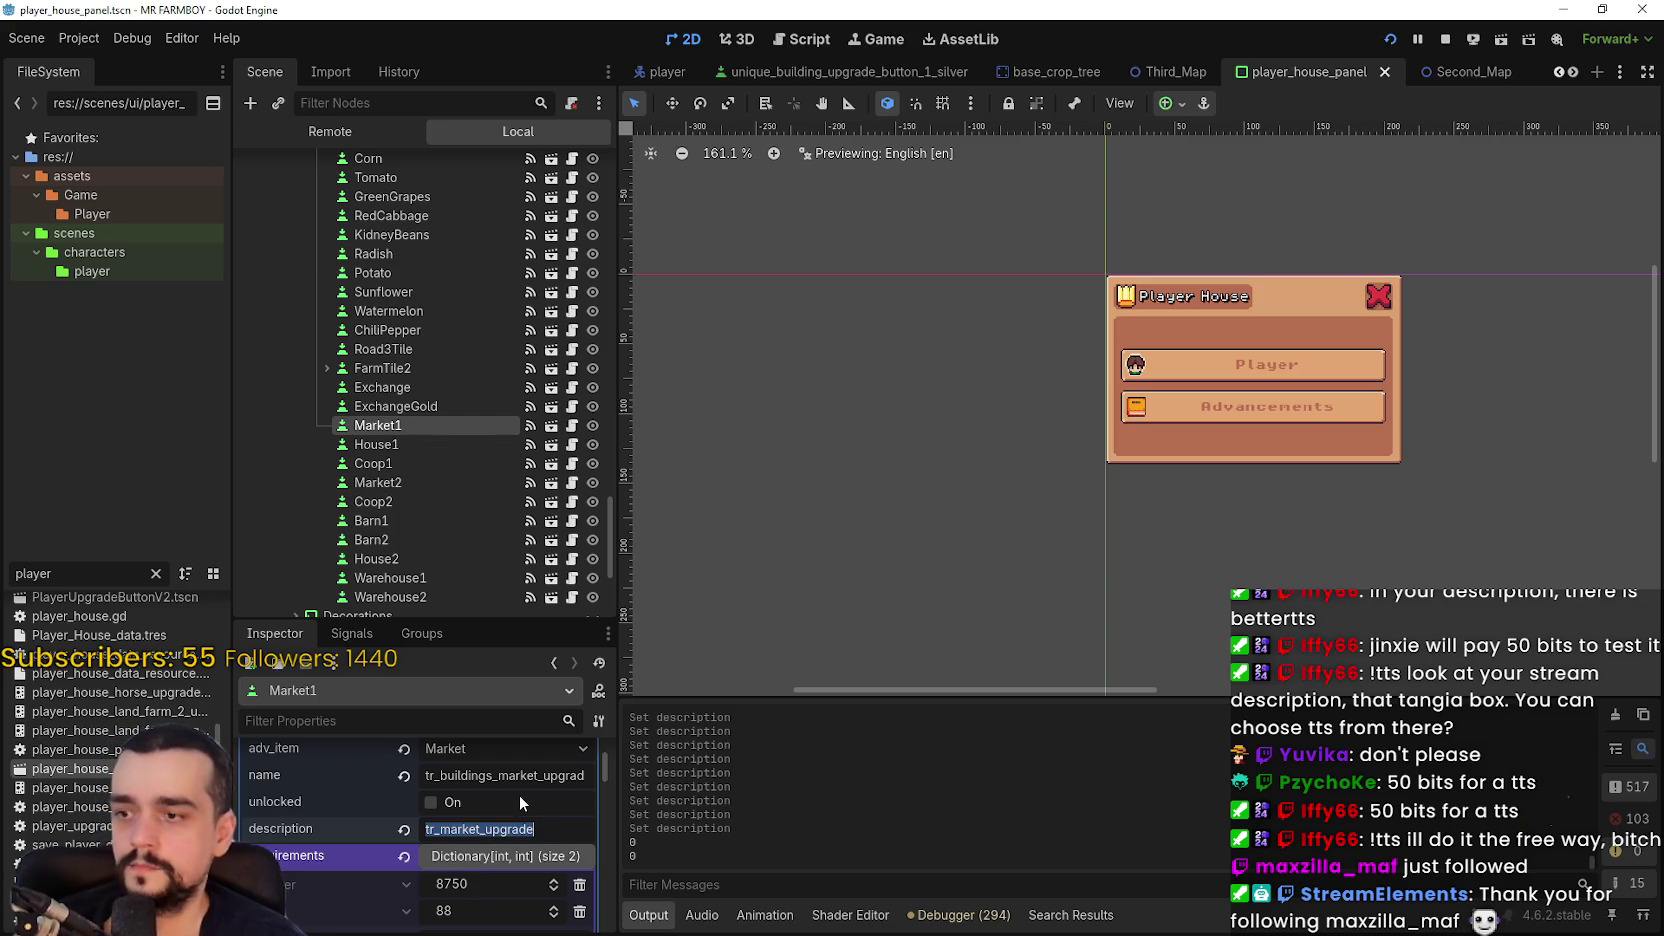
- Paste tr_capacity_sell as Market1's description and save the player_house_panel scene
{"action": "type", "text": "tr_capacity_sell"}
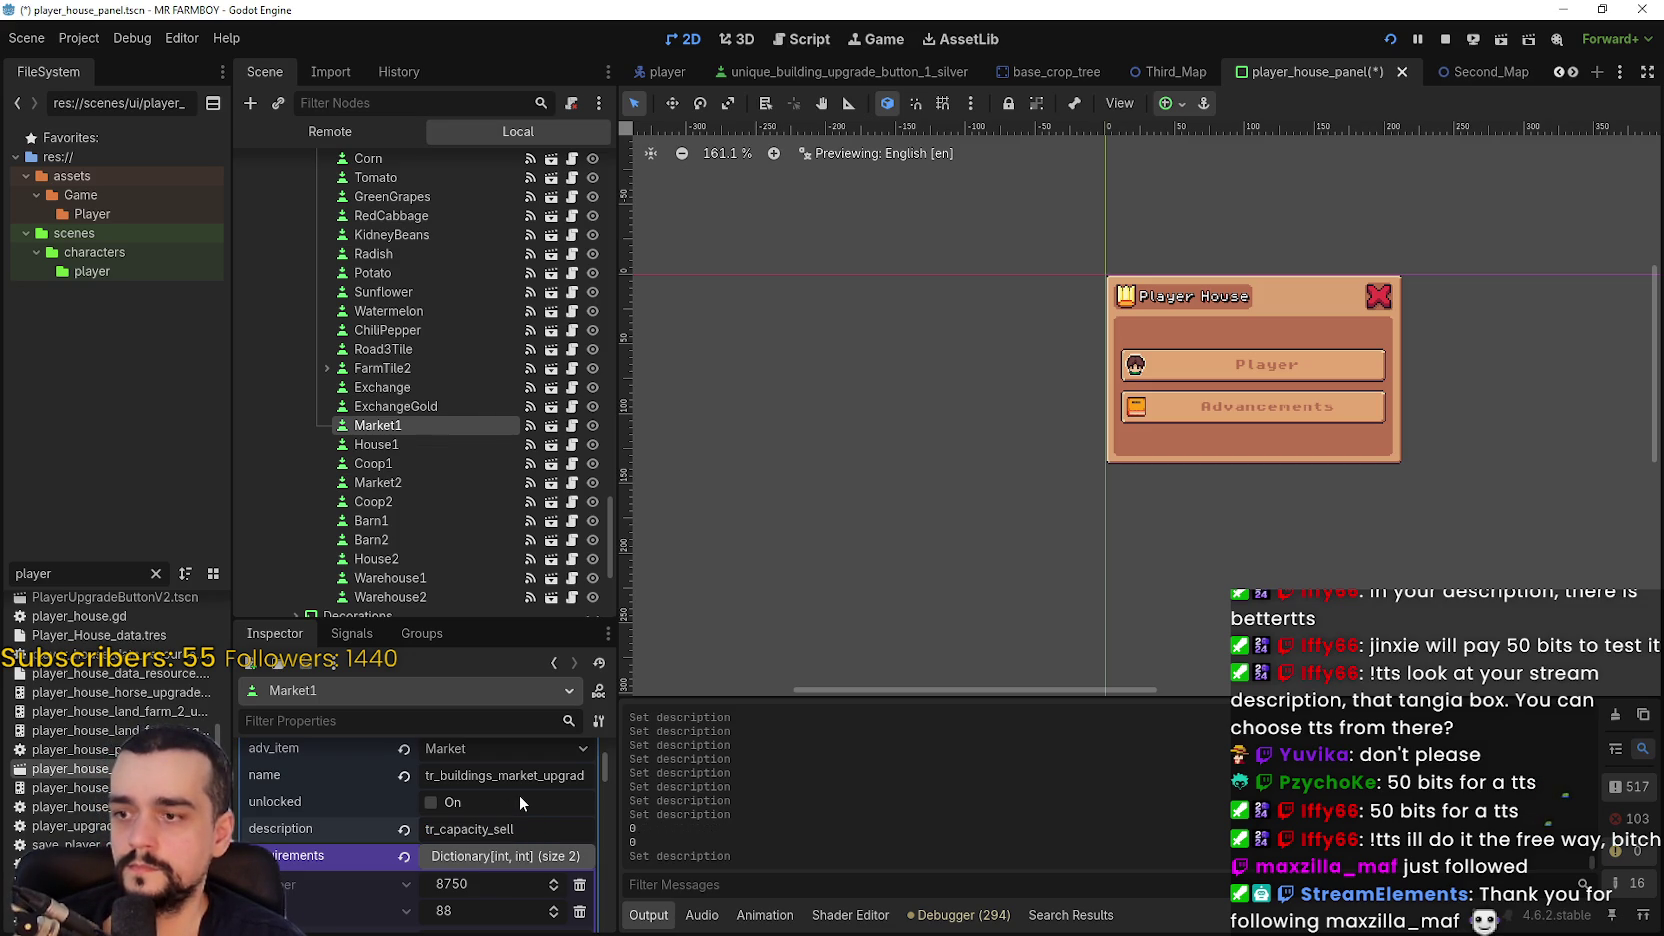
{"action": "key", "text": "ctrl+s"}
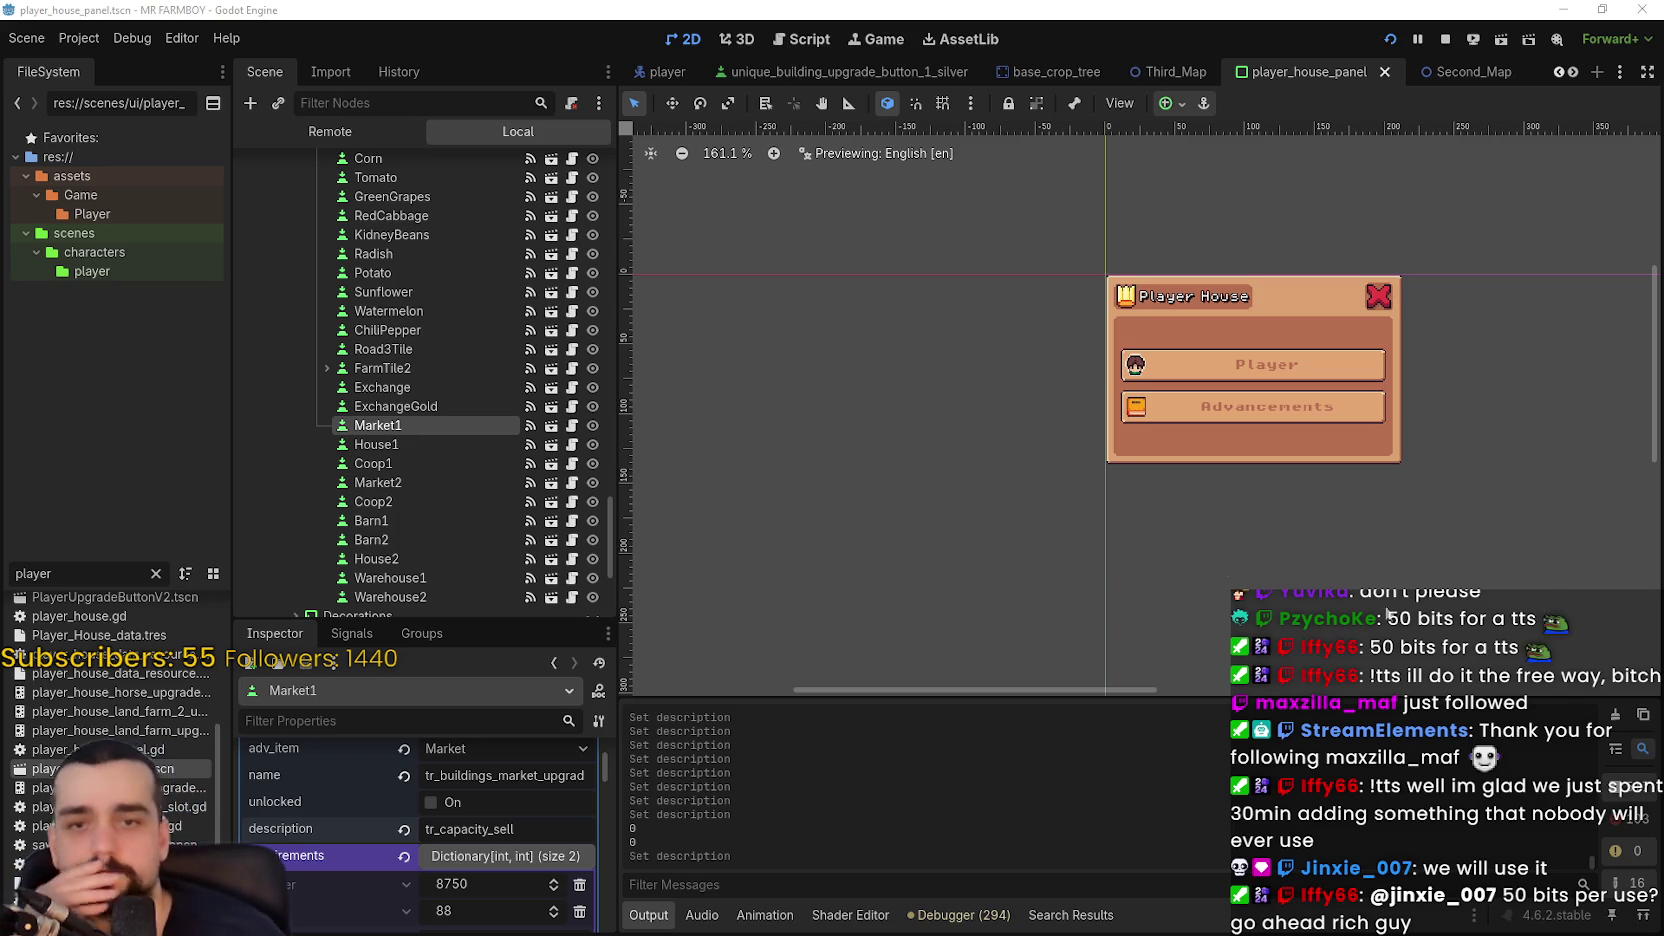
- Set the House1 upgrade slot's description to tr_capacity_bed
{"action": "left_click", "coordinate": [408, 446]}
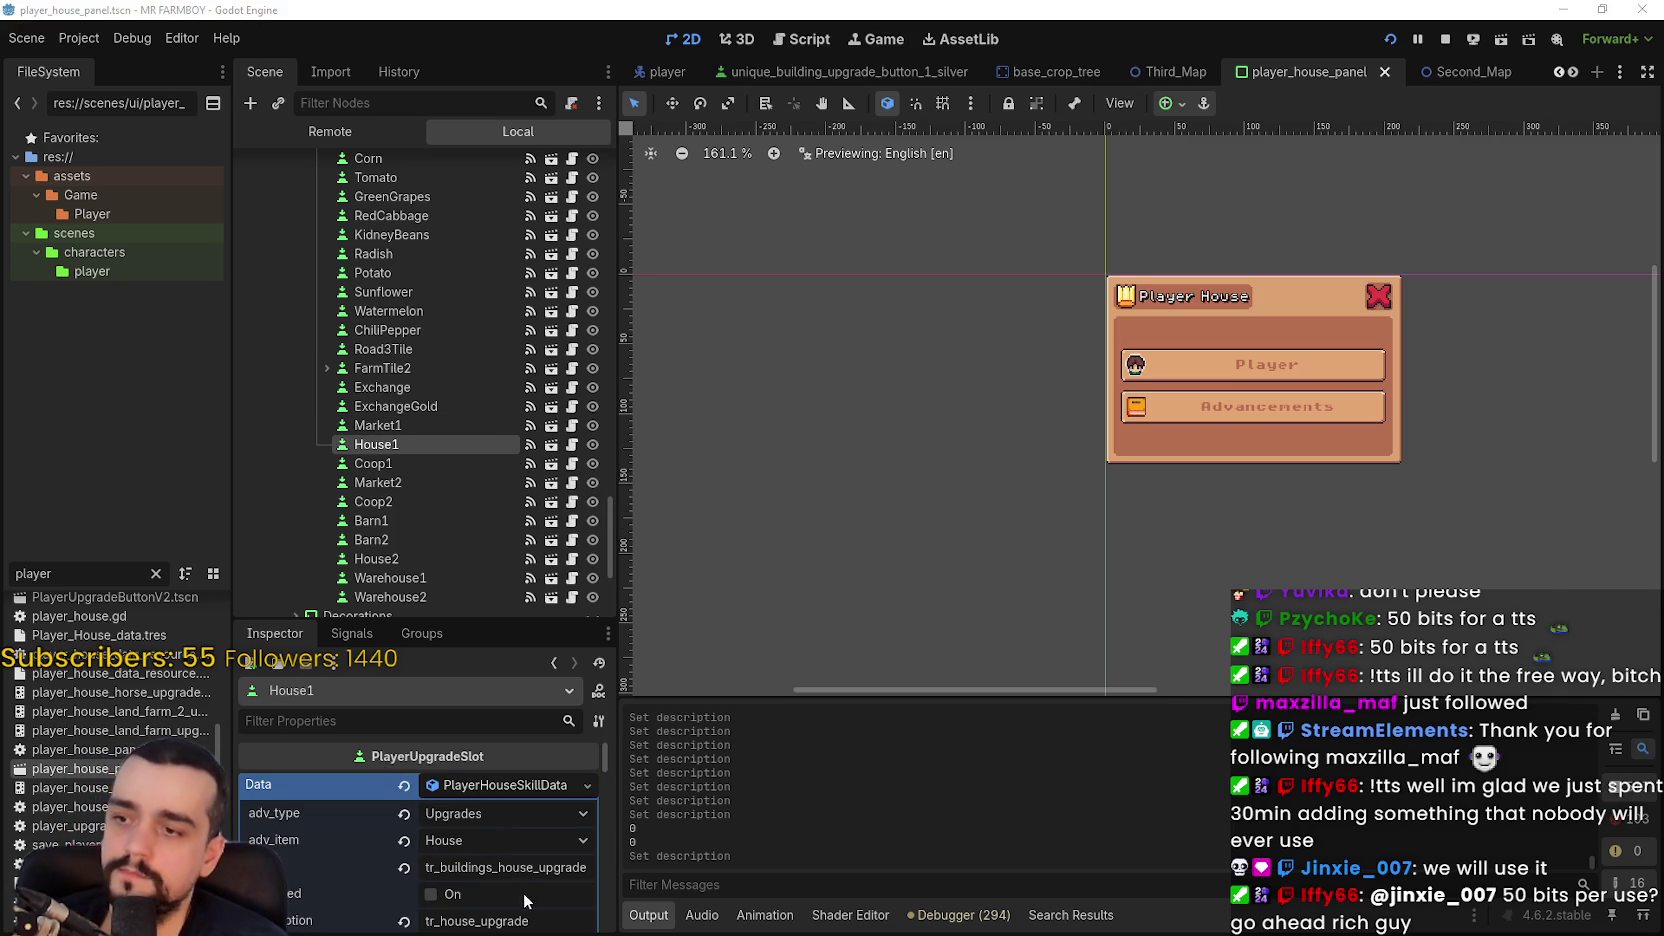
{"action": "scroll", "coordinate": [525, 879], "scroll_direction": "down", "scroll_amount": 1}
{"action": "left_click", "coordinate": [515, 875]}
{"action": "key", "text": "ctrl+a"}
{"action": "type", "text": "tr_capacity_bed"}
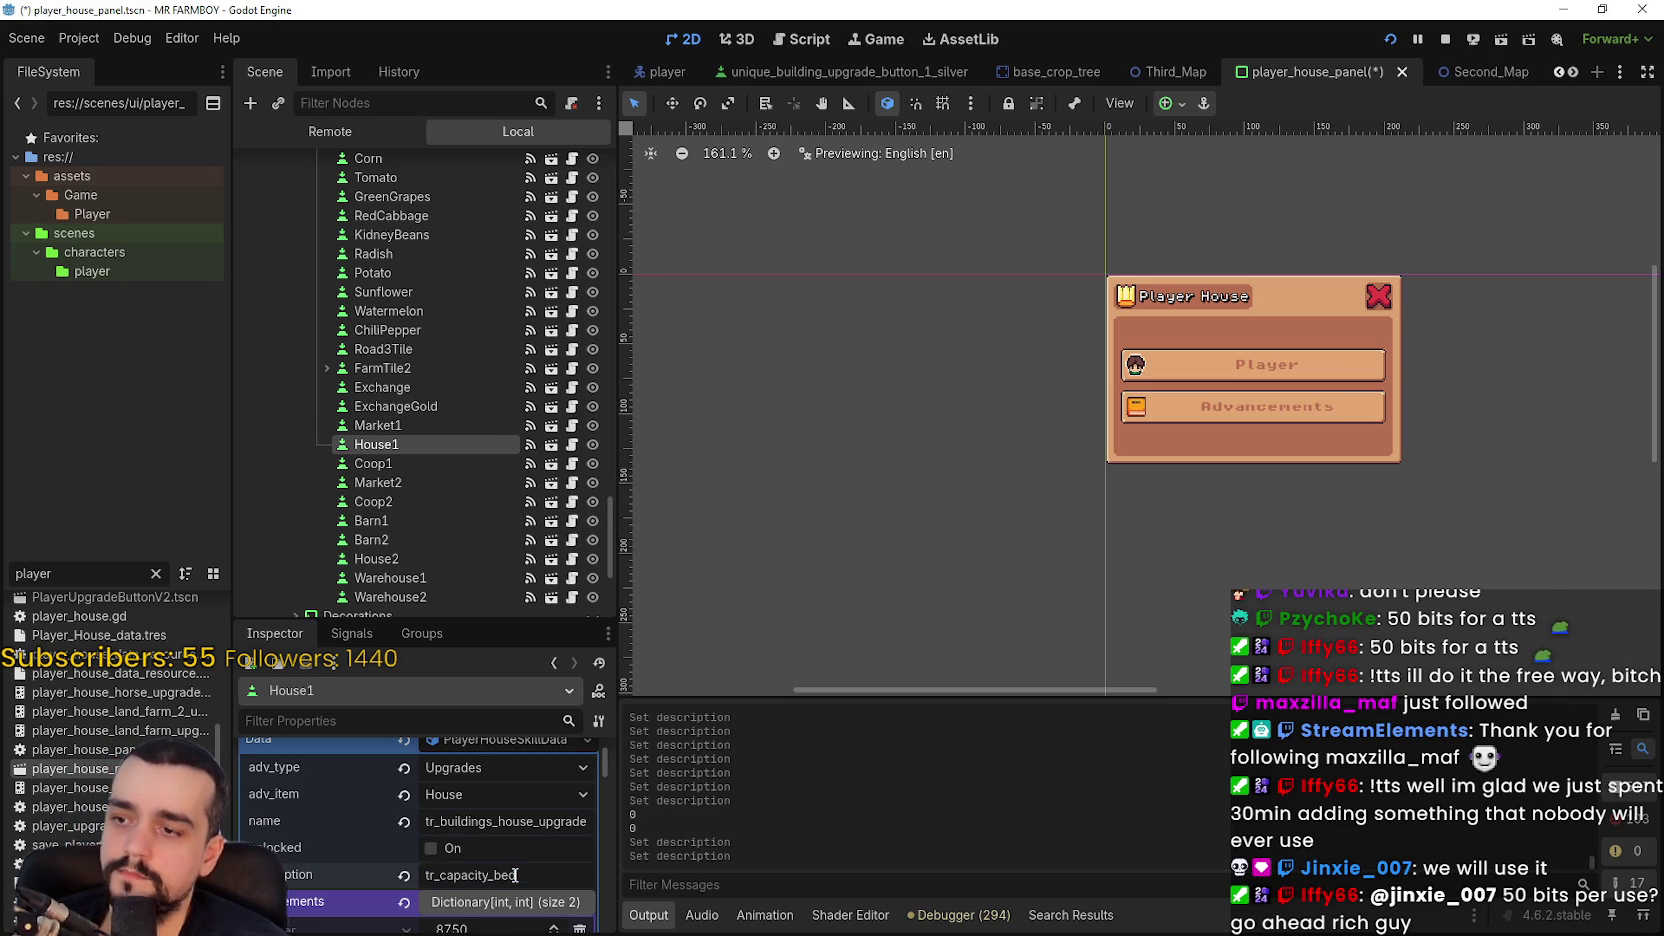
{"action": "key", "text": "ctrl+s"}
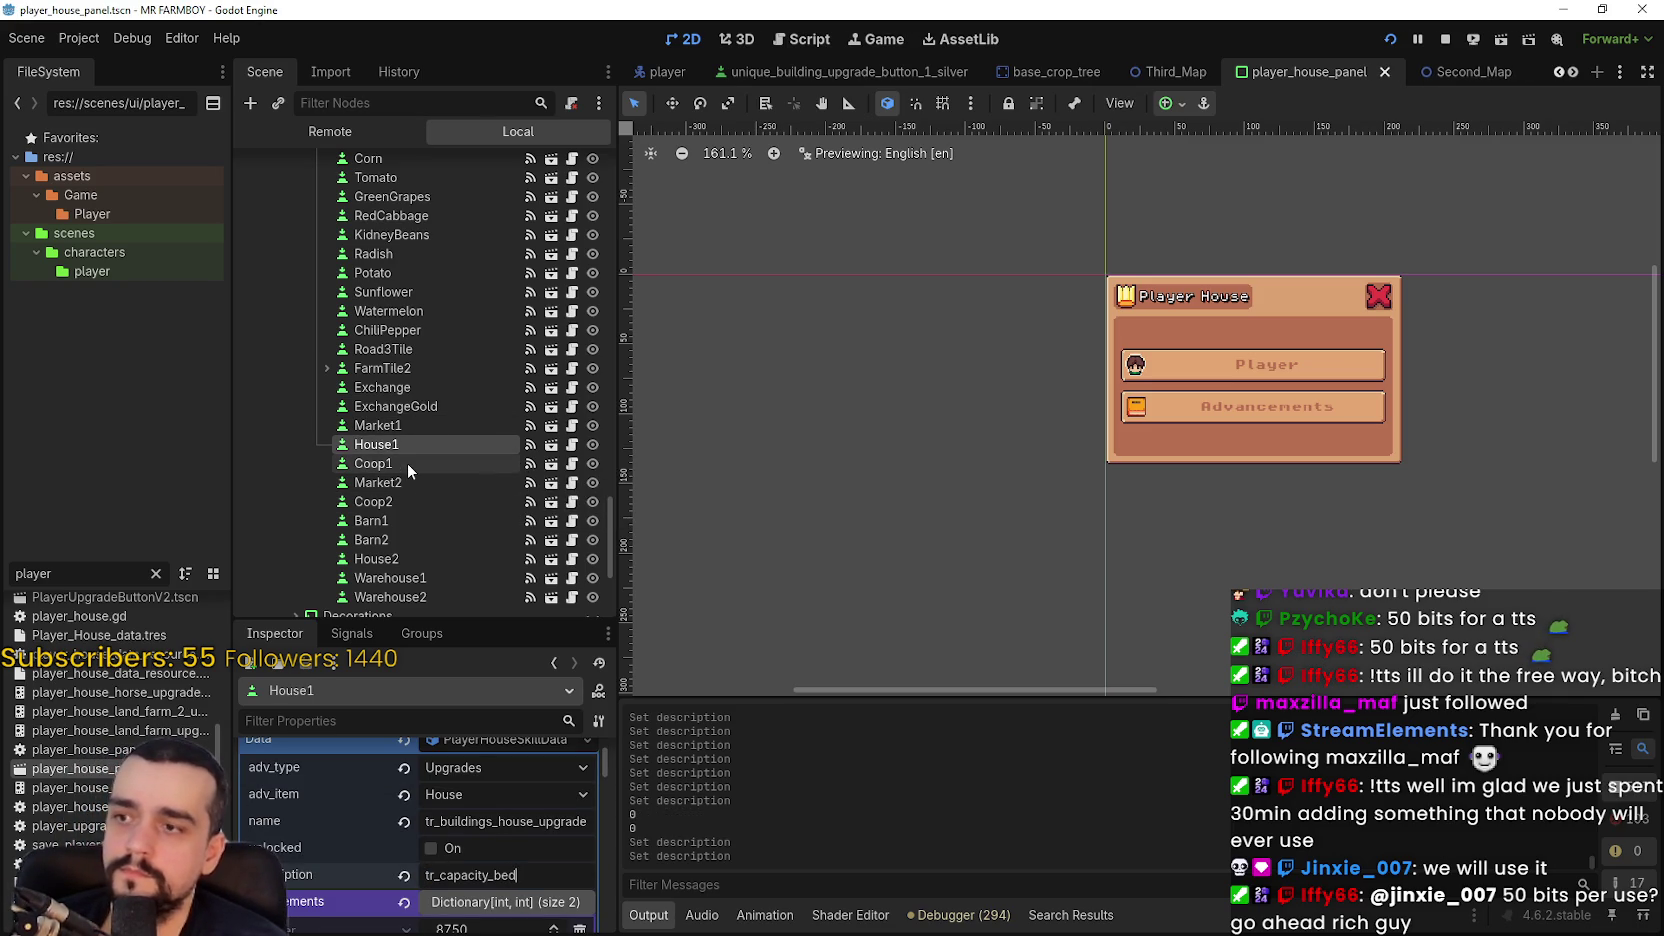
- Set the Coop1 upgrade slot's description to tr_capacity_nest
{"action": "left_click", "coordinate": [370, 463]}
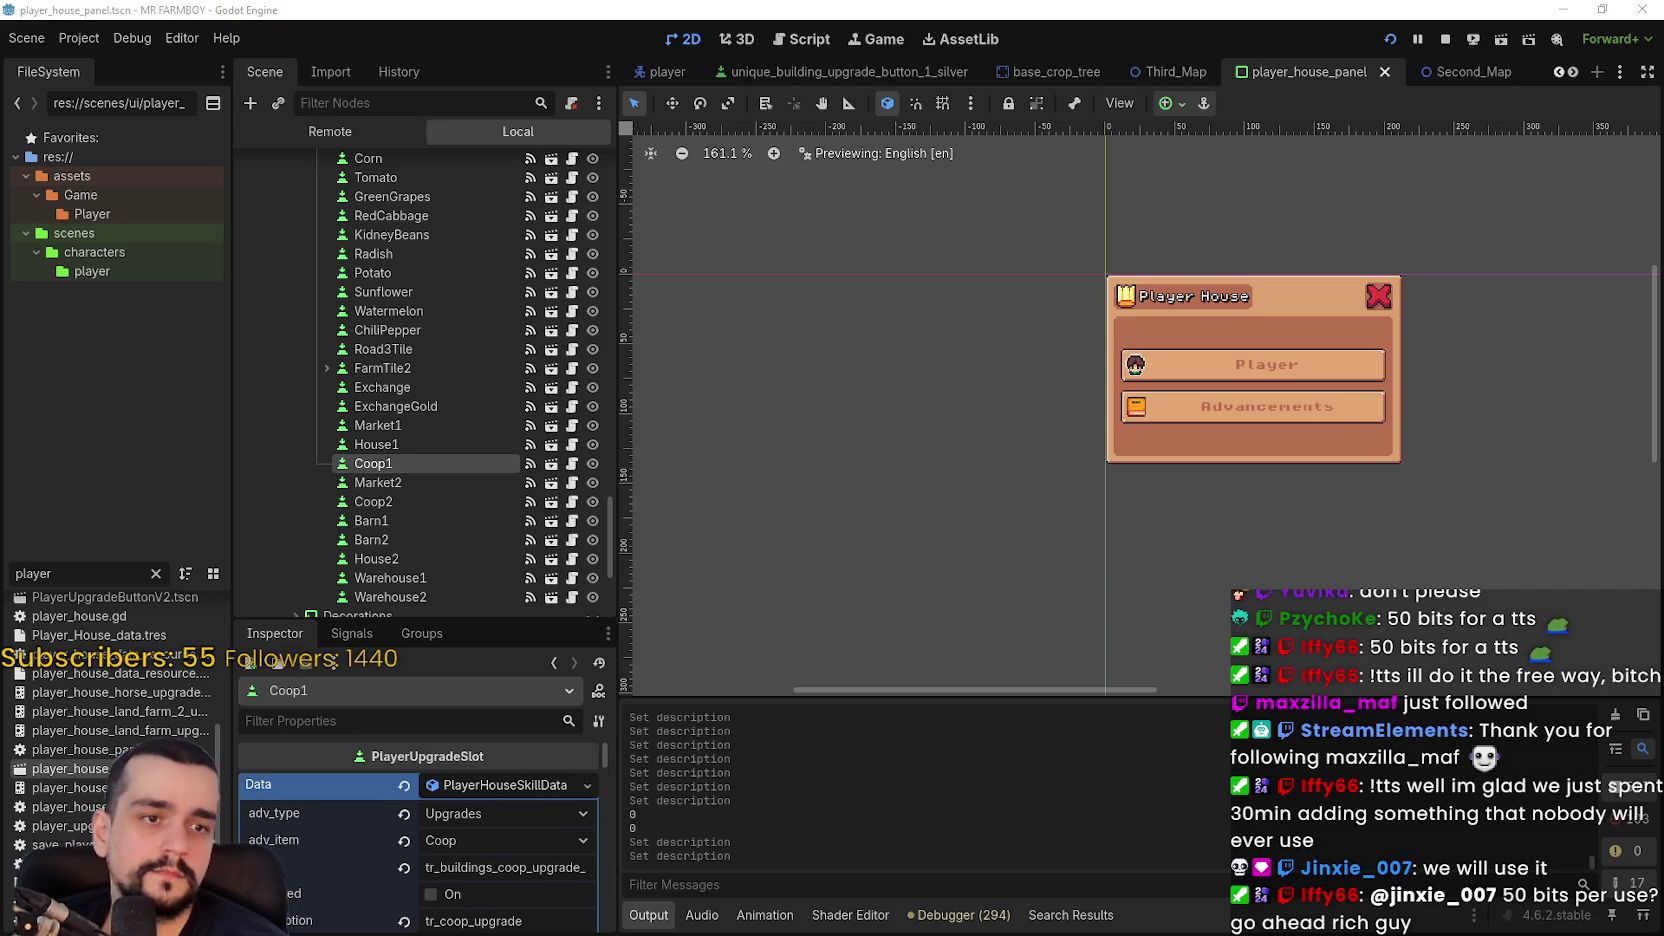
{"action": "scroll", "coordinate": [505, 903], "scroll_direction": "down", "scroll_amount": 1}
{"action": "double_click", "coordinate": [500, 875]}
{"action": "type", "text": "tr_capacity_nest"}
{"action": "key", "text": "ctrl+s"}
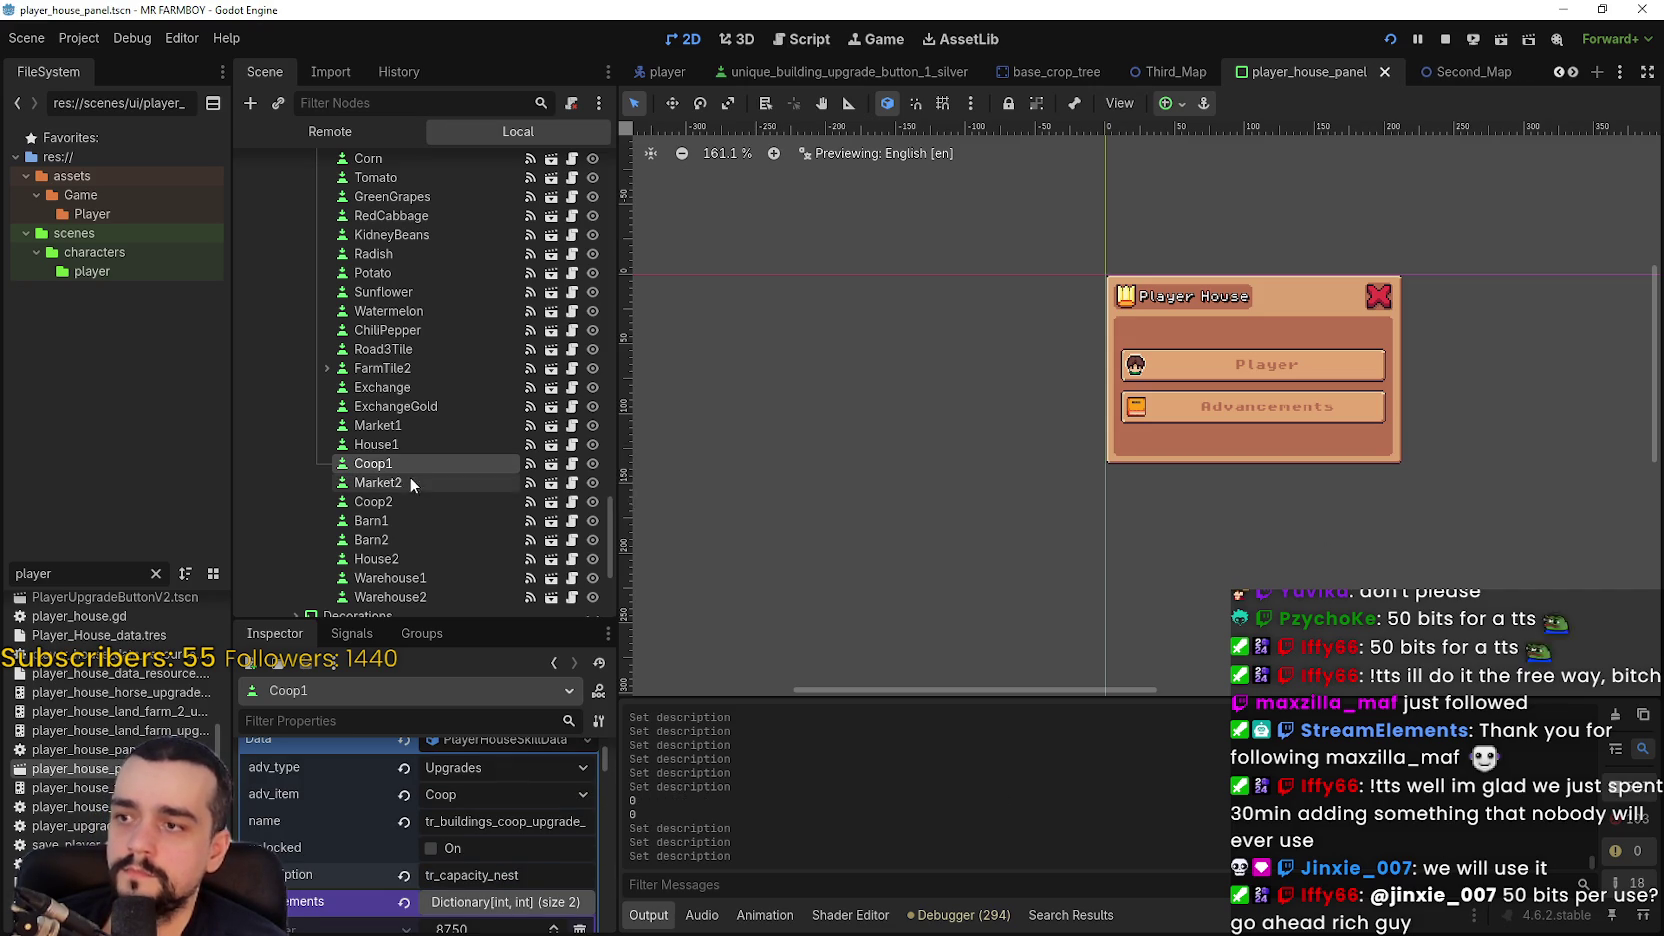
- Set Market2's description to tr_capacity_sell, select Coop2, then switch to Tangia's interactions page
{"action": "left_click", "coordinate": [432, 482]}
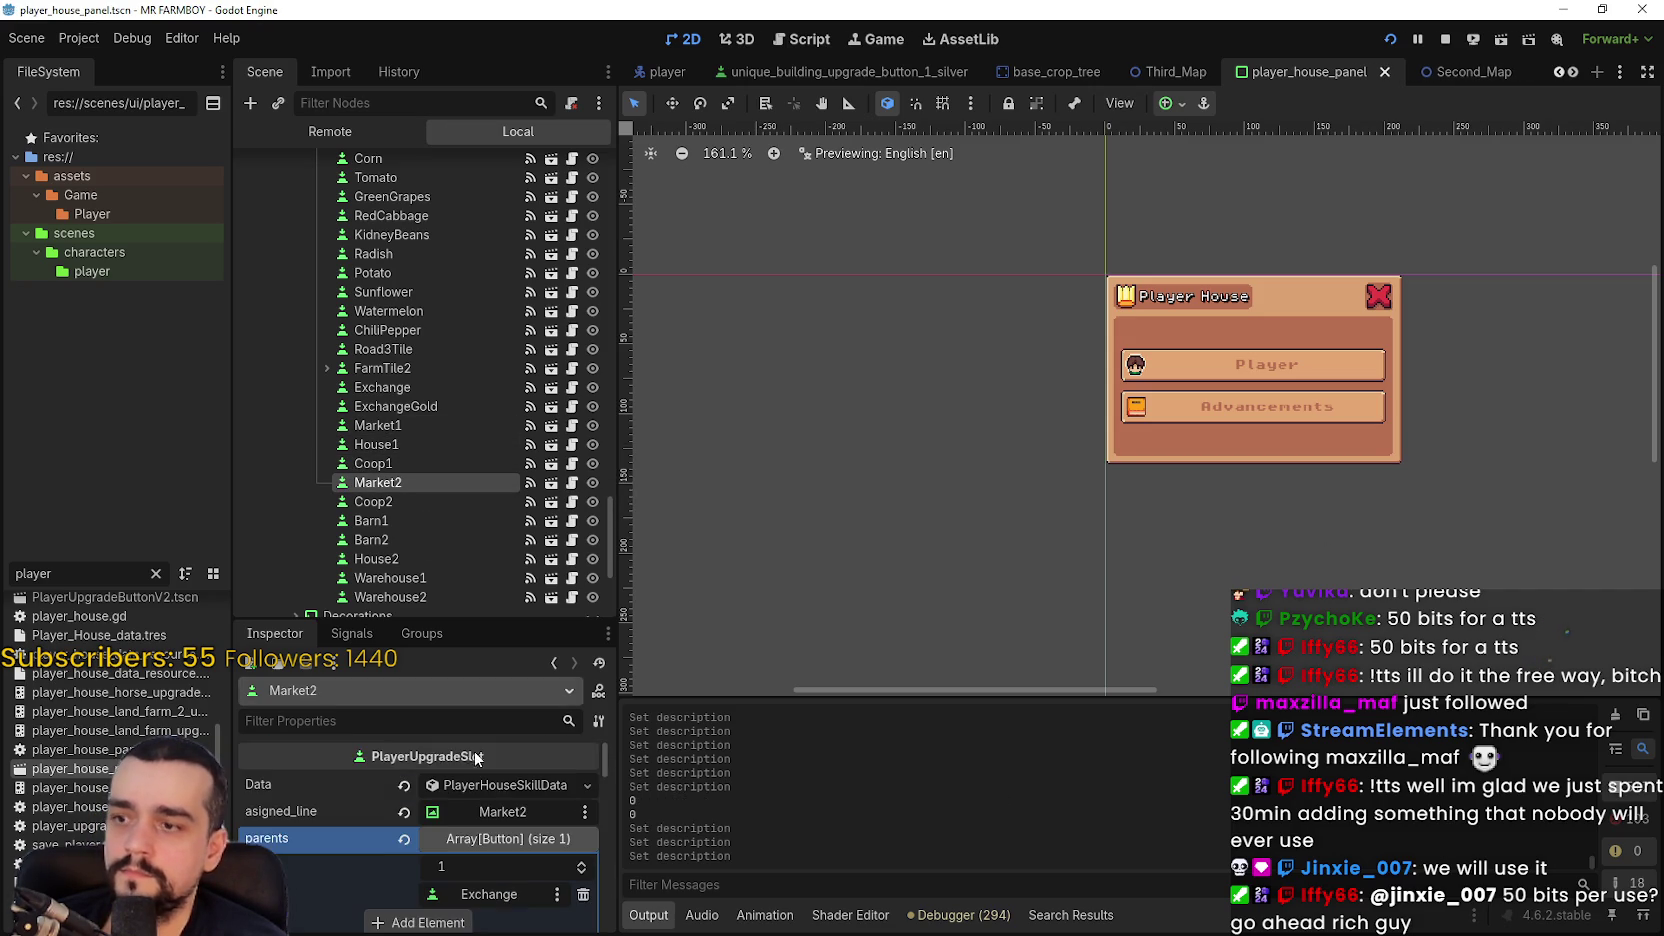
{"action": "scroll", "coordinate": [494, 824], "scroll_direction": "up", "scroll_amount": 3}
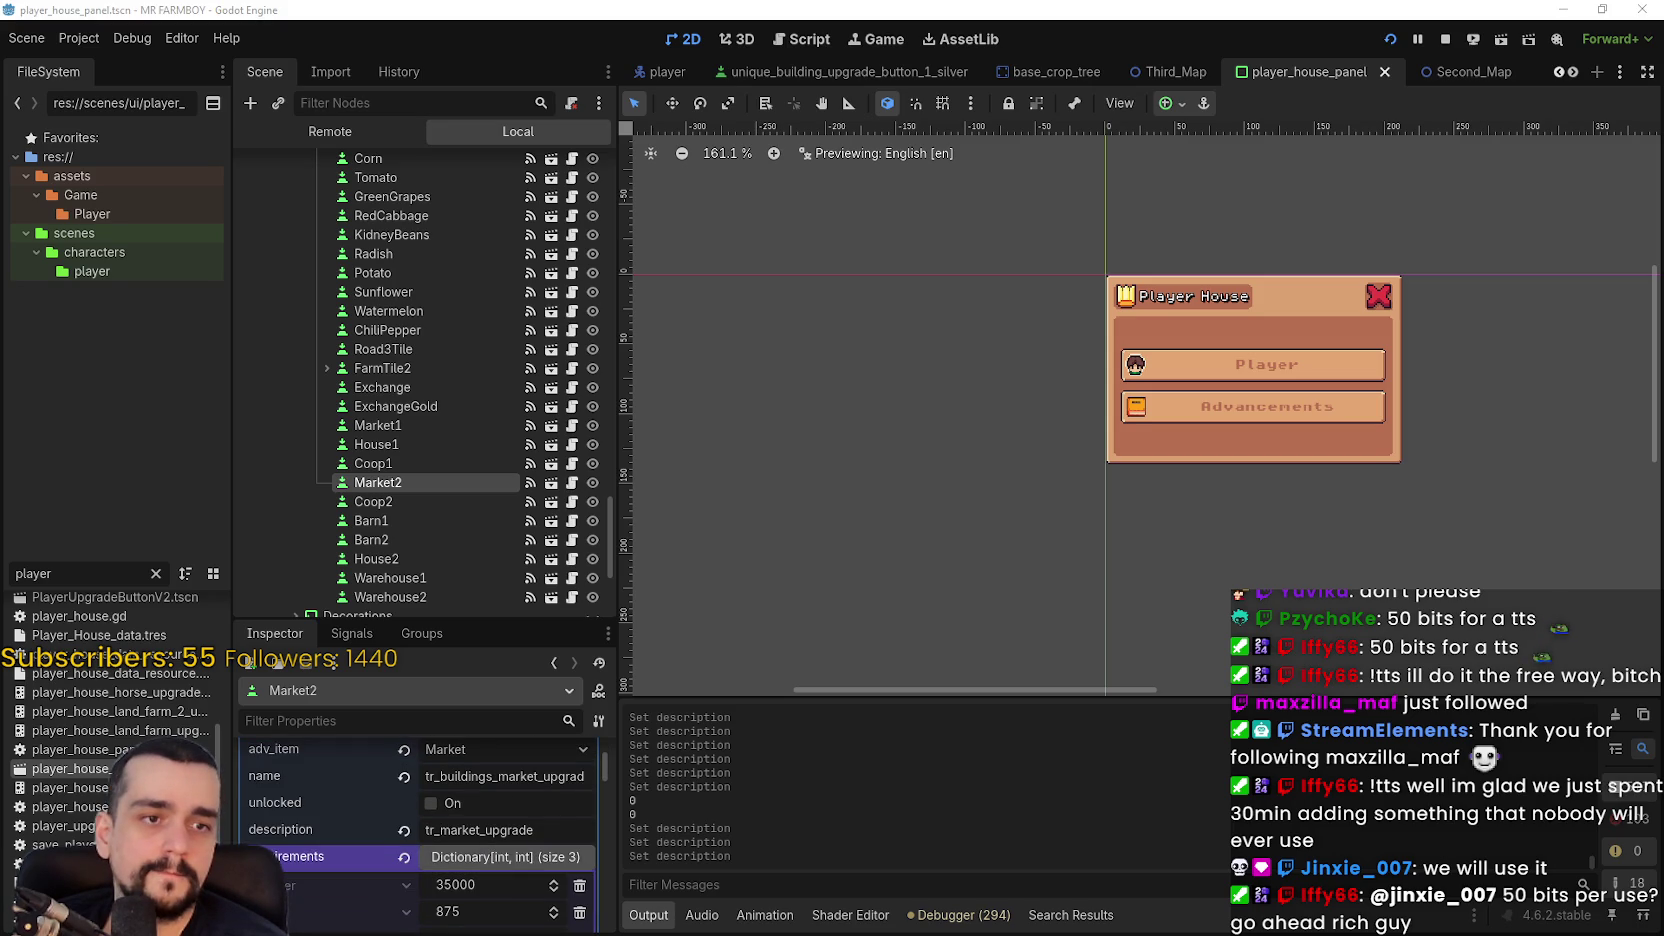
{"action": "double_click", "coordinate": [480, 830]}
{"action": "type", "text": "tr_capacity_sell"}
{"action": "key", "text": "ctrl+s"}
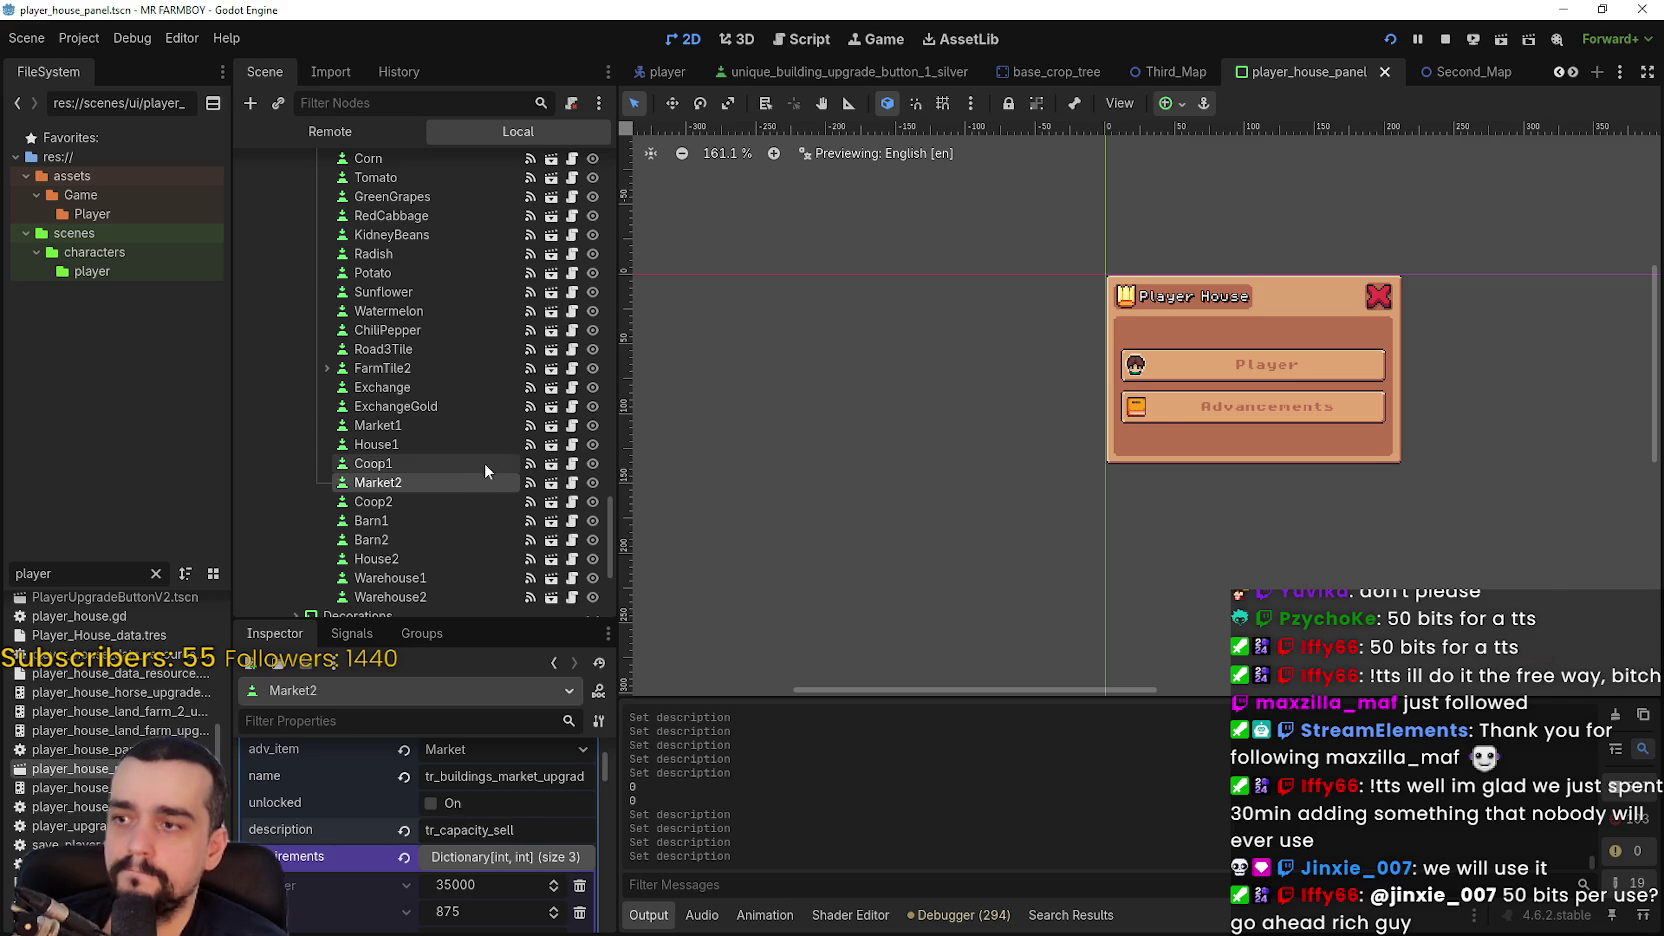
{"action": "left_click", "coordinate": [422, 503]}
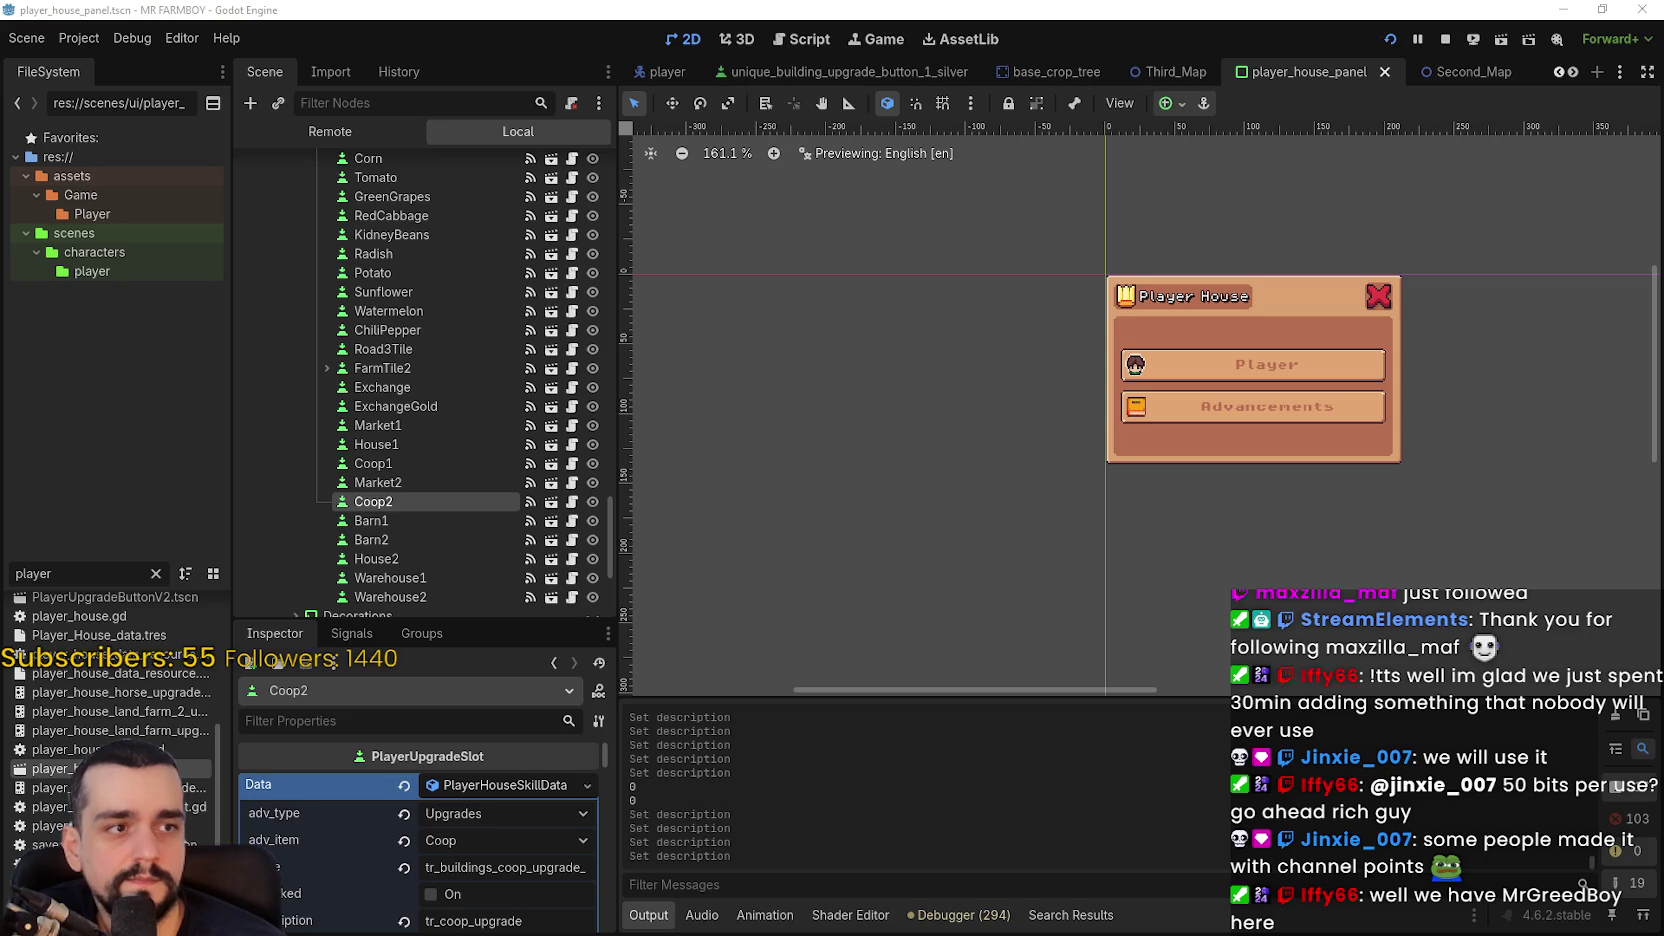
{"action": "key", "text": "alt+Tab"}
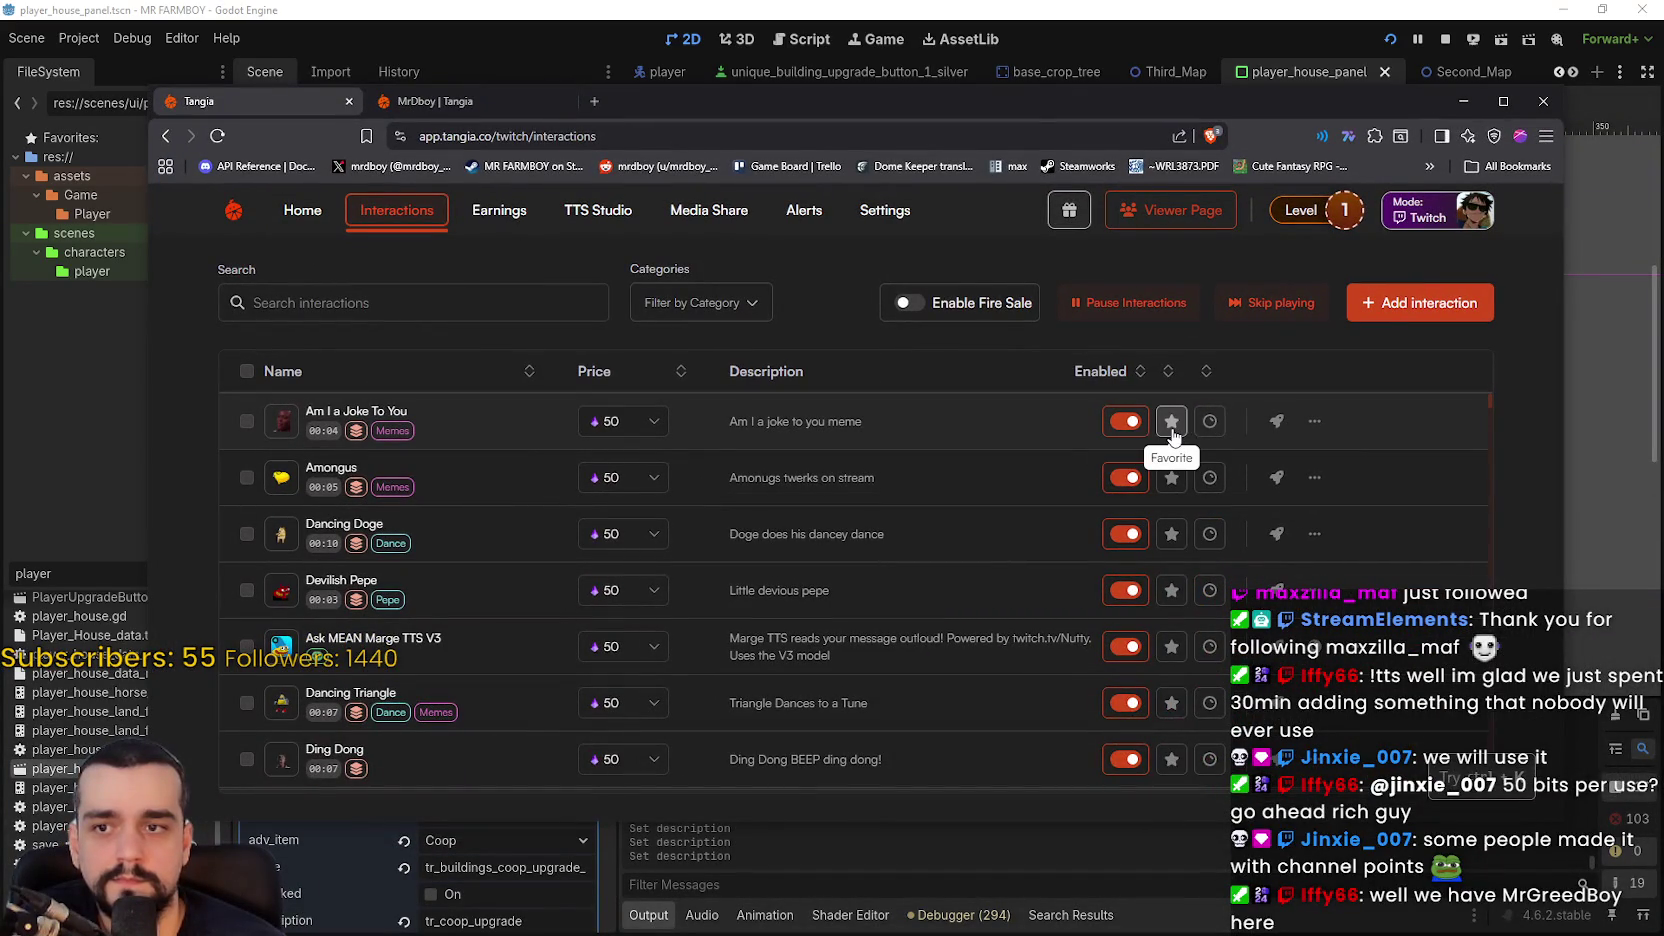
- Turn on channel points for the Am I a Joke To You interaction
{"action": "left_click", "coordinate": [1207, 424]}
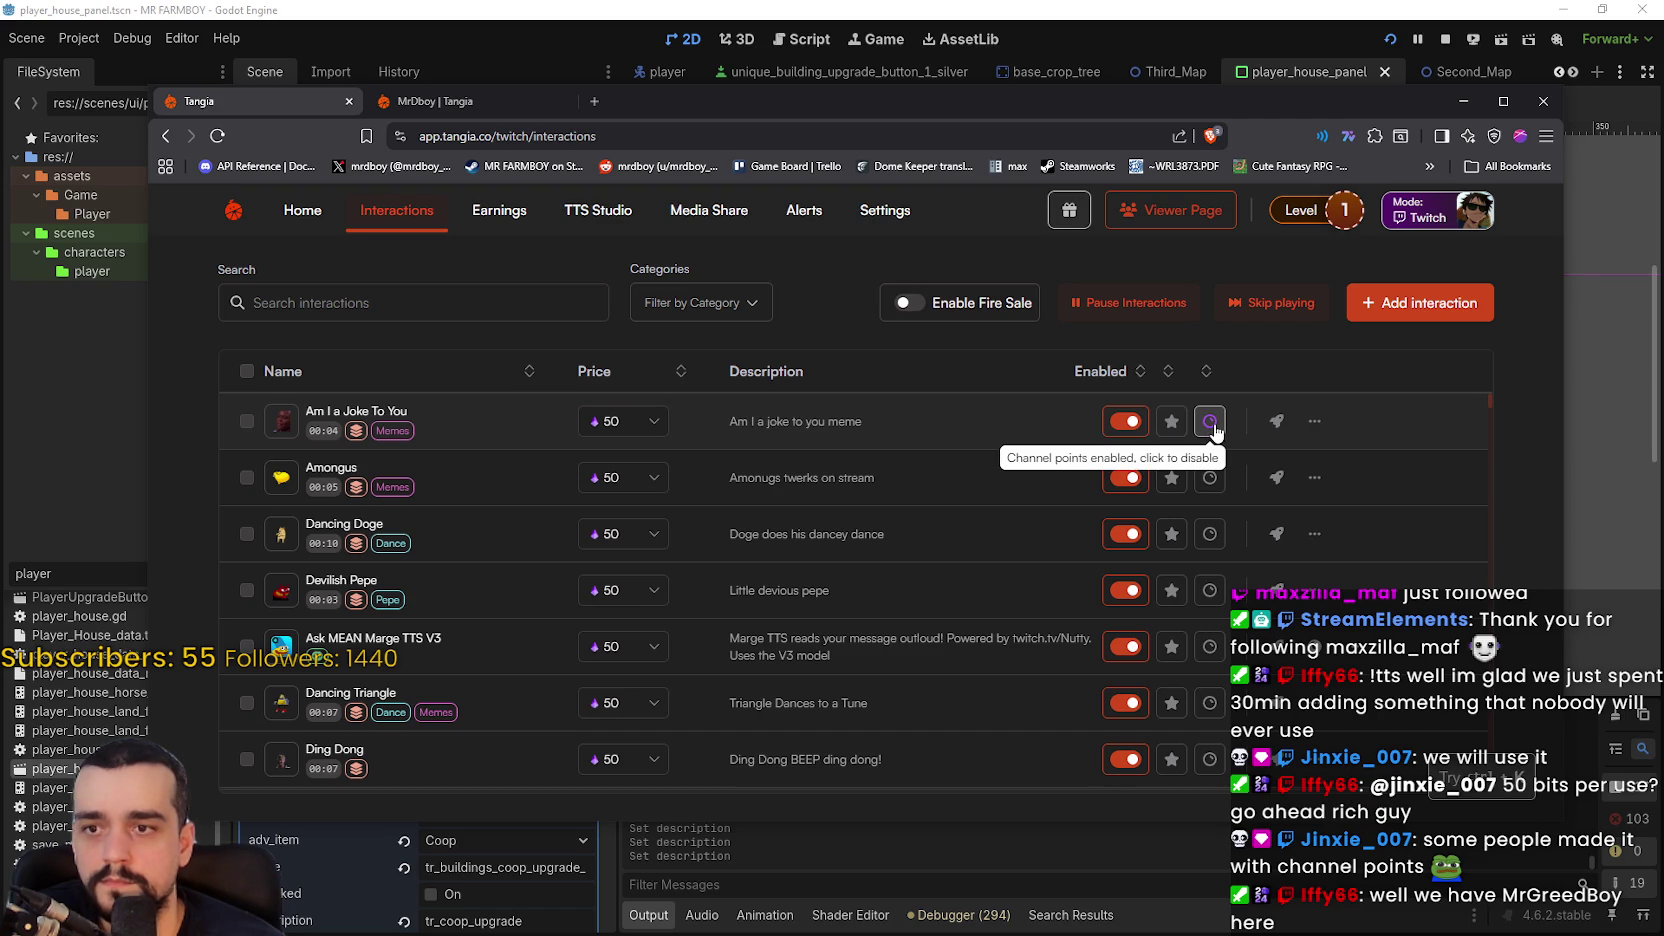
{"action": "left_click", "coordinate": [1315, 422]}
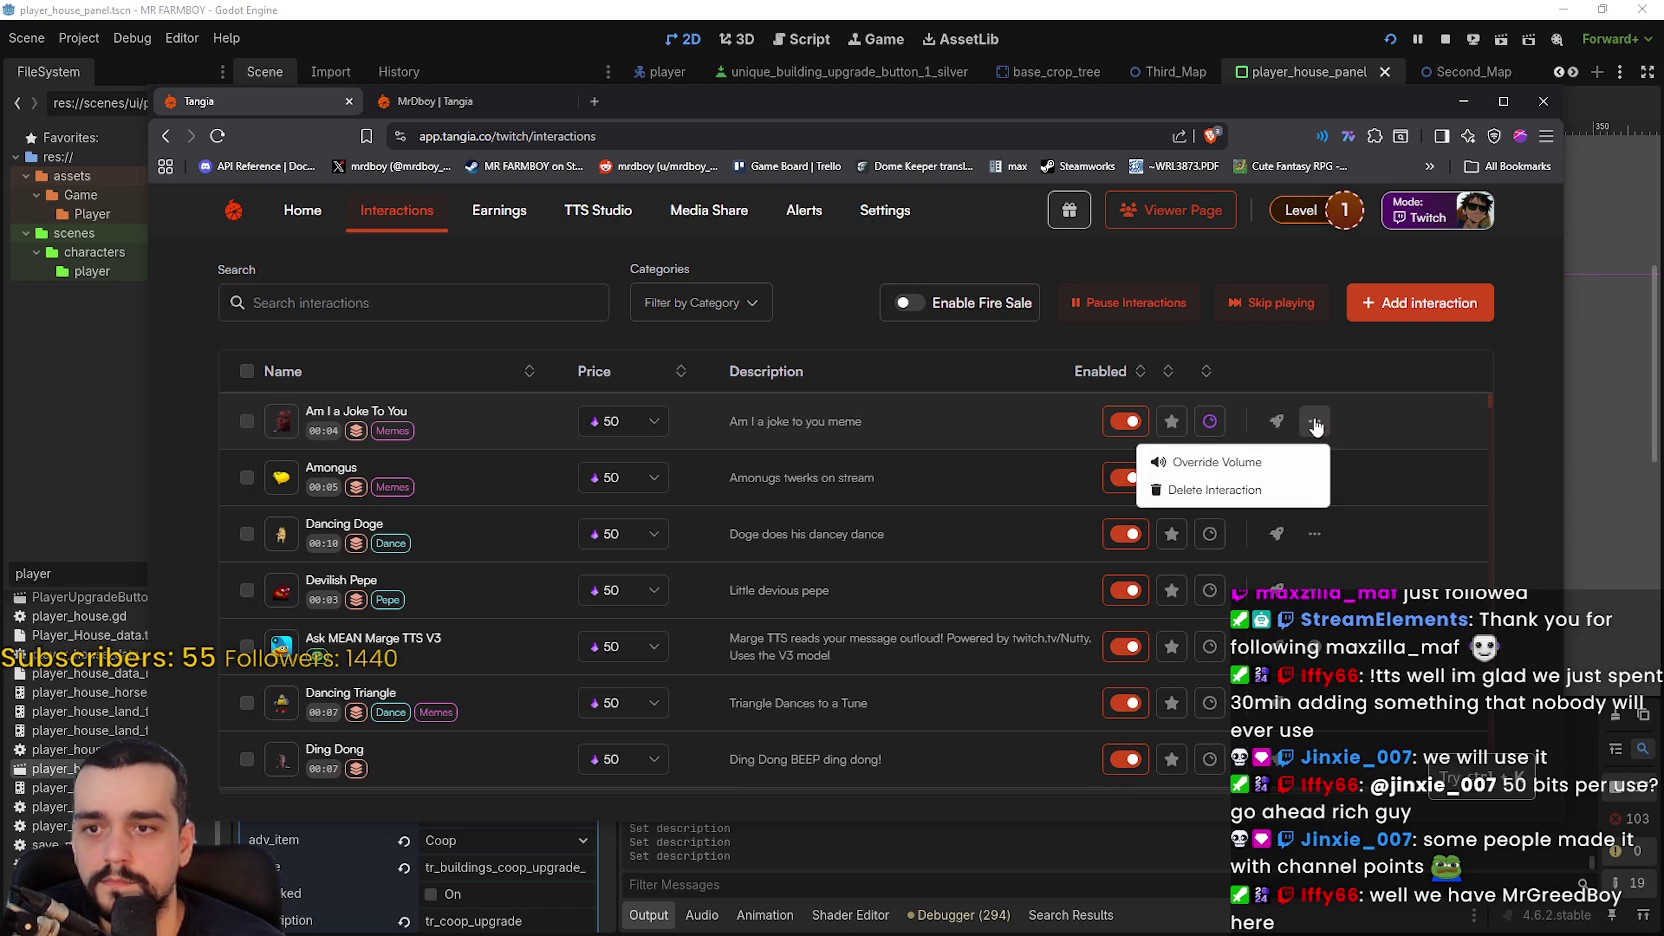
{"action": "left_click", "coordinate": [1315, 422]}
- Send a test of Am I a Joke To You so its meme clip plays
{"action": "left_click", "coordinate": [1276, 421]}
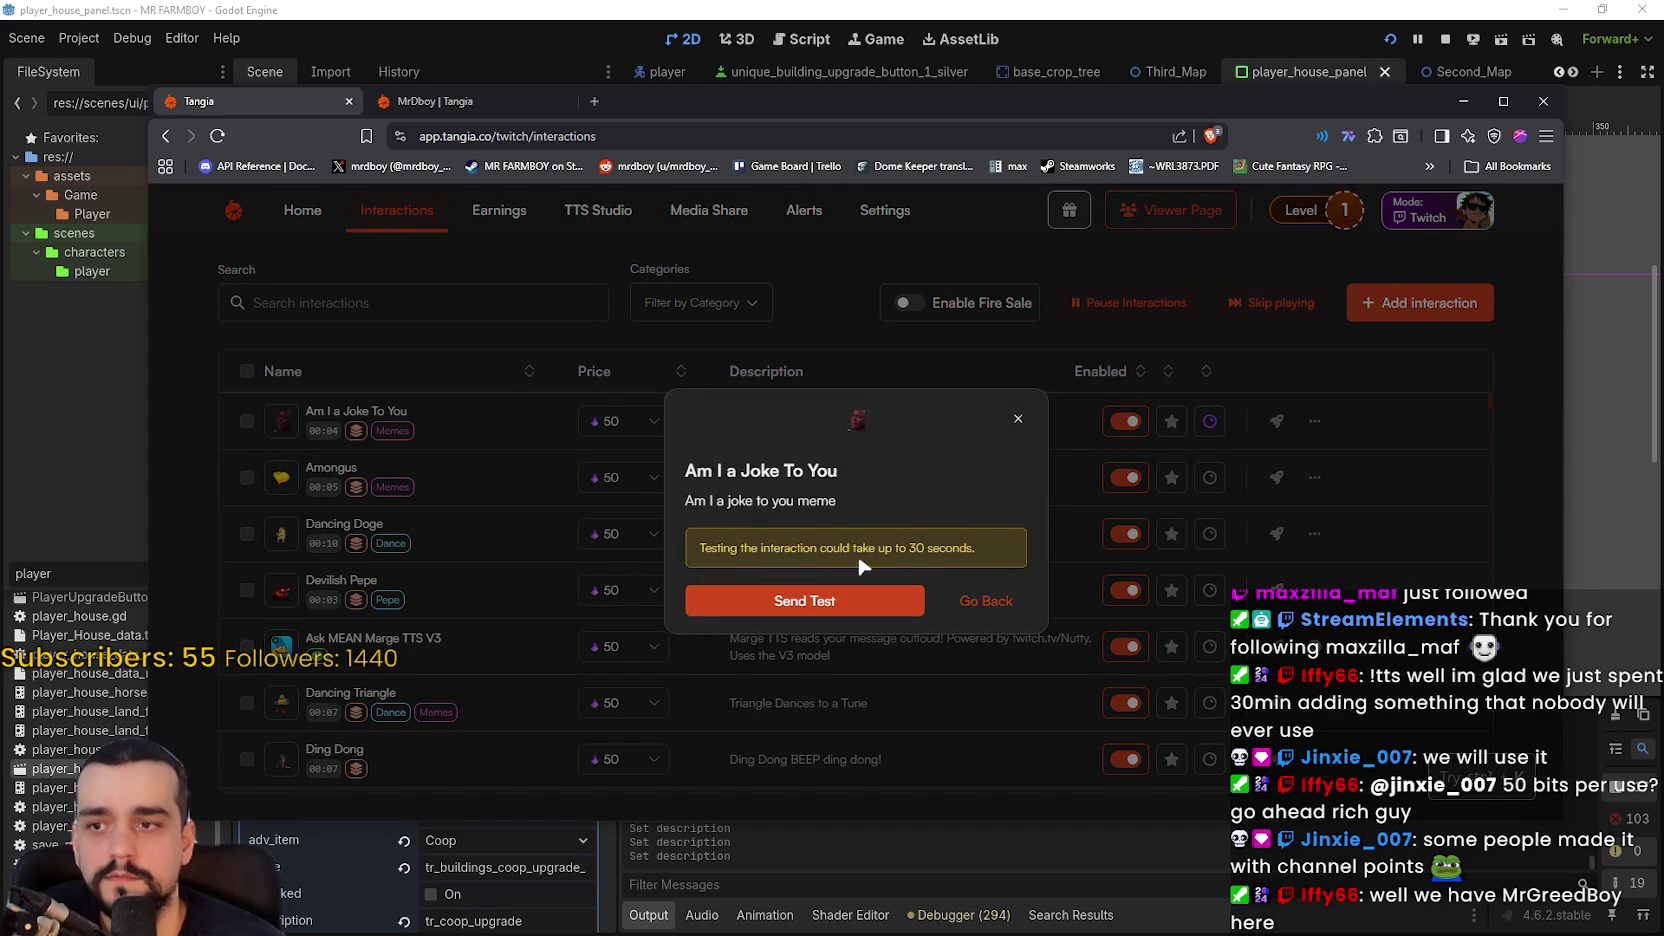
{"action": "left_click", "coordinate": [824, 598]}
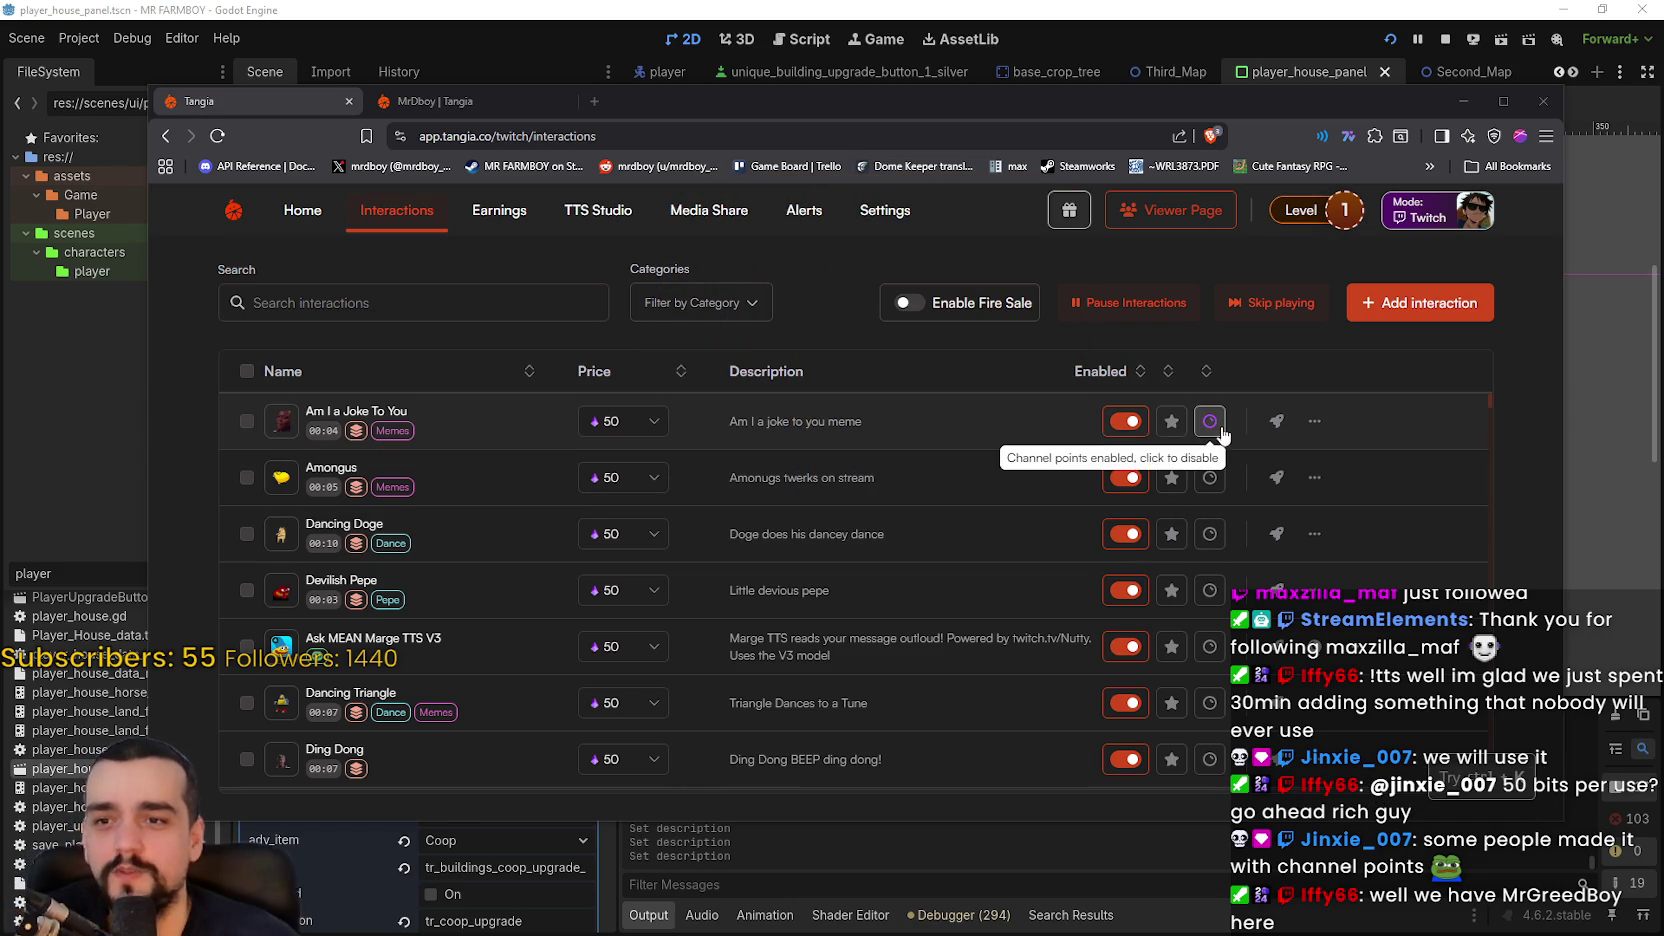
{"action": "left_click", "coordinate": [1314, 416]}
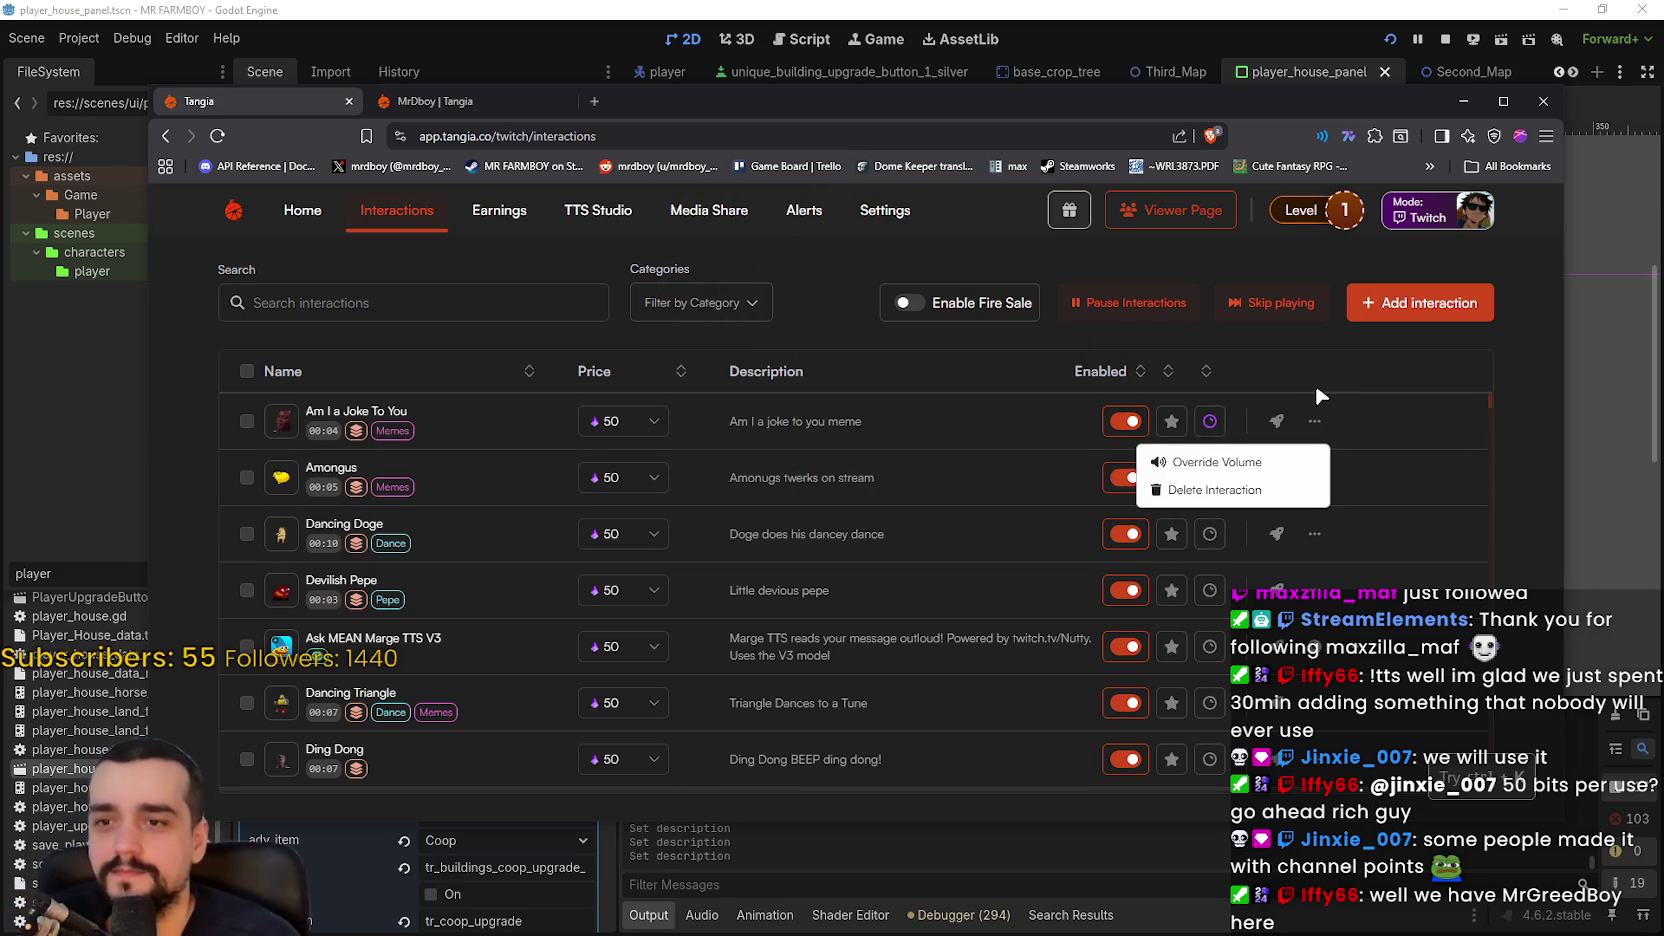
{"action": "key", "text": "Escape"}
{"action": "left_click", "coordinate": [646, 424]}
{"action": "scroll", "coordinate": [668, 462], "scroll_direction": "up", "scroll_amount": 2}
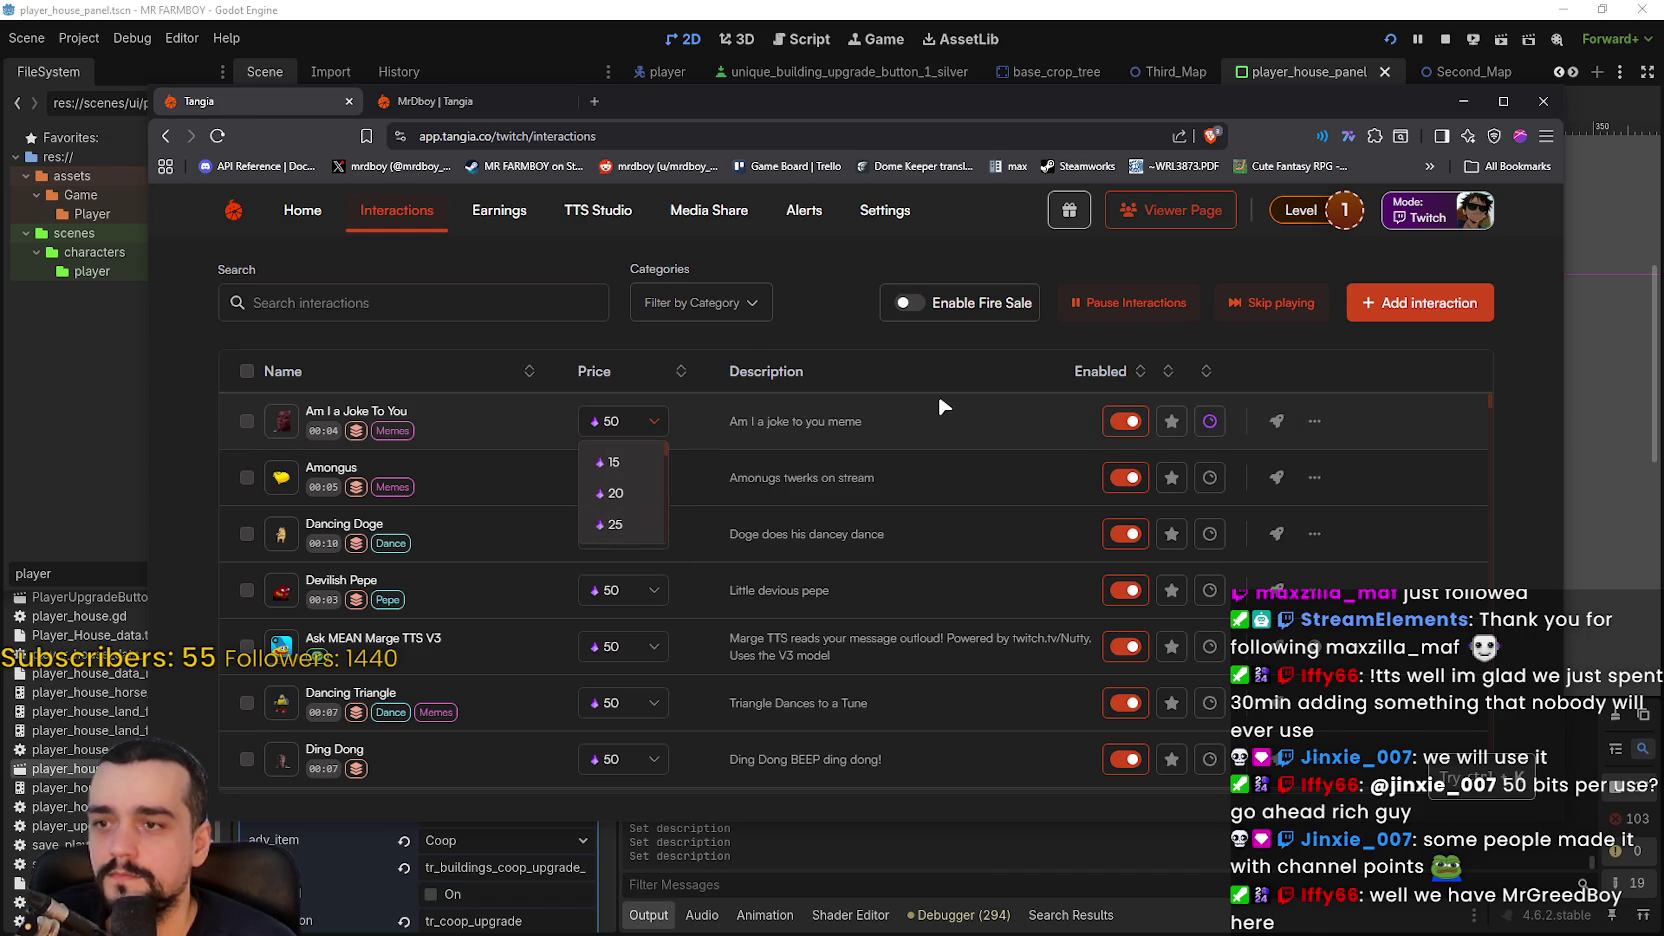
{"action": "key", "text": "Escape"}
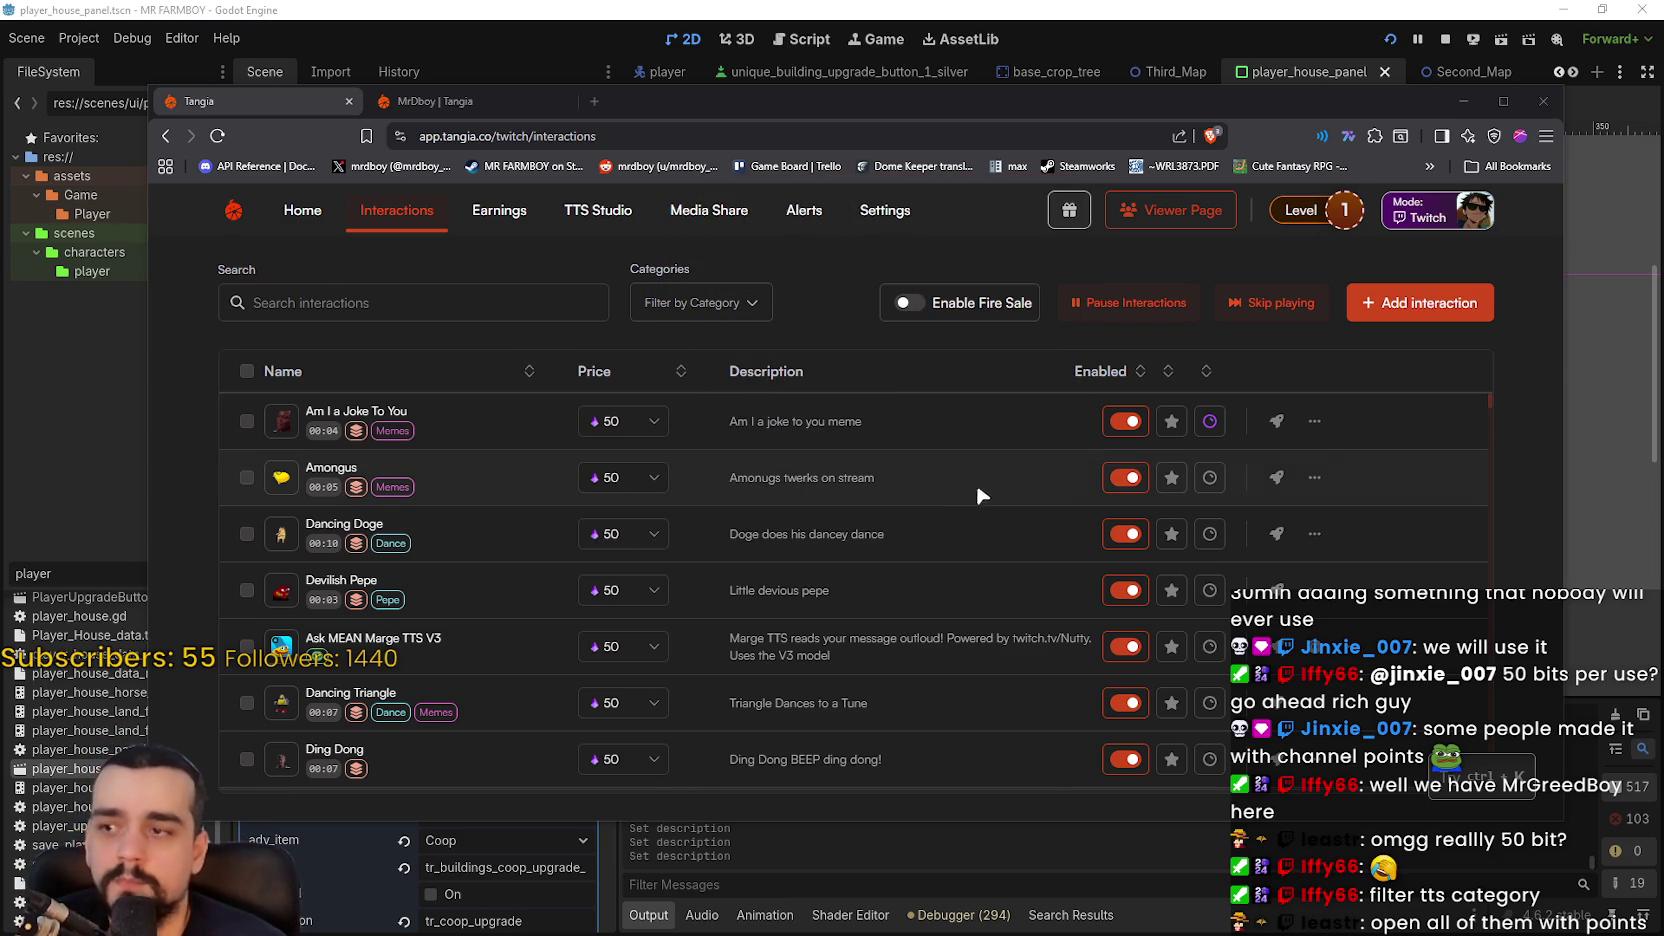
{"action": "scroll", "coordinate": [978, 497], "scroll_direction": "down", "scroll_amount": 5}
{"action": "scroll", "coordinate": [1015, 590], "scroll_direction": "down", "scroll_amount": 2}
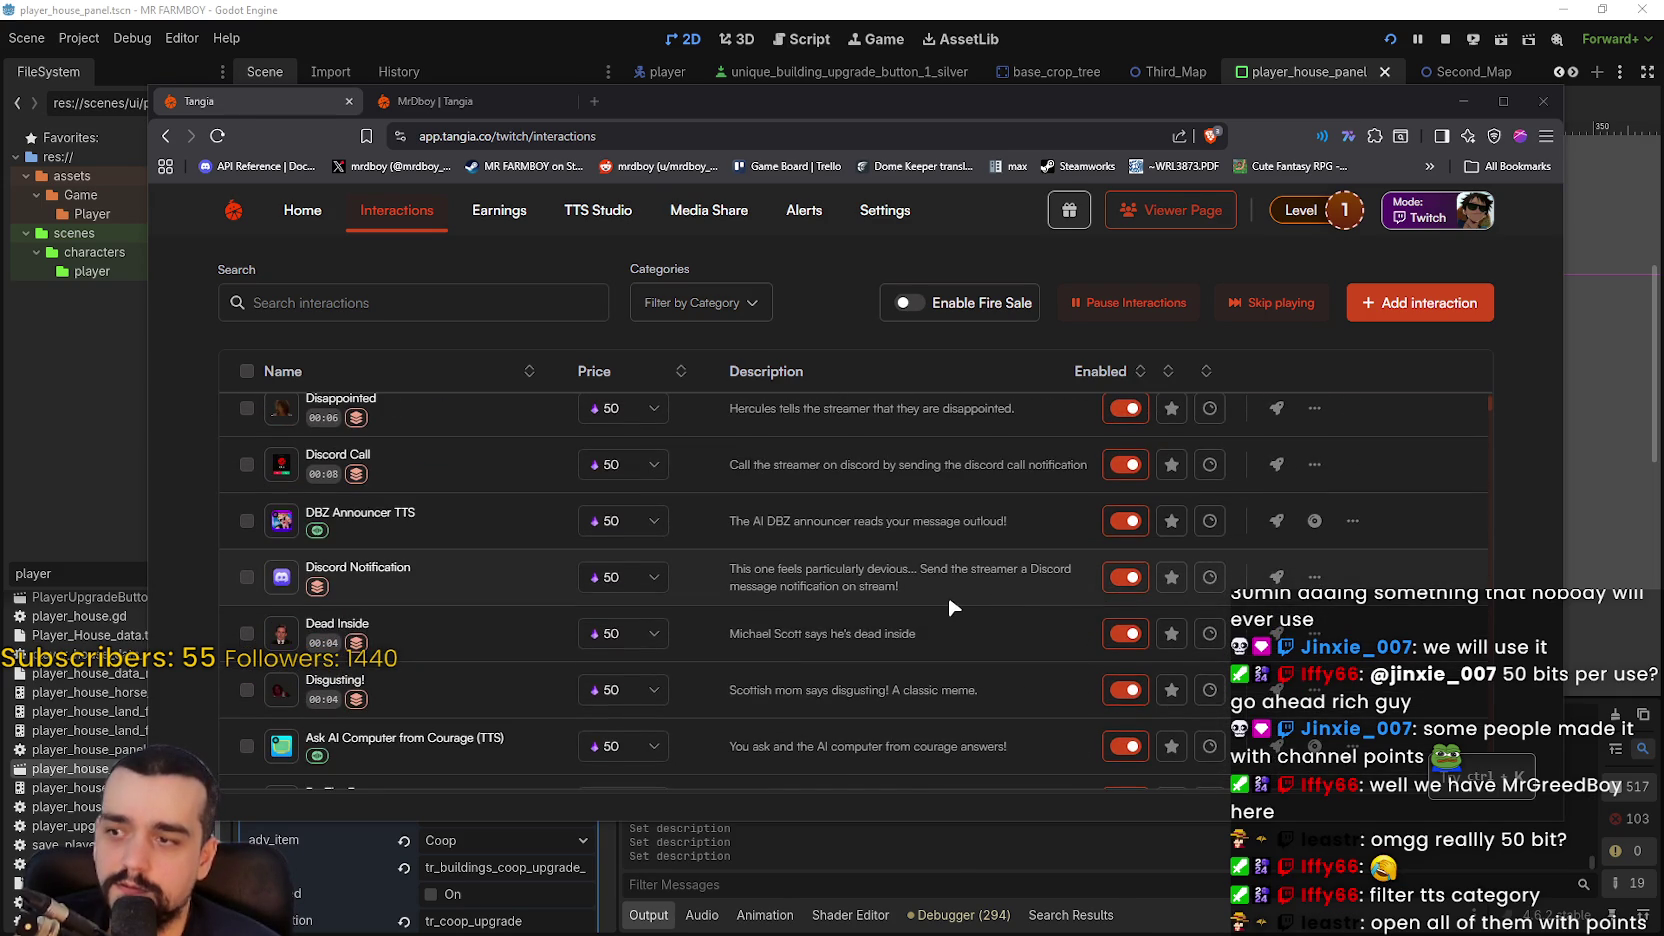
{"action": "scroll", "coordinate": [946, 593], "scroll_direction": "down", "scroll_amount": 3}
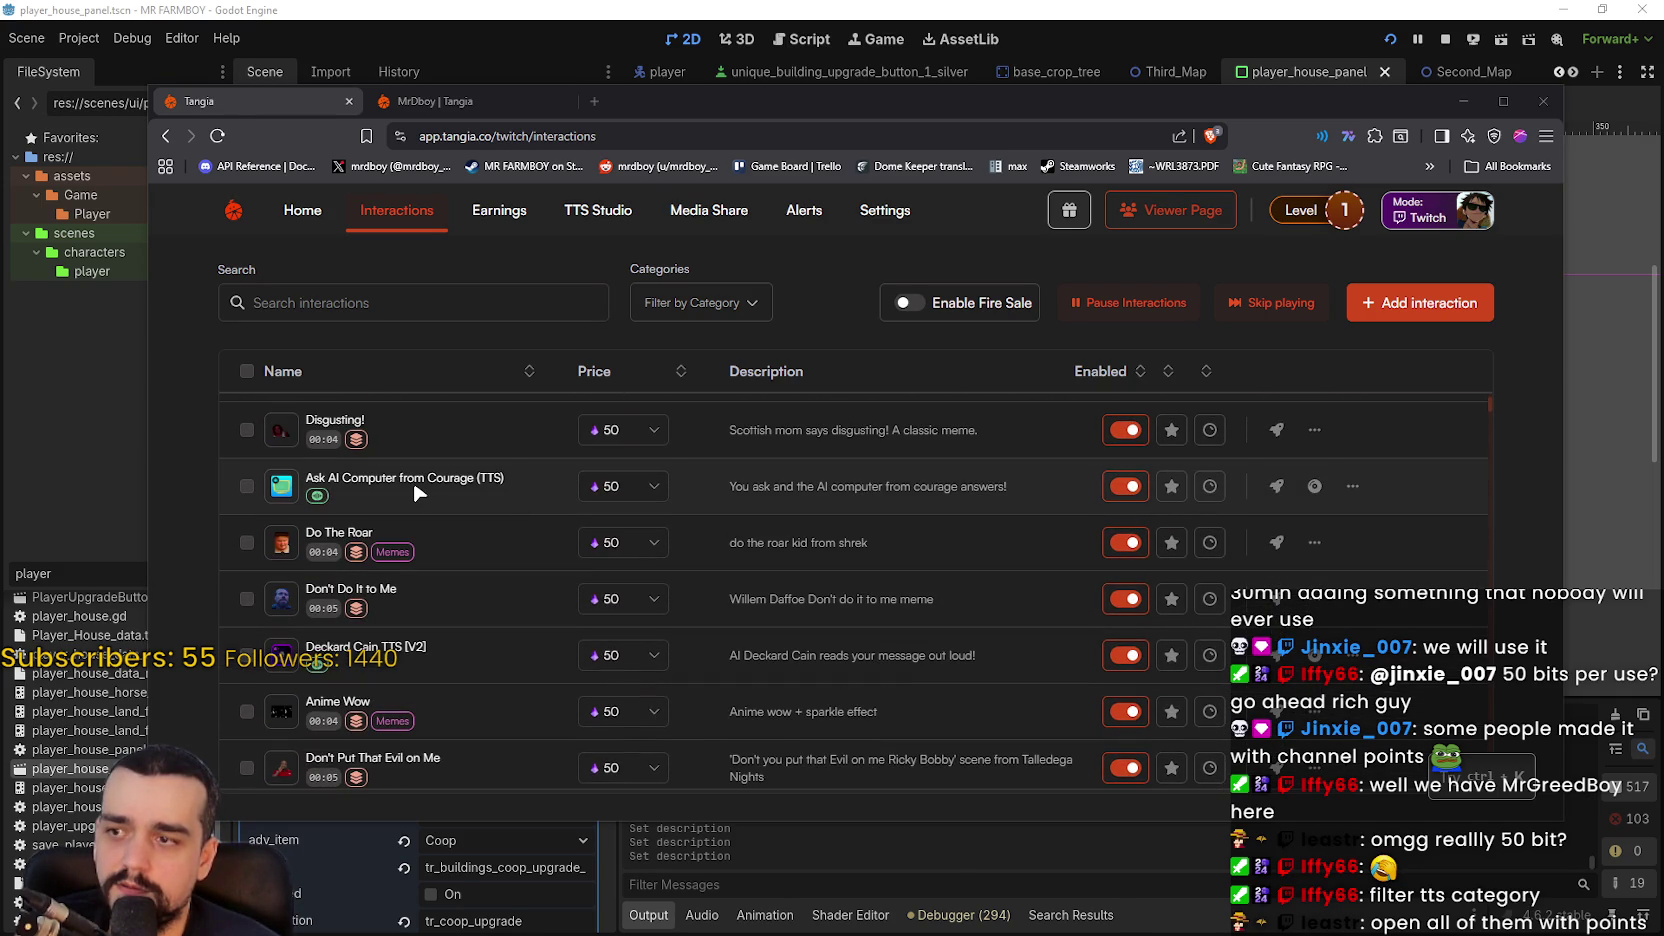
{"action": "scroll", "coordinate": [933, 614], "scroll_direction": "down", "scroll_amount": 5}
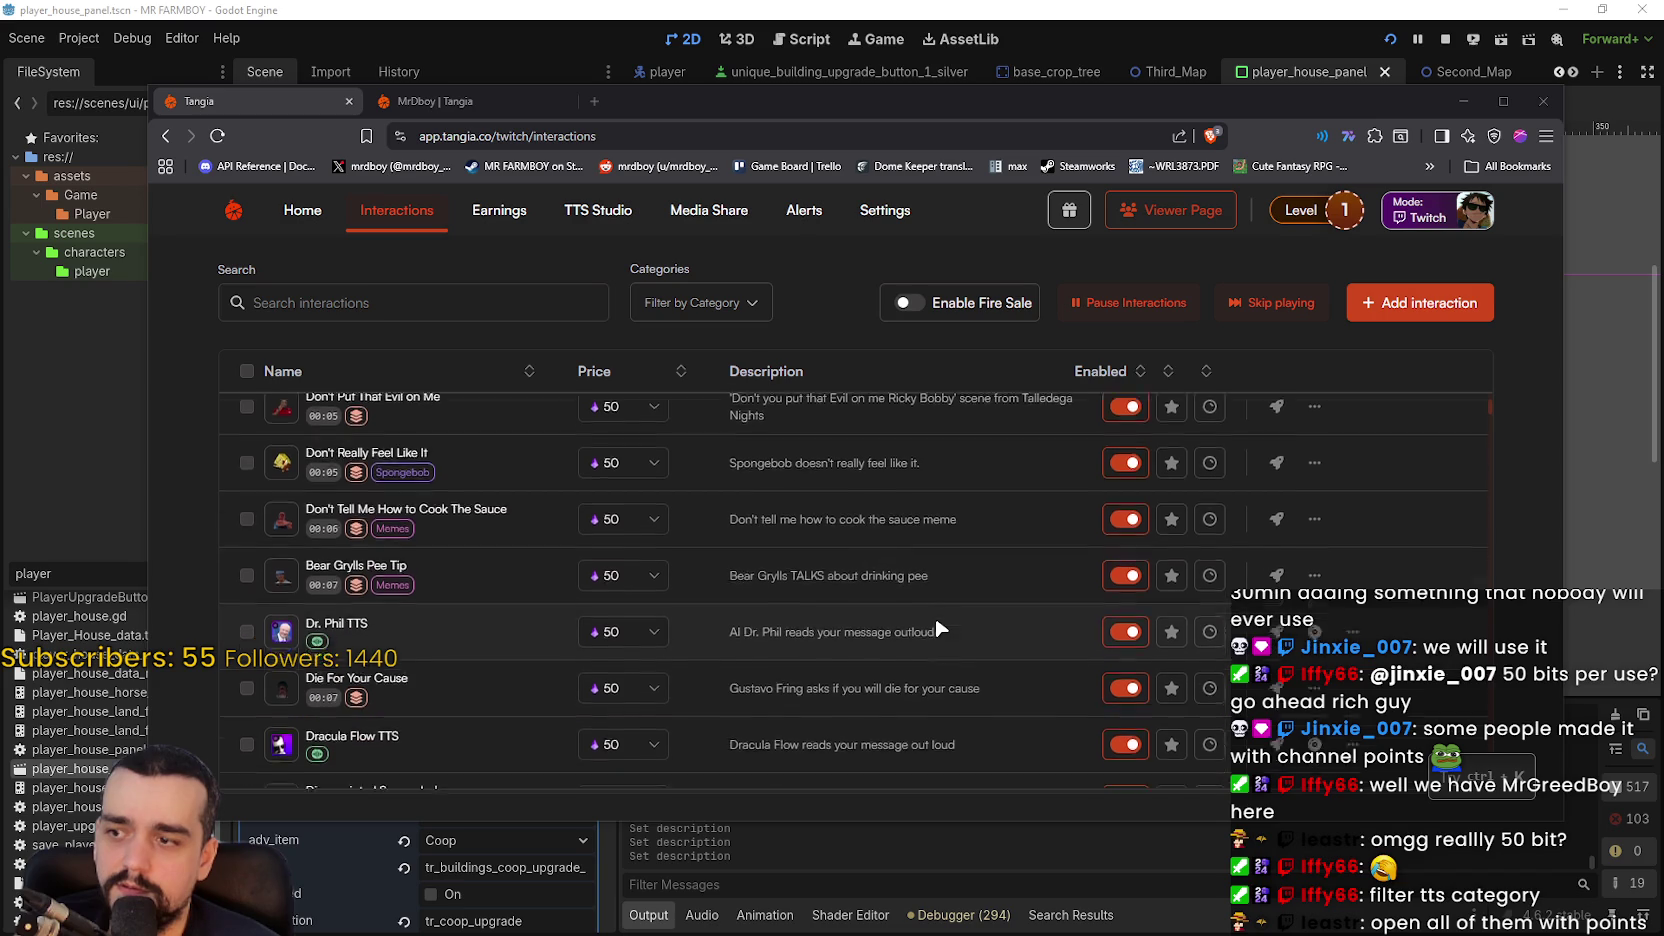
{"action": "scroll", "coordinate": [911, 543], "scroll_direction": "down", "scroll_amount": 5}
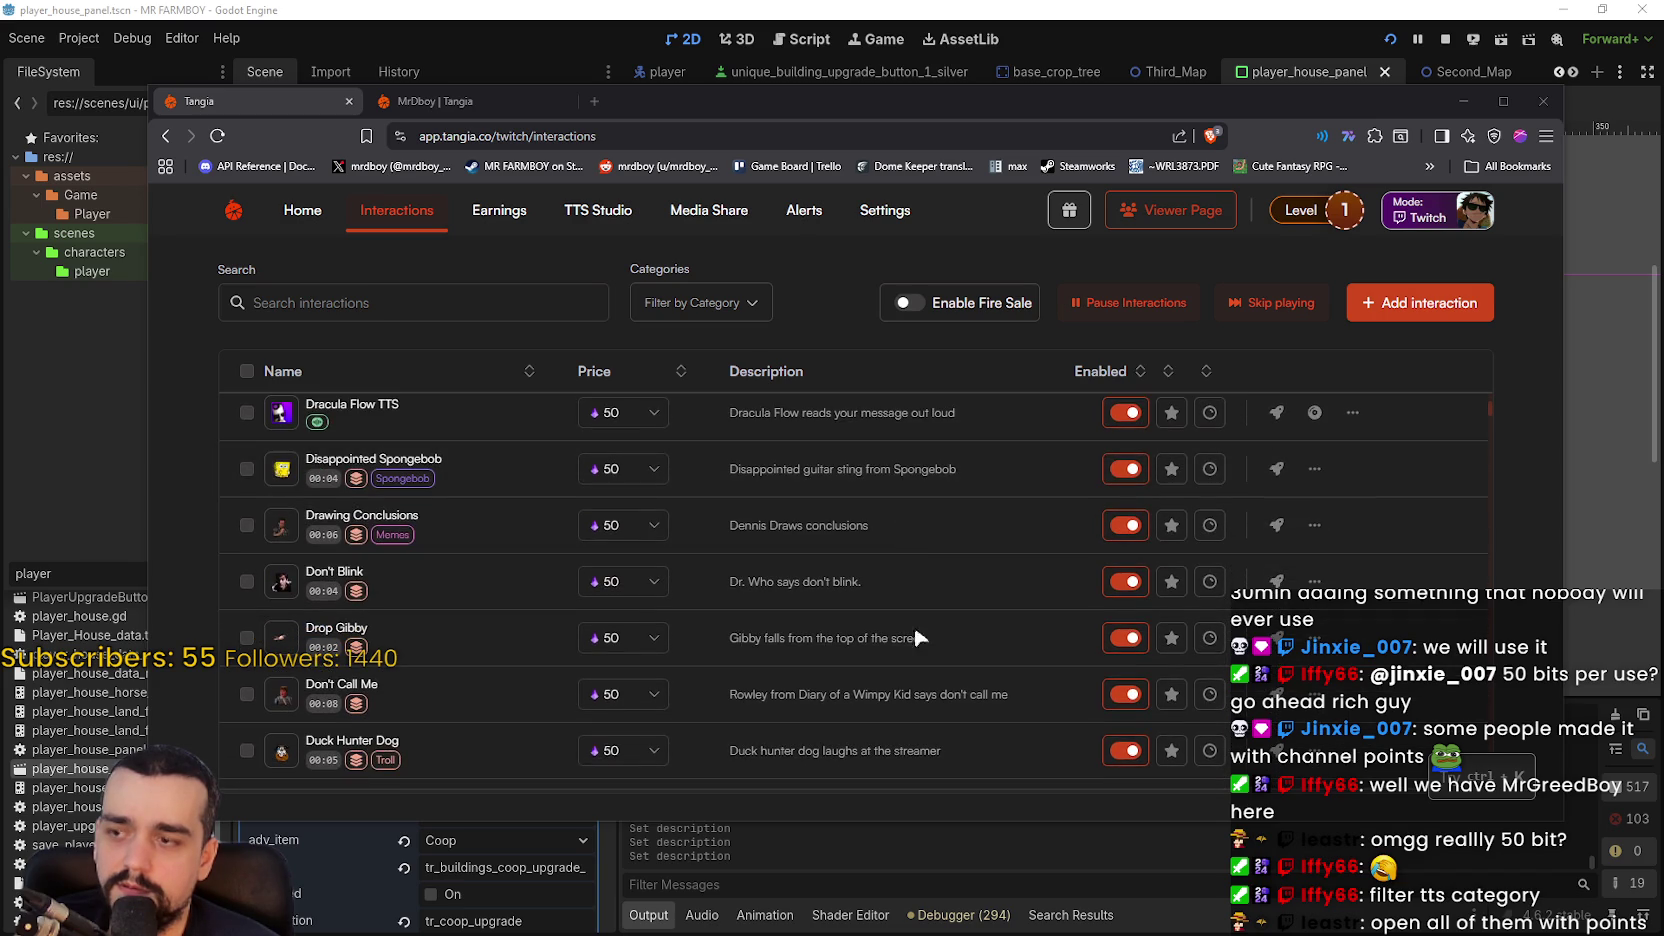
{"action": "scroll", "coordinate": [906, 645], "scroll_direction": "down", "scroll_amount": 3}
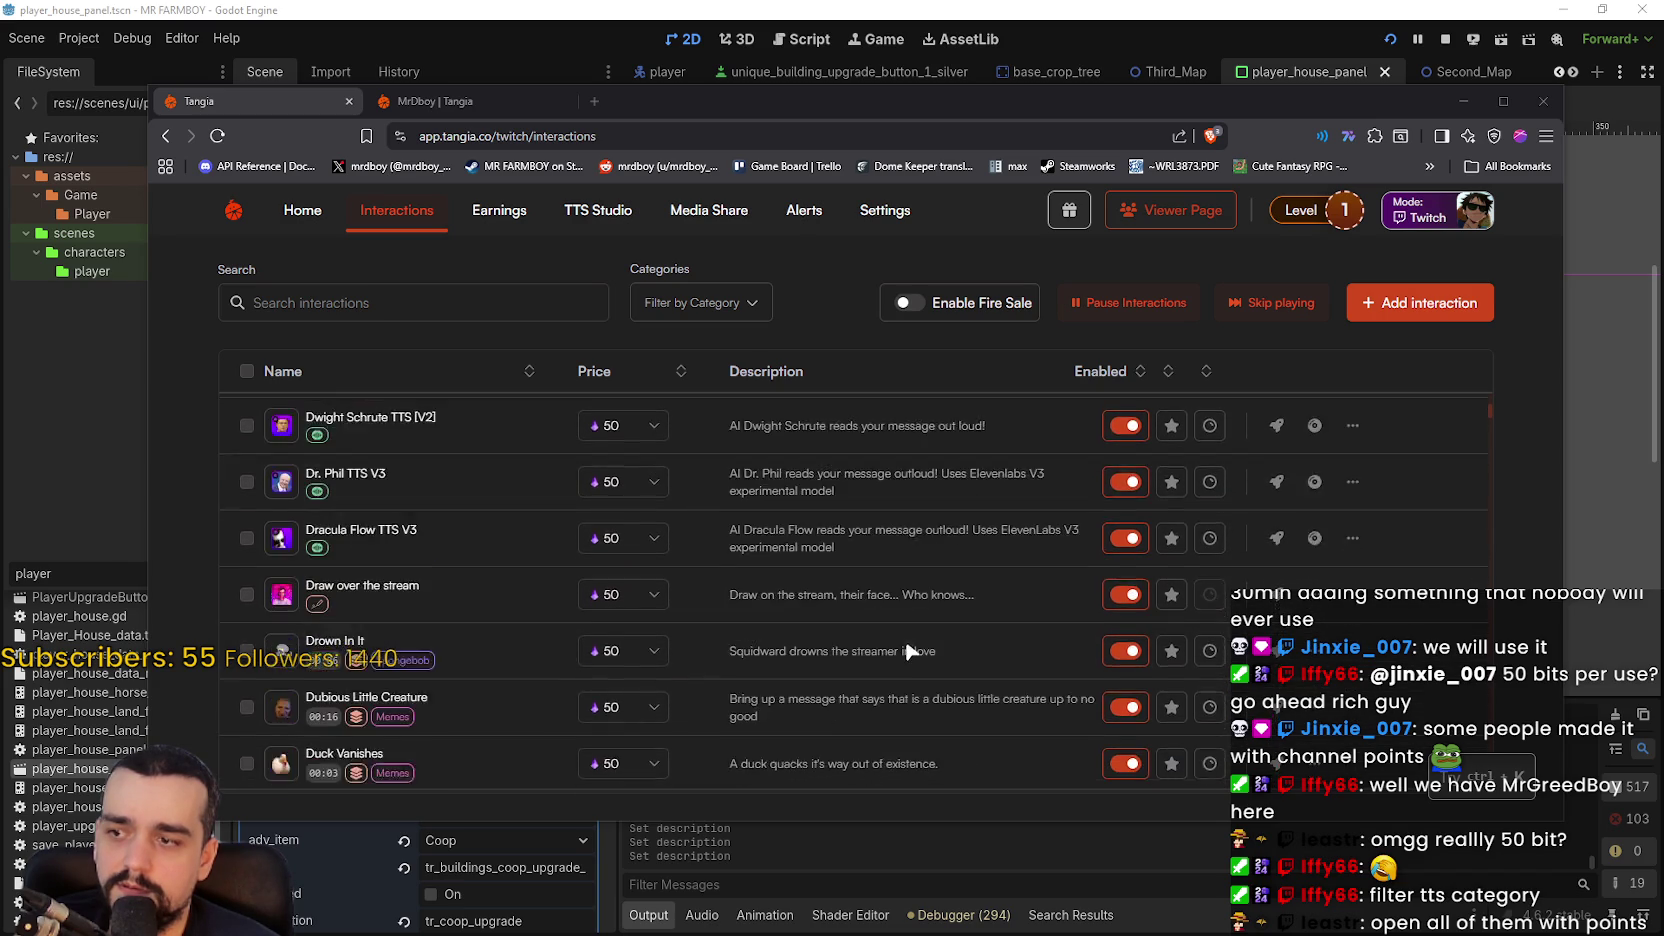
{"action": "scroll", "coordinate": [904, 636], "scroll_direction": "up", "scroll_amount": 2}
{"action": "left_click", "coordinate": [365, 303]}
- Search interactions for 'trump' and enable channel points on Trump TTS [V2], dismissing the notice
{"action": "type", "text": "trump"}
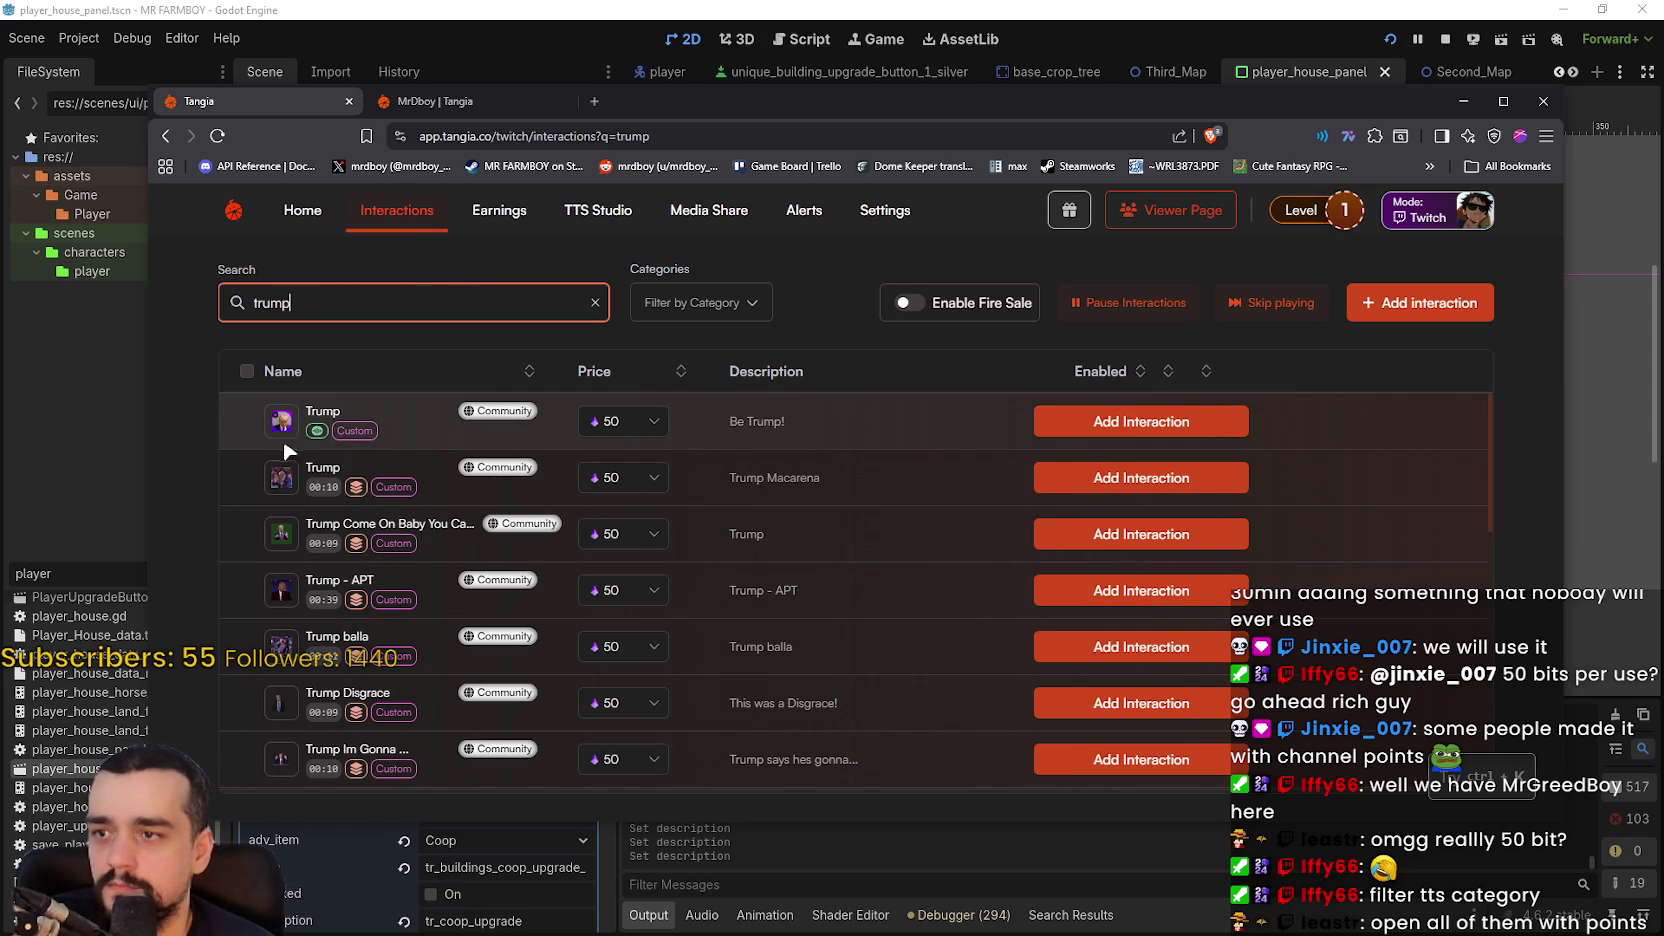
{"action": "scroll", "coordinate": [700, 520], "scroll_direction": "down", "scroll_amount": 3}
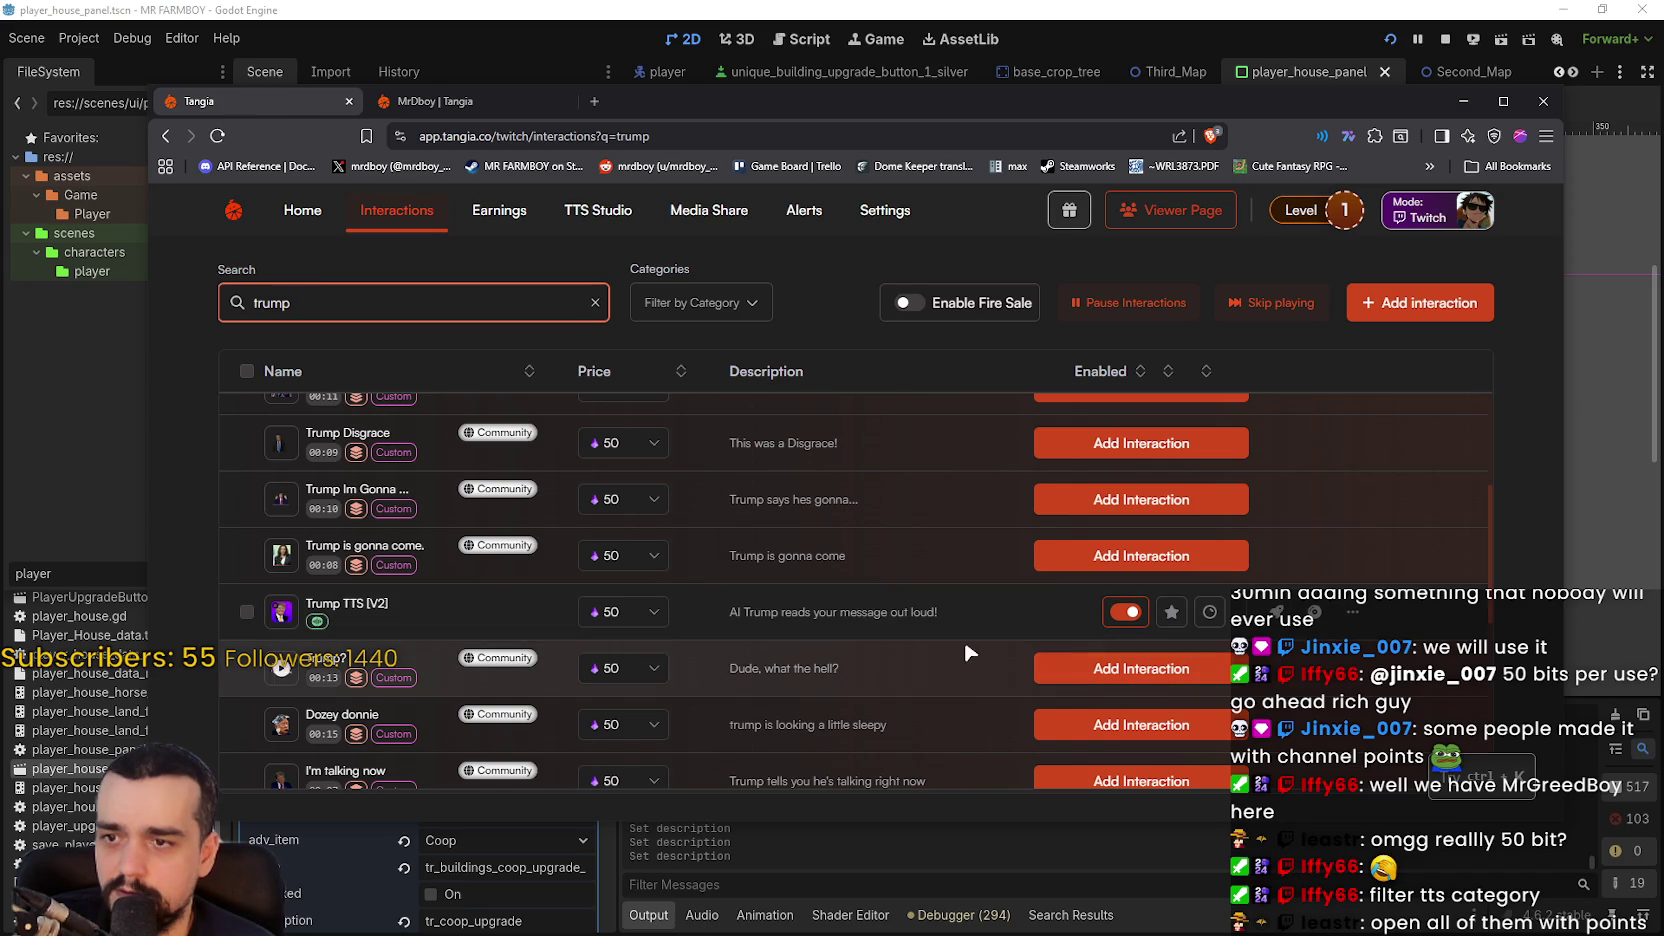
{"action": "left_click", "coordinate": [1212, 613]}
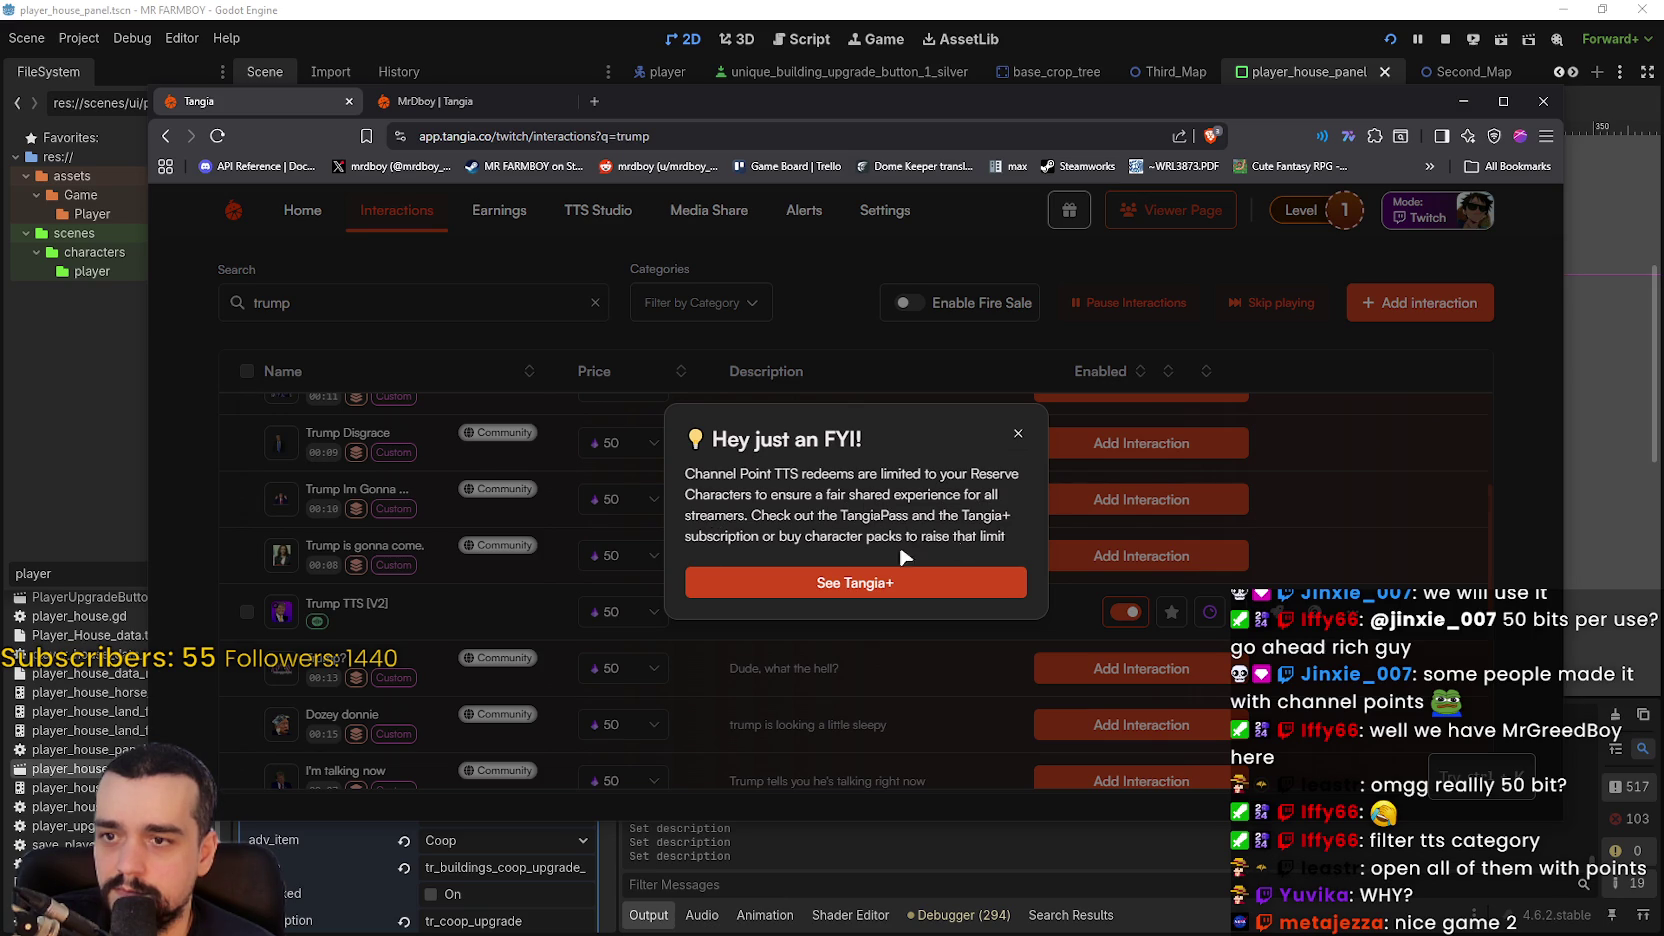
{"action": "left_click", "coordinate": [1018, 433]}
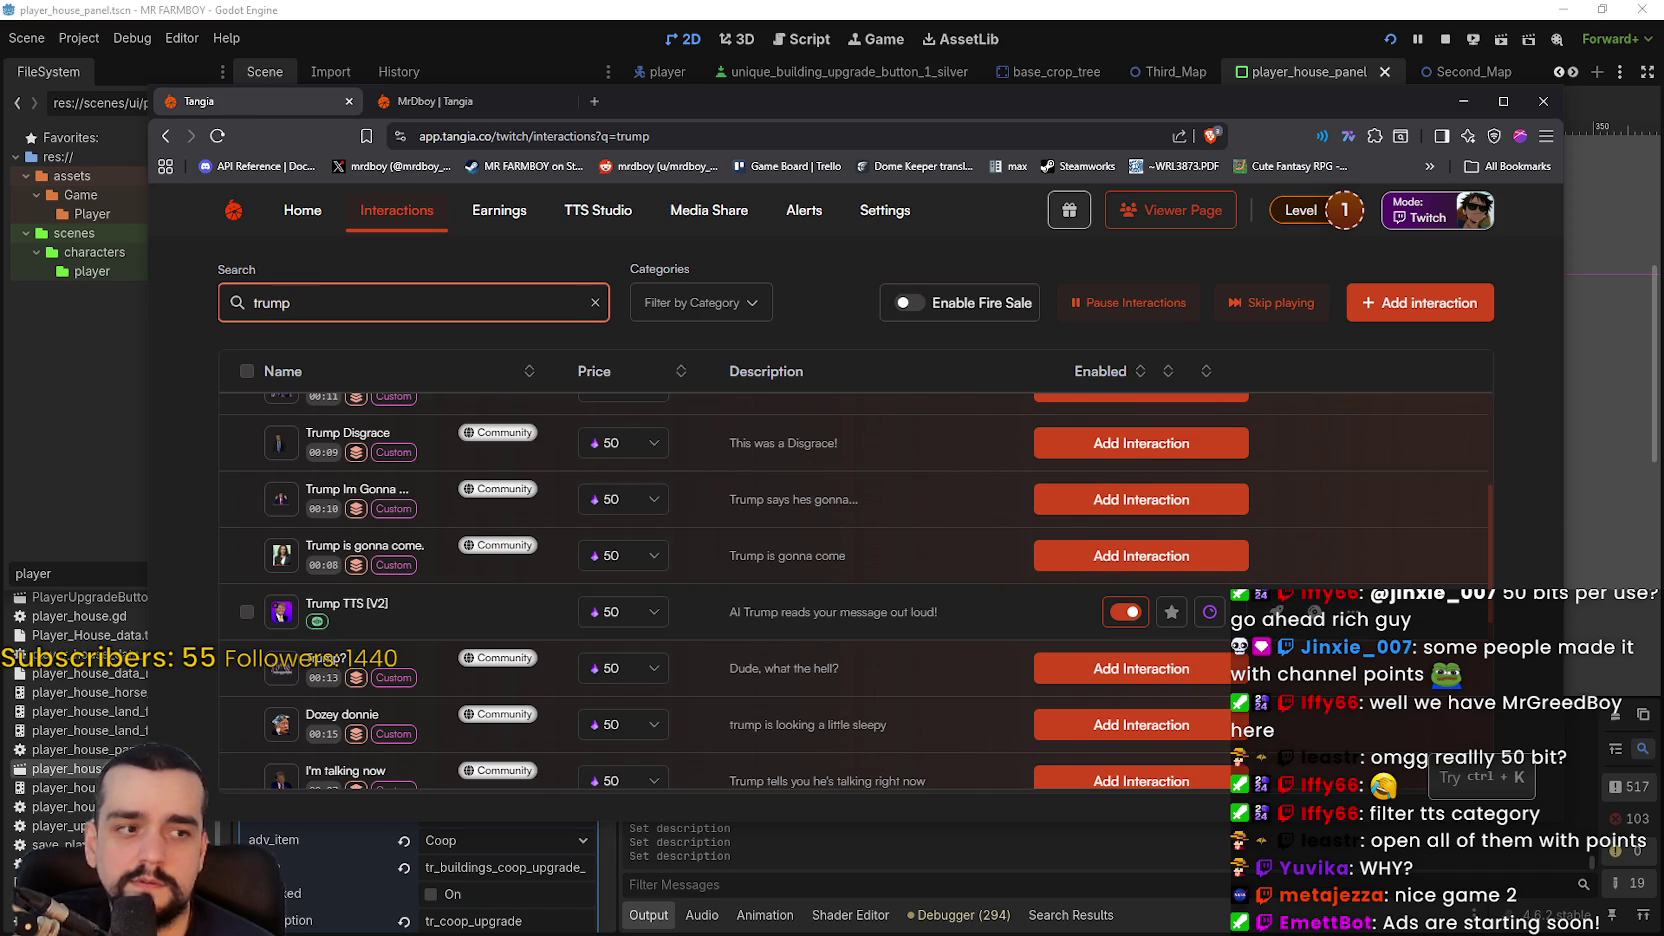
{"action": "left_click", "coordinate": [1435, 222]}
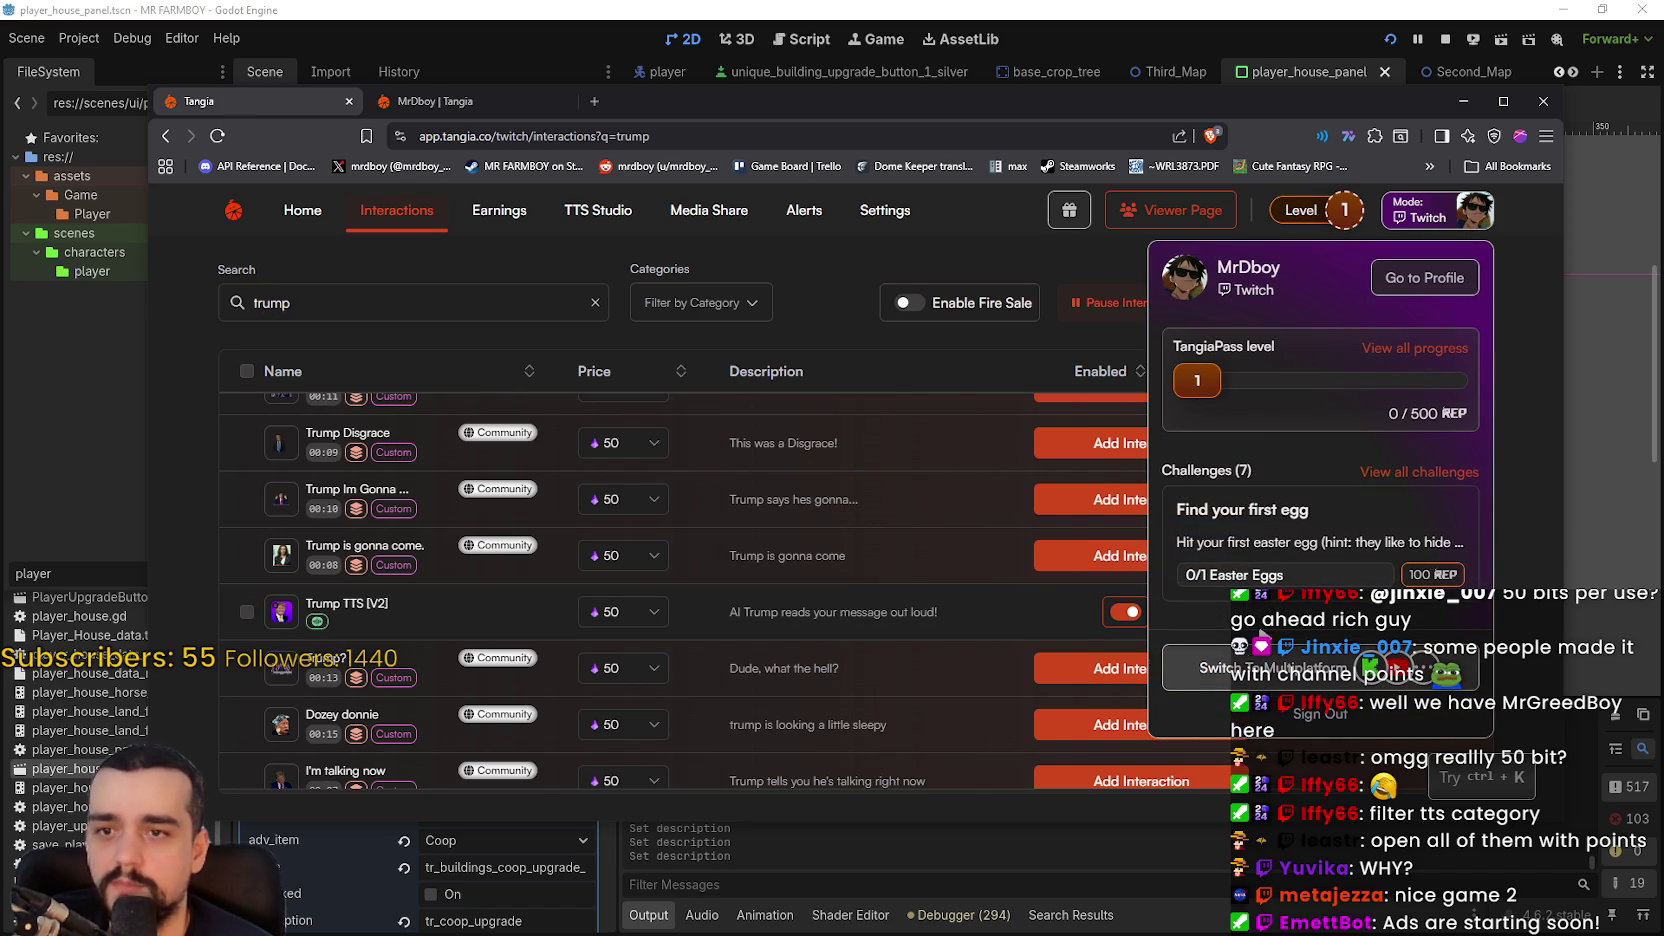
- Disable channel points on Trump TTS [V2] and clear the 'trump' search
{"action": "left_click", "coordinate": [1499, 470]}
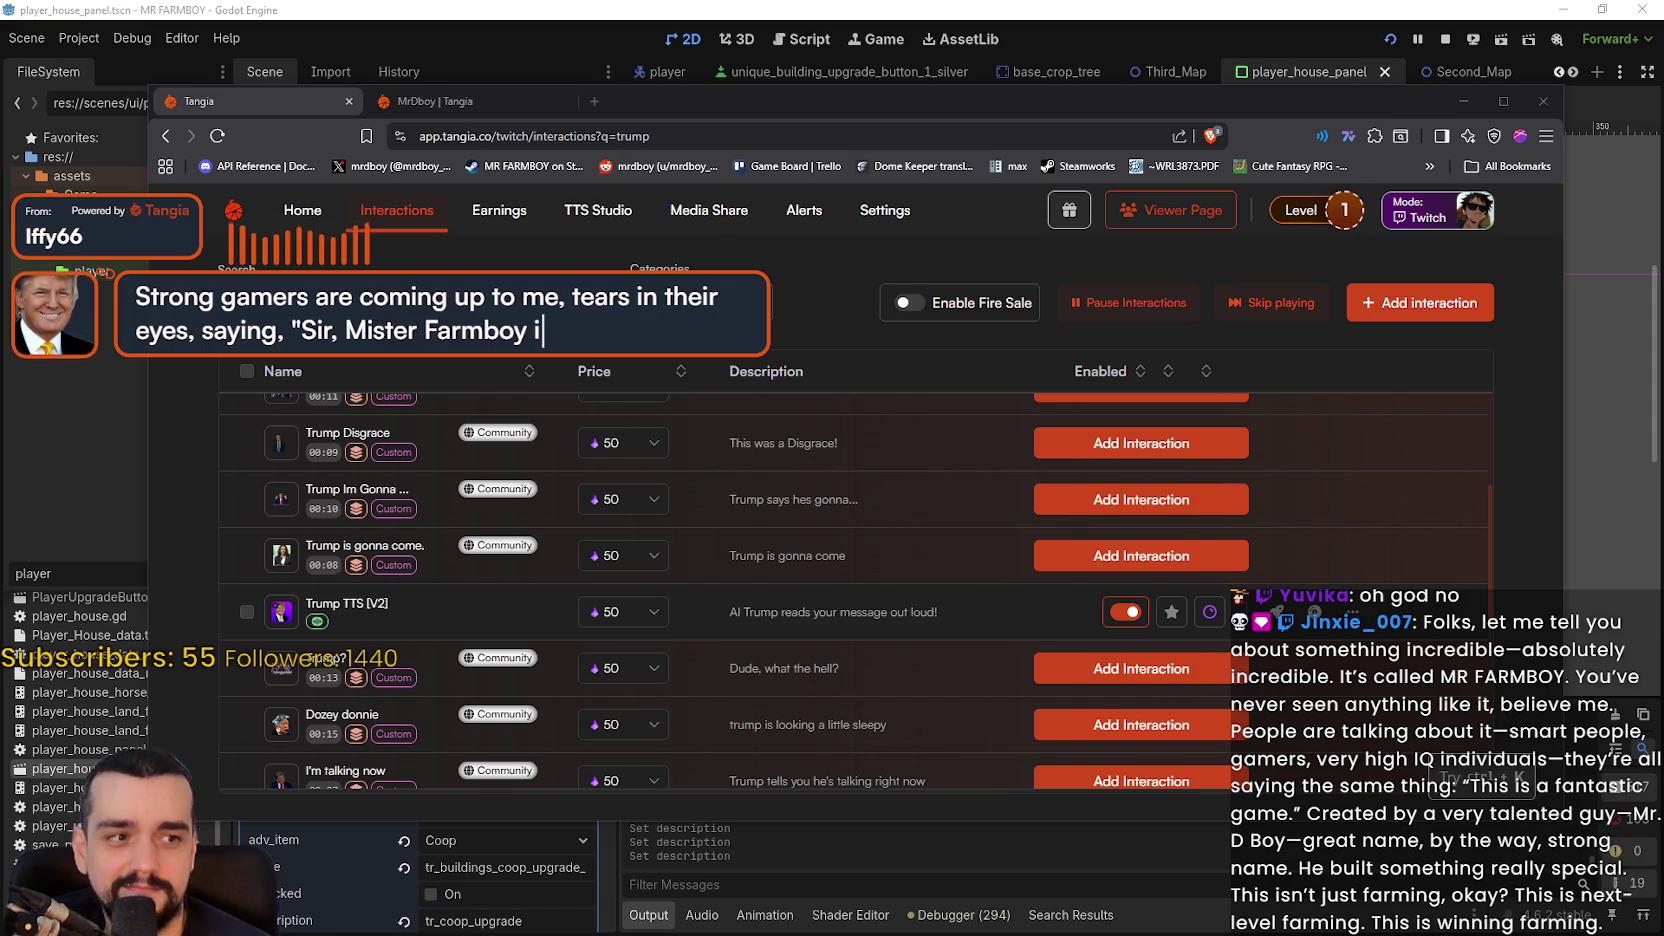
{"action": "left_click", "coordinate": [1209, 611]}
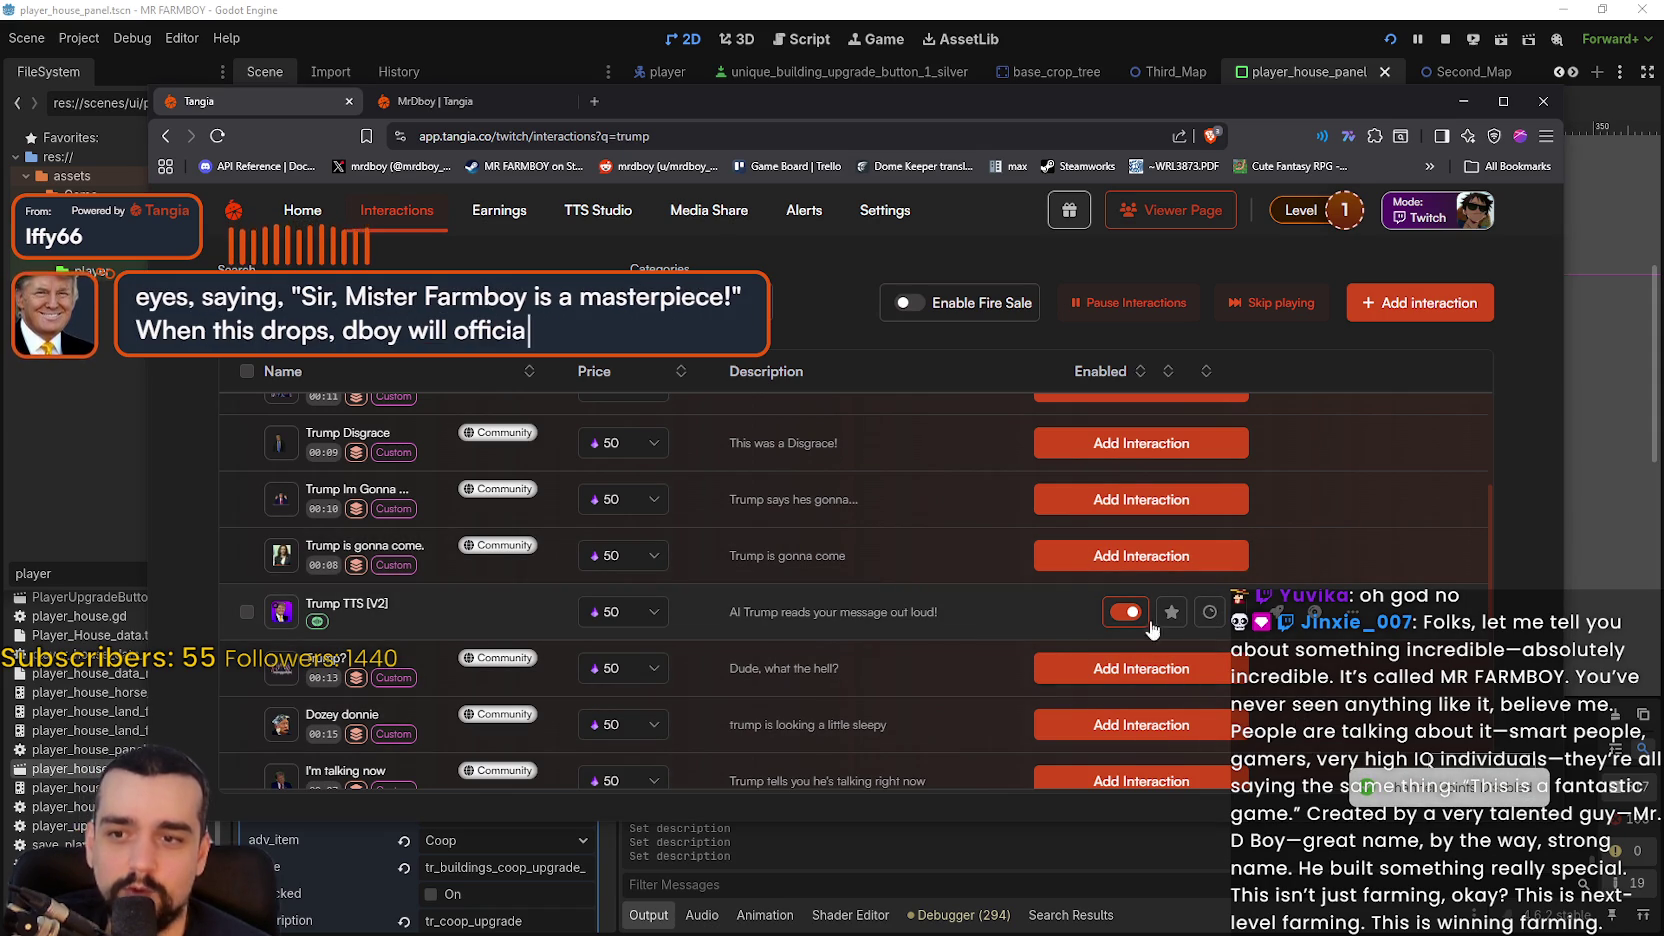
{"action": "scroll", "coordinate": [1084, 658], "scroll_direction": "up", "scroll_amount": 4}
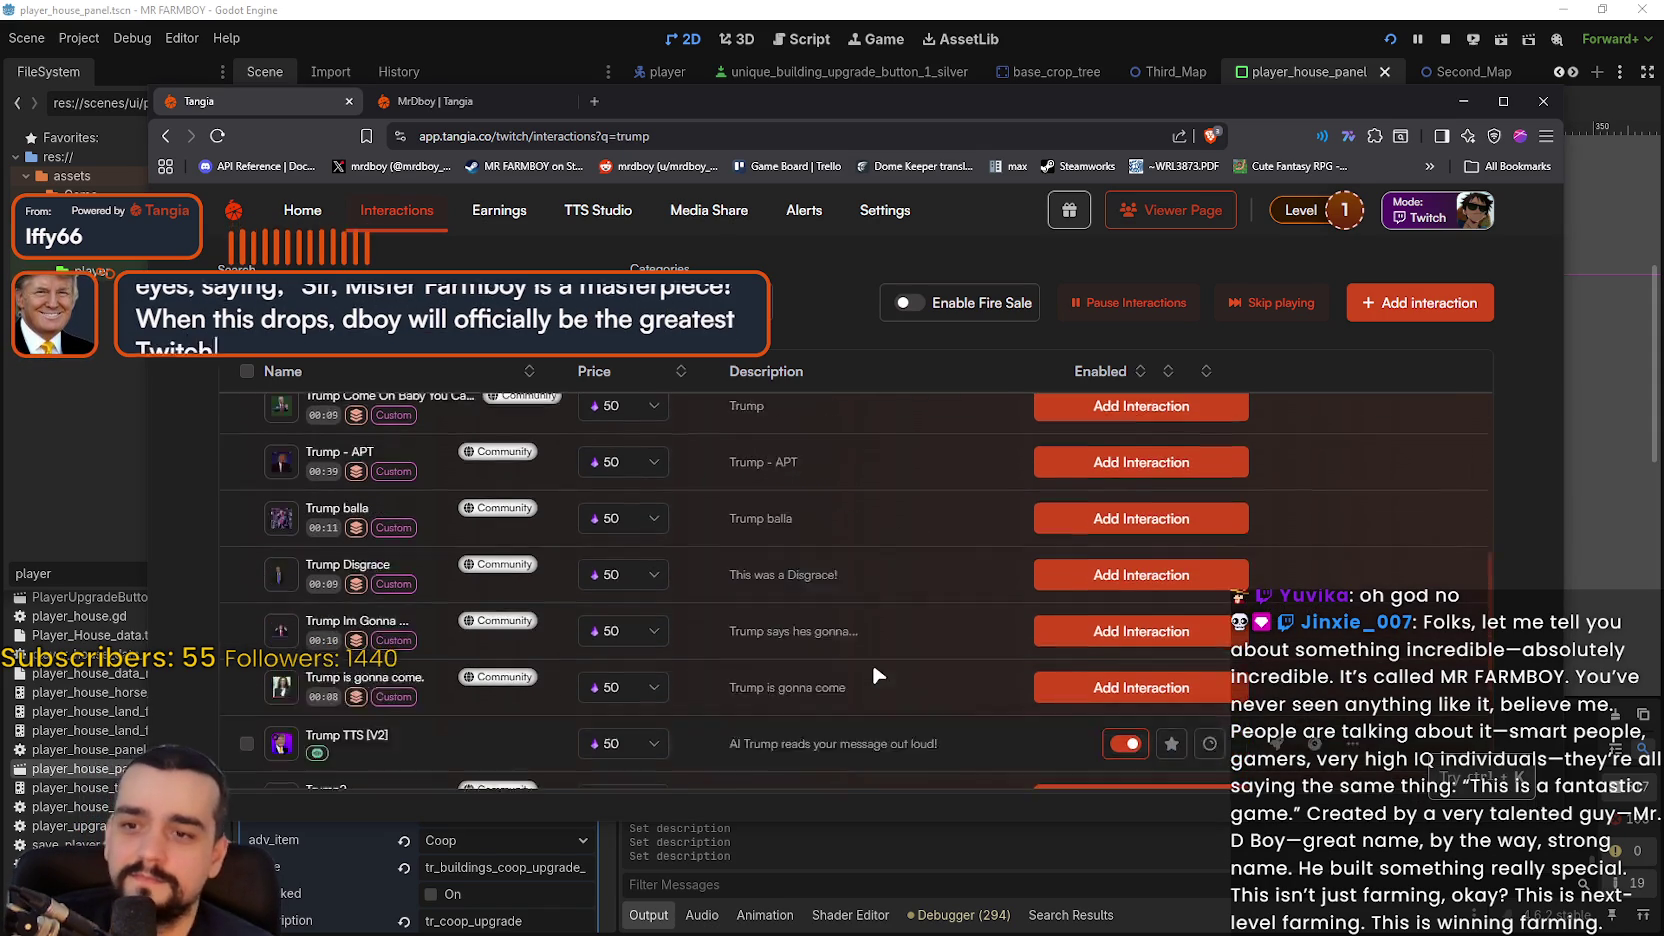
{"action": "scroll", "coordinate": [858, 659], "scroll_direction": "up", "scroll_amount": 2}
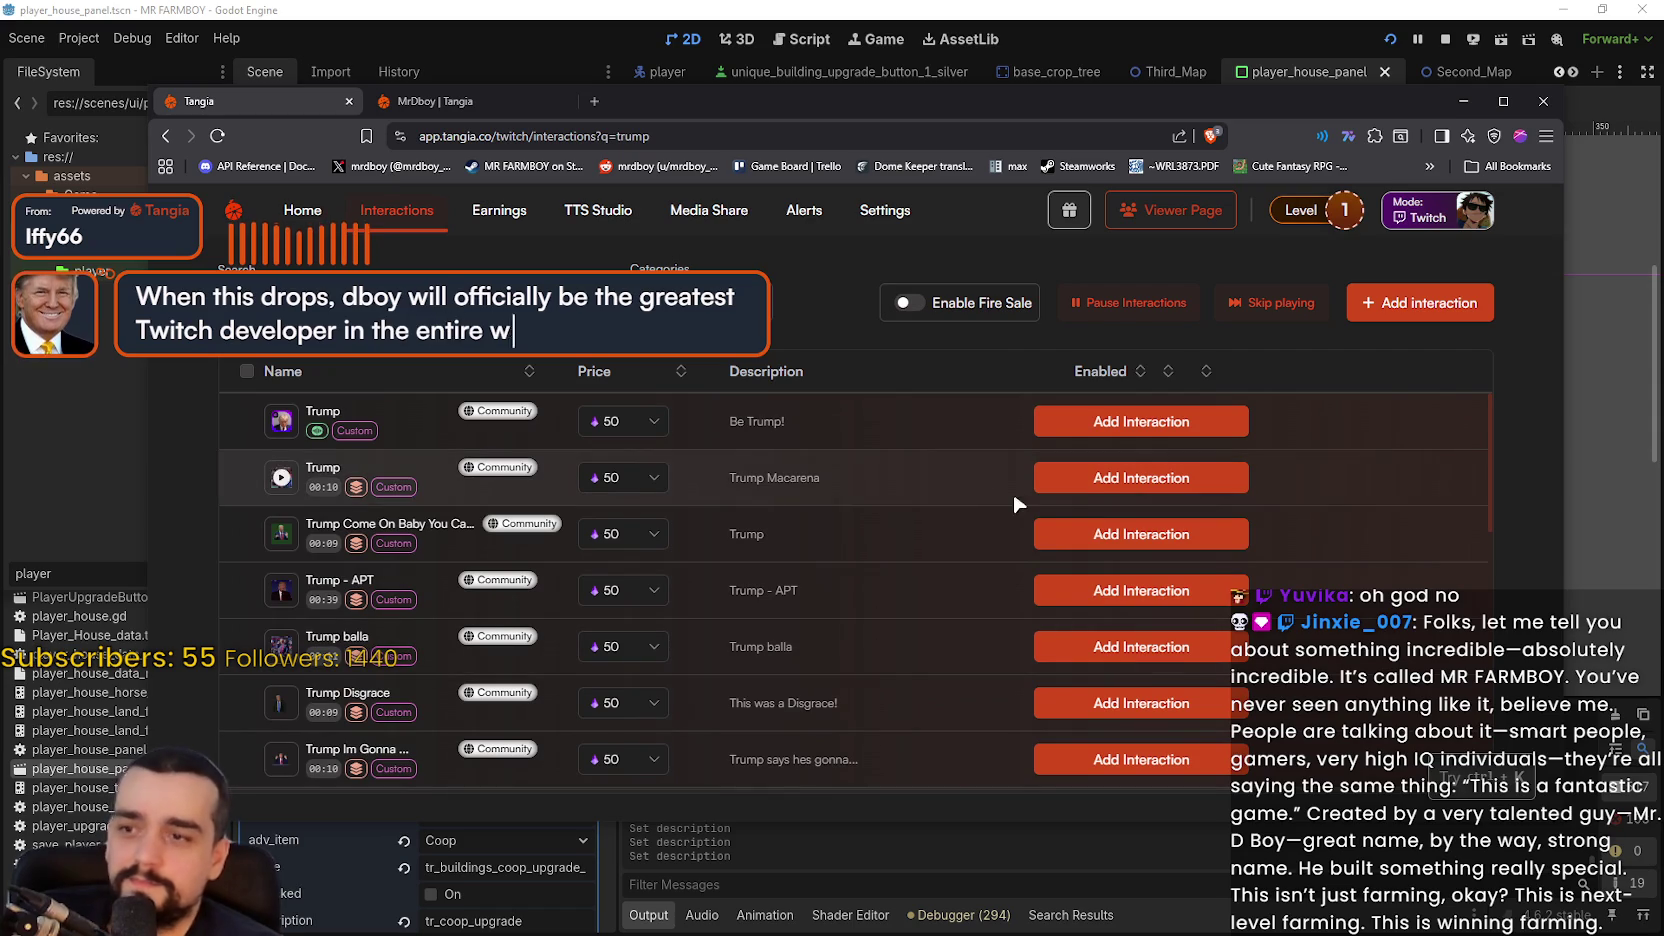
{"action": "left_click", "coordinate": [590, 302]}
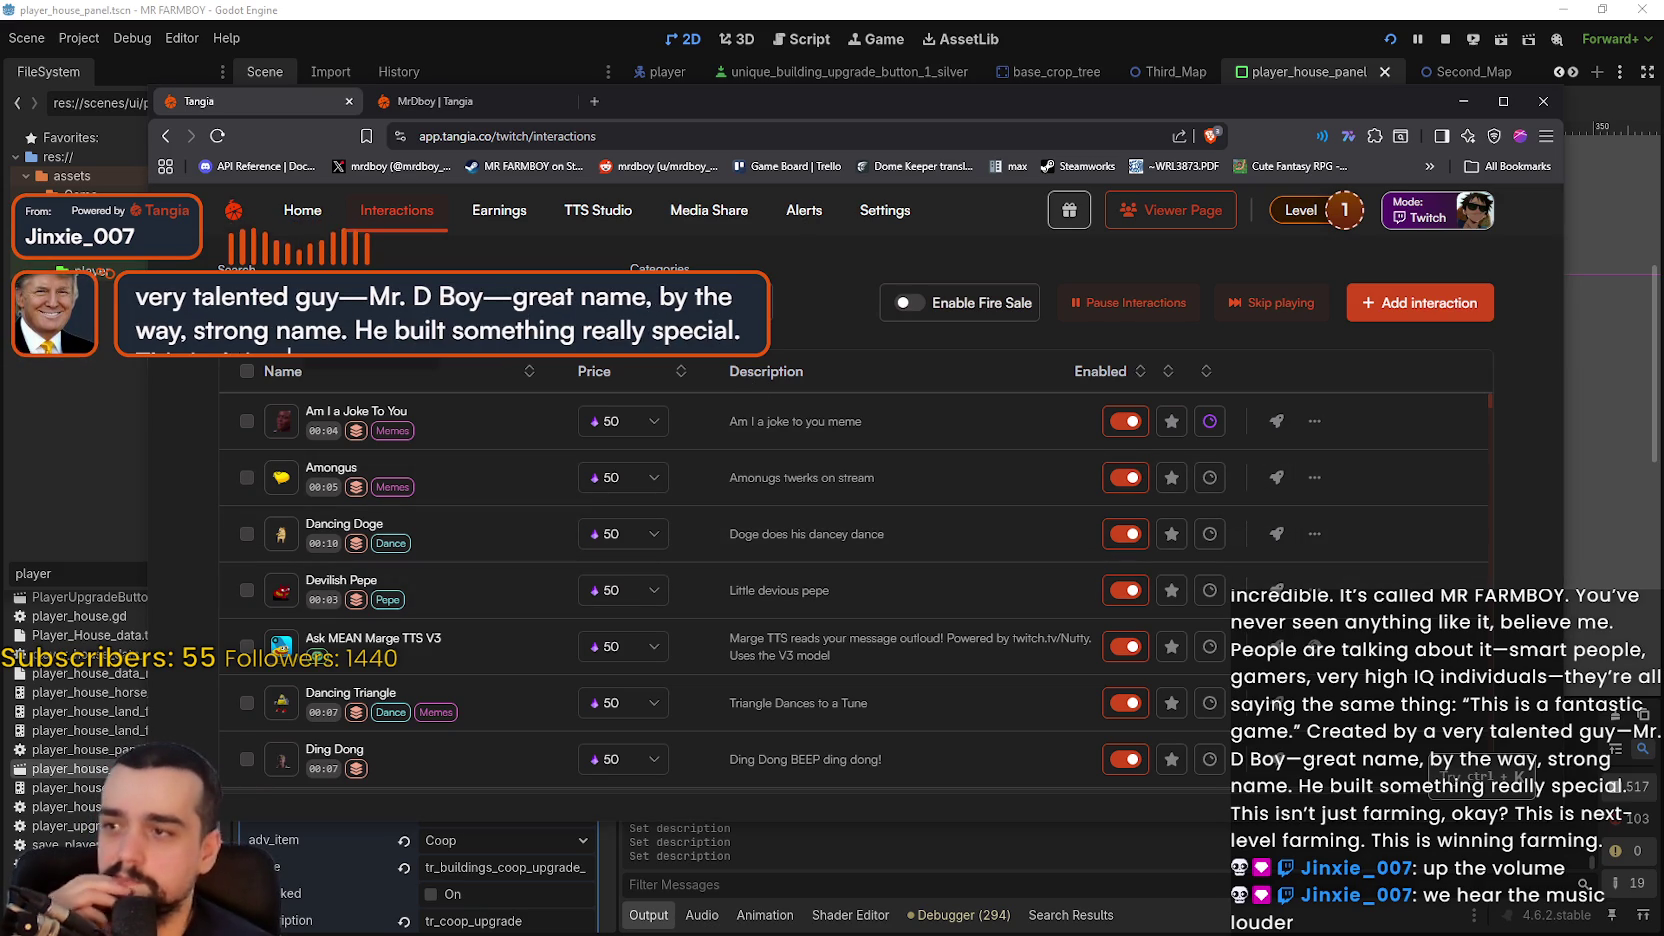
- Raise Trump TTS [V2]'s volume with Overwrite volume, save it, and clear the 'trump' search
{"action": "type", "text": "trump"}
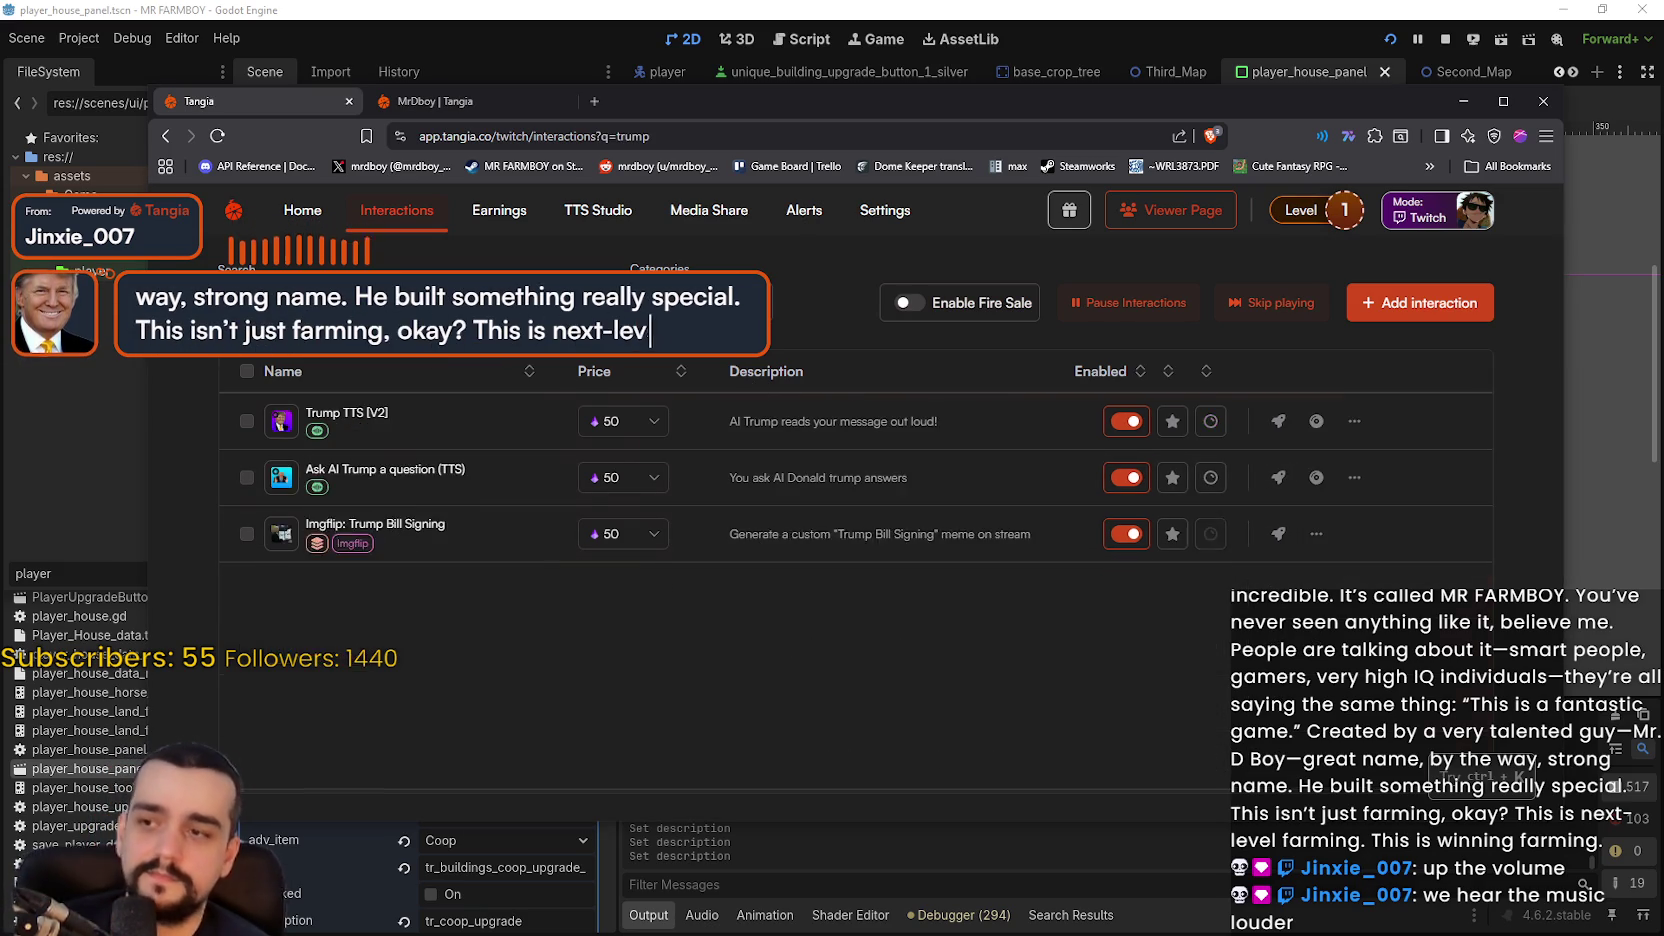
{"action": "scroll", "coordinate": [814, 551], "scroll_direction": "down", "scroll_amount": 5}
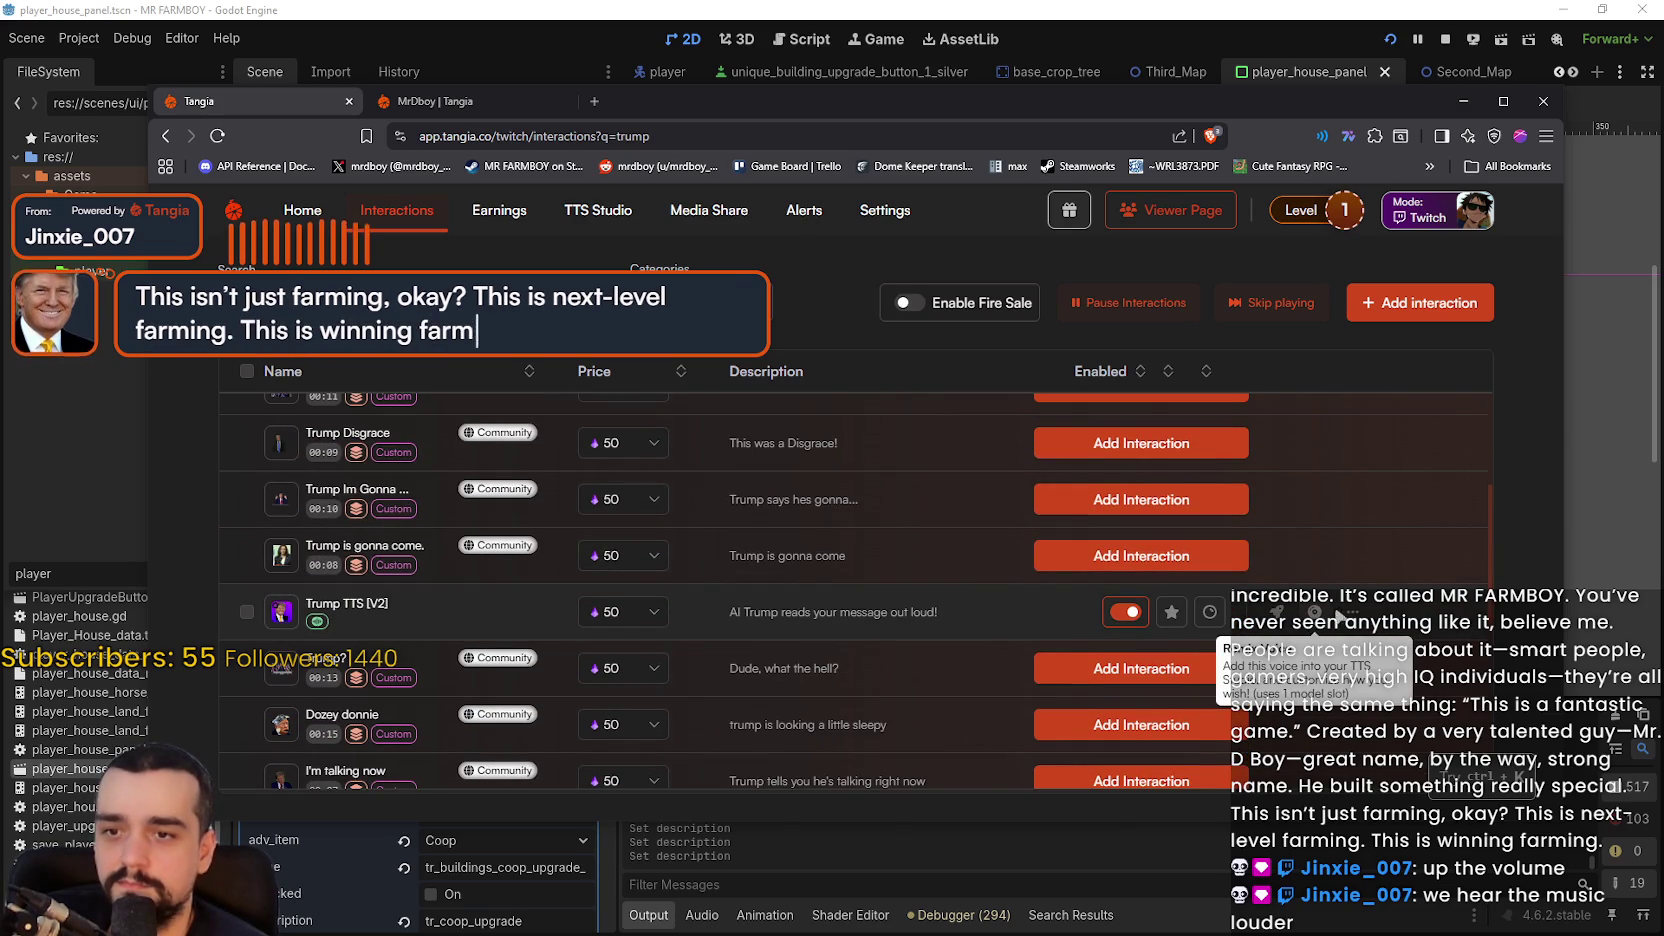
{"action": "left_click", "coordinate": [1352, 611]}
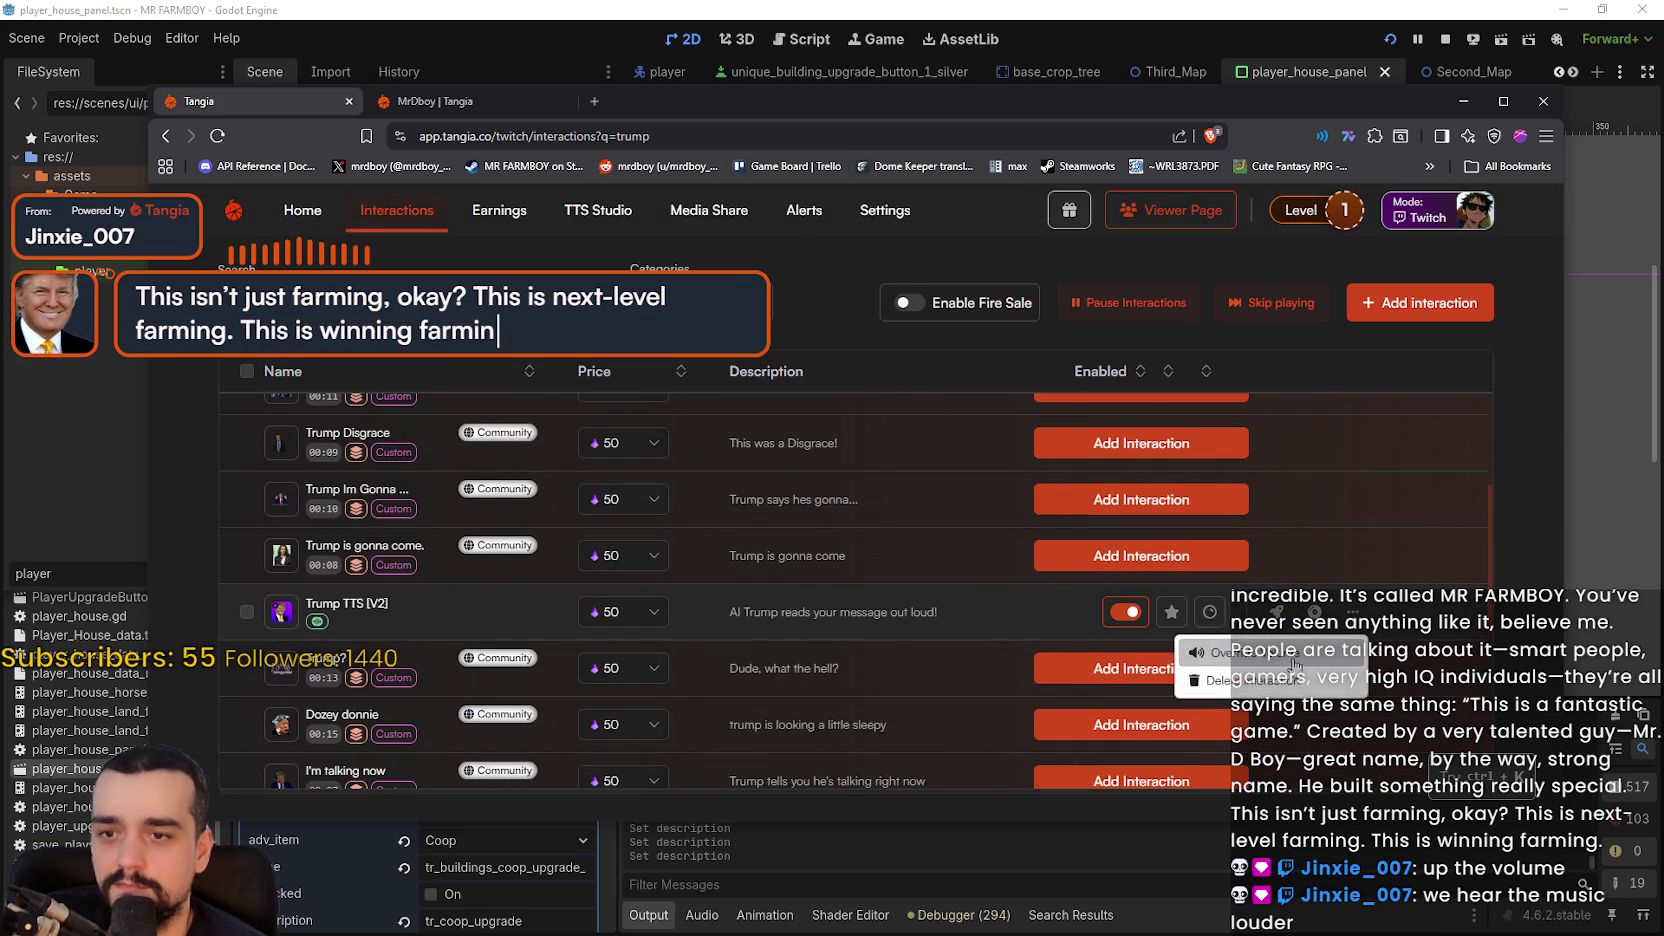
{"action": "left_click", "coordinate": [1294, 660]}
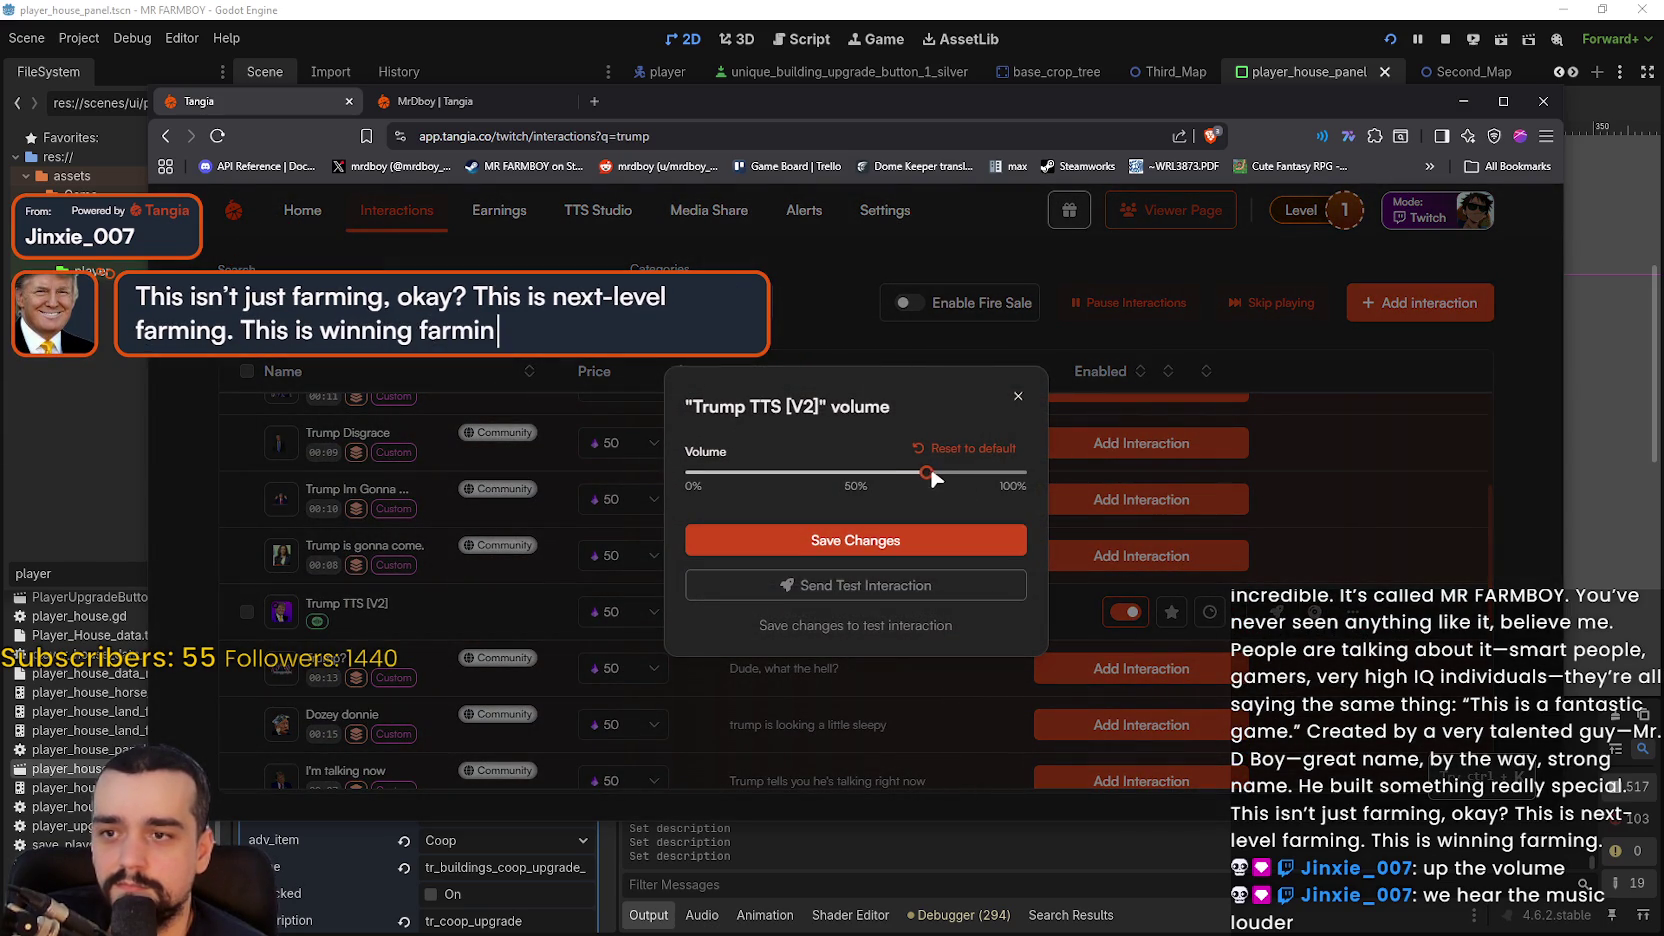
{"action": "left_click_drag", "start_coordinate": [948, 474], "coordinate": [962, 474]}
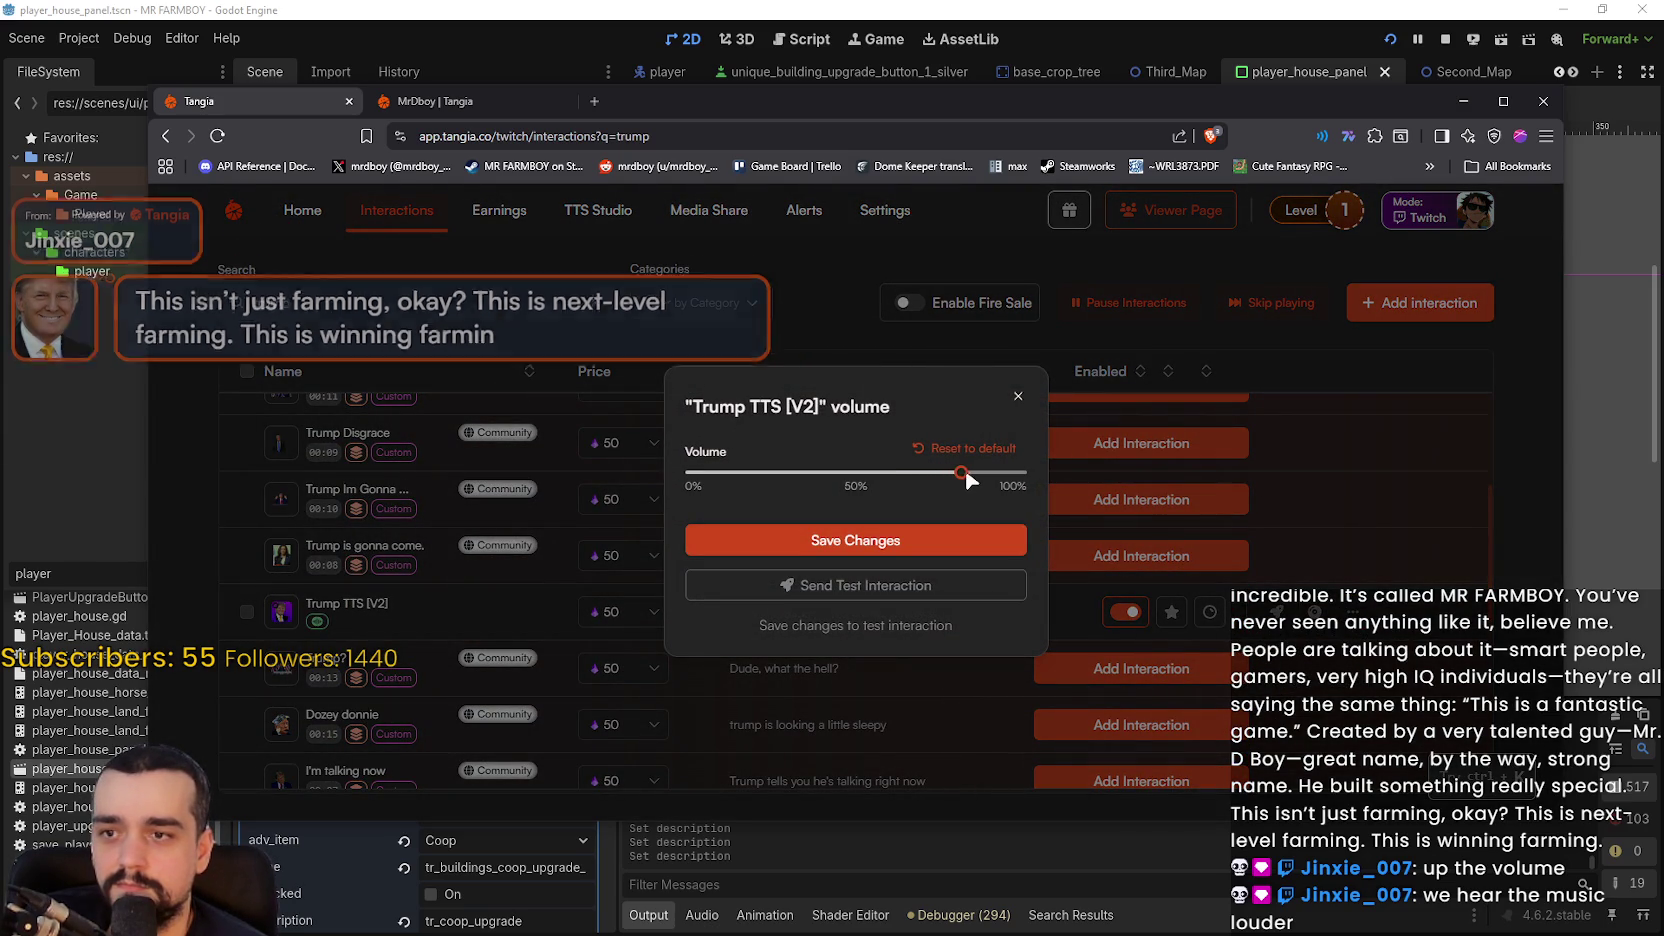
{"action": "left_click", "coordinate": [940, 548]}
{"action": "left_click", "coordinate": [1490, 598]}
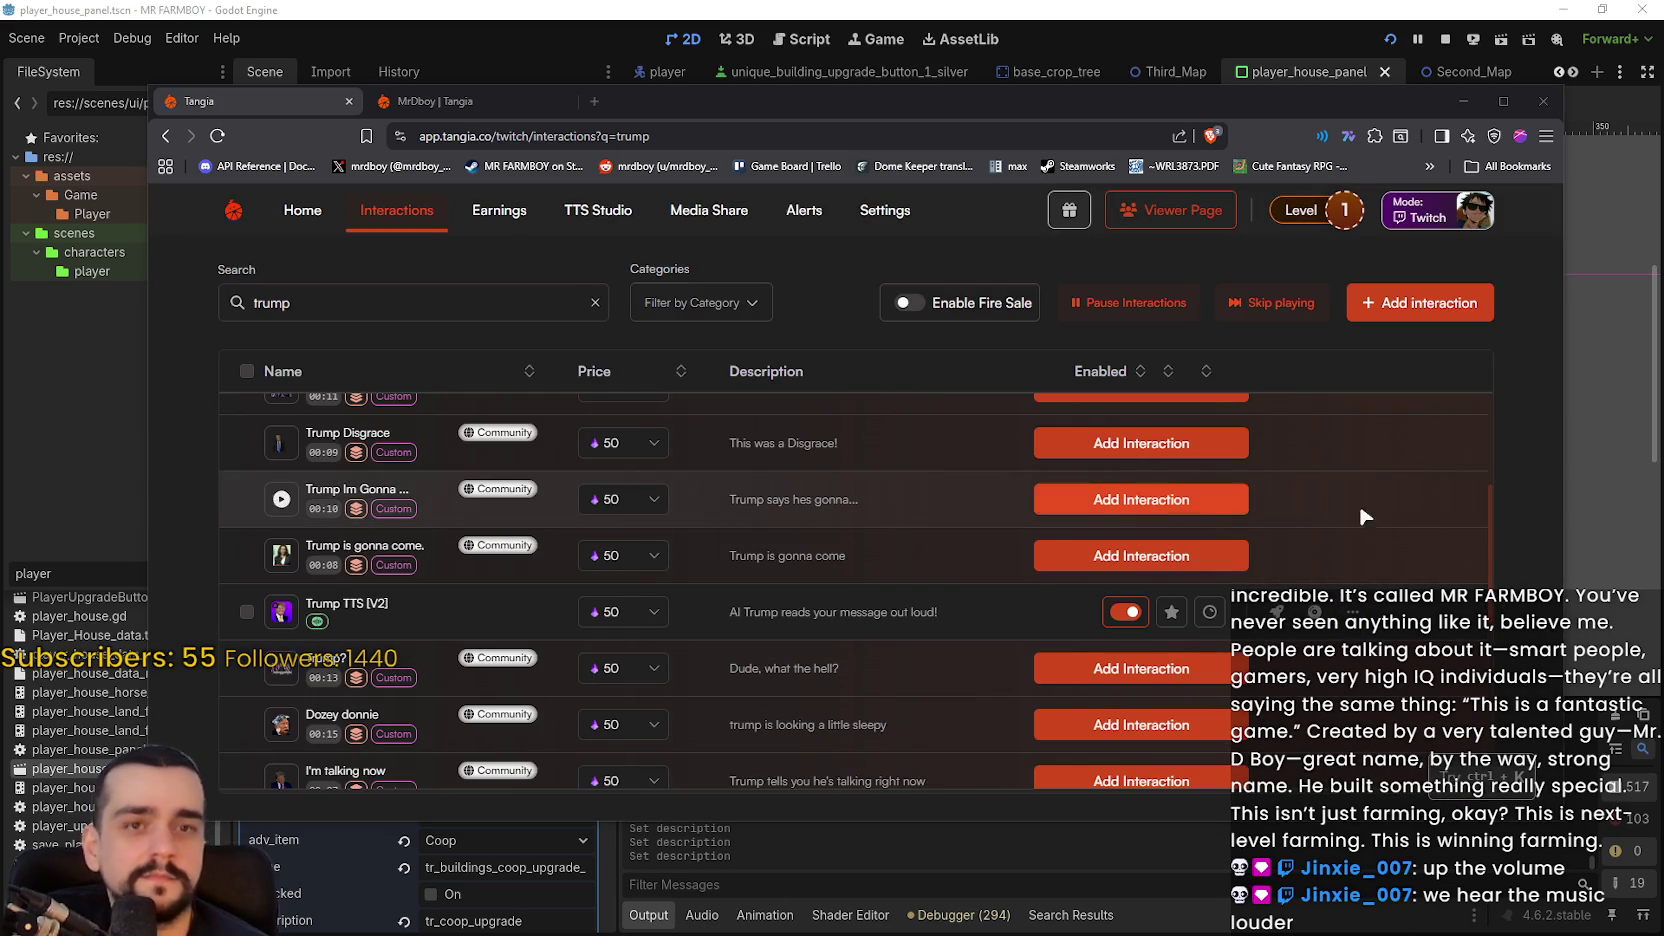
{"action": "scroll", "coordinate": [1418, 482], "scroll_direction": "up", "scroll_amount": 5}
{"action": "left_click", "coordinate": [595, 302]}
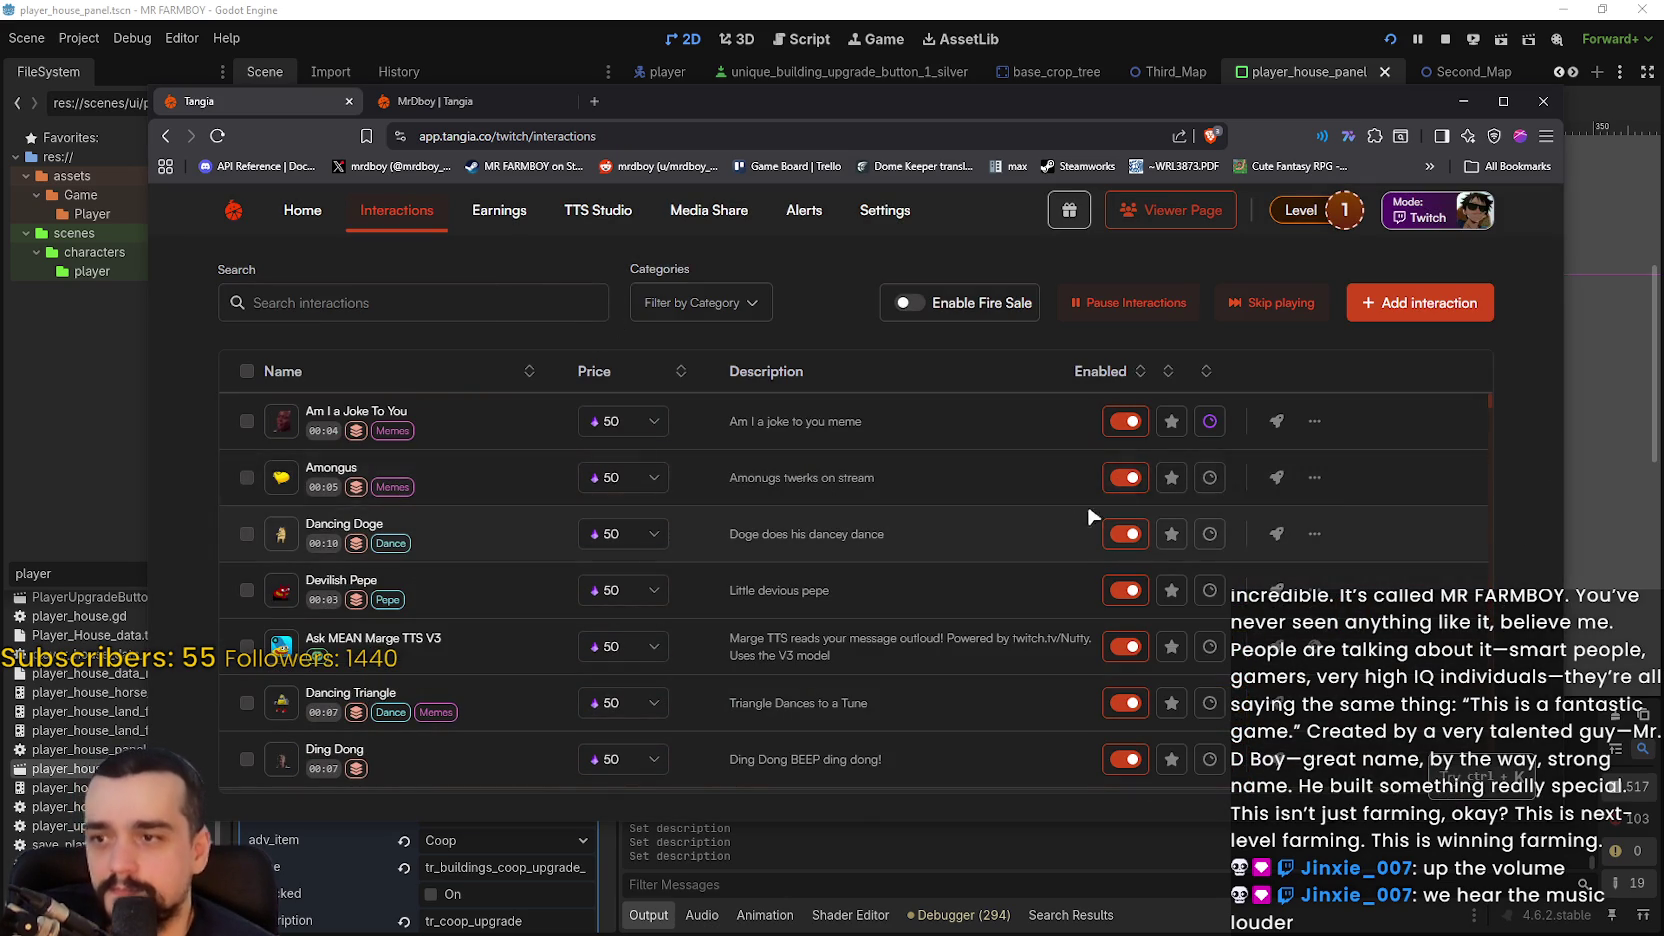
- Enable channel points for Amongus, Devilish Pepe and Ding Dong, leaving Ask MEAN Marge TTS V3 off
{"action": "left_click", "coordinate": [1211, 482]}
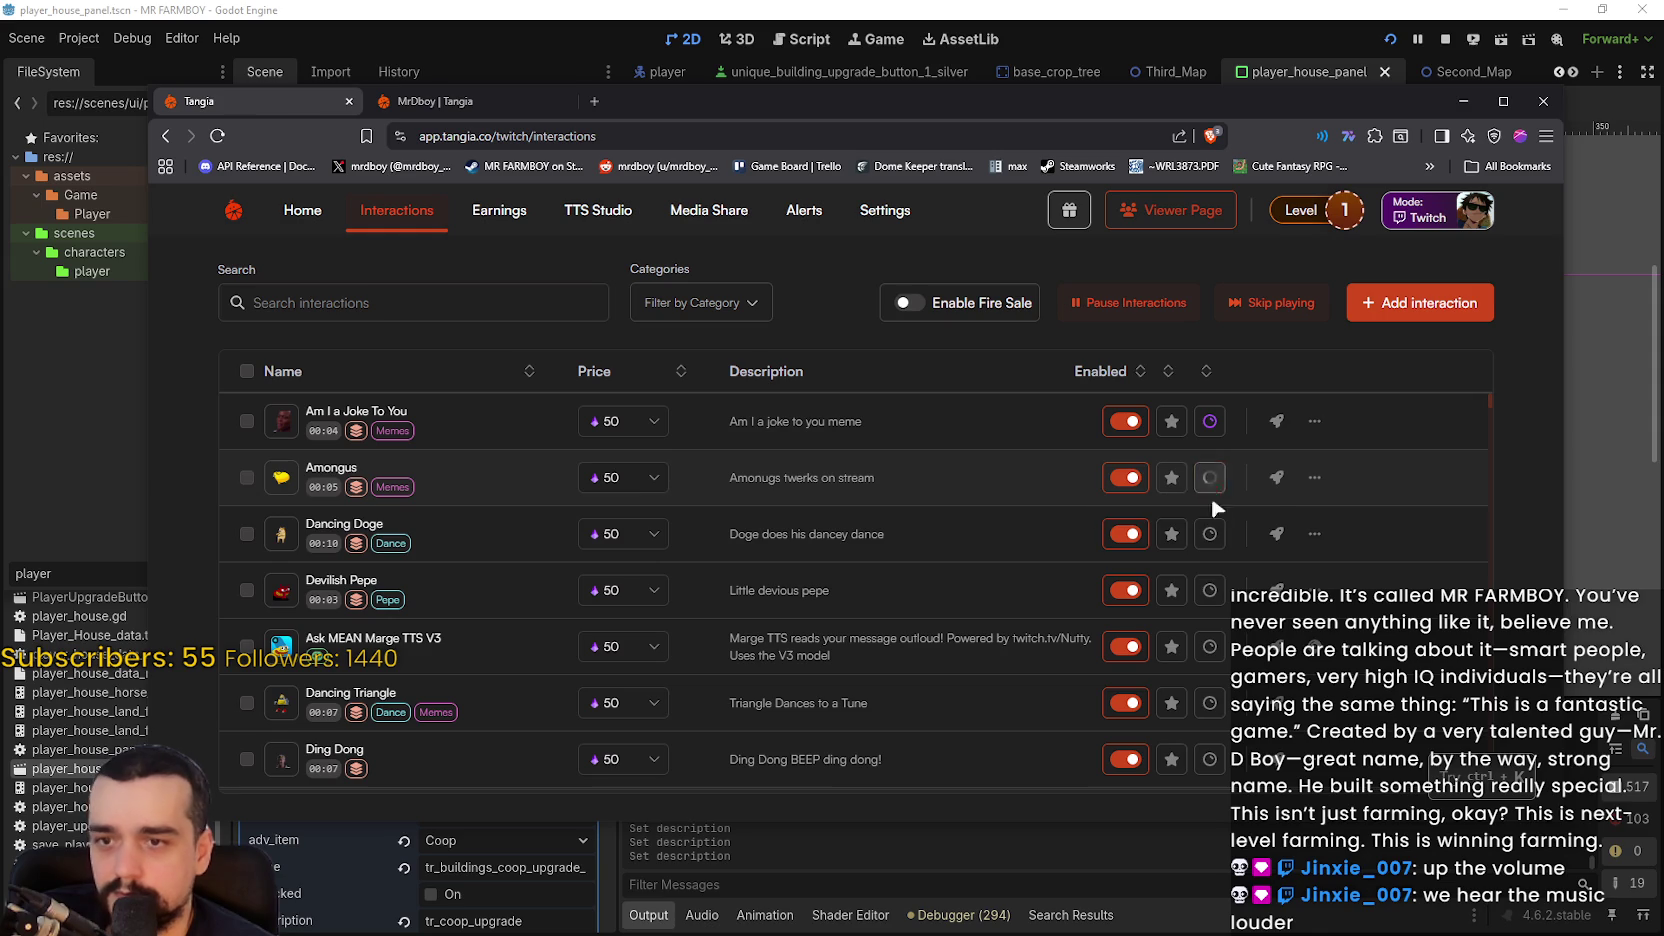
{"action": "left_click", "coordinate": [1212, 592]}
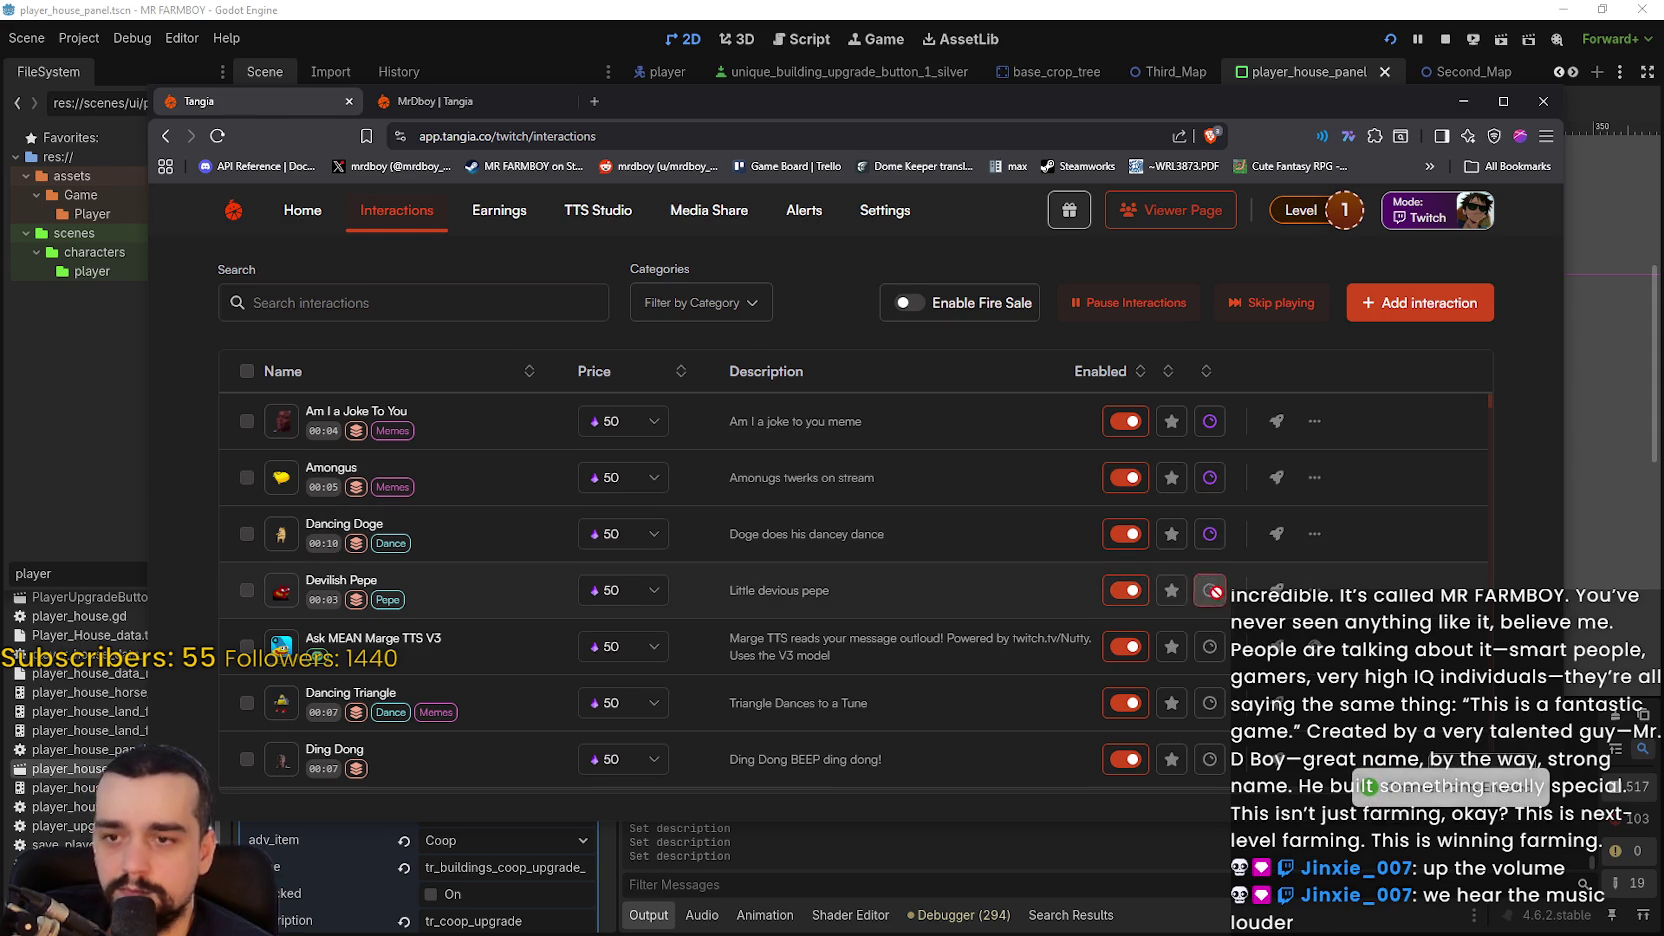
{"action": "left_click", "coordinate": [1211, 646]}
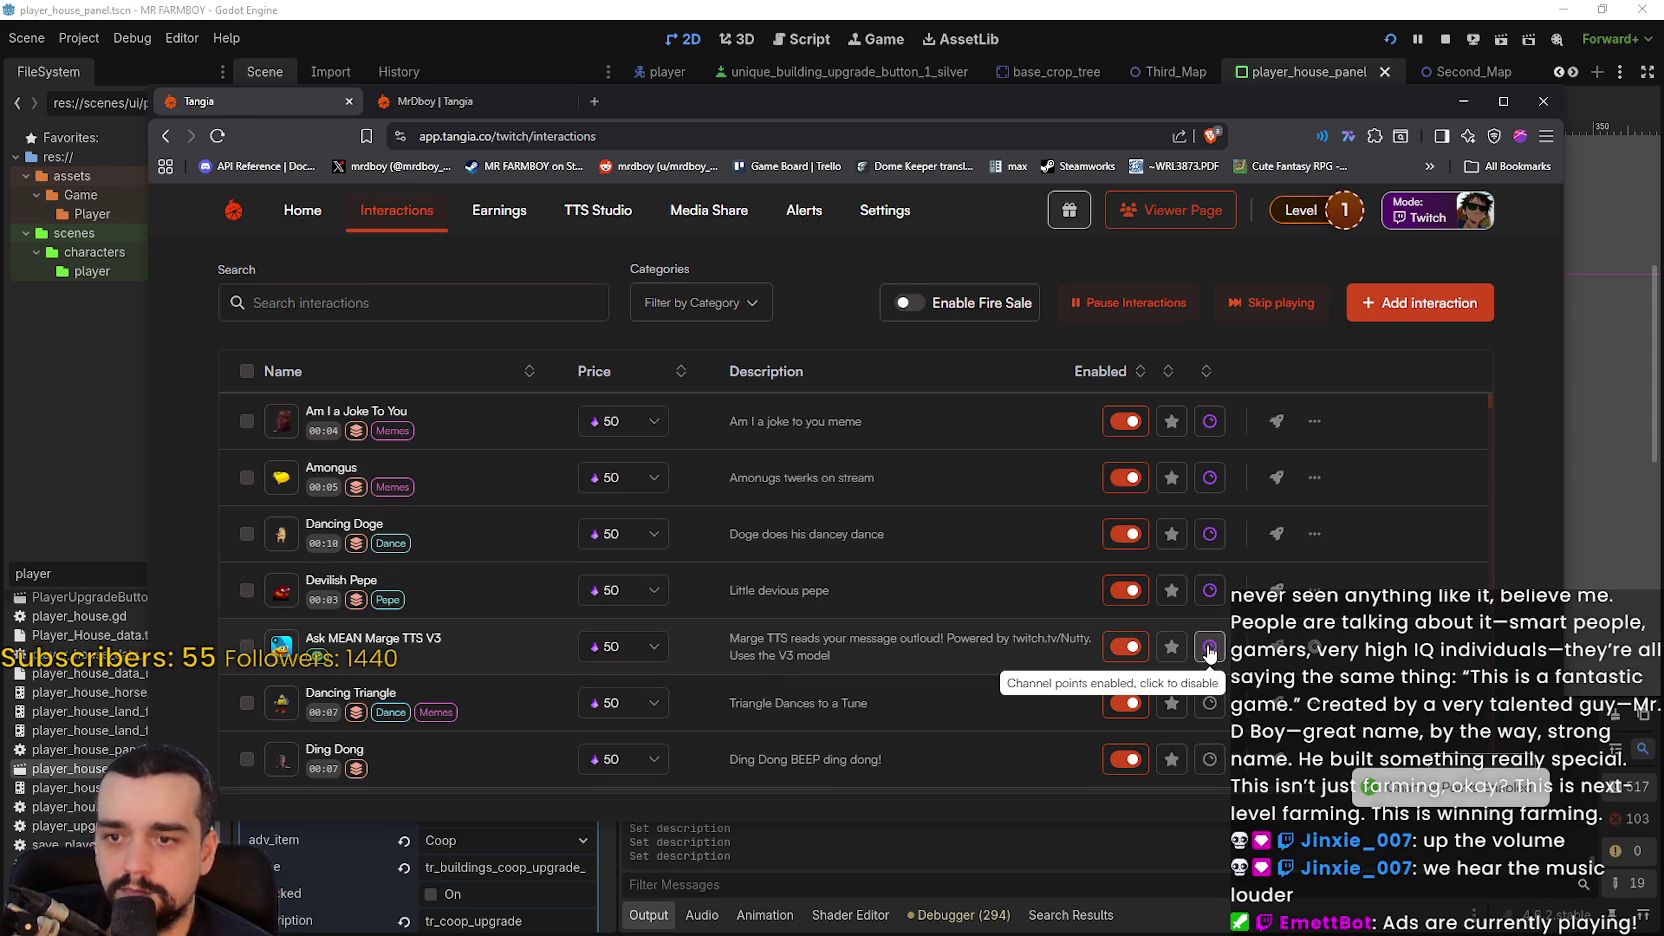
{"action": "left_click", "coordinate": [1209, 649]}
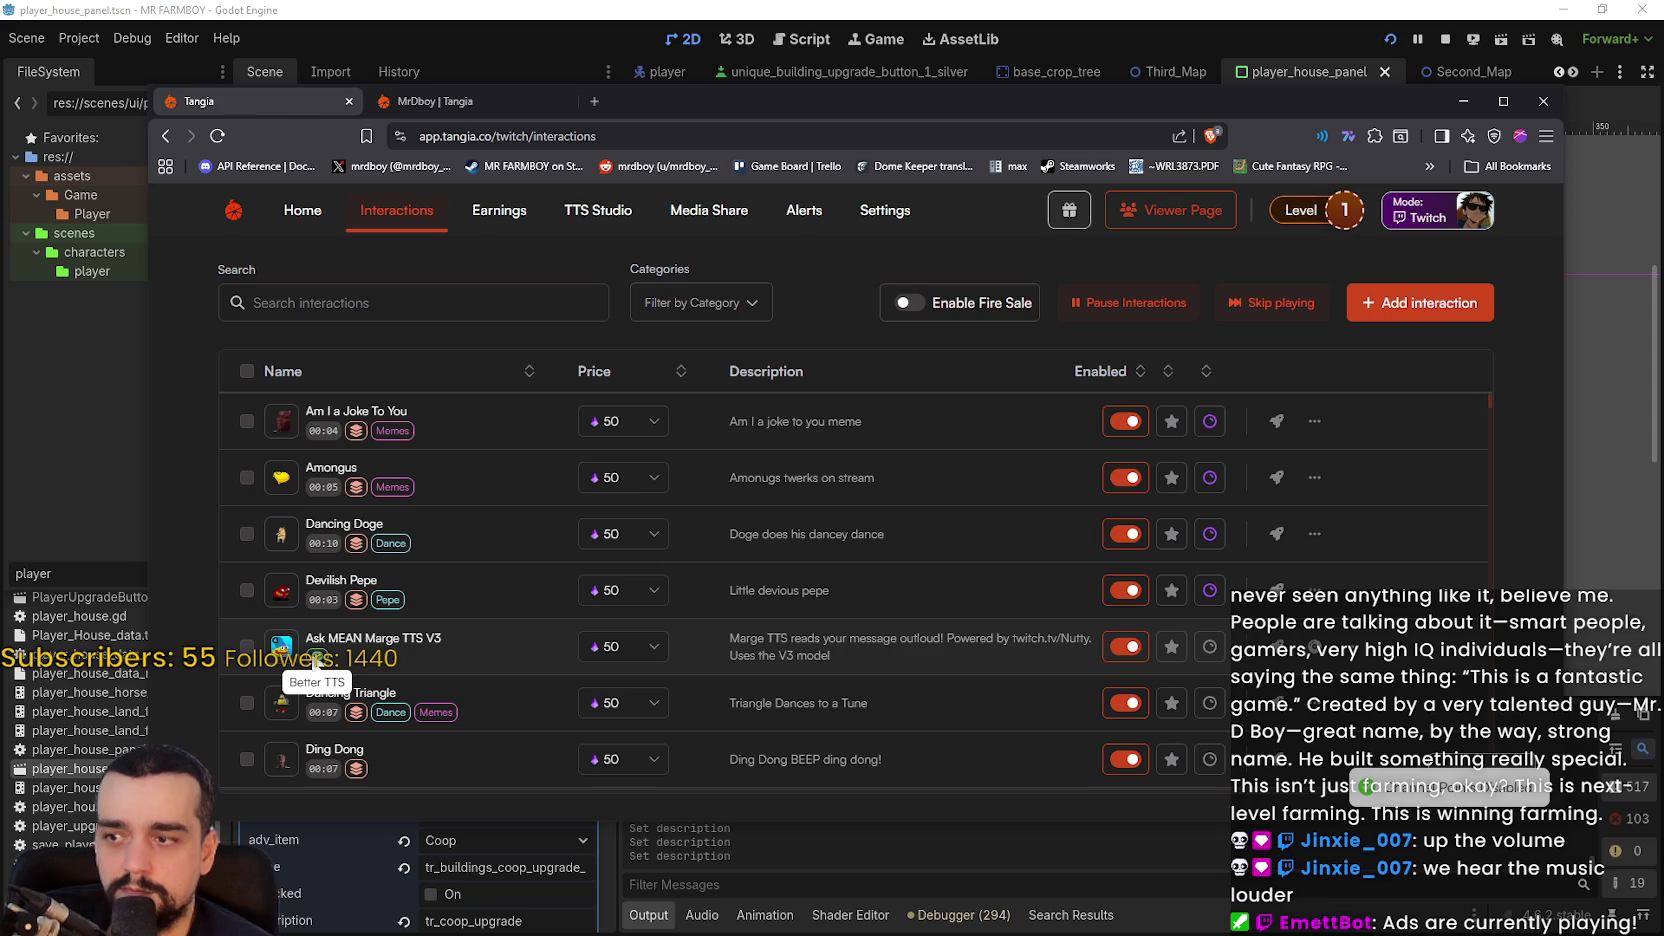
{"action": "scroll", "coordinate": [1200, 550], "scroll_direction": "down", "scroll_amount": 3}
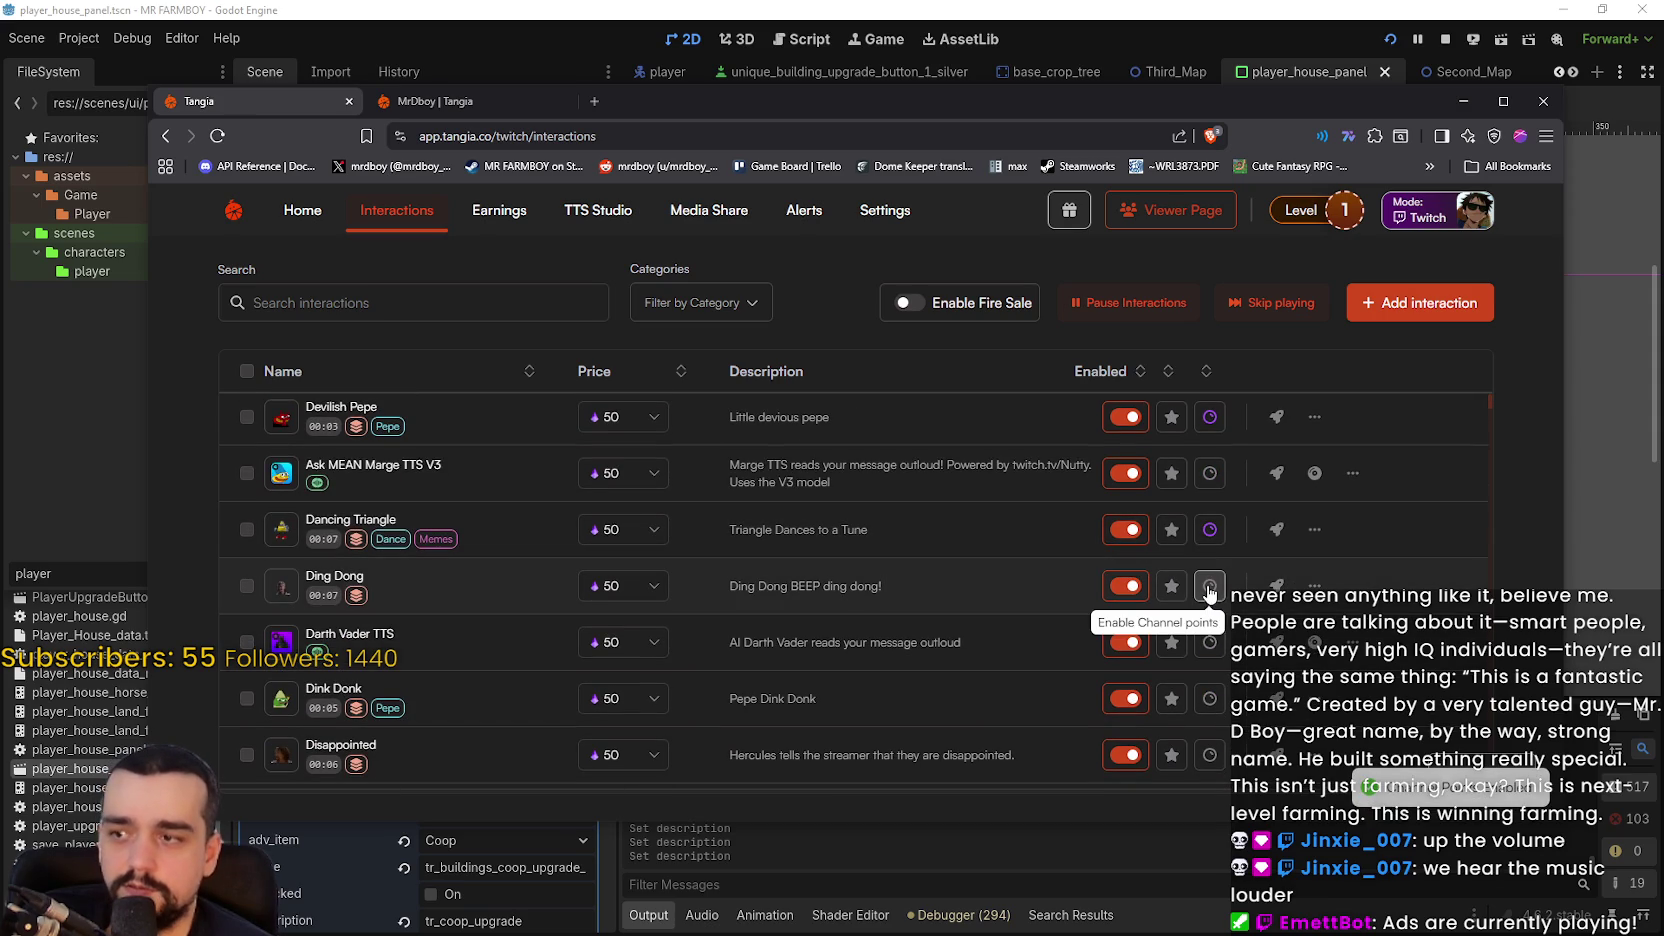
{"action": "left_click", "coordinate": [1211, 590]}
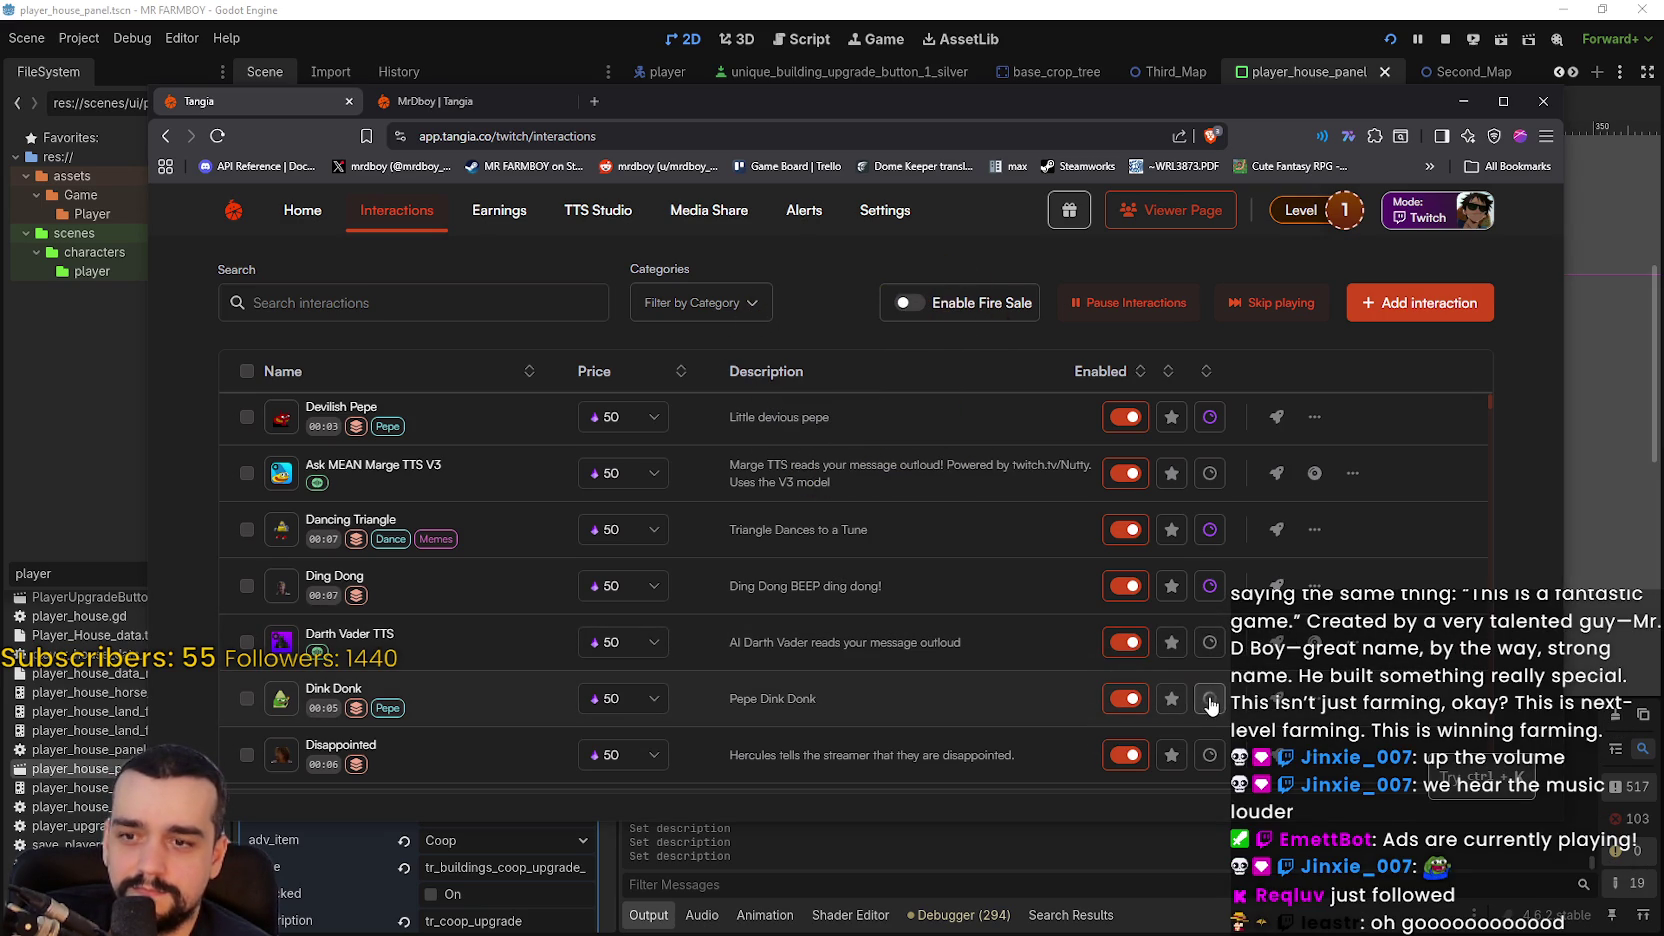
- Enable channel points for Discord Call, Discord Notification, Disgusting!, Dead Inside and Do The Roar
{"action": "scroll", "coordinate": [1205, 690], "scroll_direction": "down", "scroll_amount": 2}
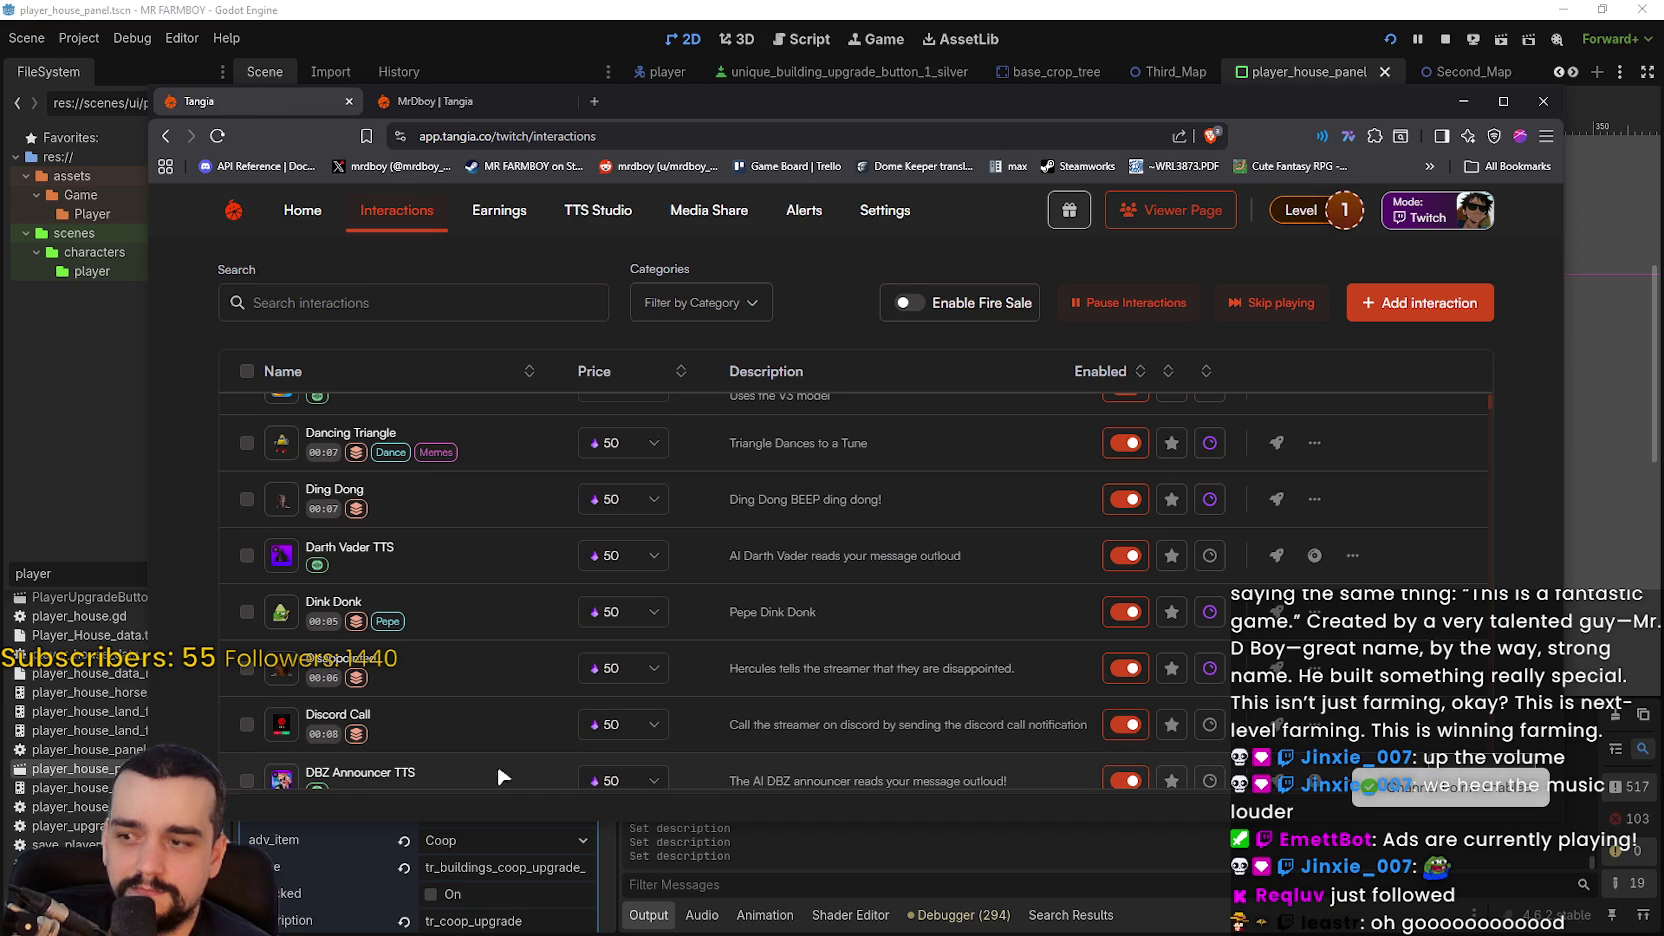
{"action": "left_click", "coordinate": [1217, 731]}
{"action": "scroll", "coordinate": [1214, 680], "scroll_direction": "down", "scroll_amount": 3}
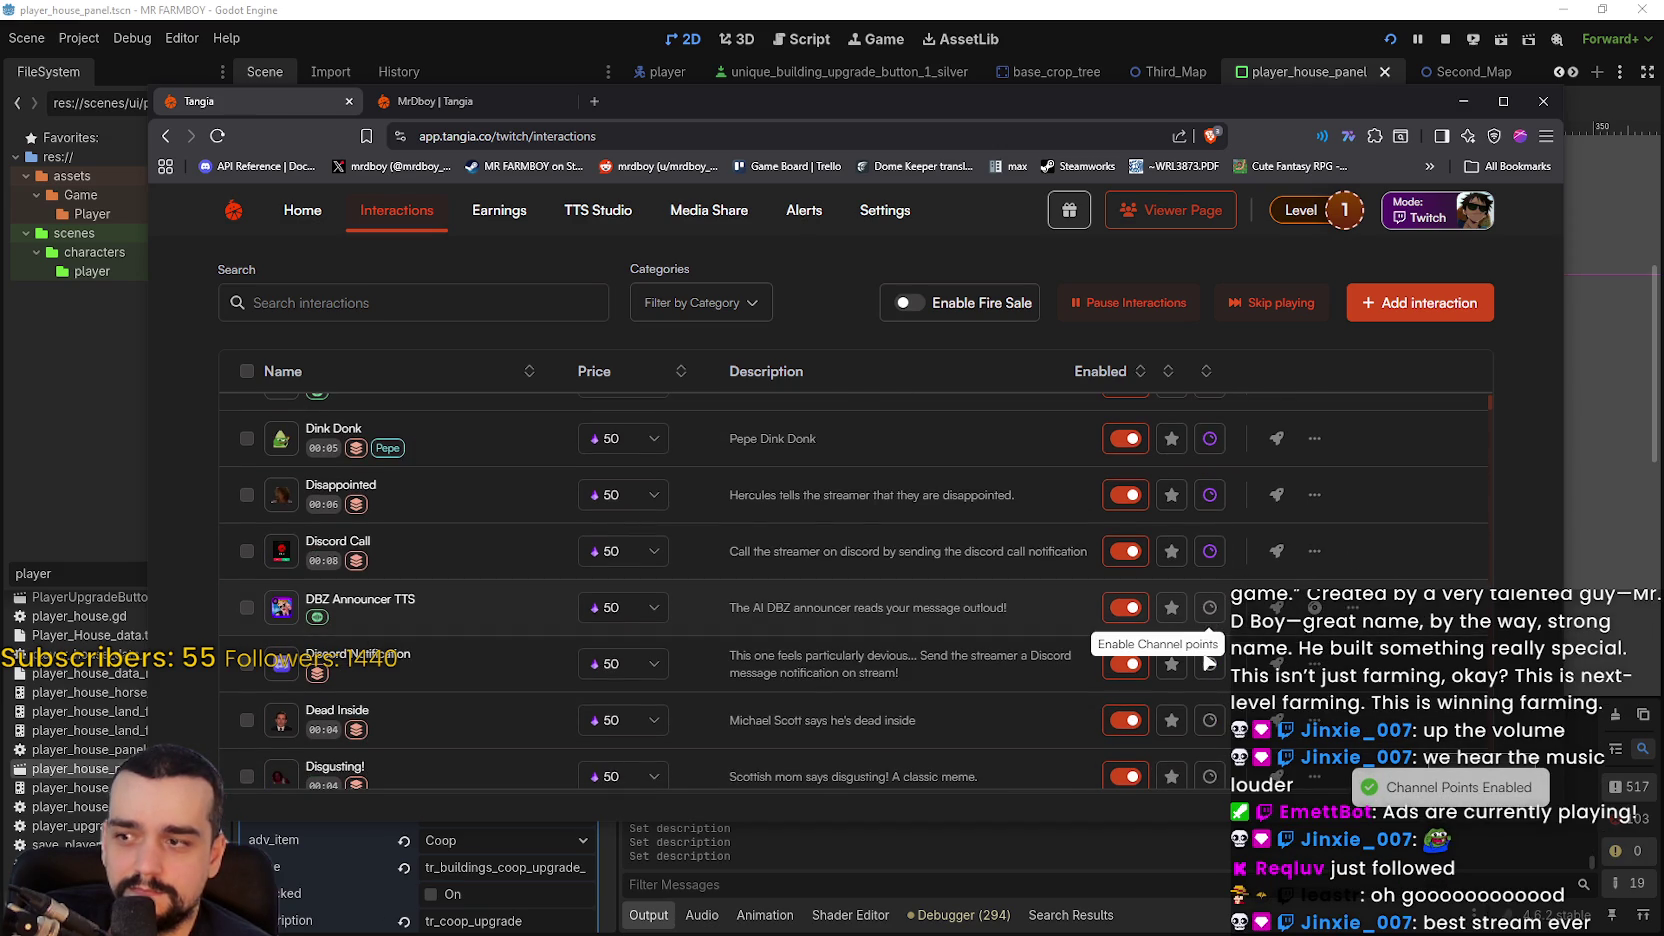
{"action": "left_click", "coordinate": [1209, 664]}
{"action": "scroll", "coordinate": [1209, 666], "scroll_direction": "down", "scroll_amount": 3}
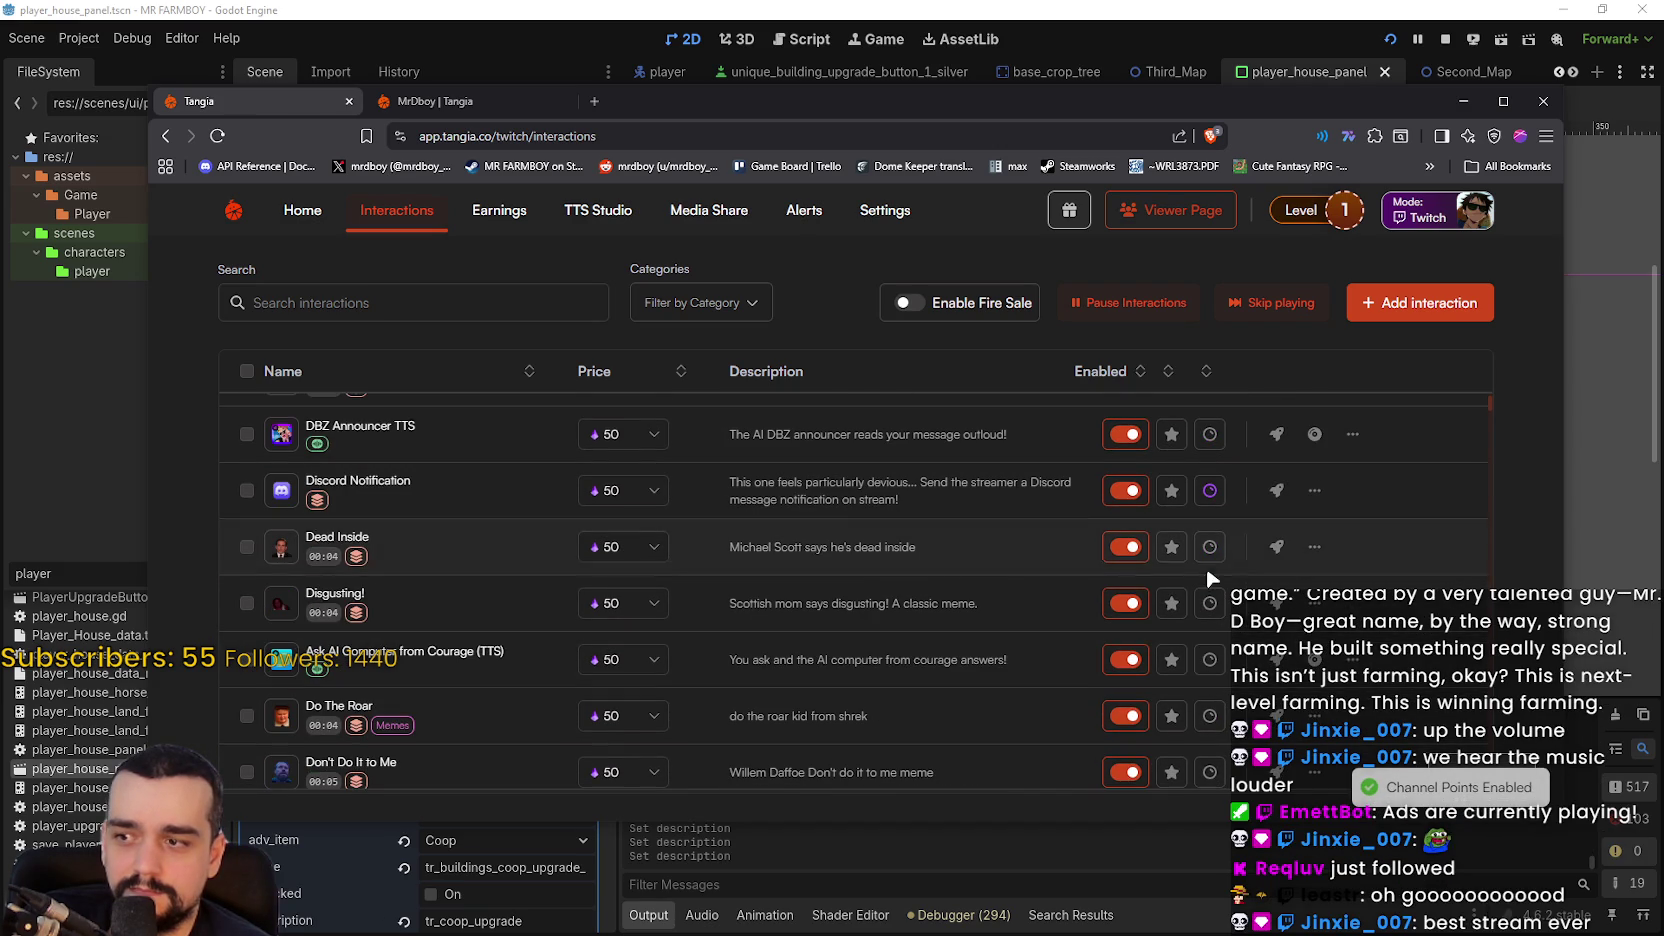
{"action": "left_click", "coordinate": [1211, 606]}
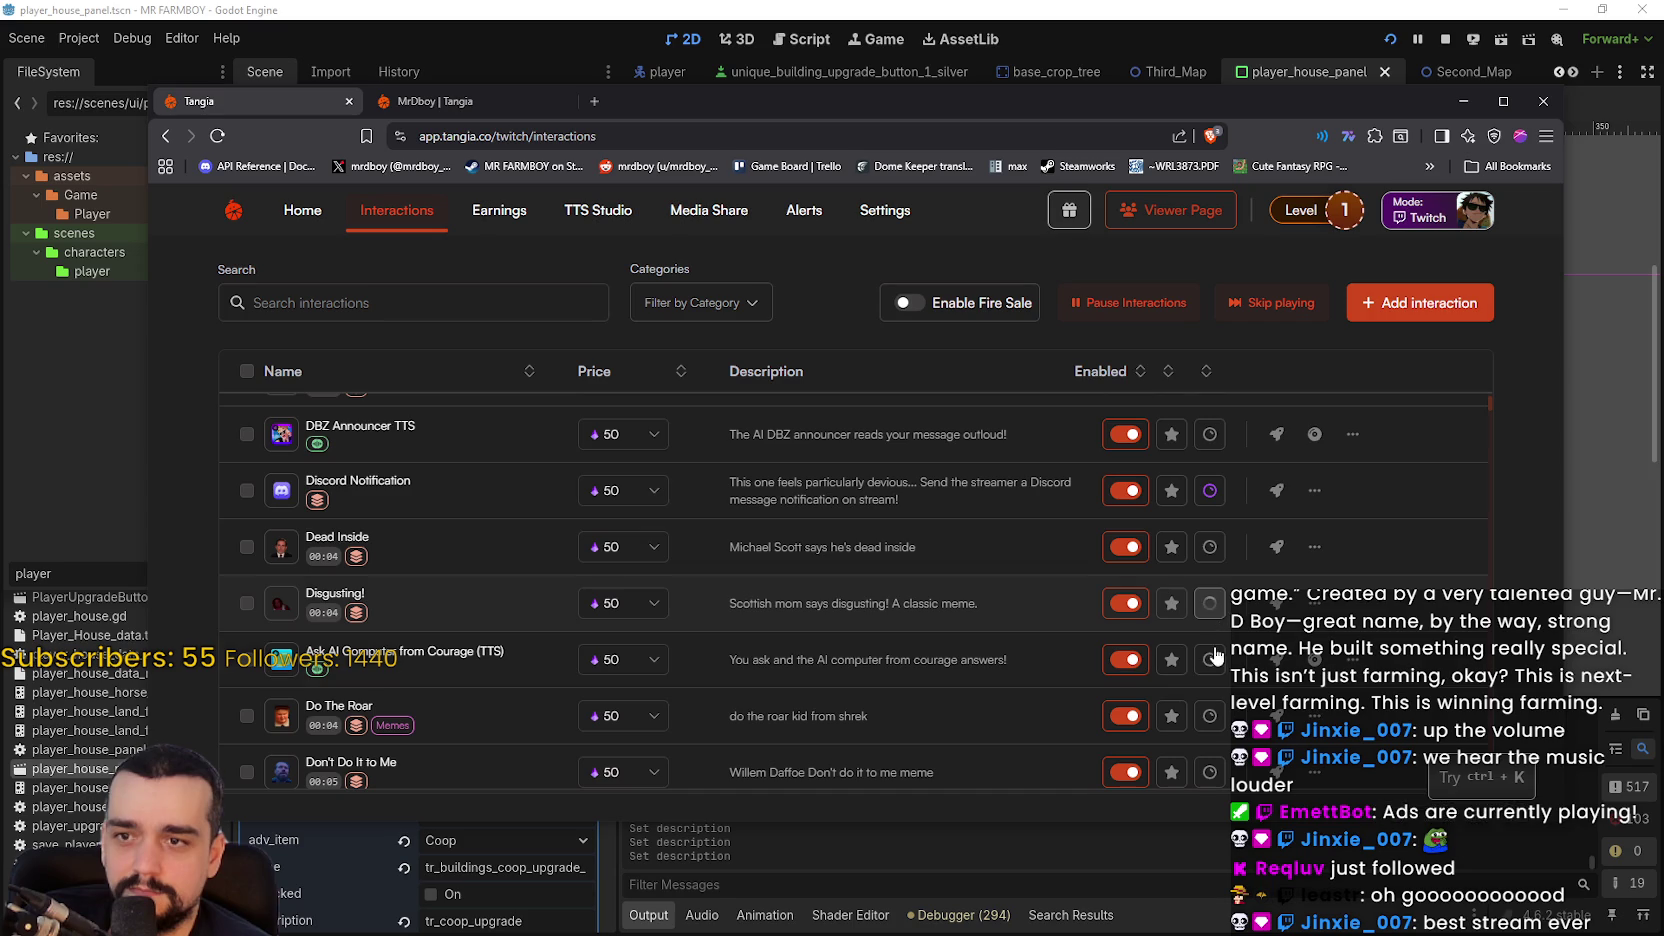
{"action": "left_click", "coordinate": [1209, 548]}
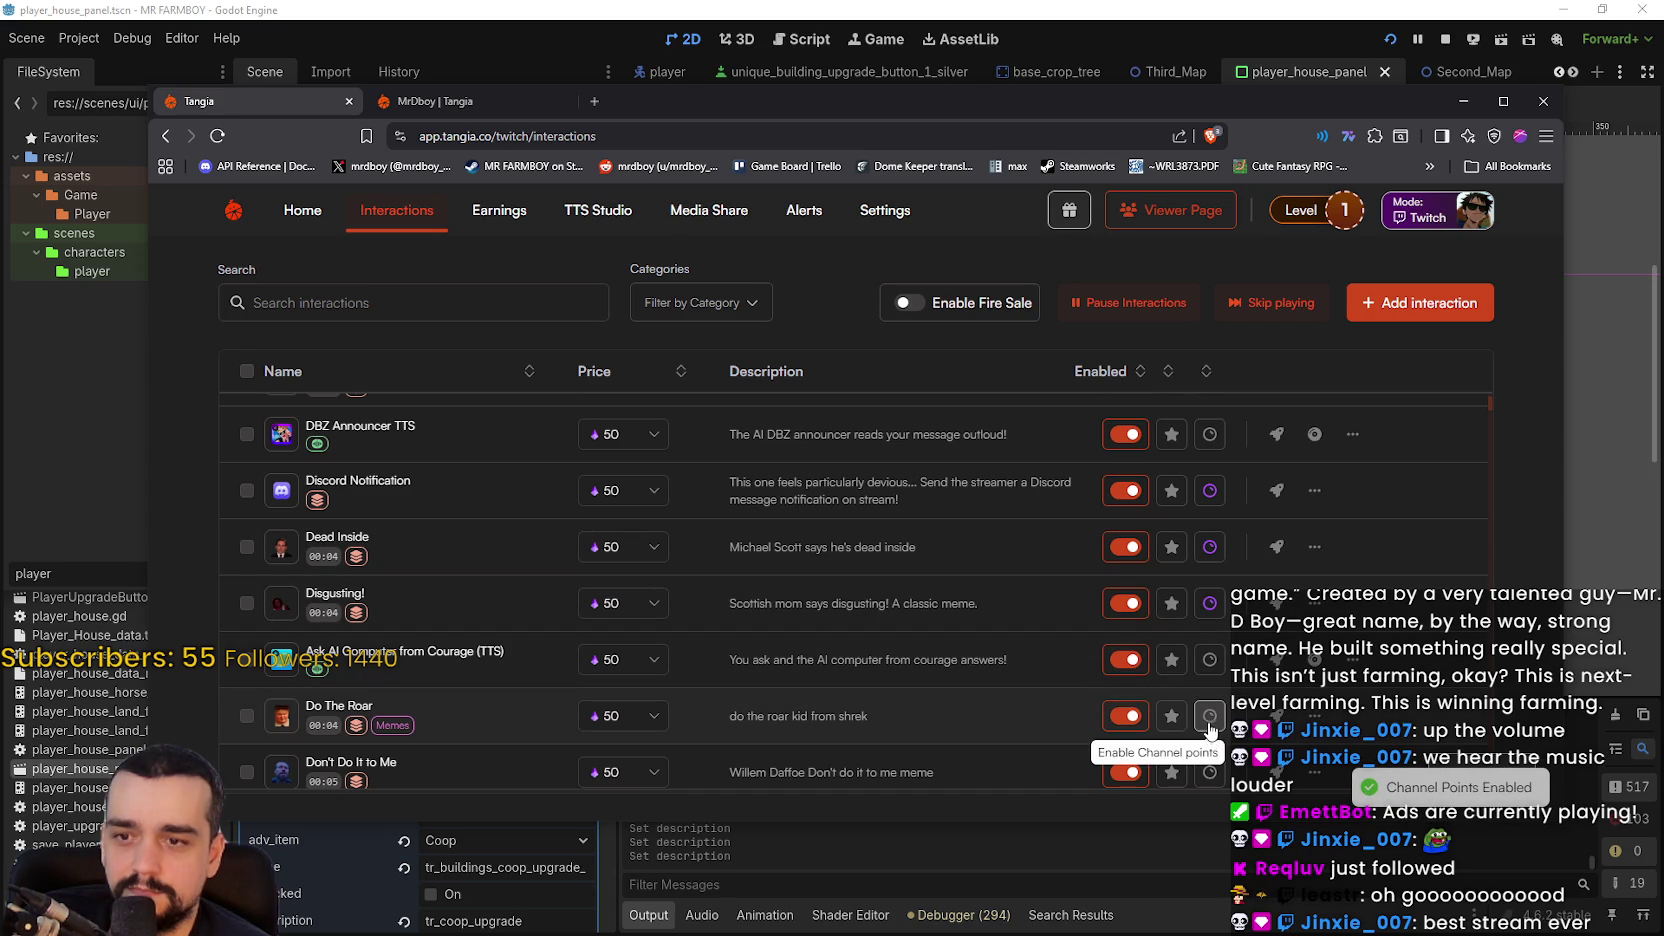
{"action": "left_click", "coordinate": [1209, 716]}
- Enable channel points for Don't Do It to Me, Don't Put That Evil on Me, Cook The Sauce, Bear Grylls Pee Tip, Die For Your Cause
{"action": "scroll", "coordinate": [1209, 716], "scroll_direction": "down", "scroll_amount": 3}
{"action": "scroll", "coordinate": [1213, 604], "scroll_direction": "down", "scroll_amount": 2}
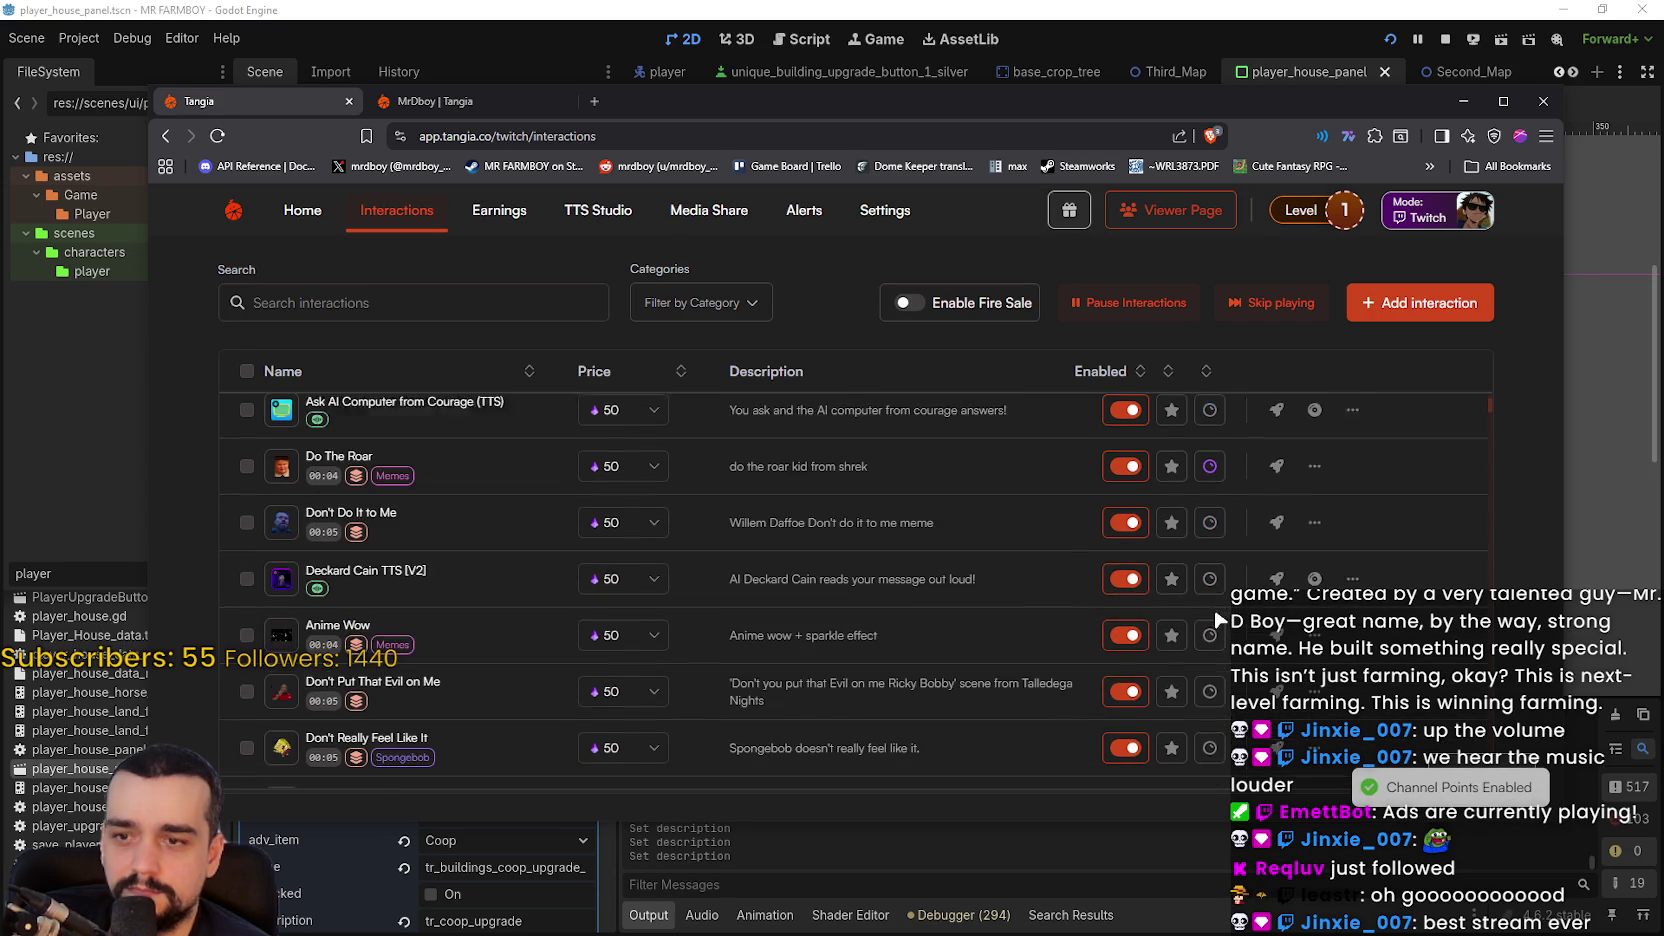
{"action": "left_click", "coordinate": [1211, 516]}
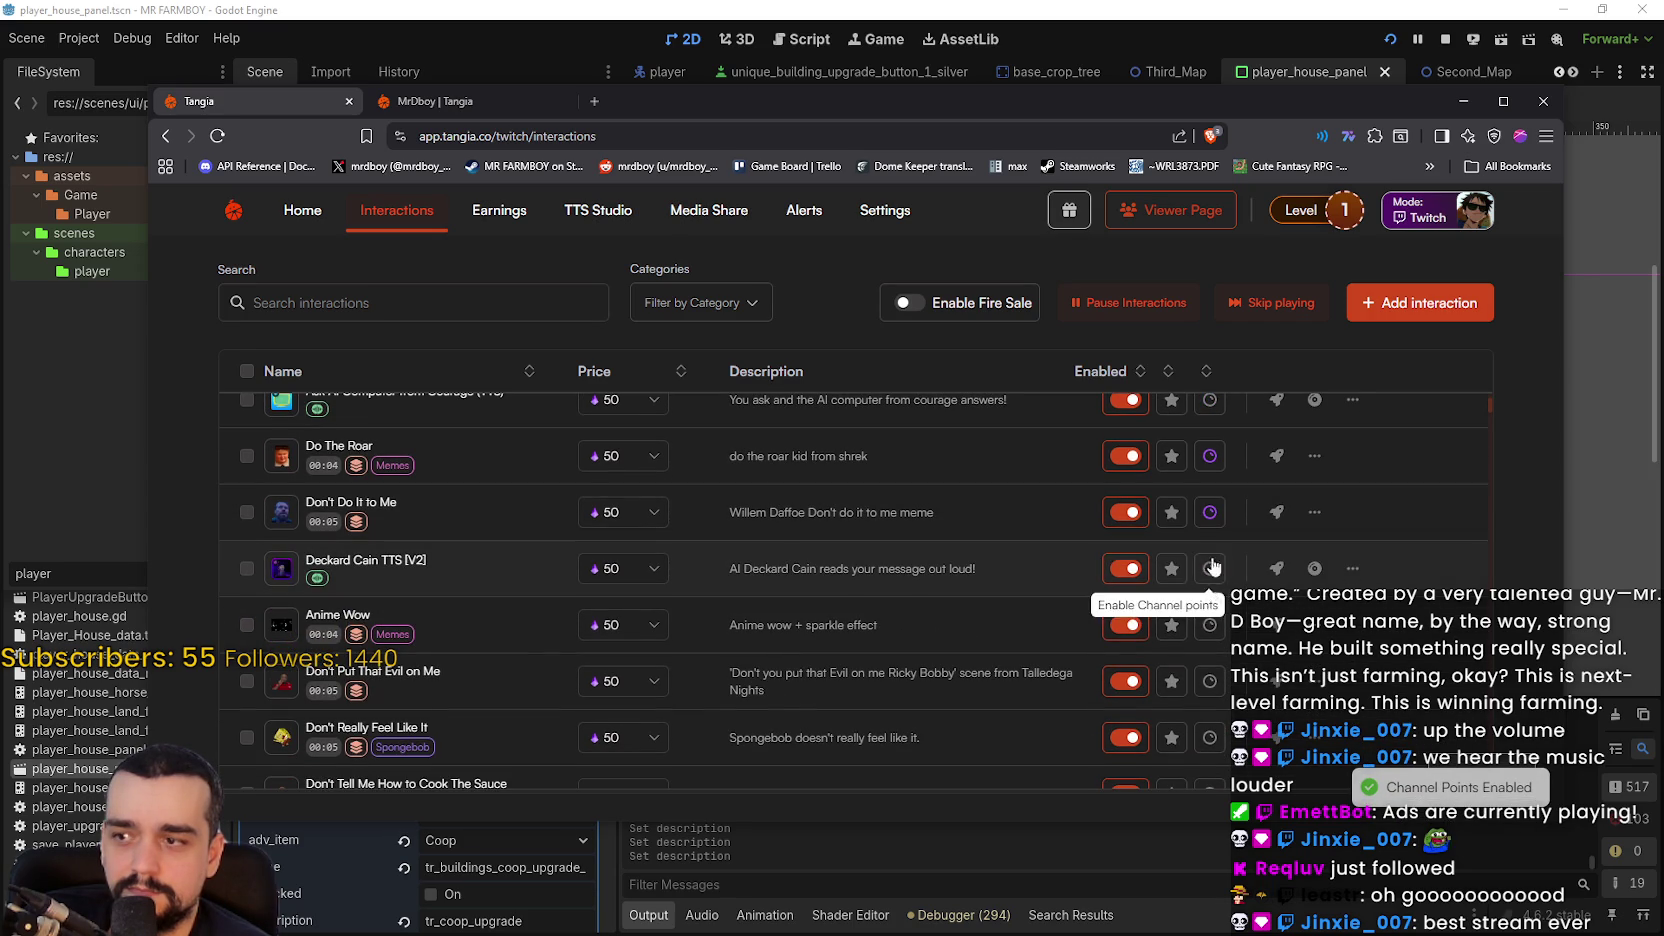
{"action": "left_click", "coordinate": [1211, 690]}
{"action": "scroll", "coordinate": [1211, 690], "scroll_direction": "down", "scroll_amount": 1}
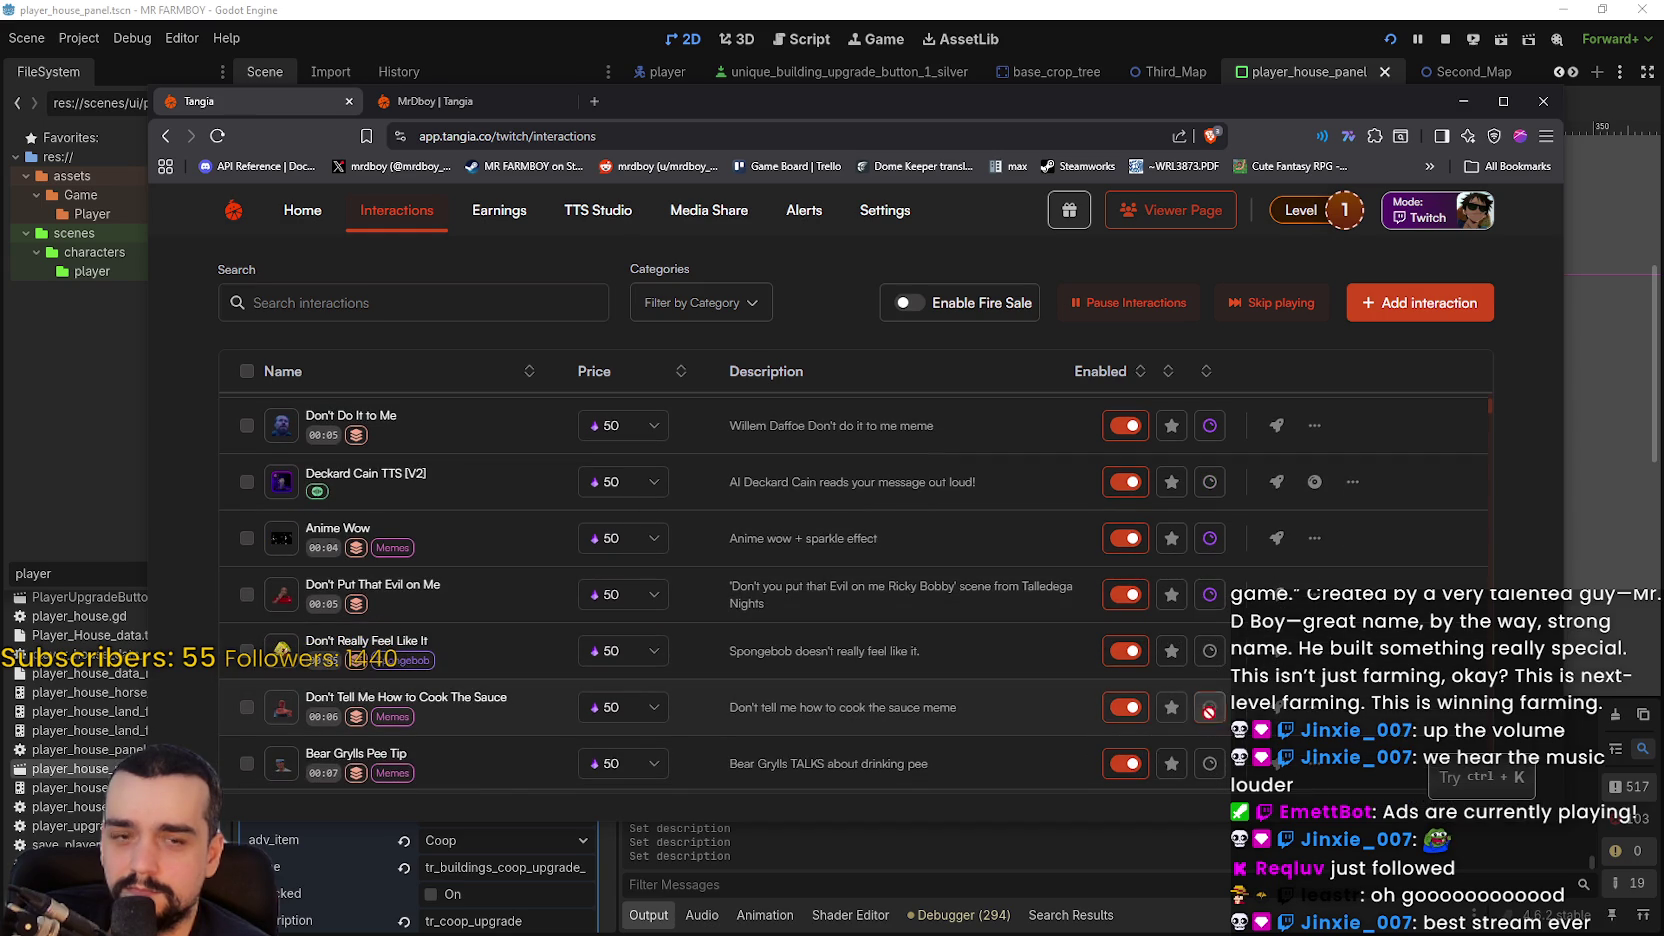
{"action": "left_click", "coordinate": [1210, 710]}
{"action": "scroll", "coordinate": [1211, 708], "scroll_direction": "down", "scroll_amount": 1}
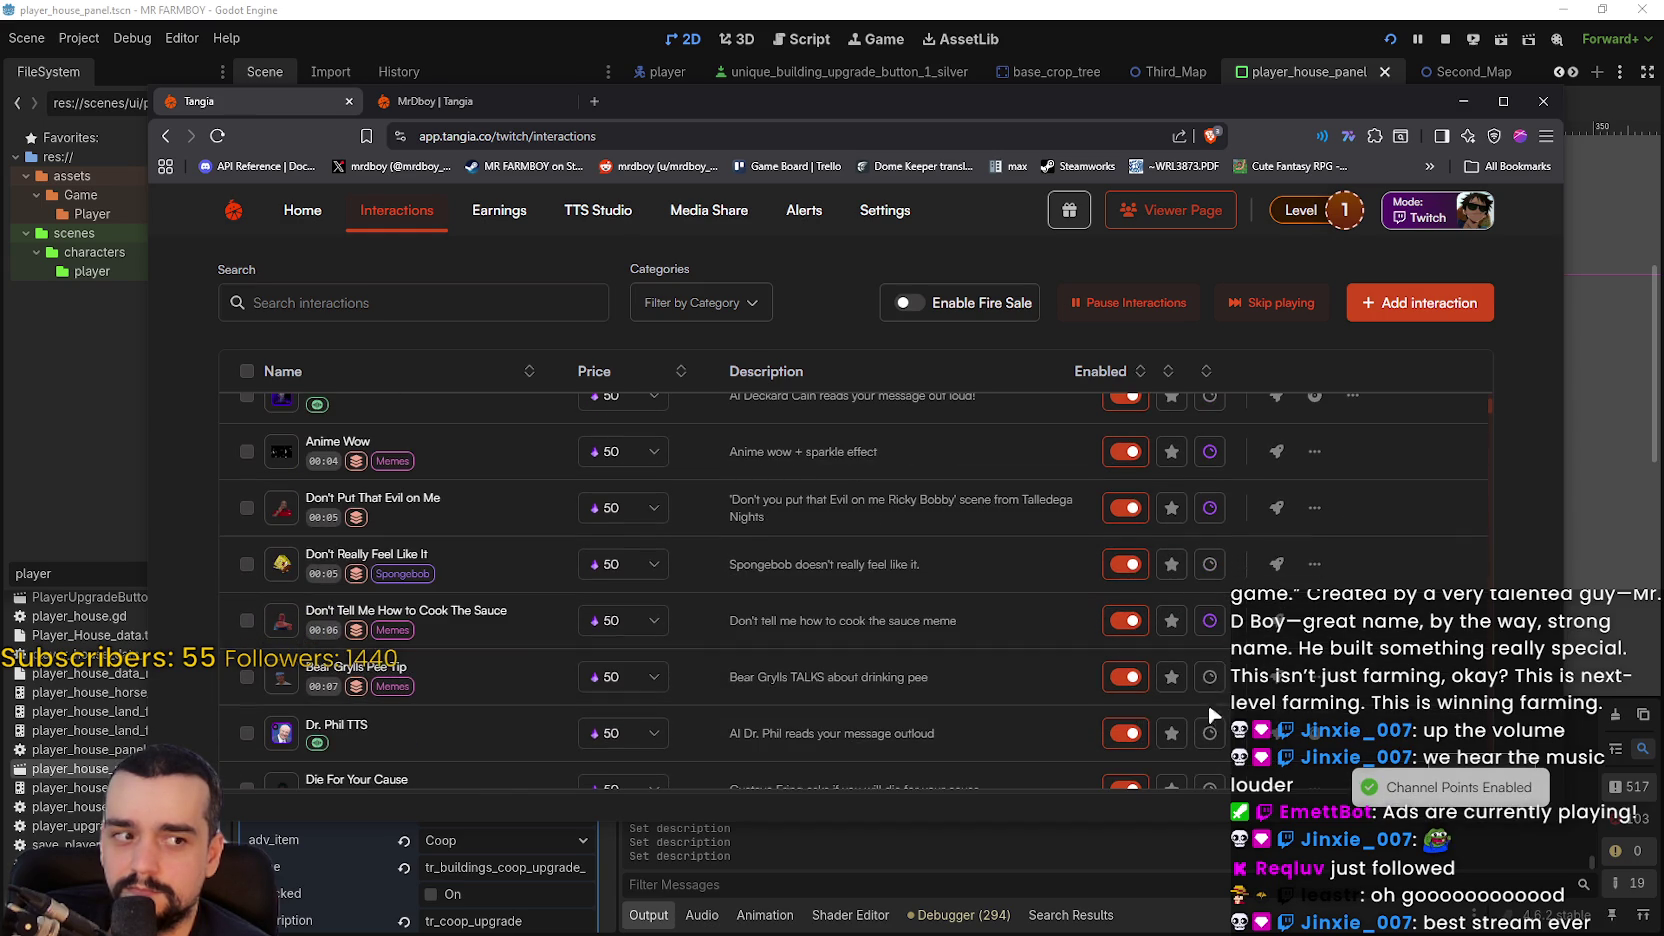
{"action": "left_click", "coordinate": [1209, 690]}
{"action": "scroll", "coordinate": [1210, 700], "scroll_direction": "down", "scroll_amount": 3}
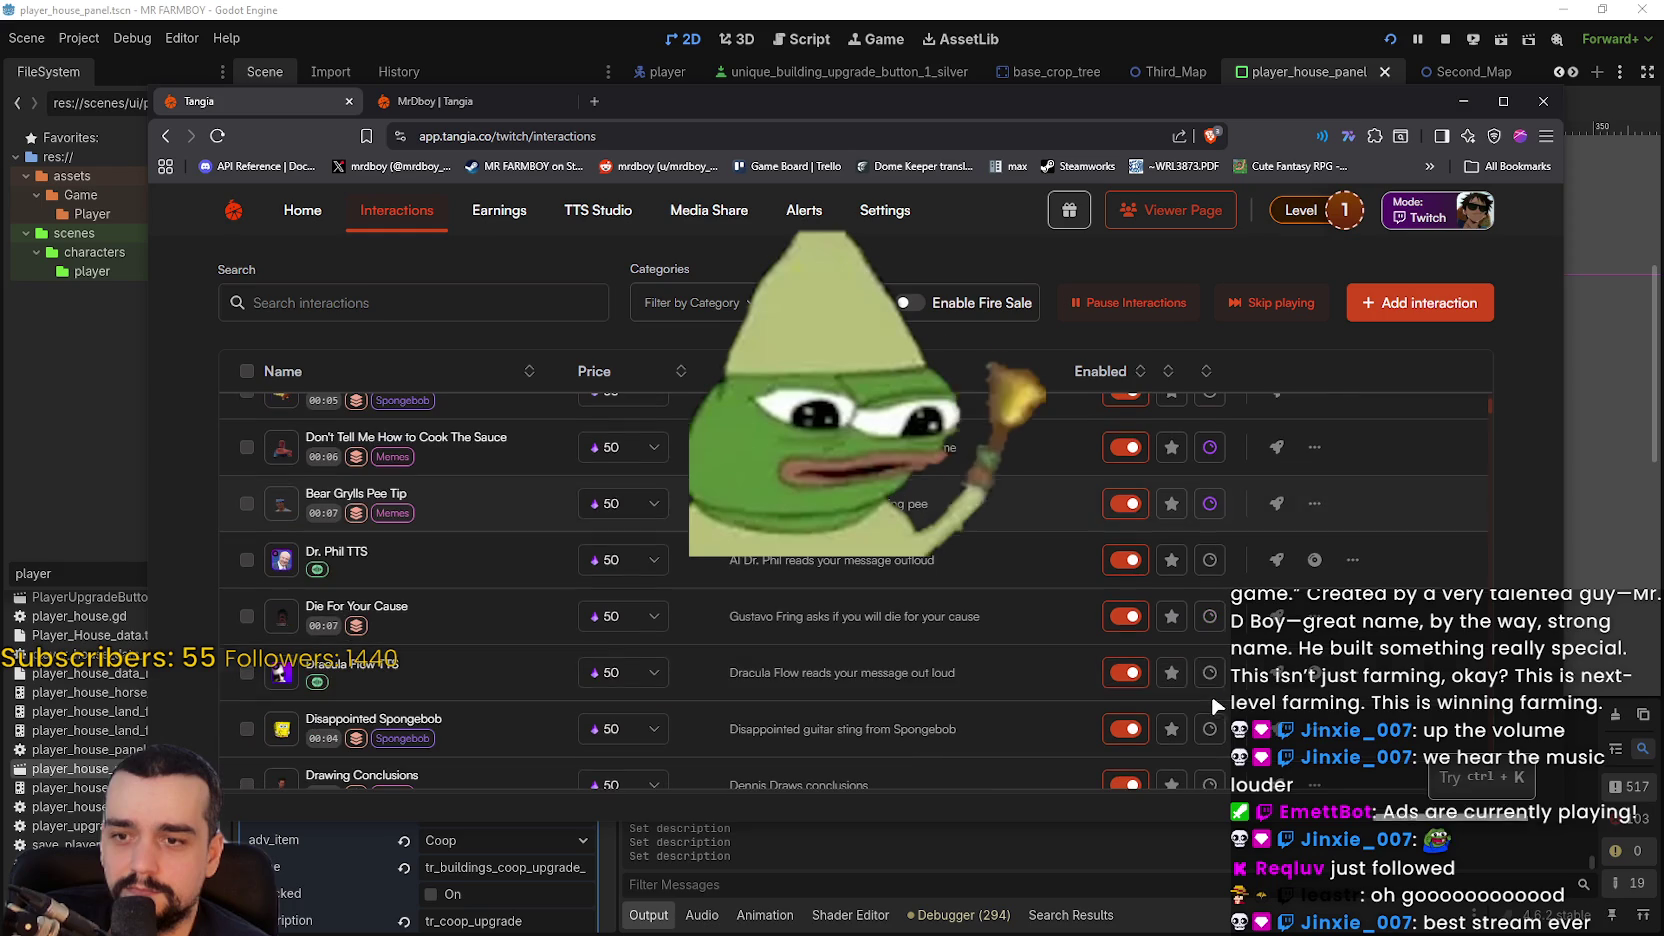
{"action": "left_click", "coordinate": [1210, 617]}
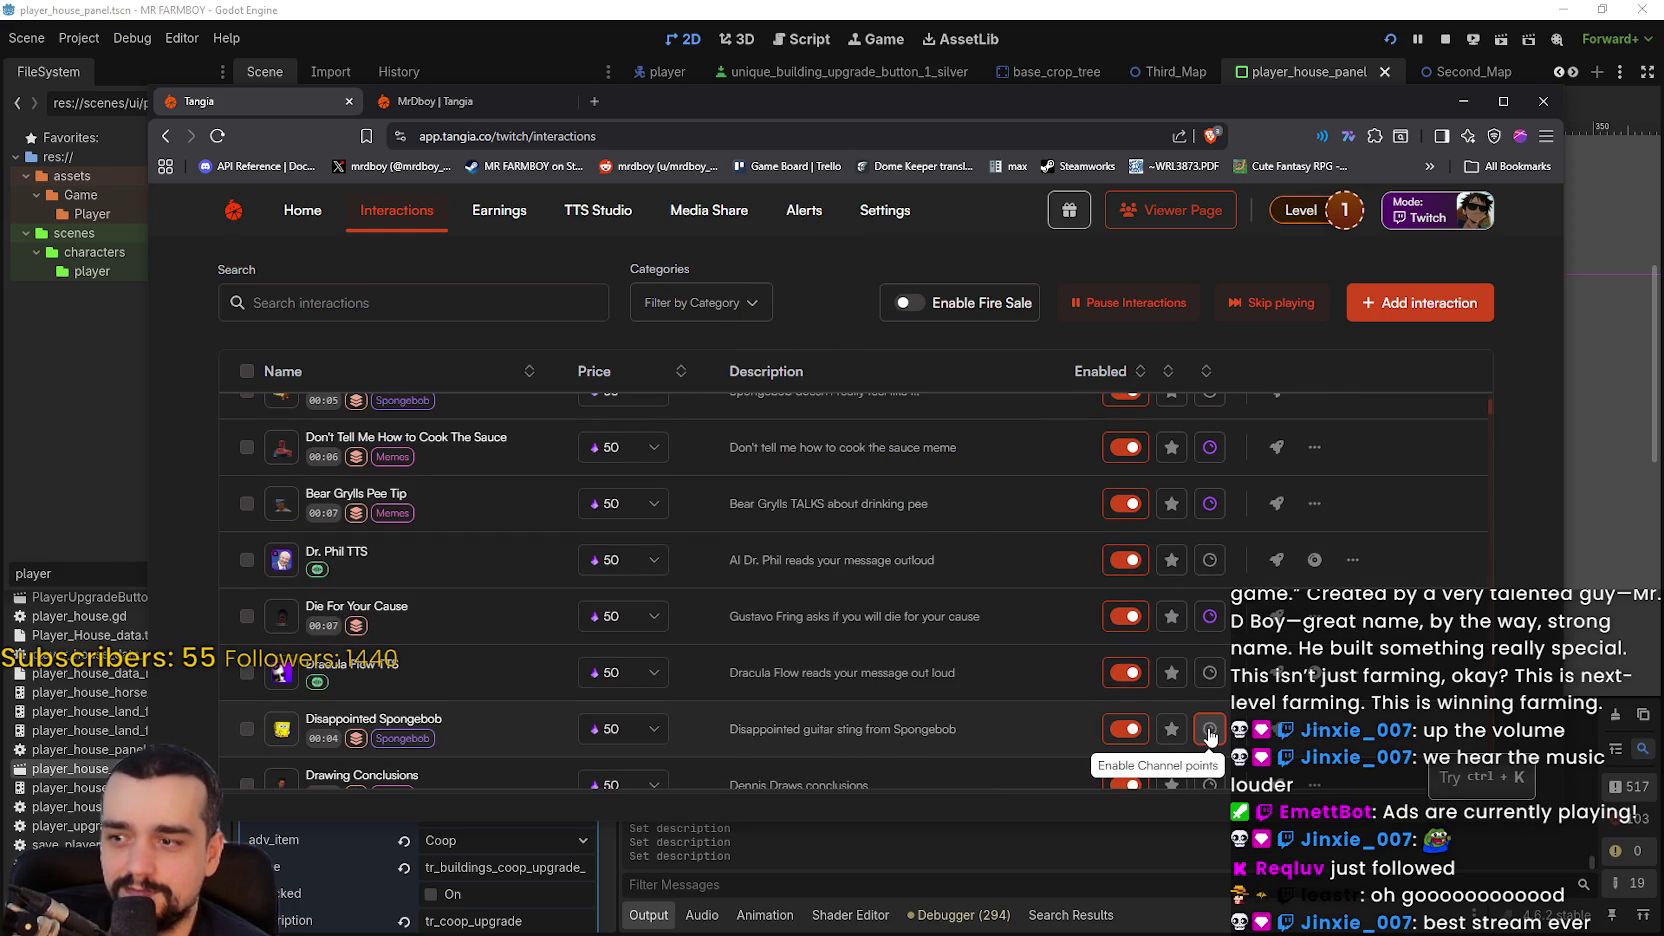
- Enable channel points for Drawing Conclusions, Don't Blink, Drop Gibby, Don't Call Me, Duck Hunter Dog, Don't Cry, DVD Hits Corner
{"action": "scroll", "coordinate": [1210, 685], "scroll_direction": "down", "scroll_amount": 1}
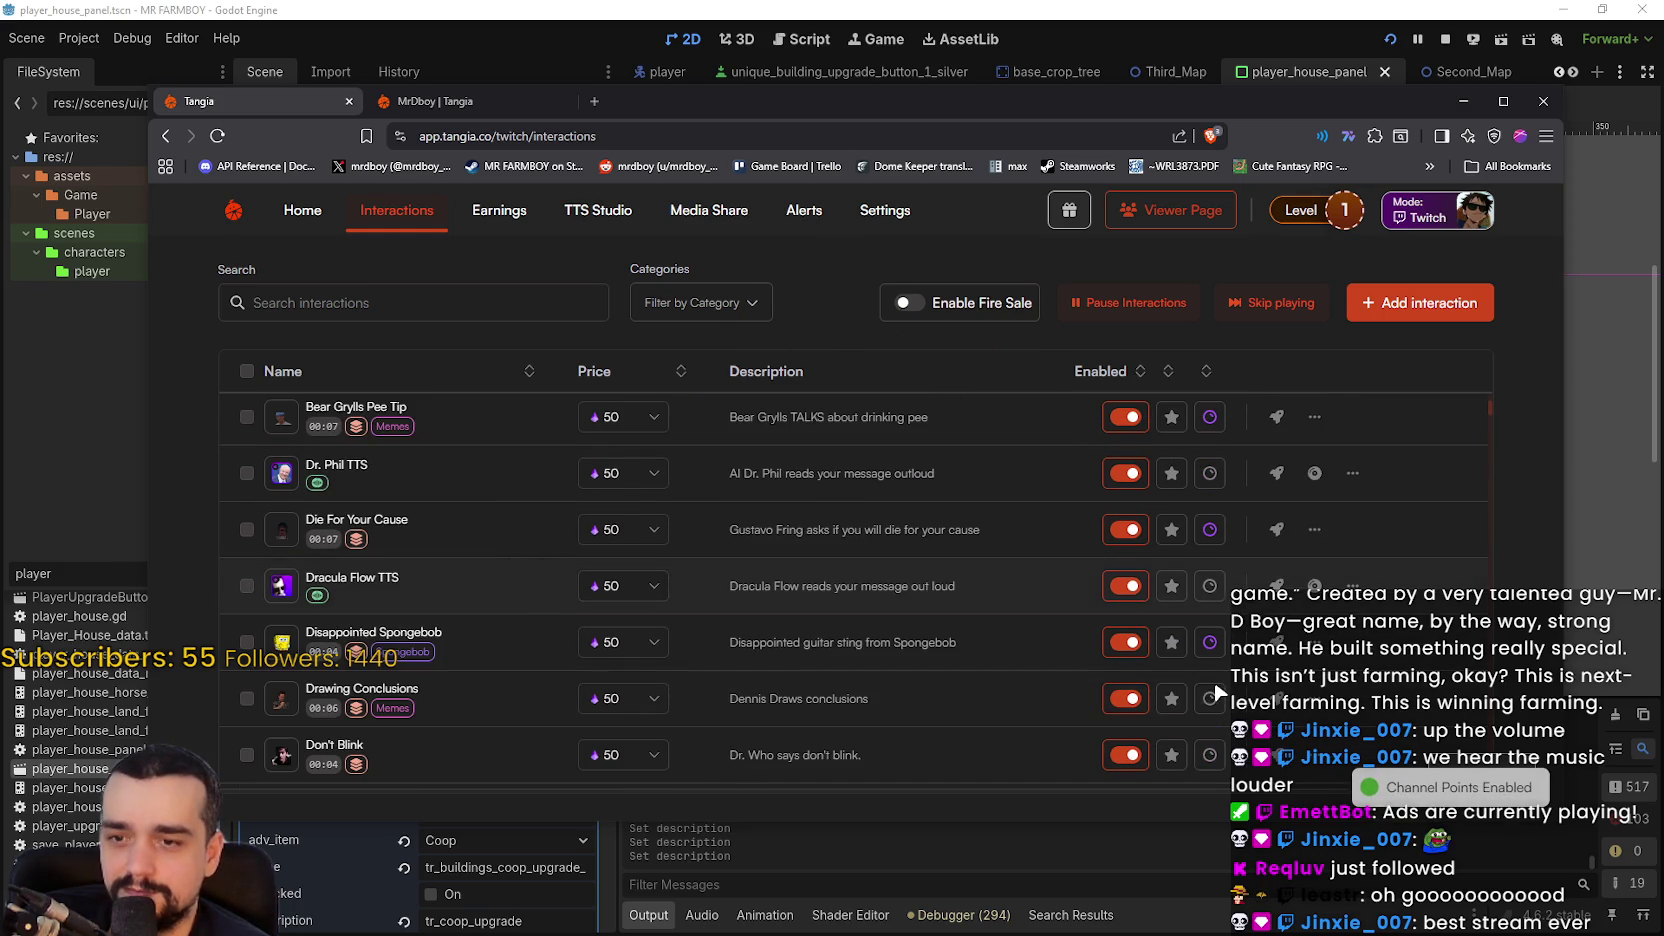
{"action": "scroll", "coordinate": [1214, 660], "scroll_direction": "down", "scroll_amount": 1}
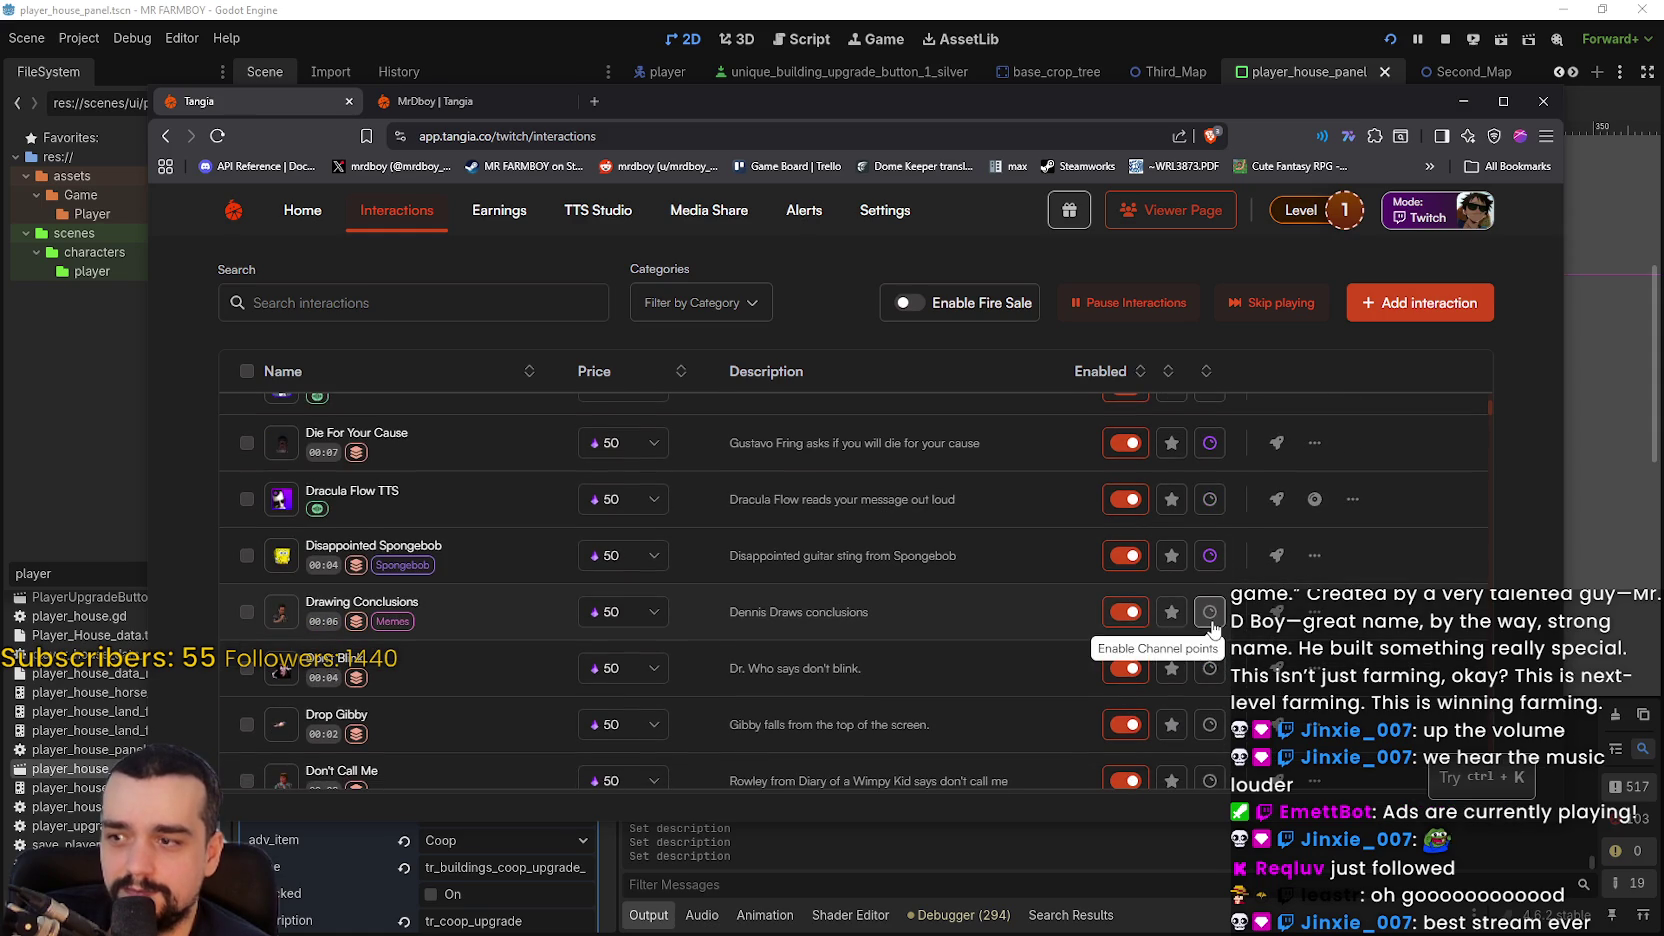
{"action": "left_click", "coordinate": [1210, 613]}
{"action": "left_click", "coordinate": [1210, 668]}
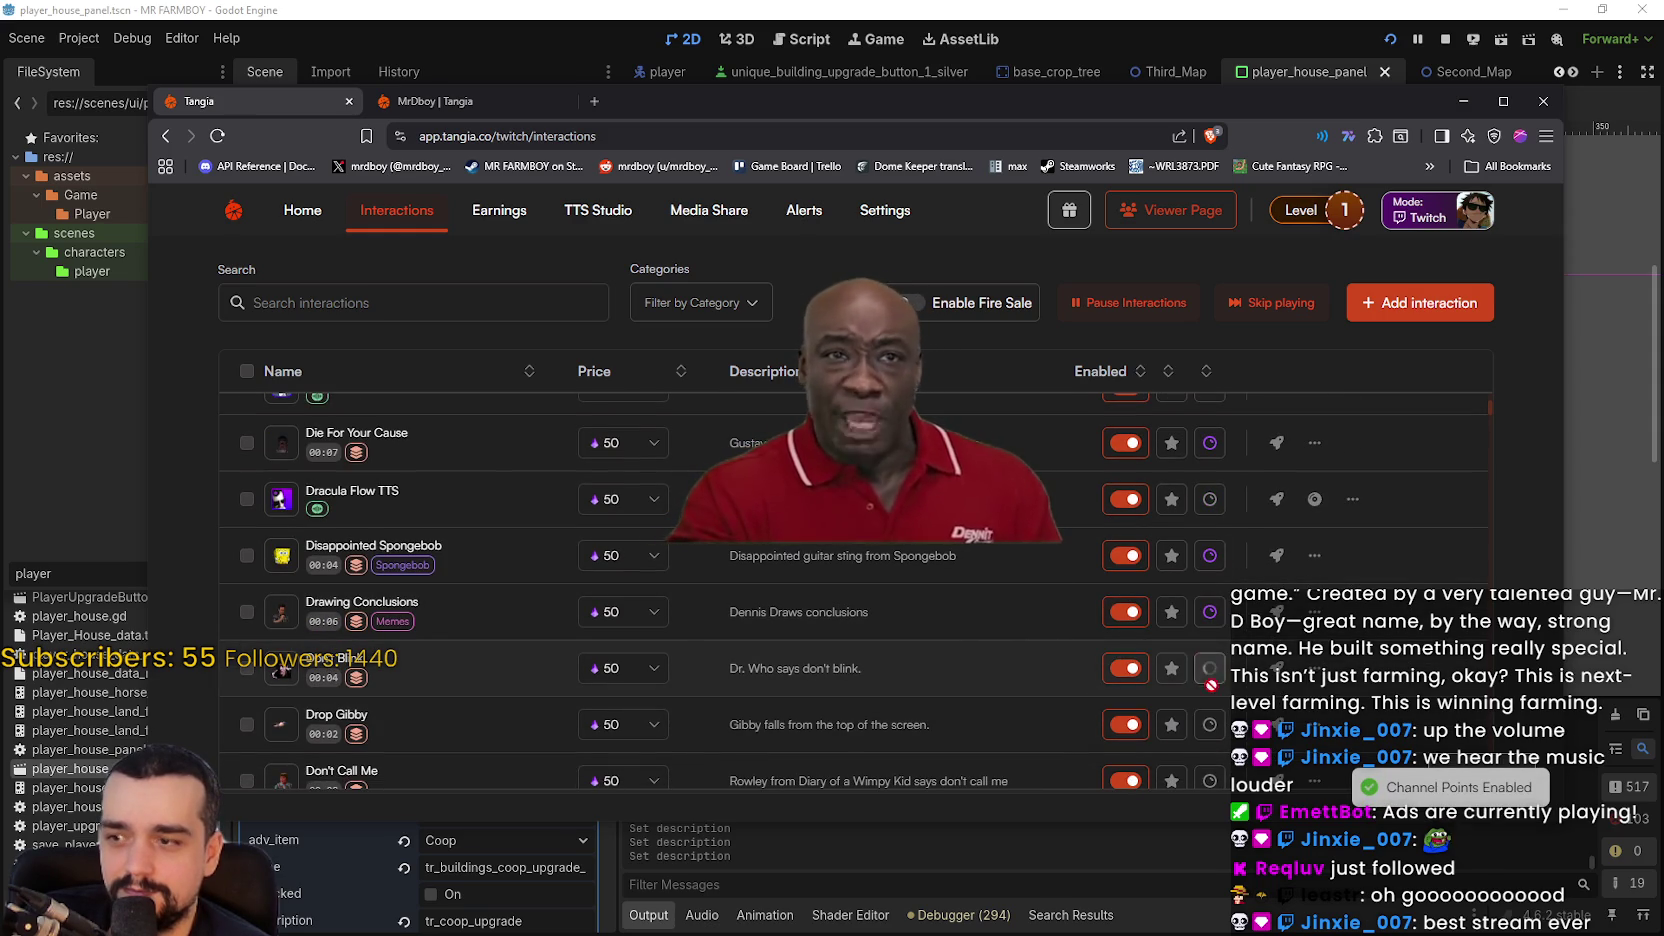
{"action": "left_click", "coordinate": [1210, 724]}
{"action": "scroll", "coordinate": [1212, 715], "scroll_direction": "down", "scroll_amount": 1}
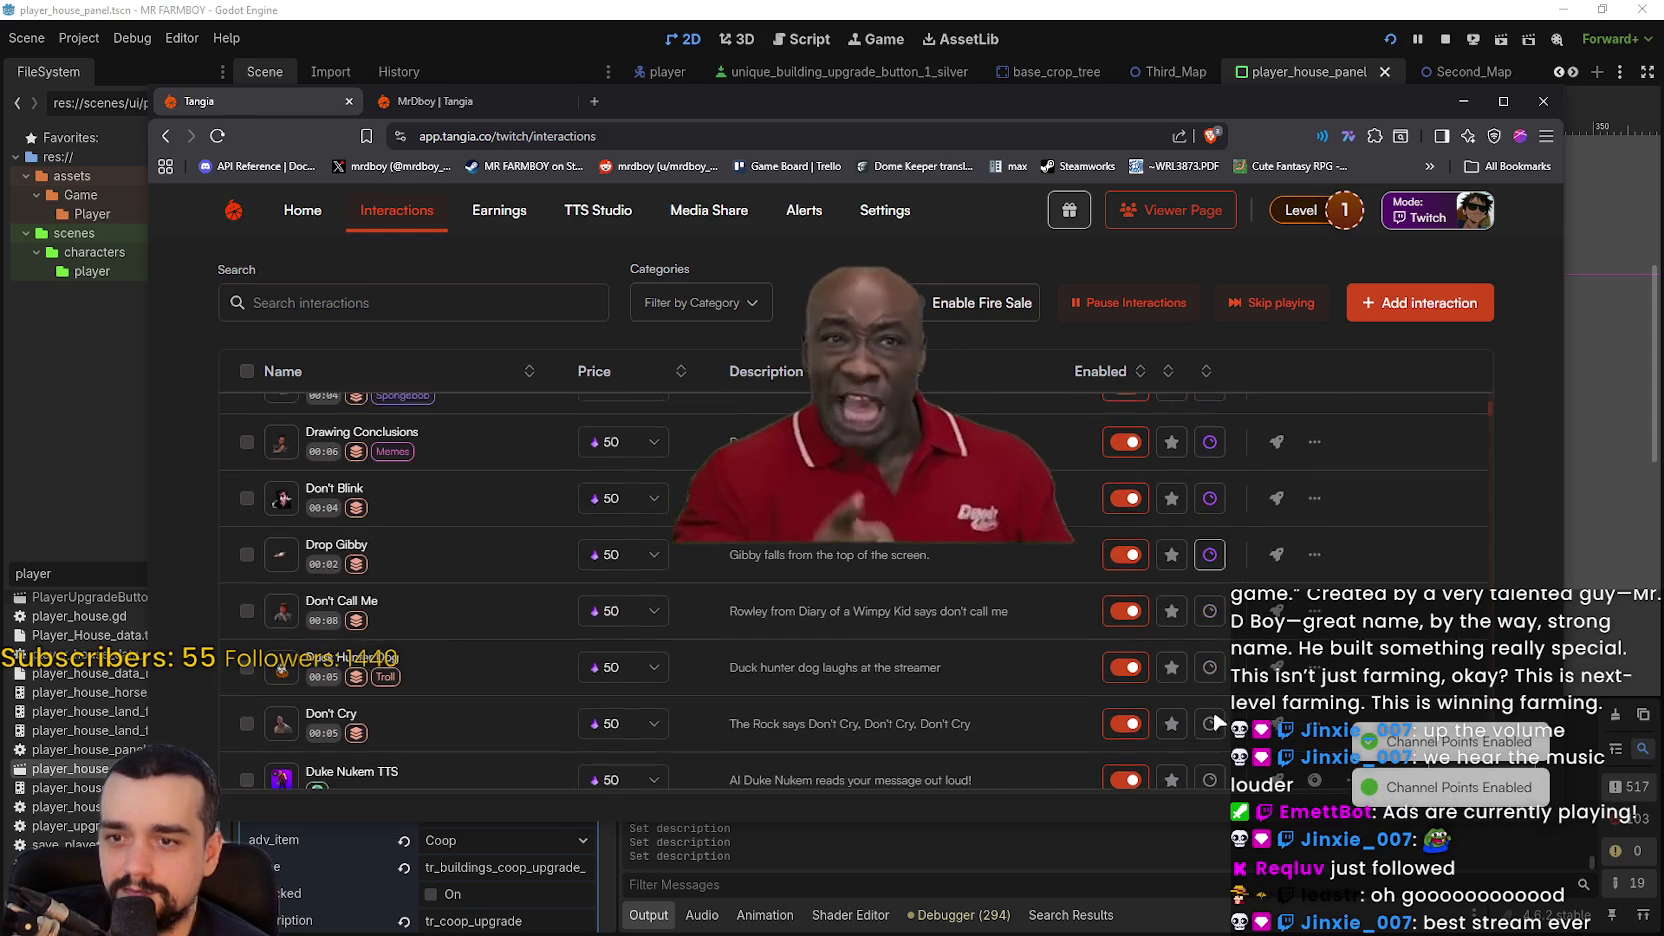
{"action": "left_click", "coordinate": [1210, 607]}
{"action": "left_click", "coordinate": [1210, 664]}
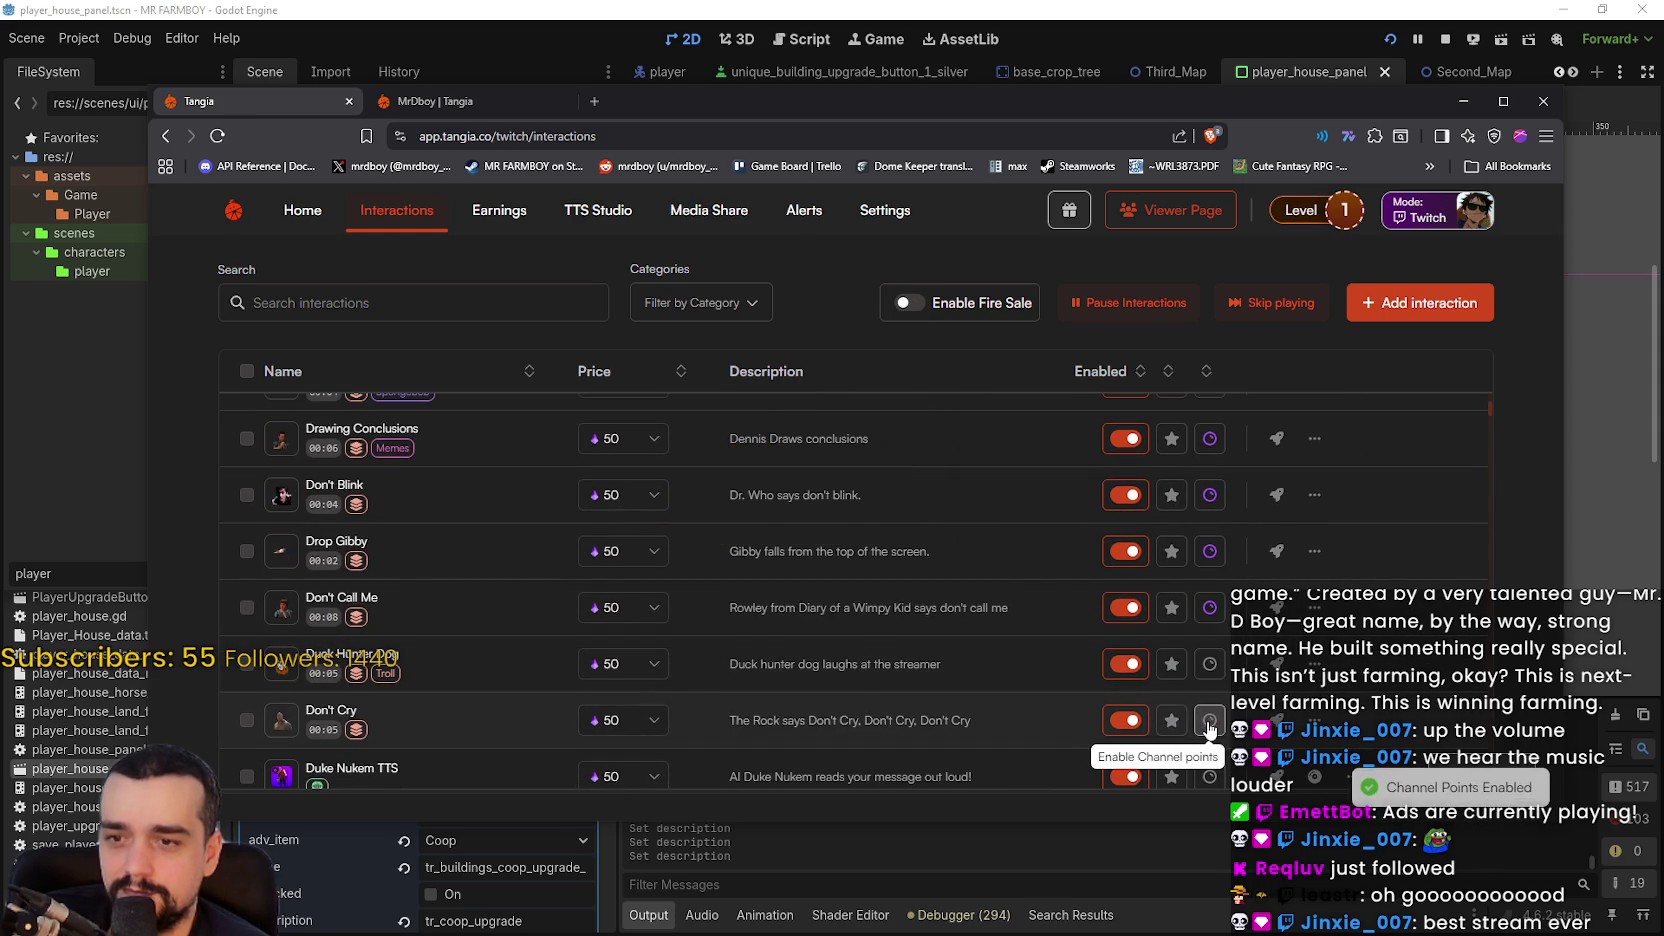
{"action": "left_click", "coordinate": [1210, 720]}
{"action": "scroll", "coordinate": [1213, 705], "scroll_direction": "down", "scroll_amount": 1}
{"action": "scroll", "coordinate": [1214, 660], "scroll_direction": "down", "scroll_amount": 2}
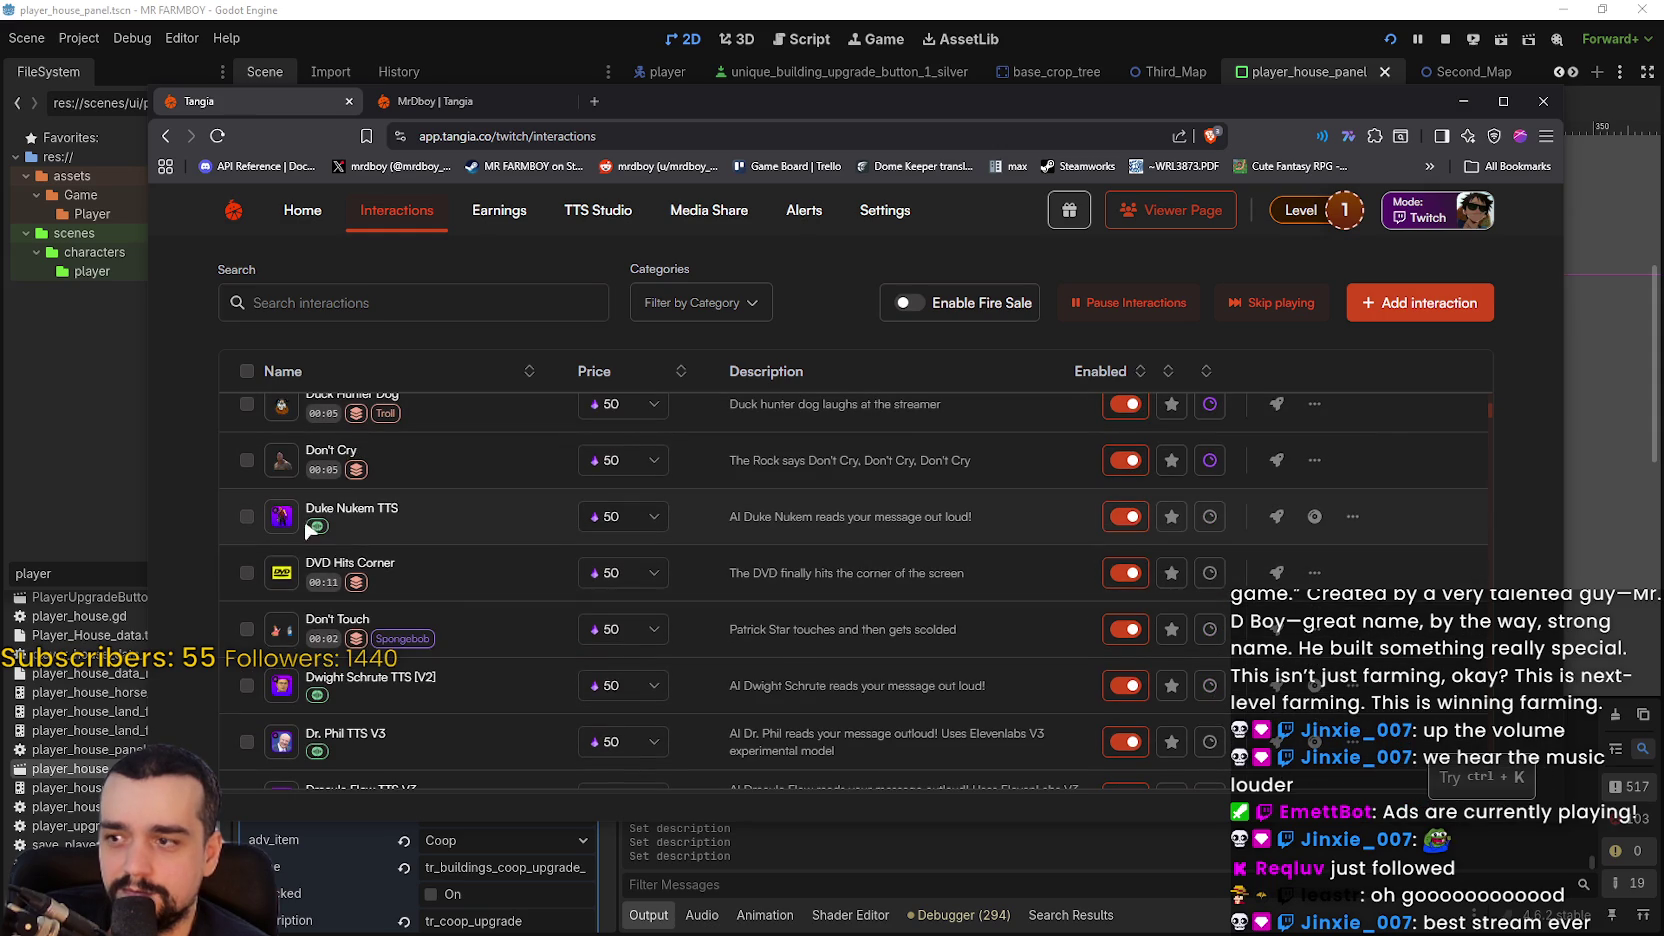
{"action": "left_click", "coordinate": [1209, 573]}
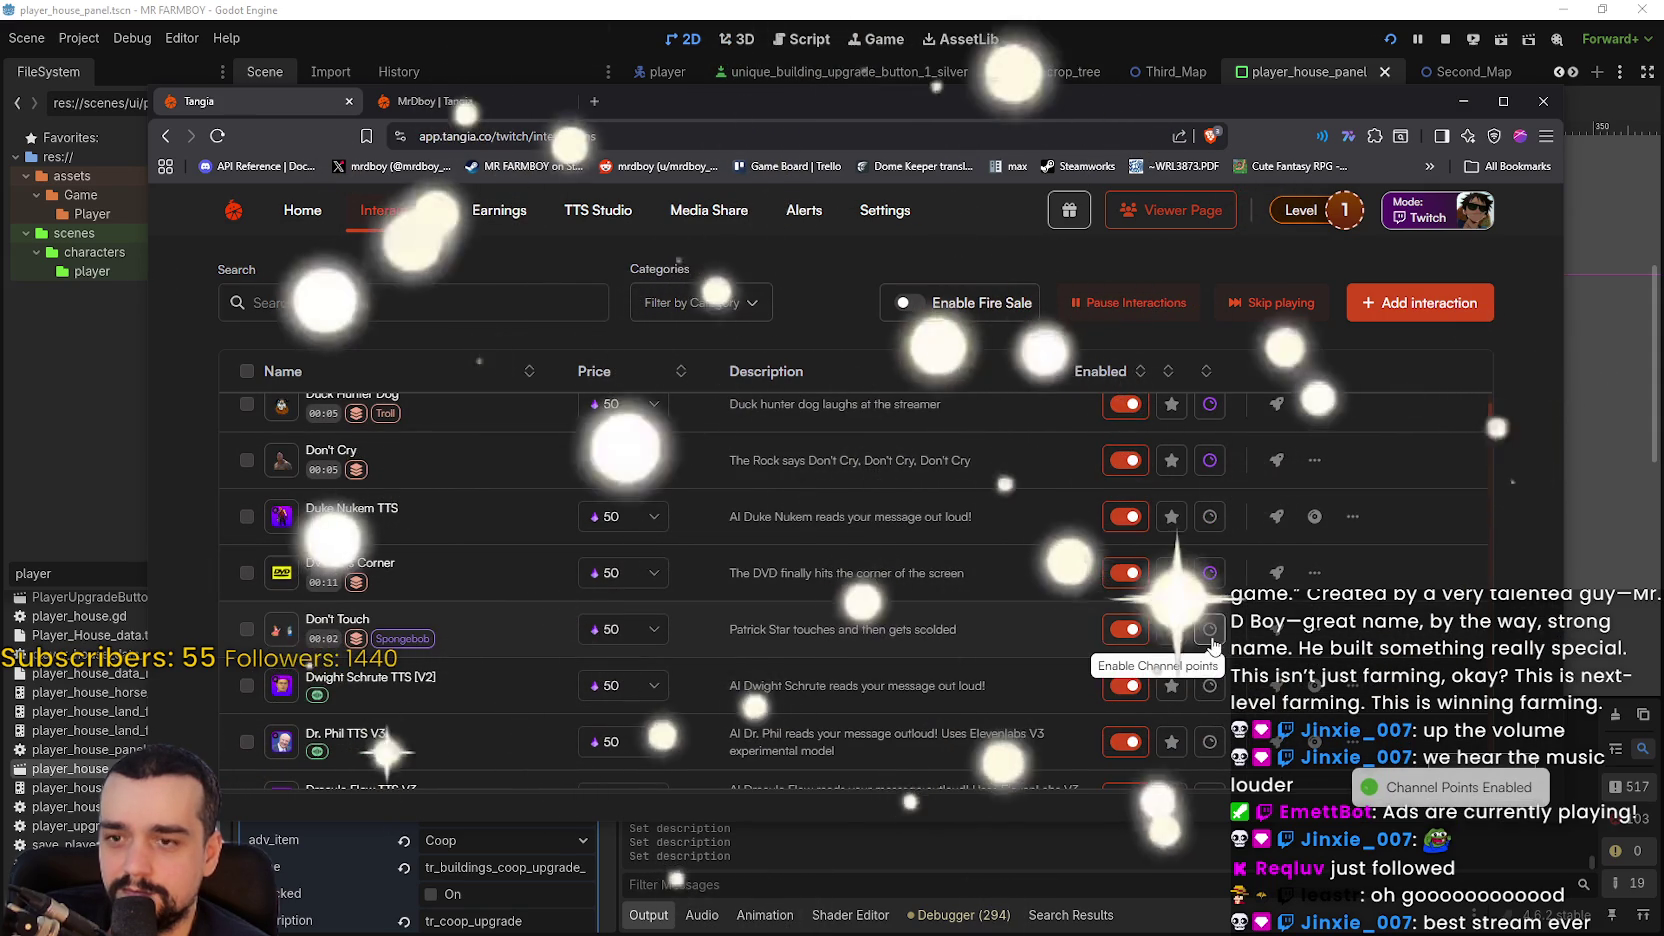
{"action": "scroll", "coordinate": [1212, 620], "scroll_direction": "down", "scroll_amount": 1}
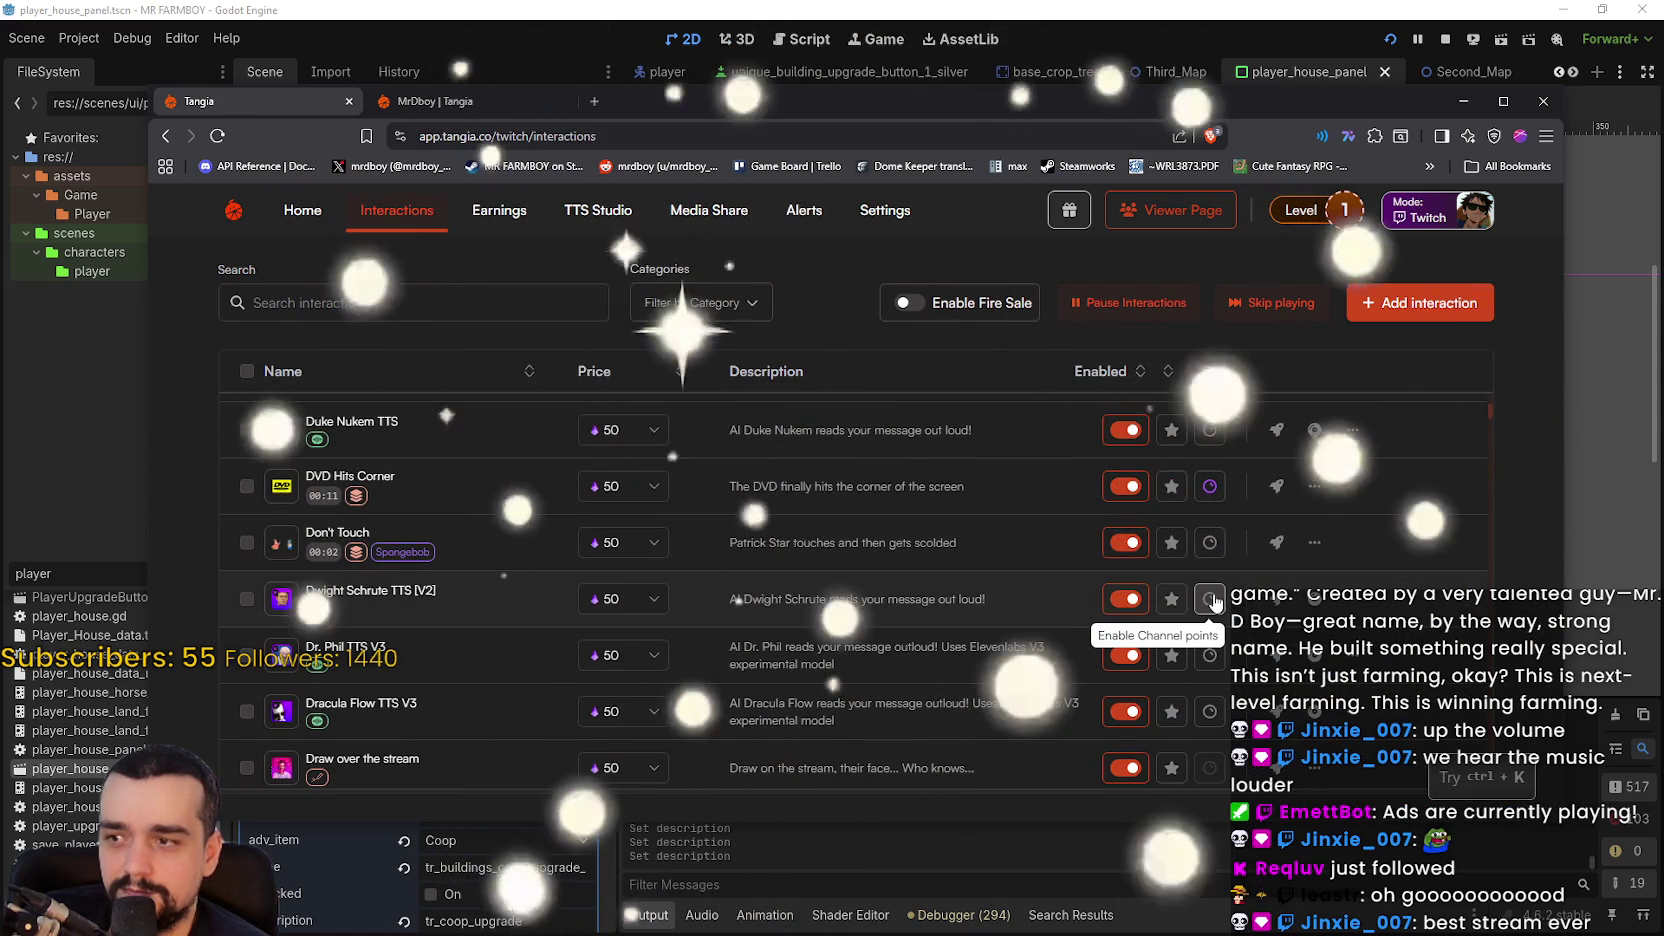
{"action": "scroll", "coordinate": [1210, 688], "scroll_direction": "down", "scroll_amount": 1}
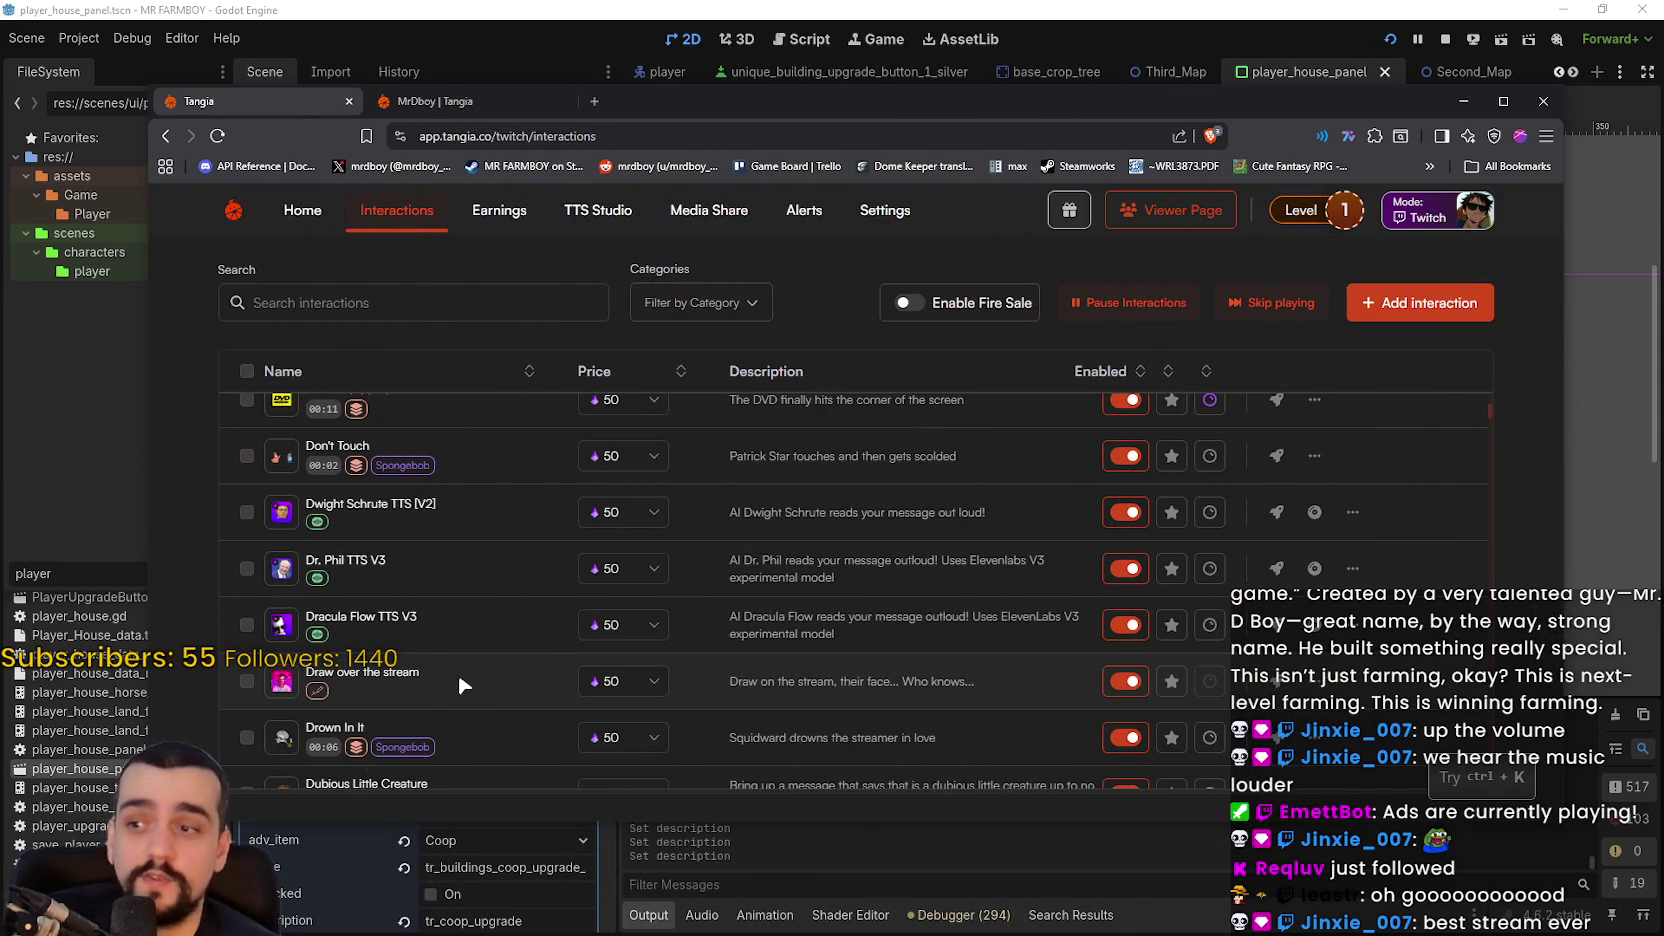
{"action": "scroll", "coordinate": [1150, 660], "scroll_direction": "down", "scroll_amount": 1}
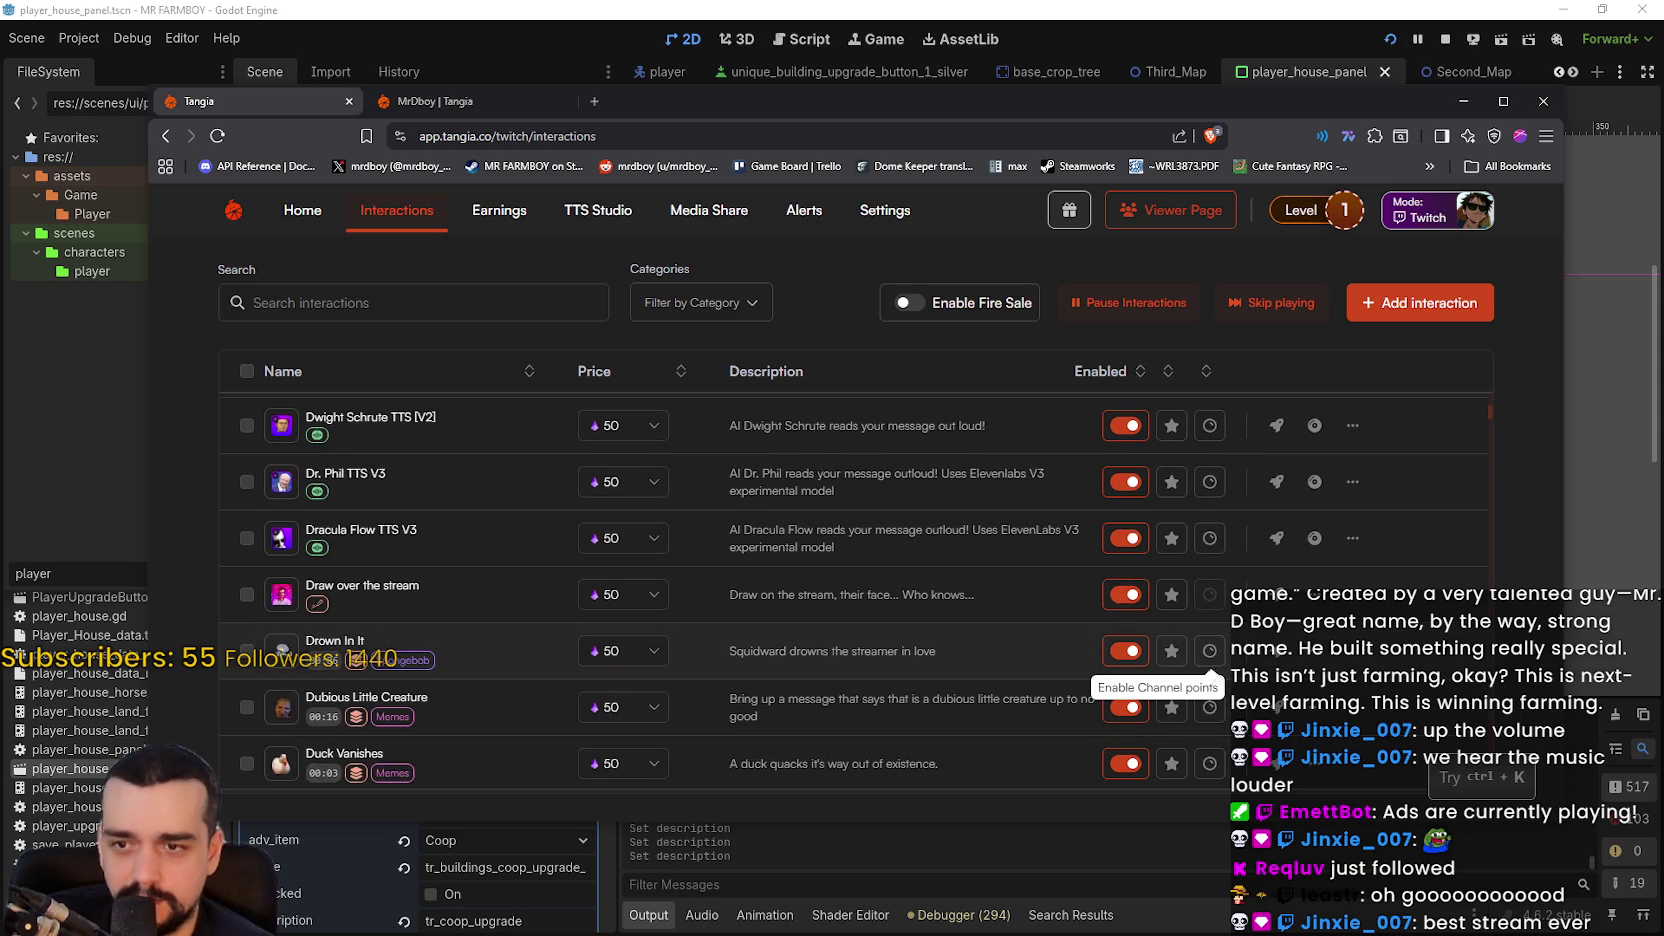
- Enable channel points for Drown In It, Dubious Little Creature, Falling Pipe, Apple Cake and Apple Cat
{"action": "left_click", "coordinate": [1210, 651]}
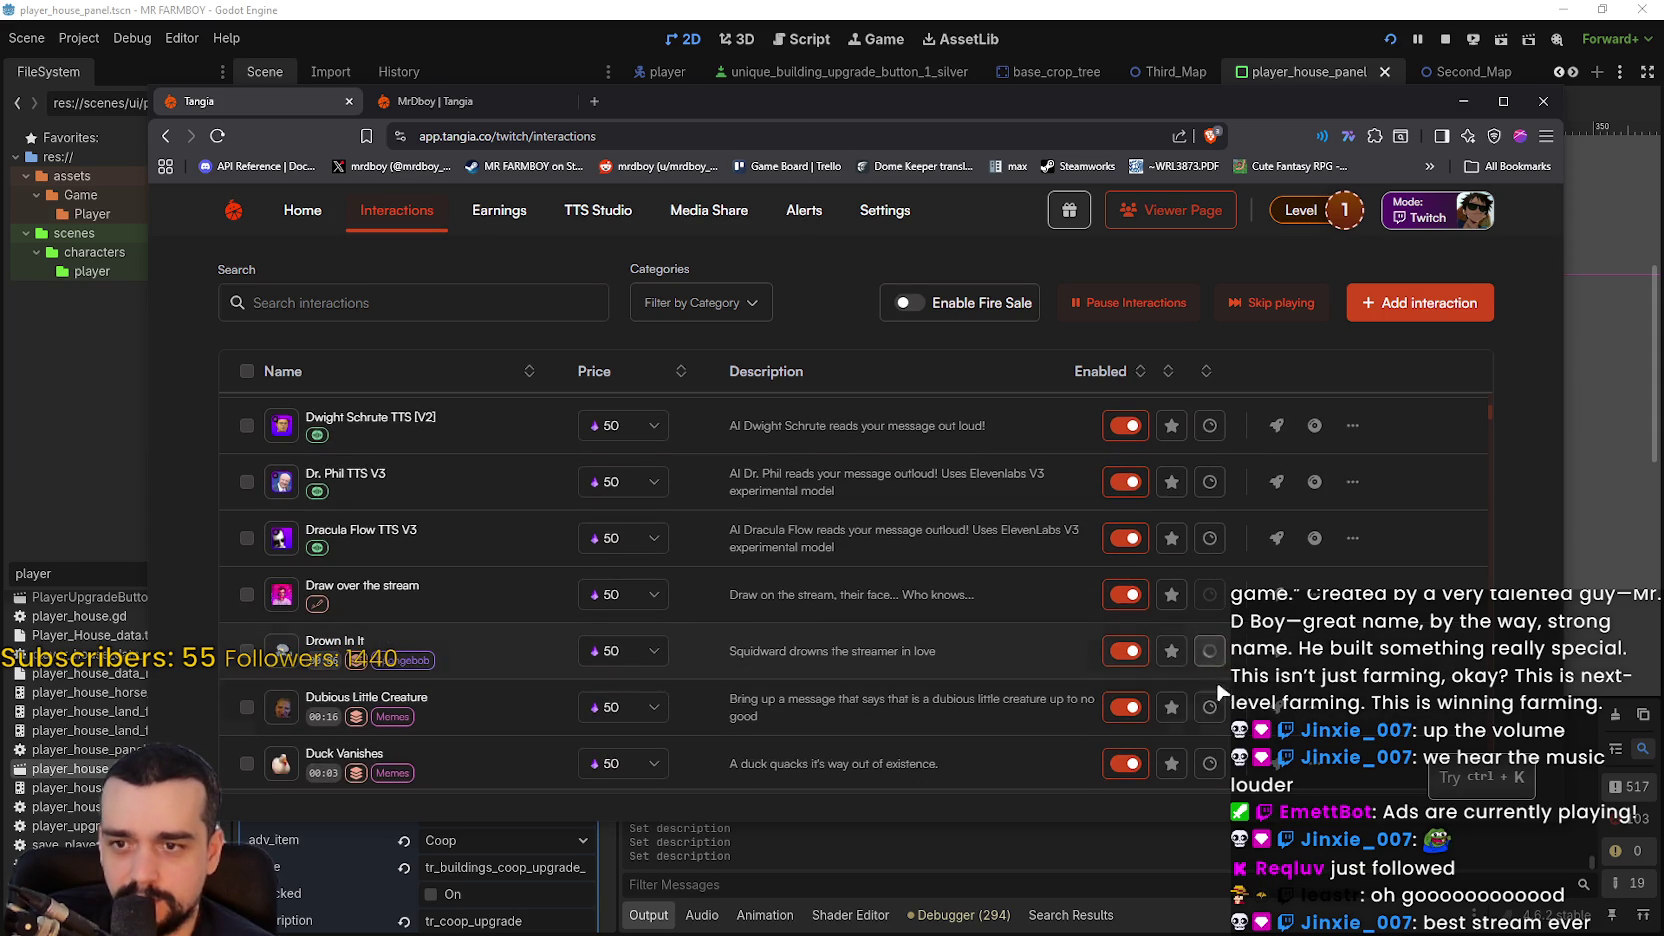
{"action": "left_click", "coordinate": [1210, 707]}
{"action": "scroll", "coordinate": [1212, 700], "scroll_direction": "down", "scroll_amount": 3}
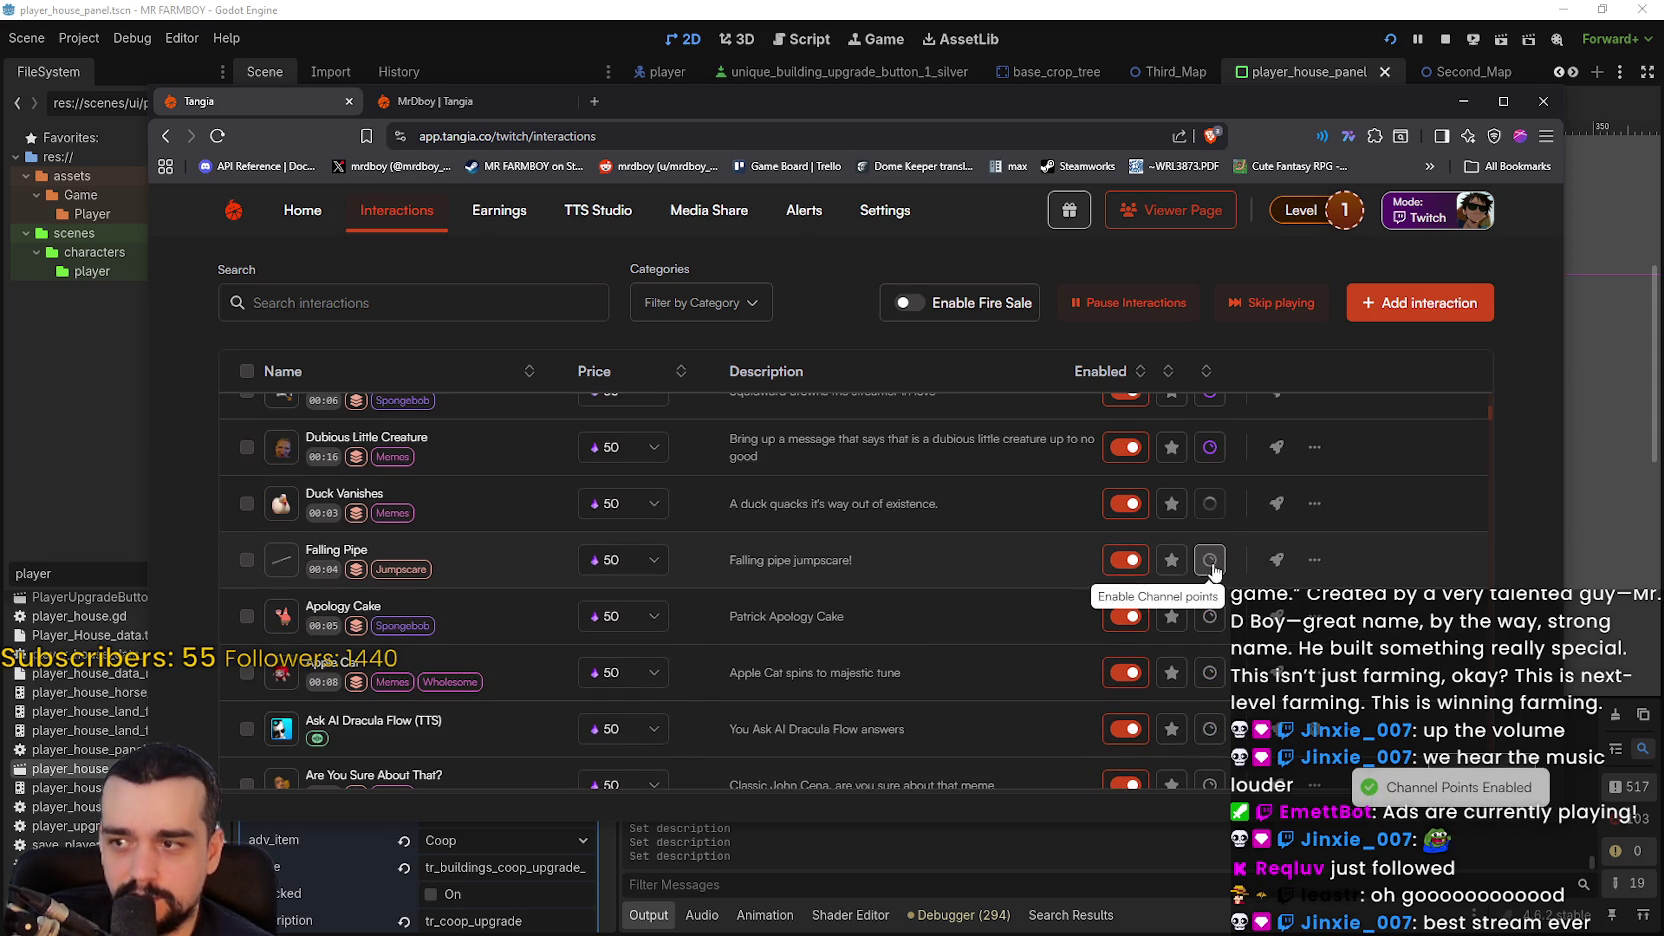
{"action": "left_click", "coordinate": [1210, 560]}
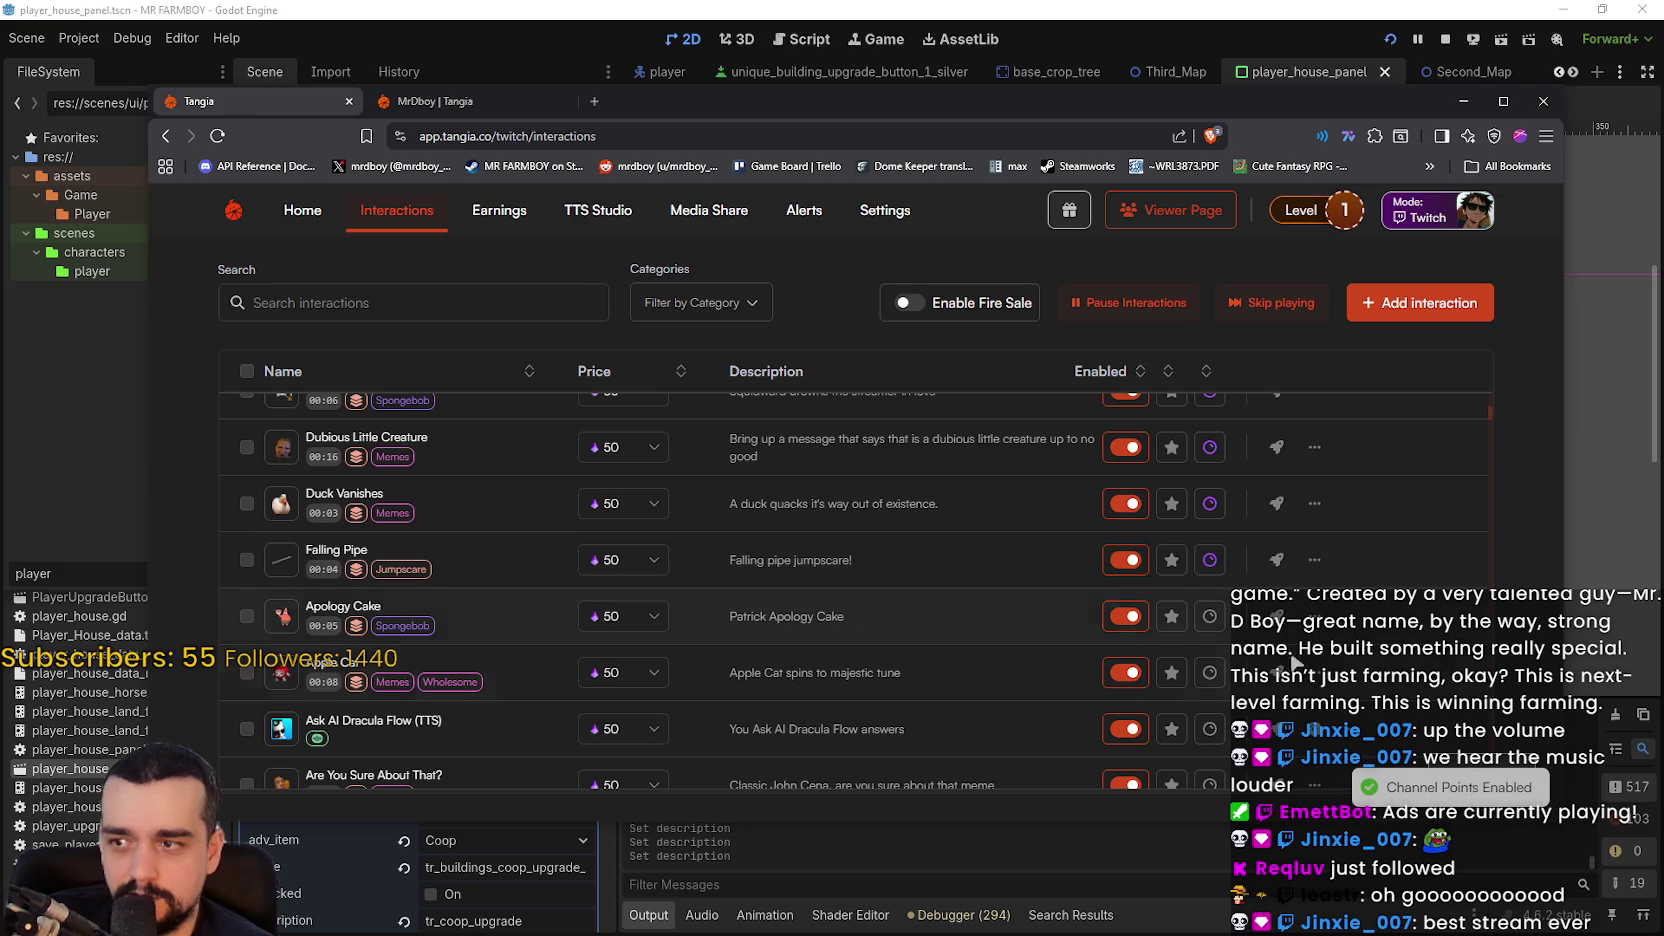
{"action": "left_click", "coordinate": [1210, 616]}
{"action": "left_click", "coordinate": [1211, 672]}
- Enable channel points for Are You Sure About That?, Are you Winning Son? and Bluescreen
{"action": "scroll", "coordinate": [1213, 705], "scroll_direction": "down", "scroll_amount": 1}
{"action": "scroll", "coordinate": [1213, 705], "scroll_direction": "down", "scroll_amount": 3}
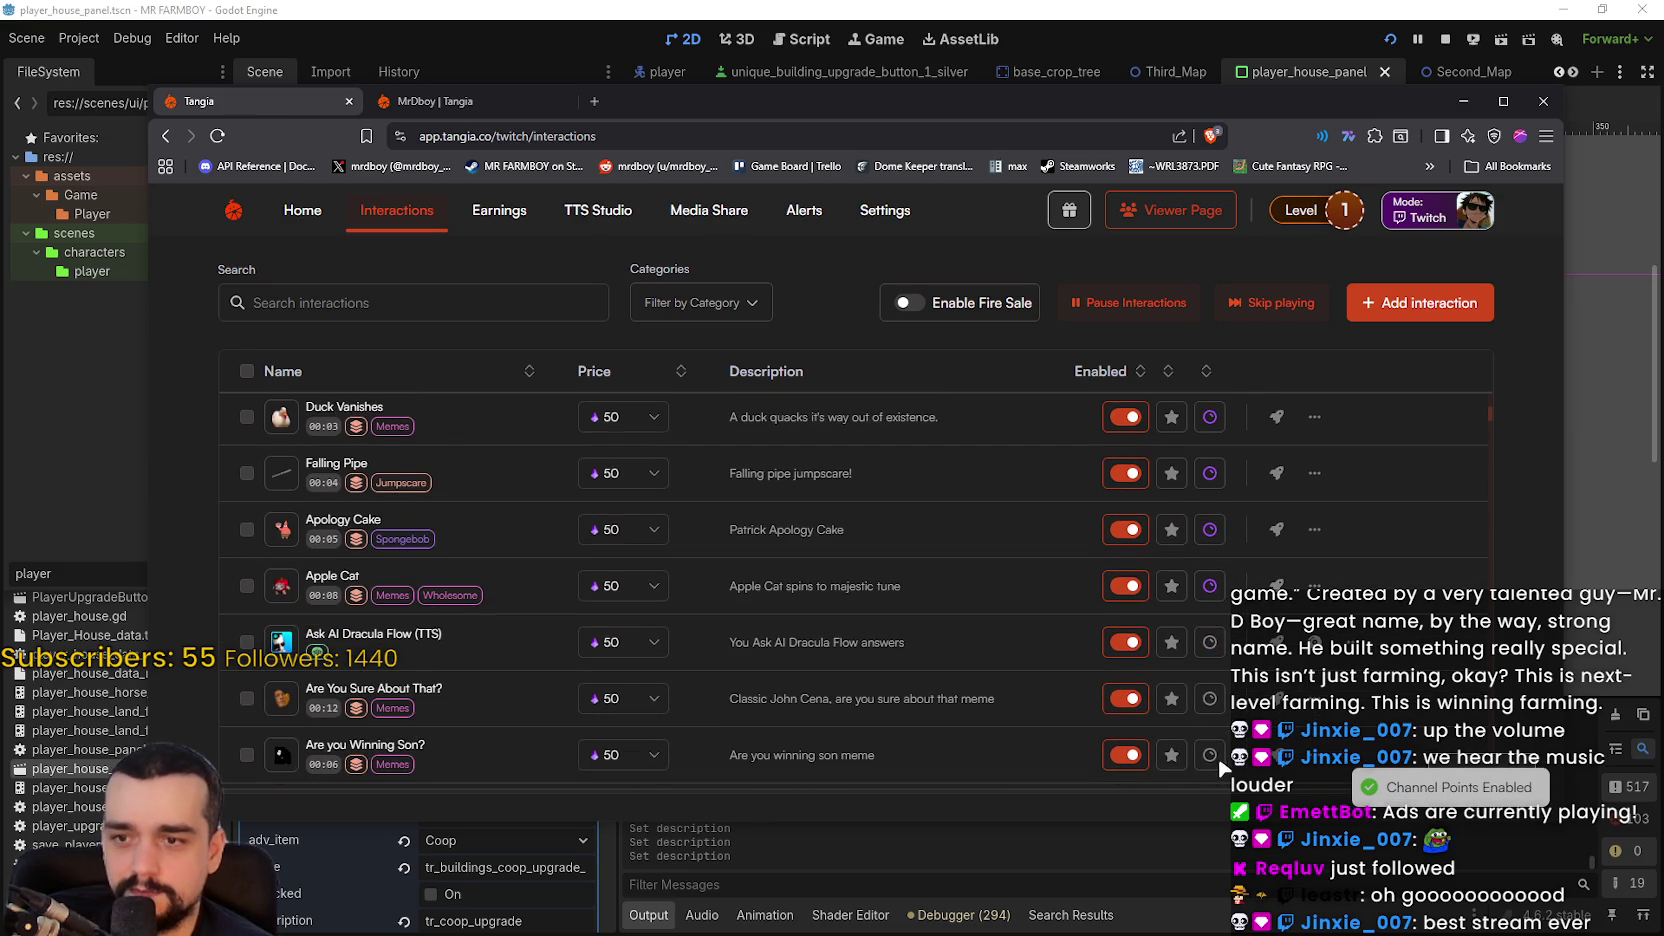
{"action": "left_click", "coordinate": [1210, 612]}
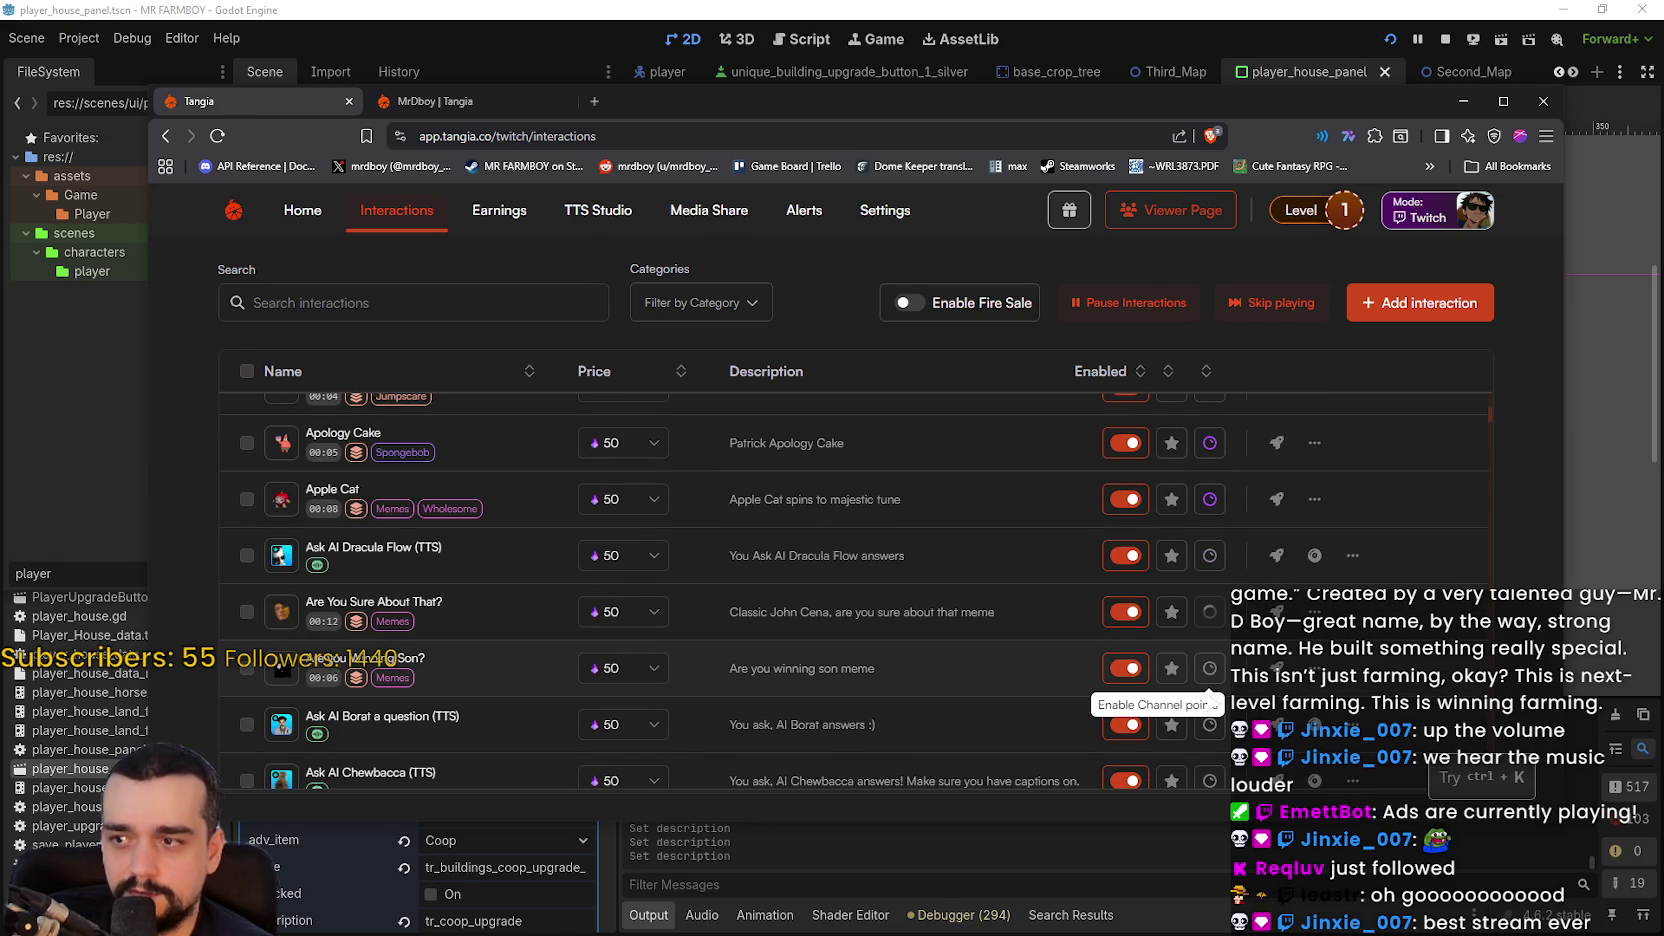
{"action": "left_click", "coordinate": [1210, 668]}
{"action": "scroll", "coordinate": [1207, 690], "scroll_direction": "down", "scroll_amount": 3}
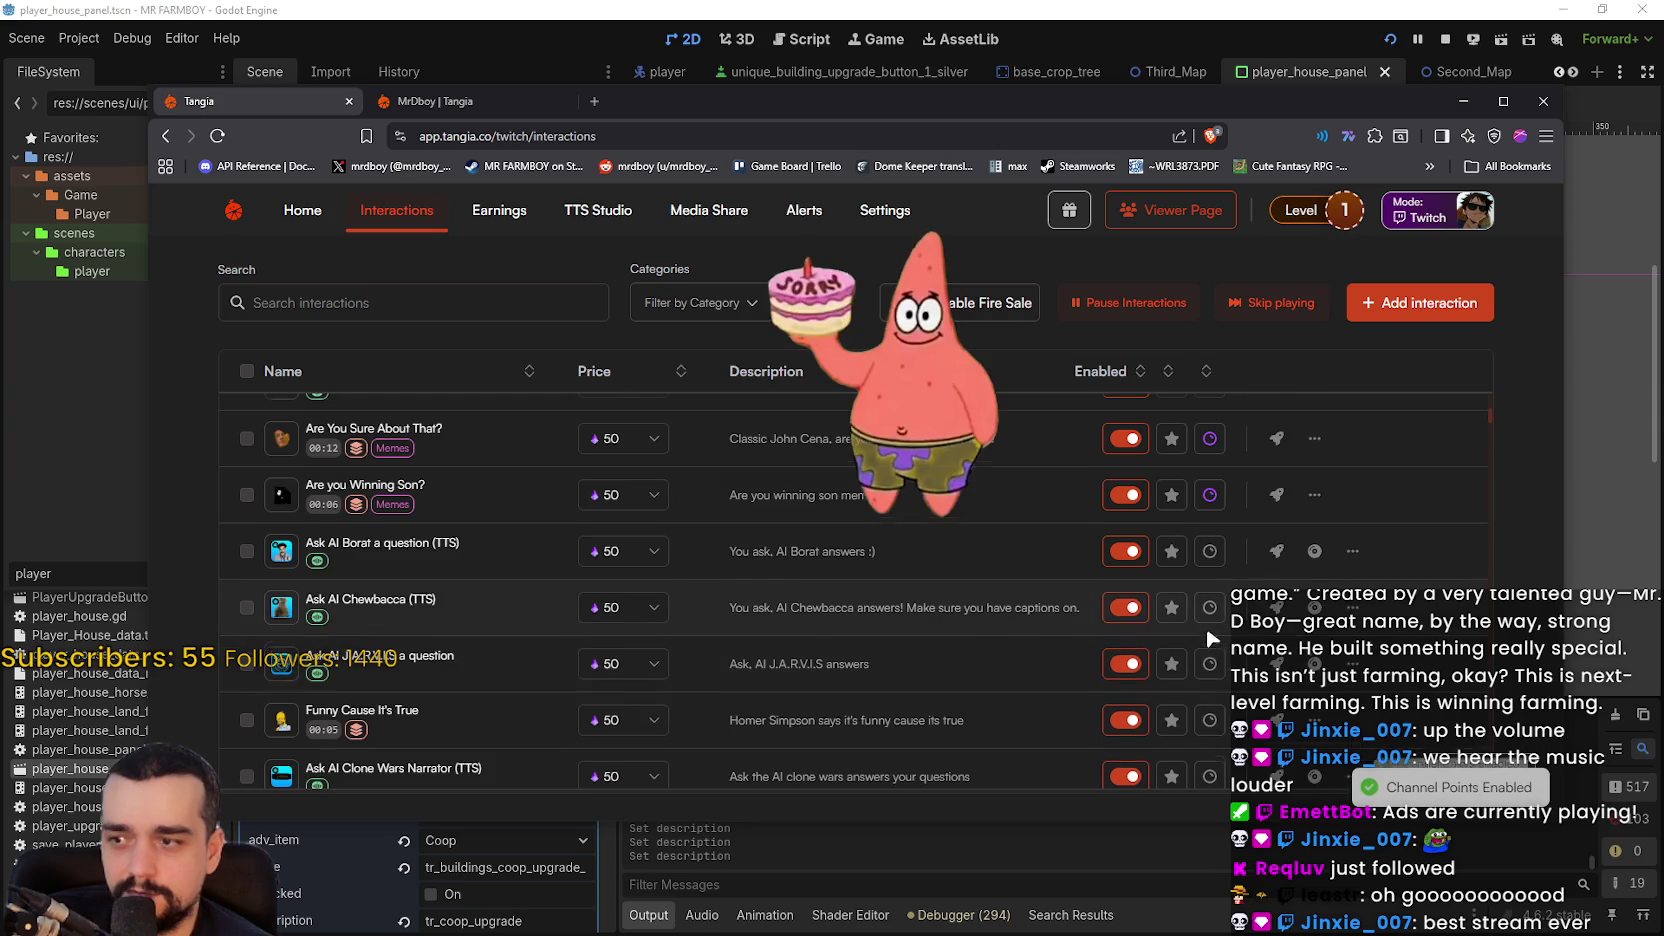
{"action": "scroll", "coordinate": [1200, 640], "scroll_direction": "down", "scroll_amount": 2}
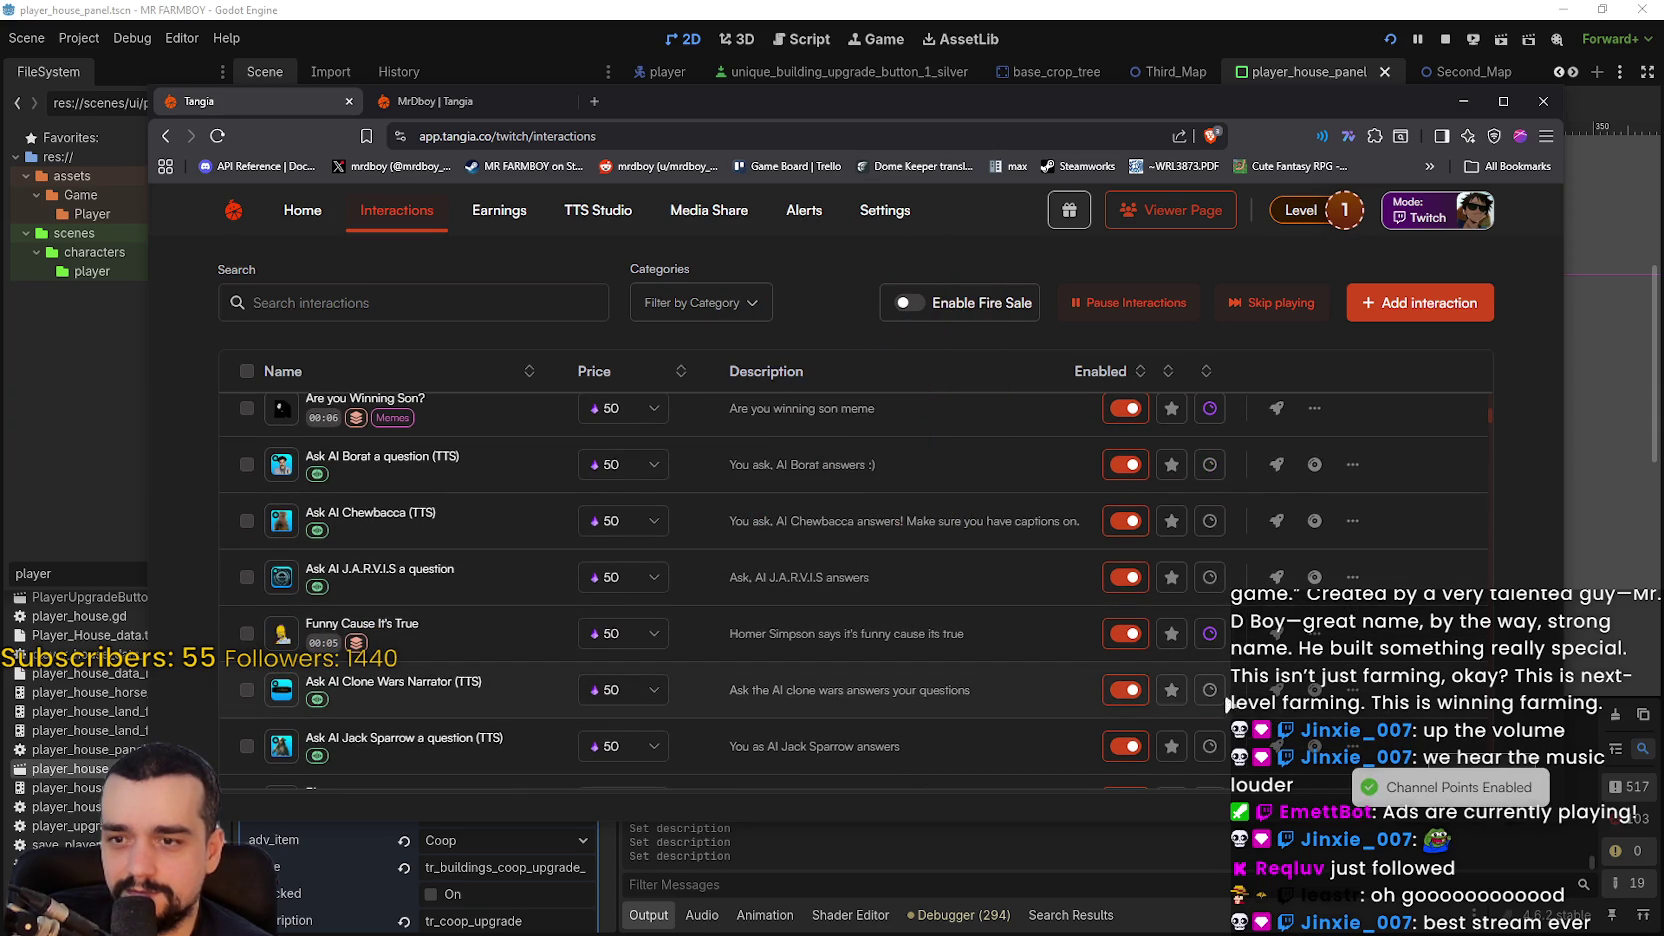
{"action": "scroll", "coordinate": [1218, 703], "scroll_direction": "down", "scroll_amount": 2}
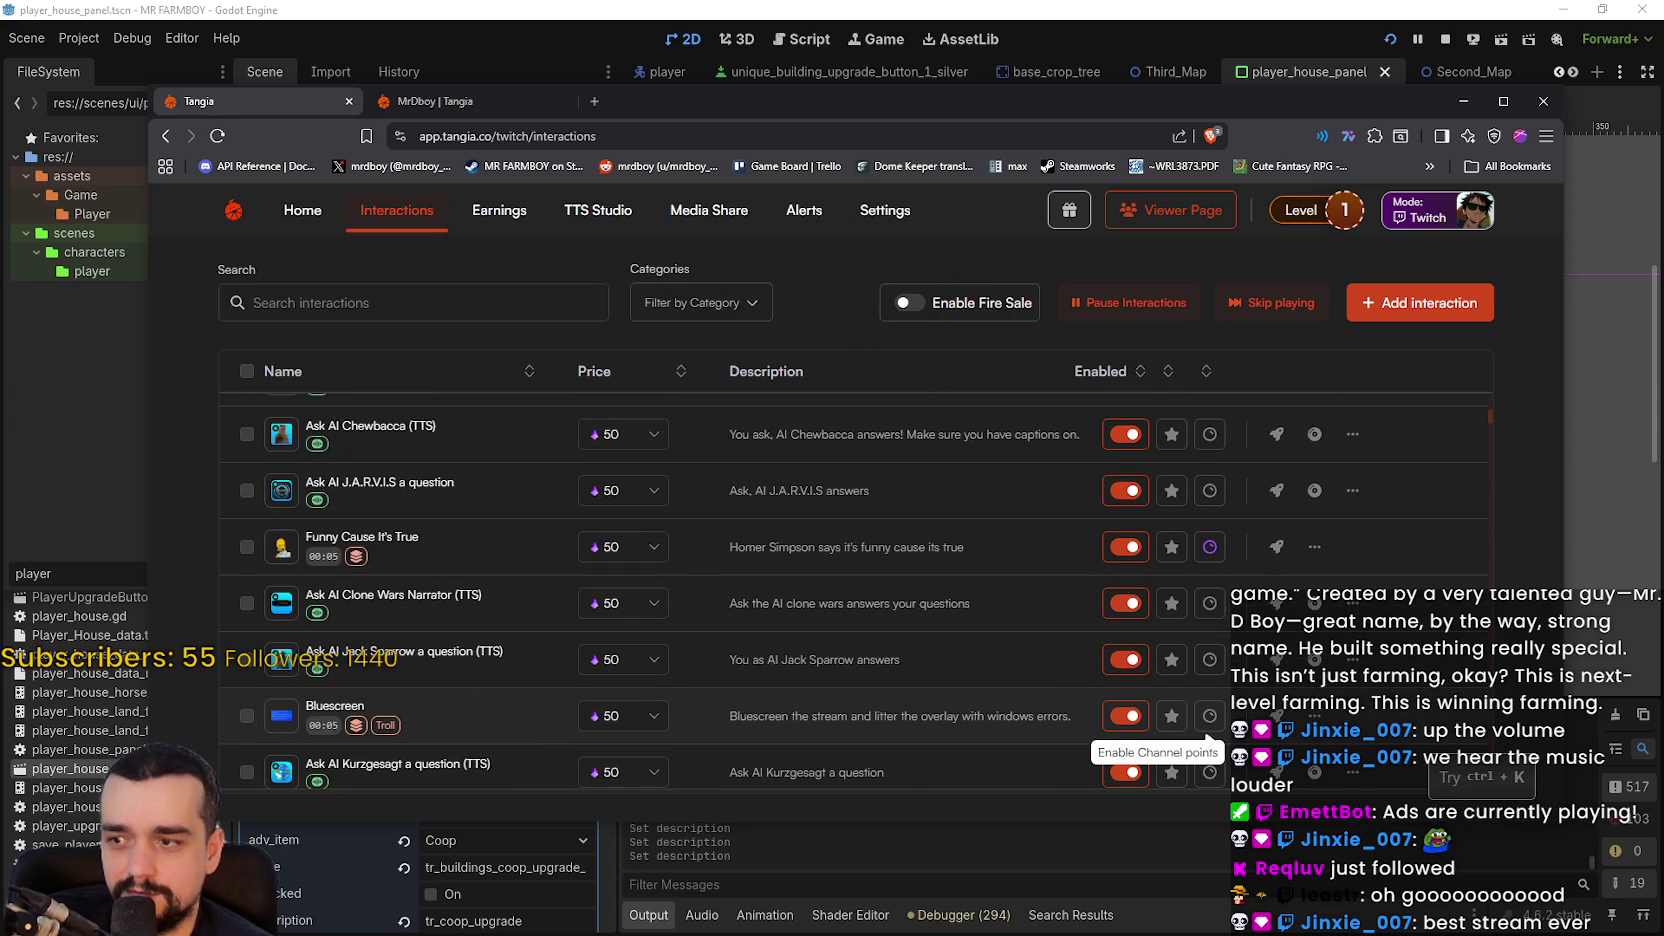
{"action": "left_click", "coordinate": [1211, 722]}
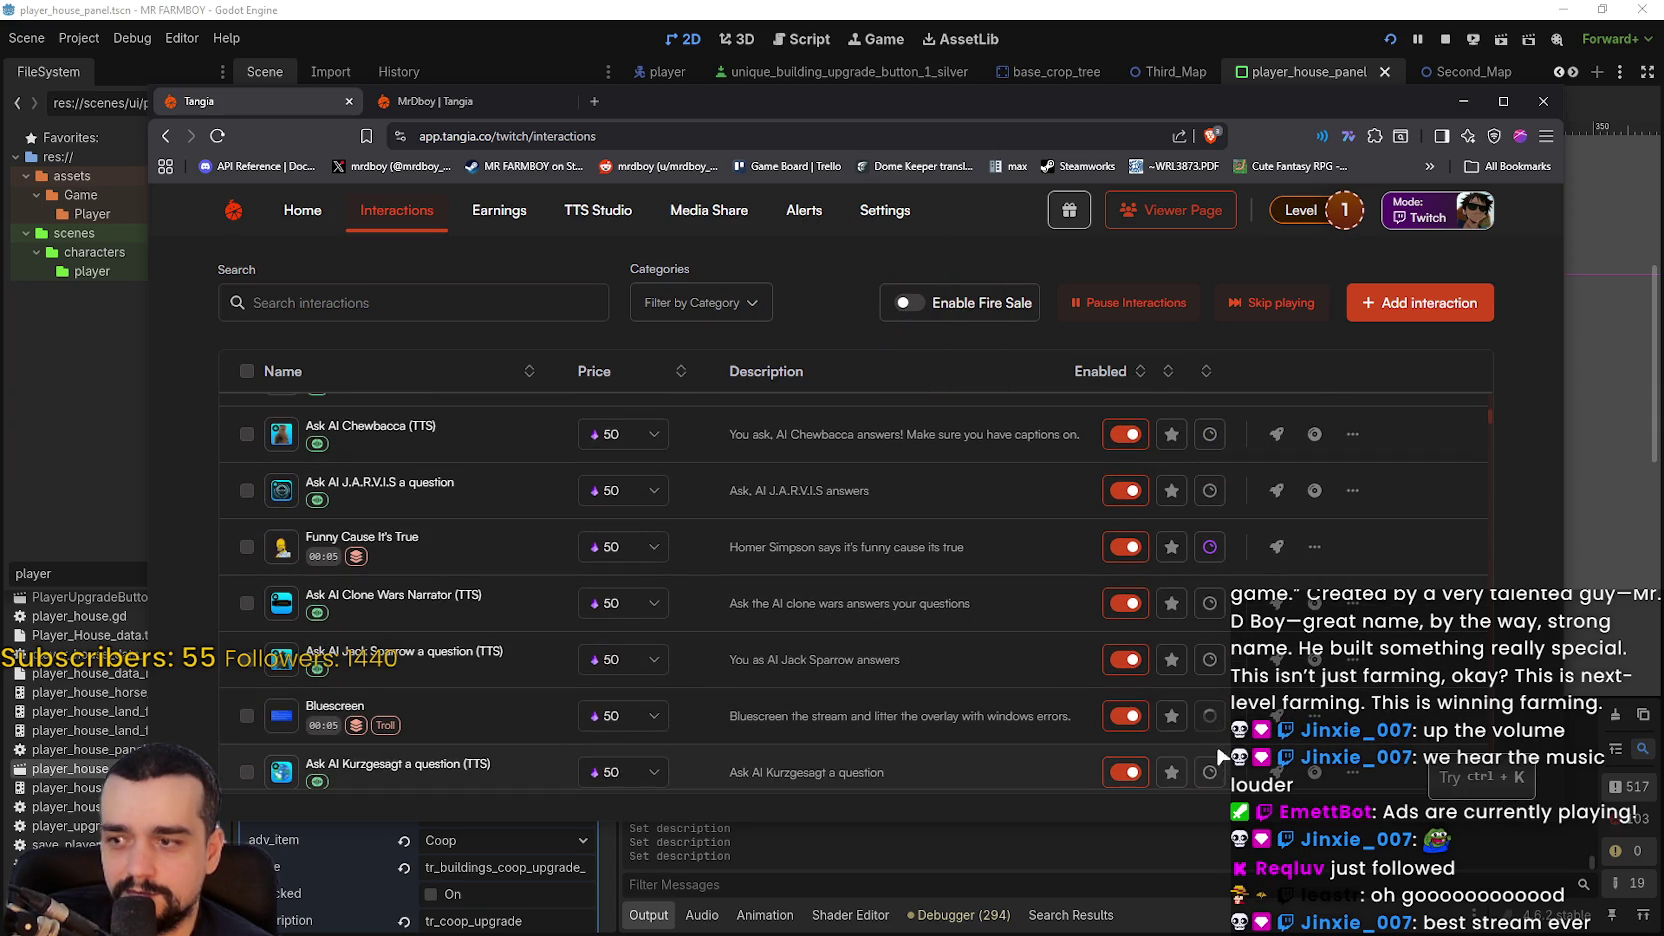
{"action": "scroll", "coordinate": [1190, 610], "scroll_direction": "down", "scroll_amount": 3}
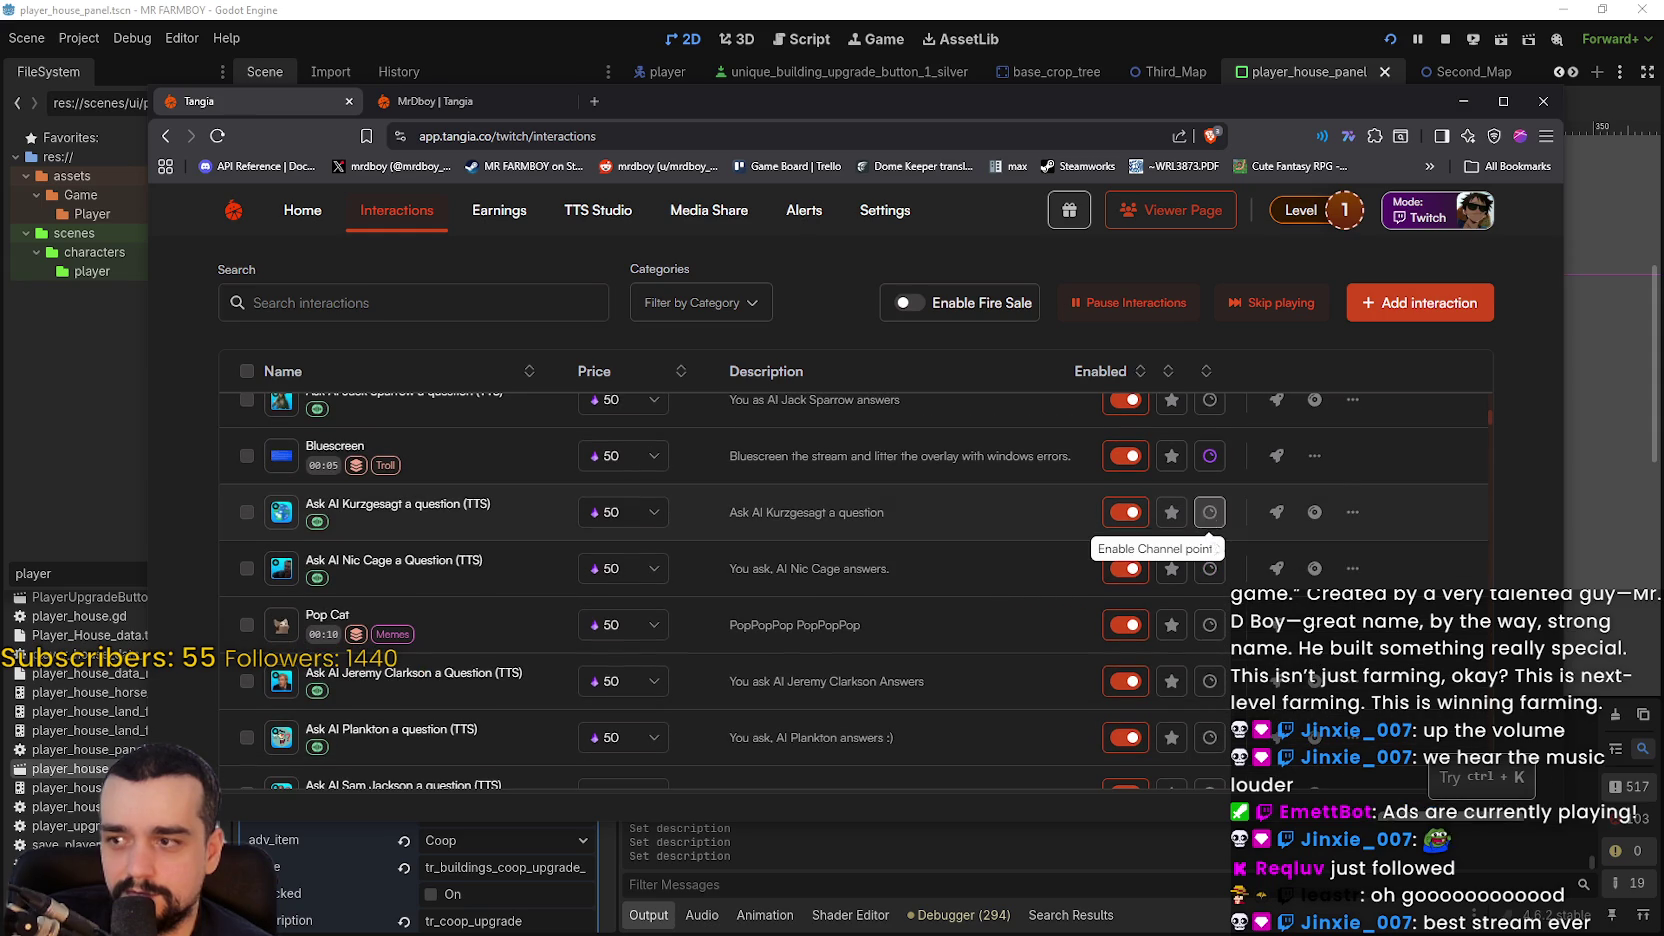
{"action": "scroll", "coordinate": [1208, 628], "scroll_direction": "down", "scroll_amount": 2}
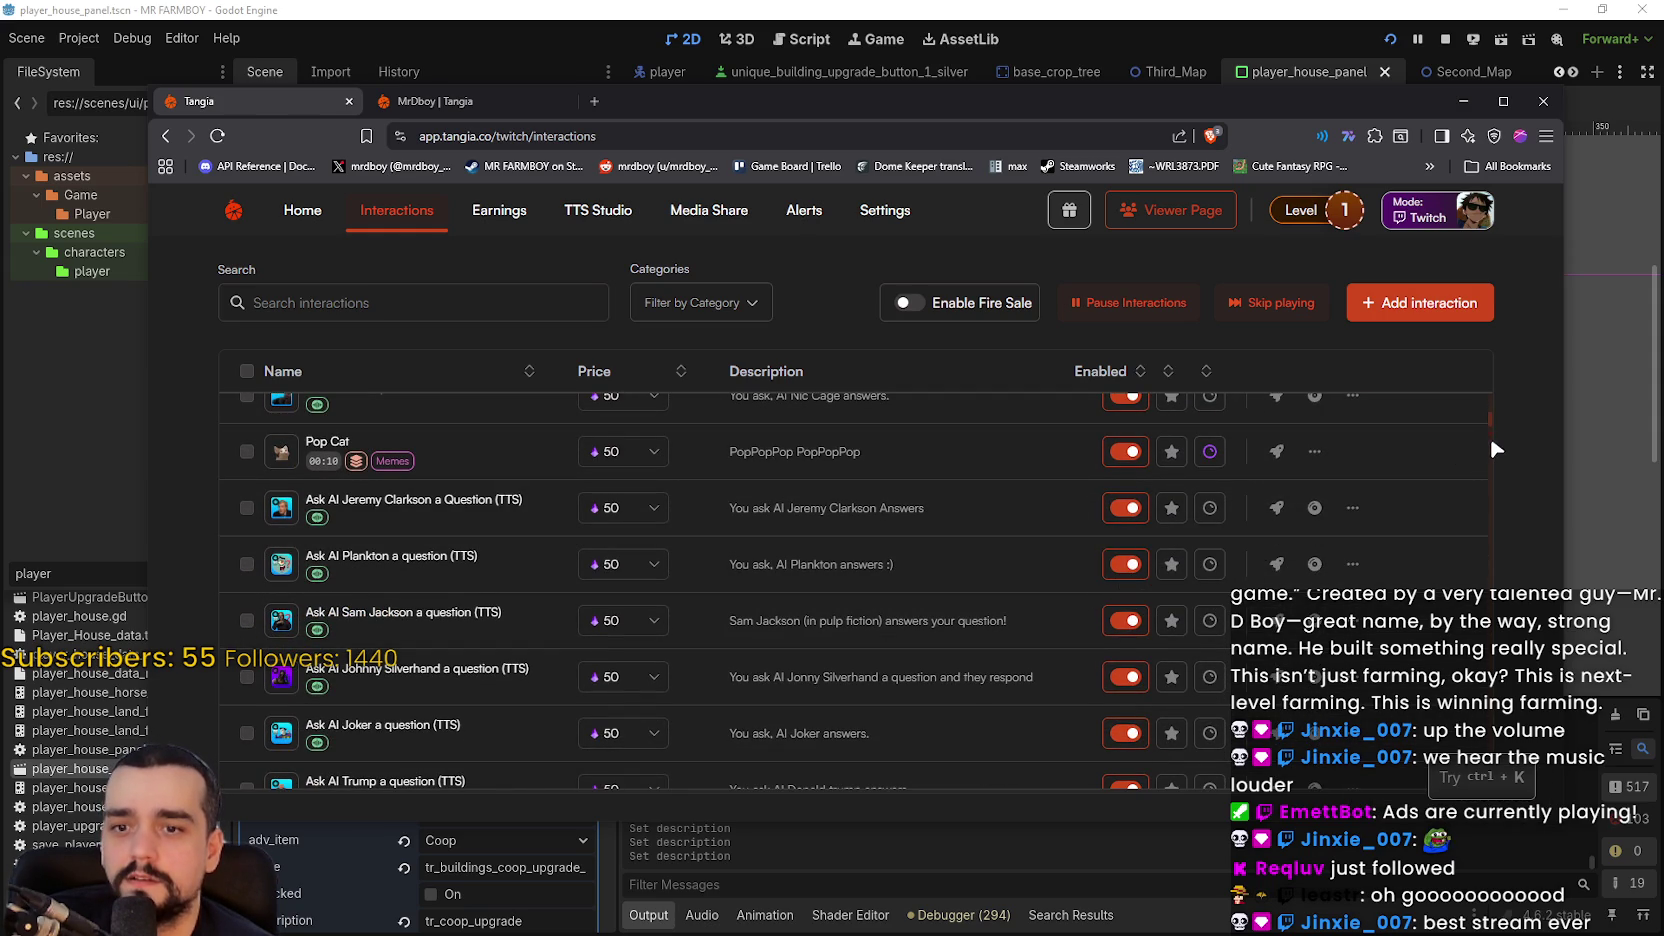
{"action": "scroll", "coordinate": [1401, 520], "scroll_direction": "down", "scroll_amount": 1}
{"action": "scroll", "coordinate": [1399, 536], "scroll_direction": "up", "scroll_amount": 1}
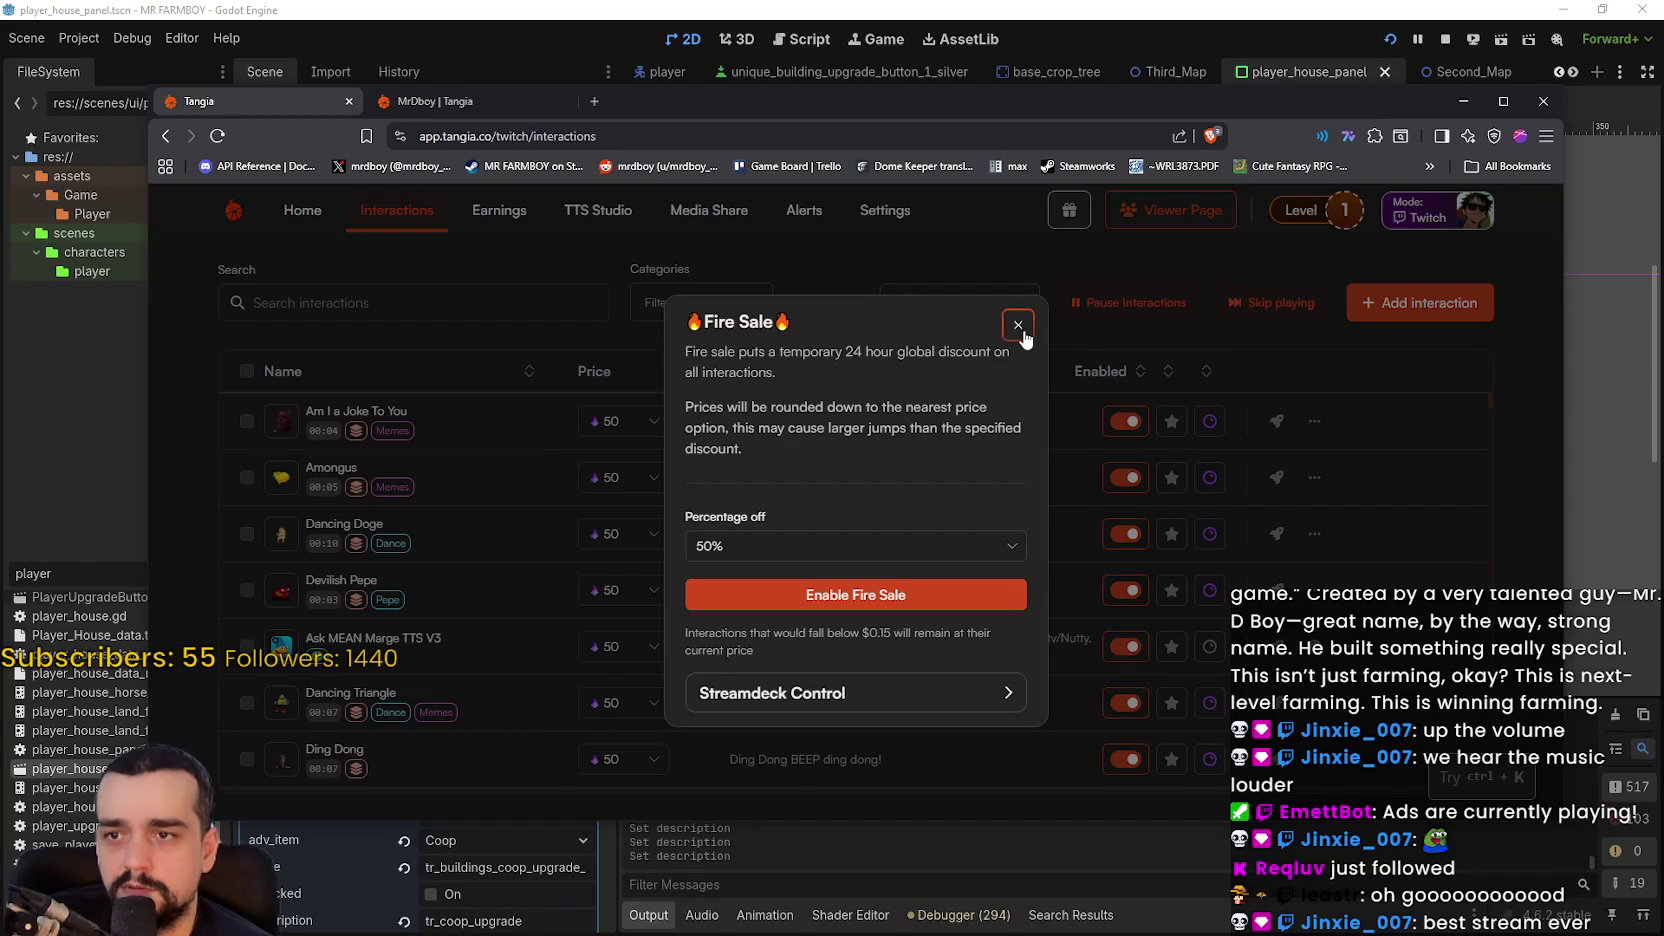
{"action": "left_click", "coordinate": [1018, 325]}
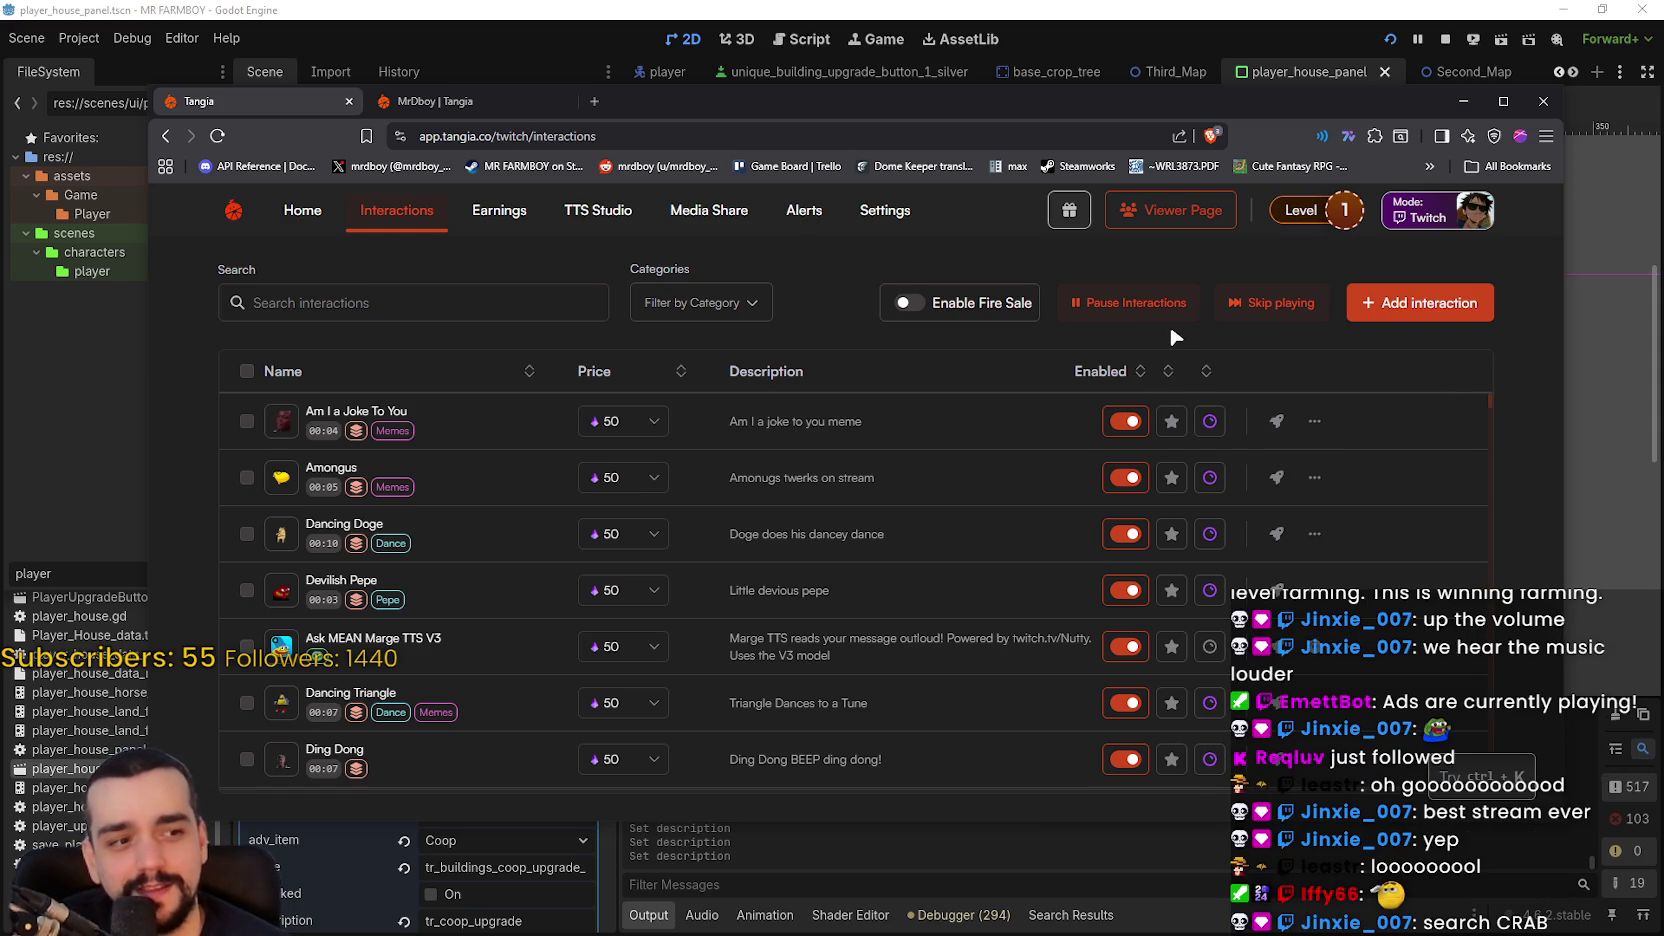
{"action": "scroll", "coordinate": [1348, 511], "scroll_direction": "down", "scroll_amount": 2}
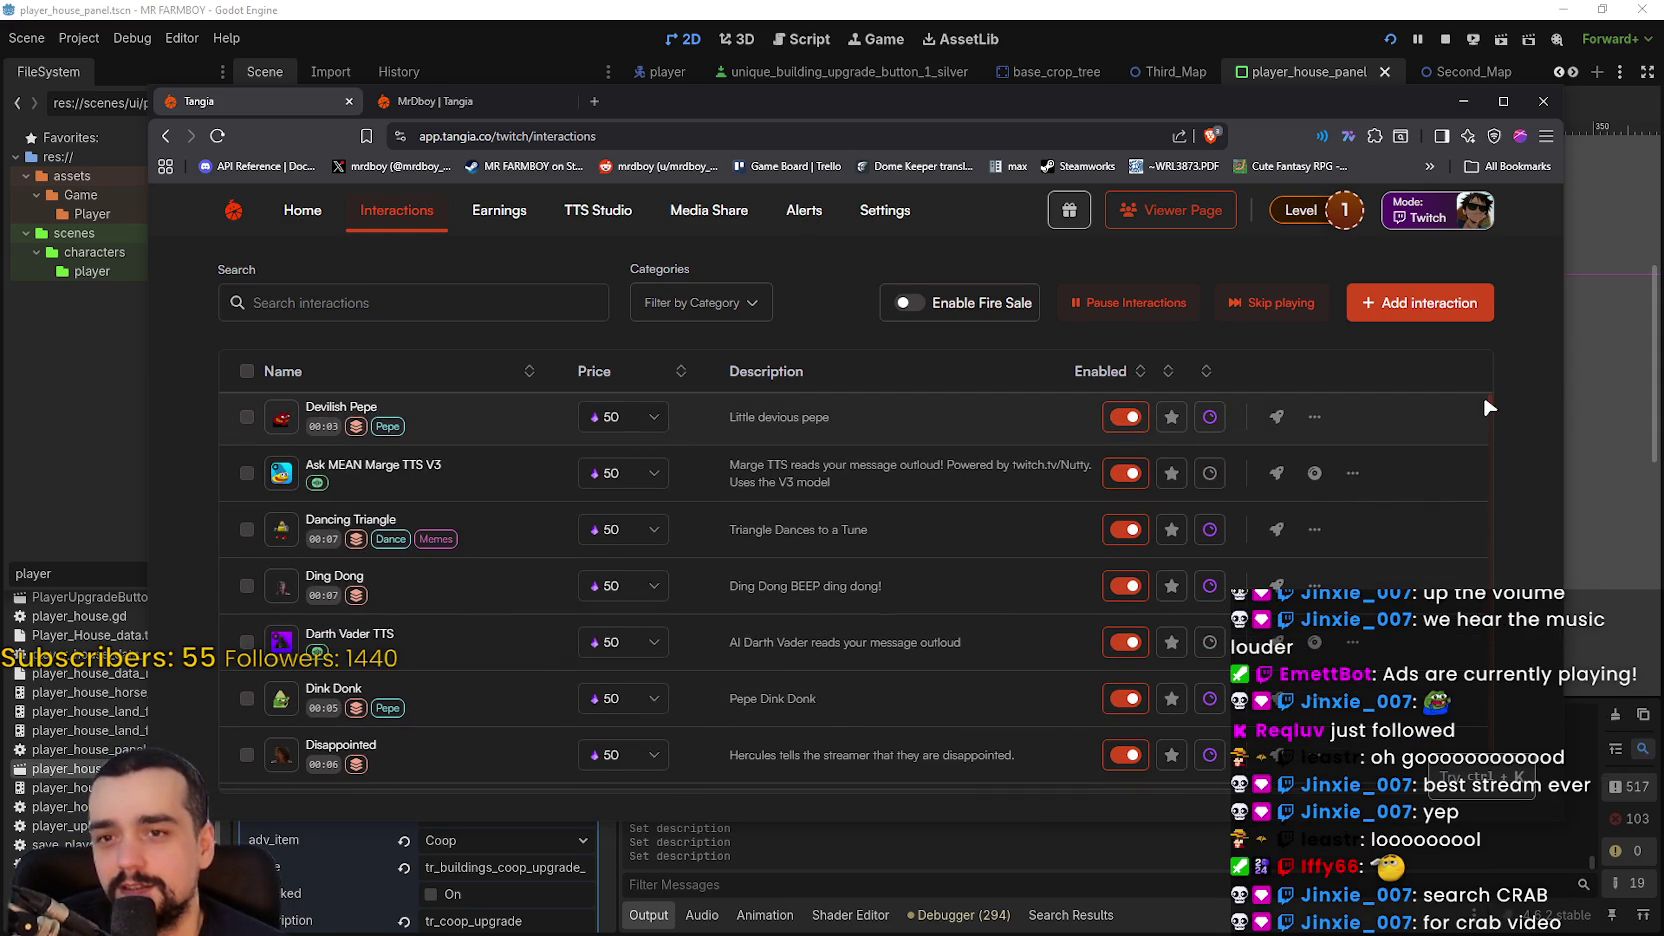
{"action": "mouse_move", "coordinate": [1488, 400]}
{"action": "left_mouse_down"}
{"action": "mouse_move", "coordinate": [1490, 716]}
{"action": "mouse_move", "coordinate": [1497, 335]}
{"action": "left_mouse_up"}
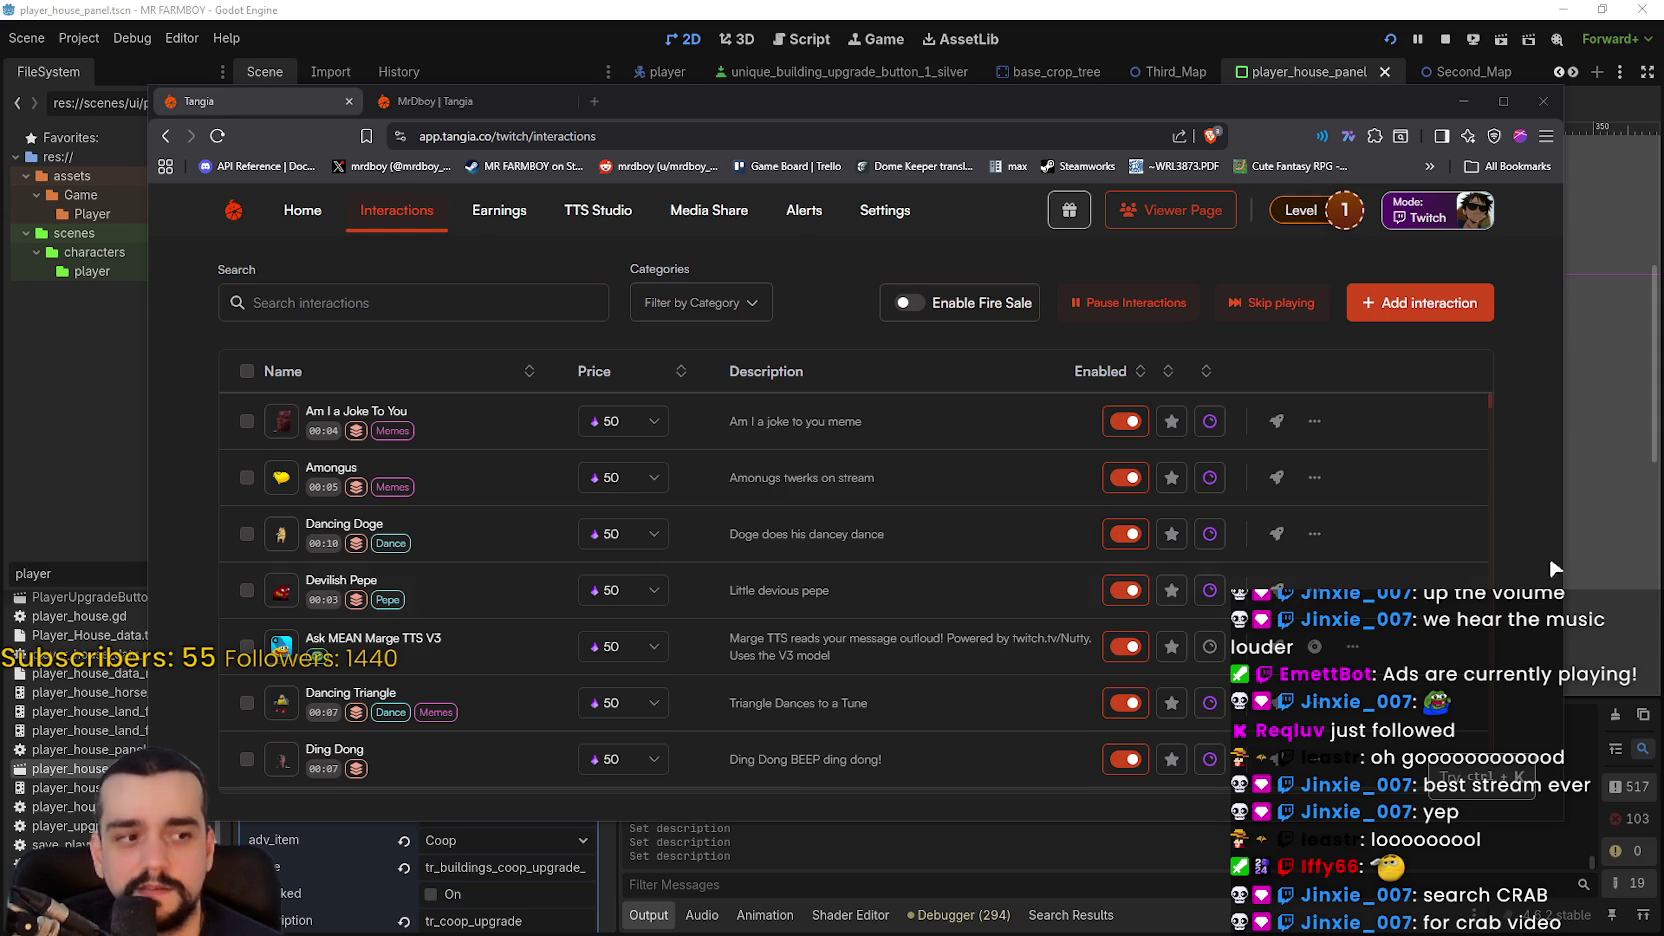
{"action": "left_click", "coordinate": [456, 304]}
- Search interactions for 'crab' and play the Crab clip's preview
{"action": "type", "text": "crab"}
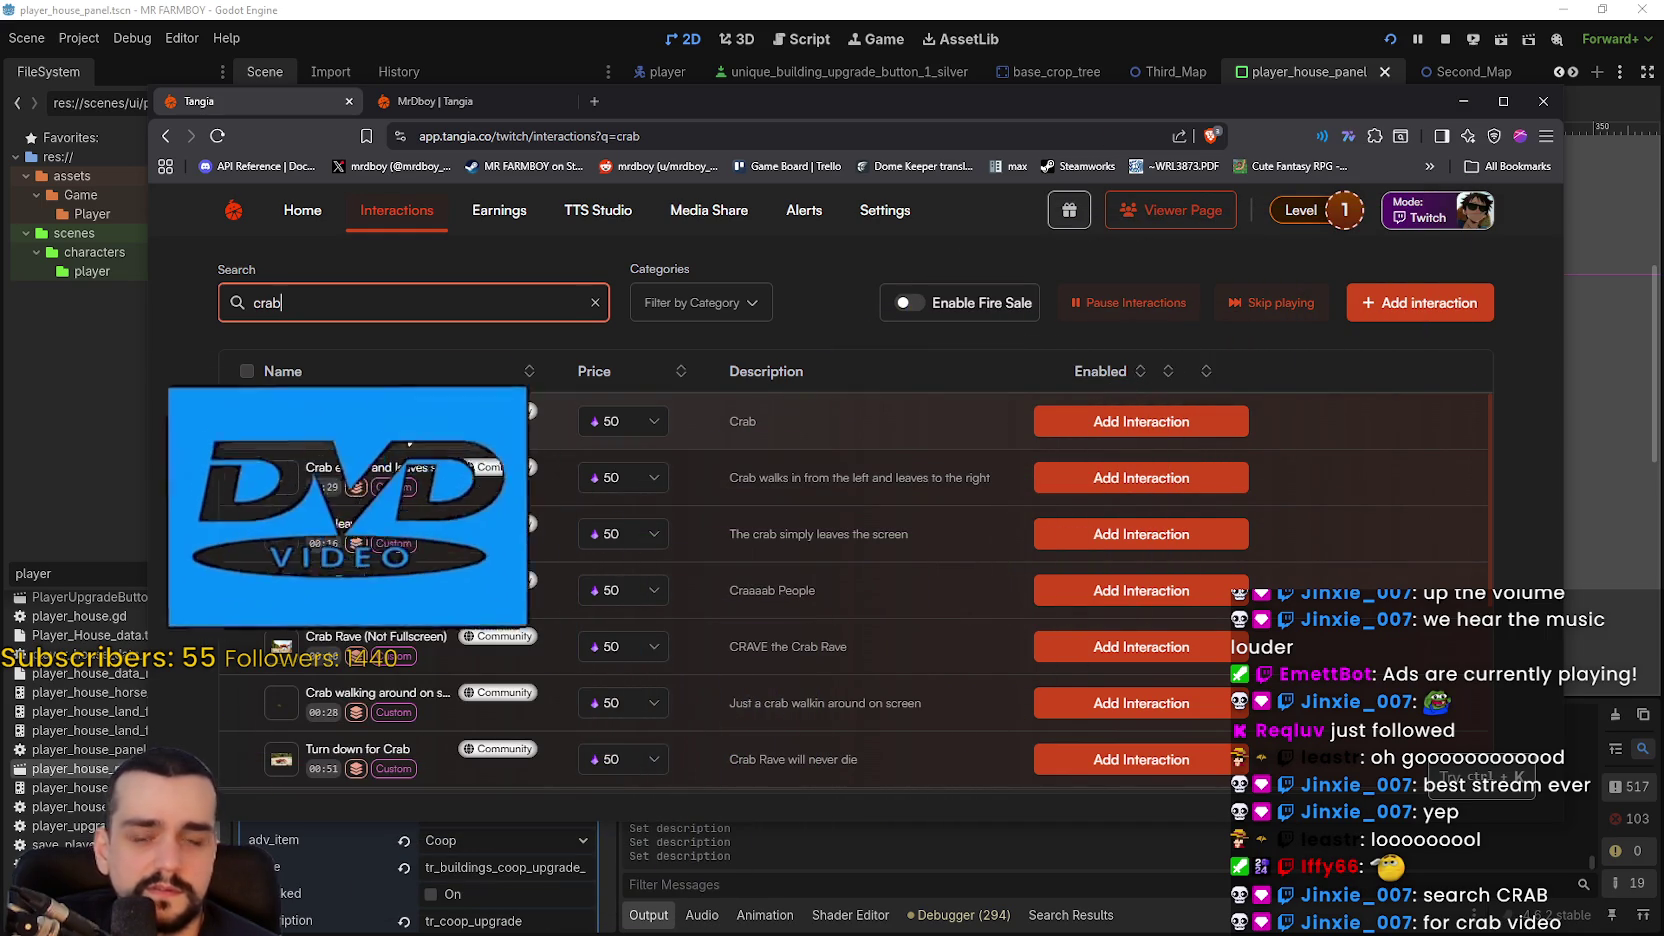
{"action": "left_click", "coordinate": [722, 303]}
{"action": "scroll", "coordinate": [757, 462], "scroll_direction": "down", "scroll_amount": 3}
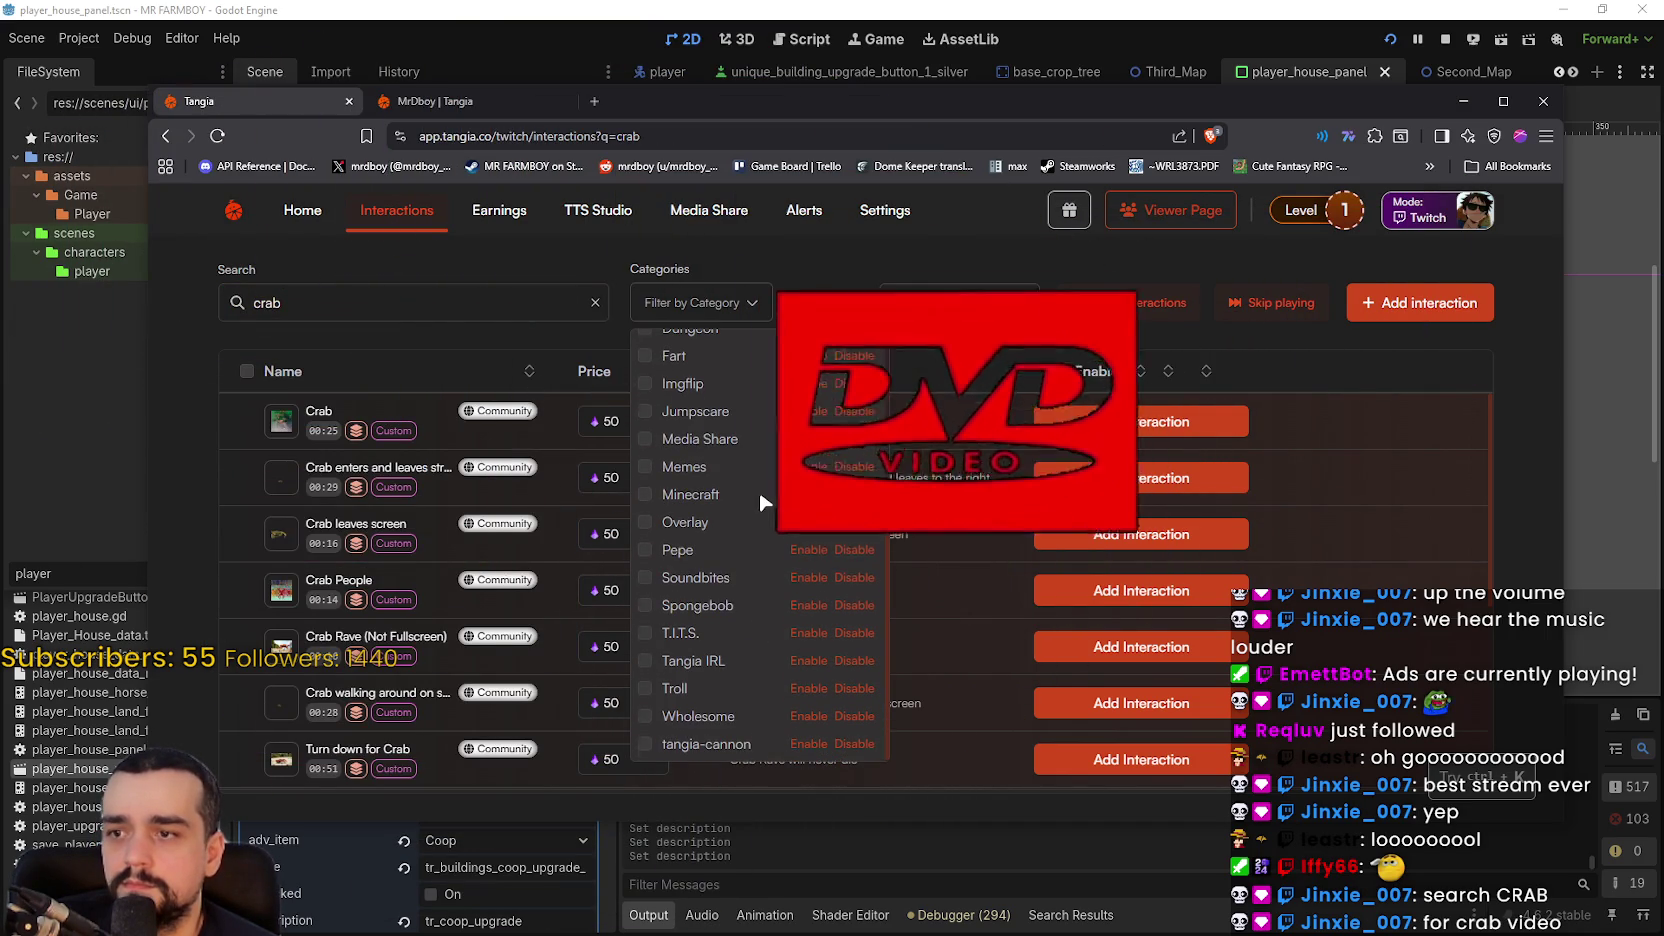
{"action": "left_click", "coordinate": [711, 308]}
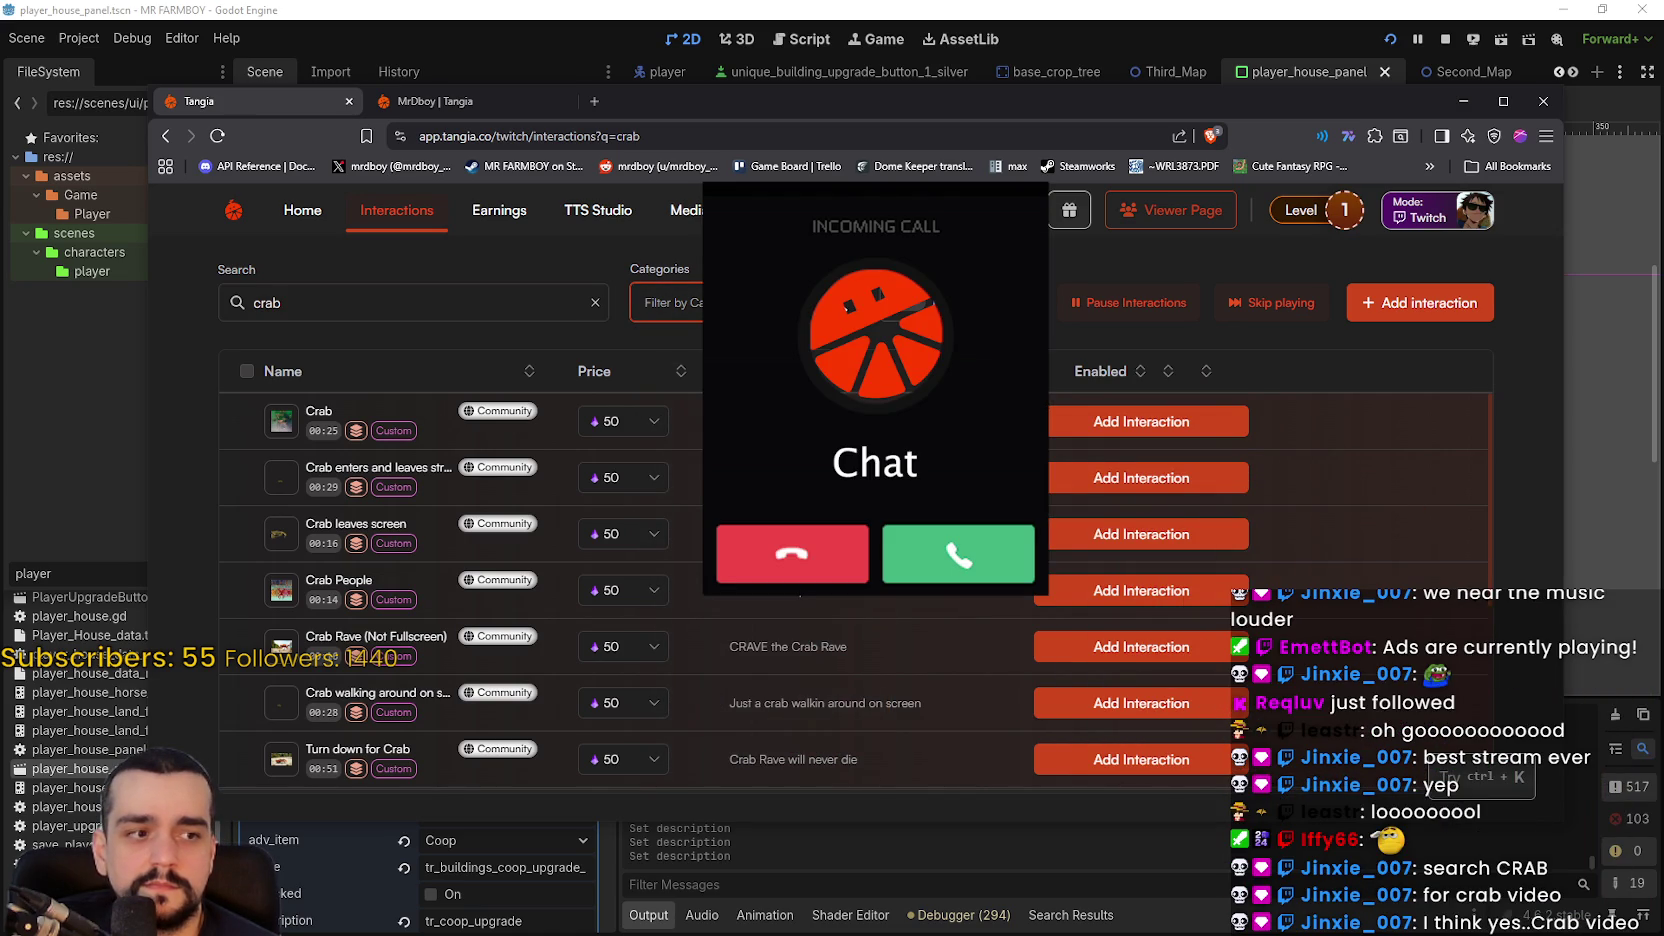
{"action": "mouse_move", "coordinate": [302, 428]}
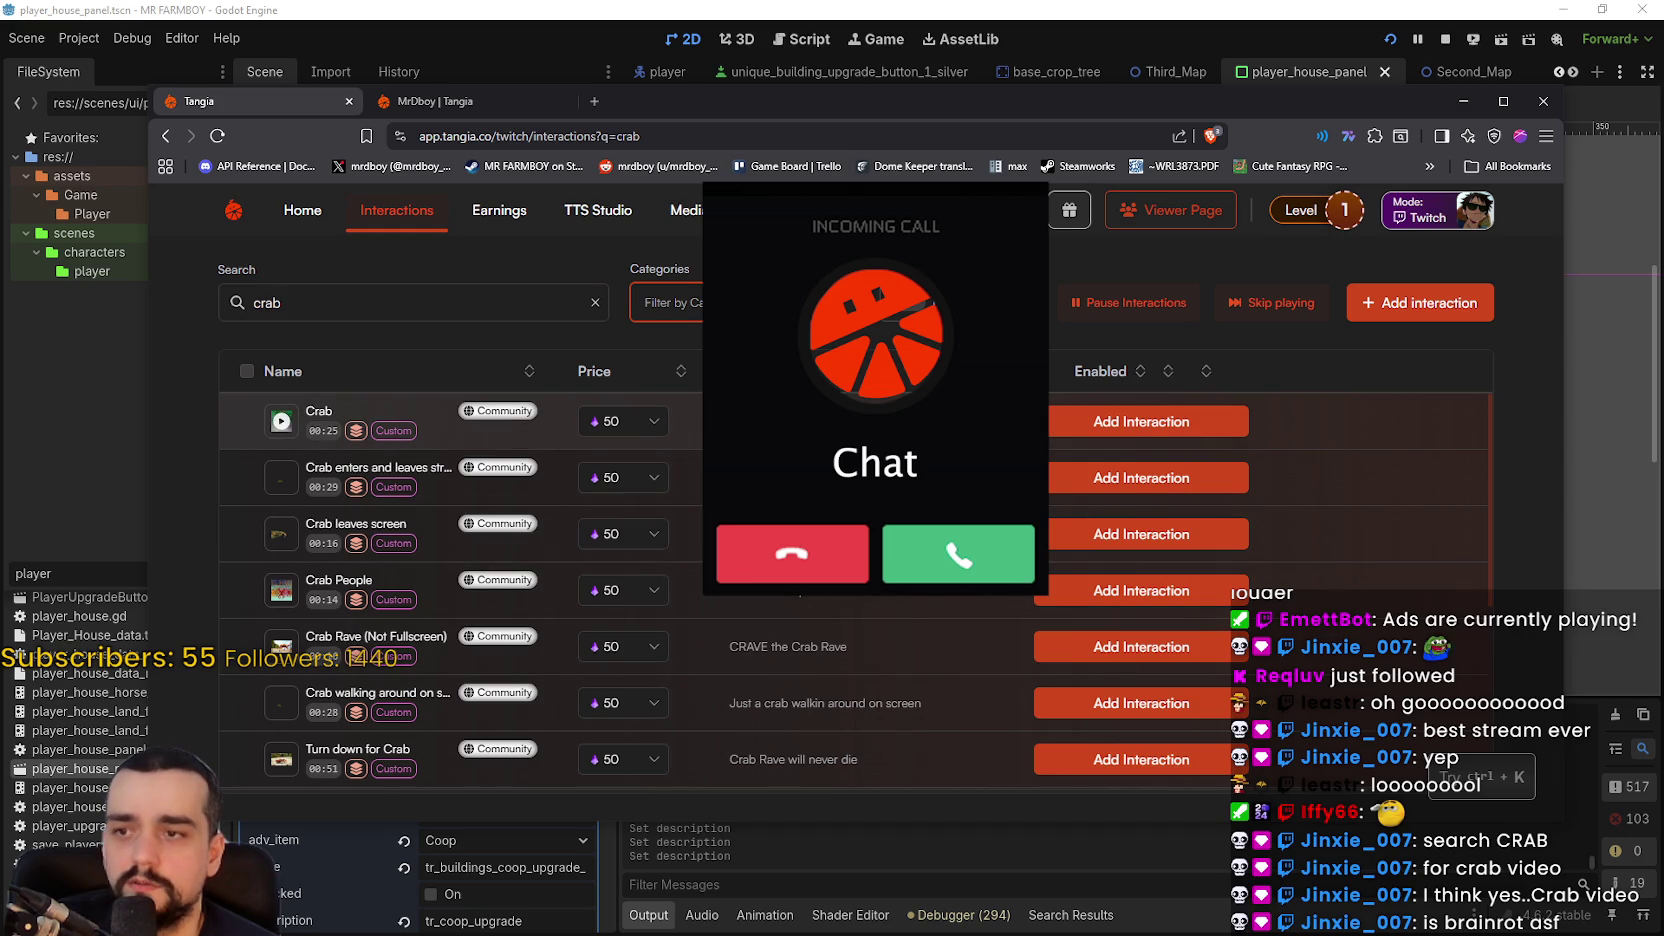
{"action": "left_click", "coordinate": [282, 421]}
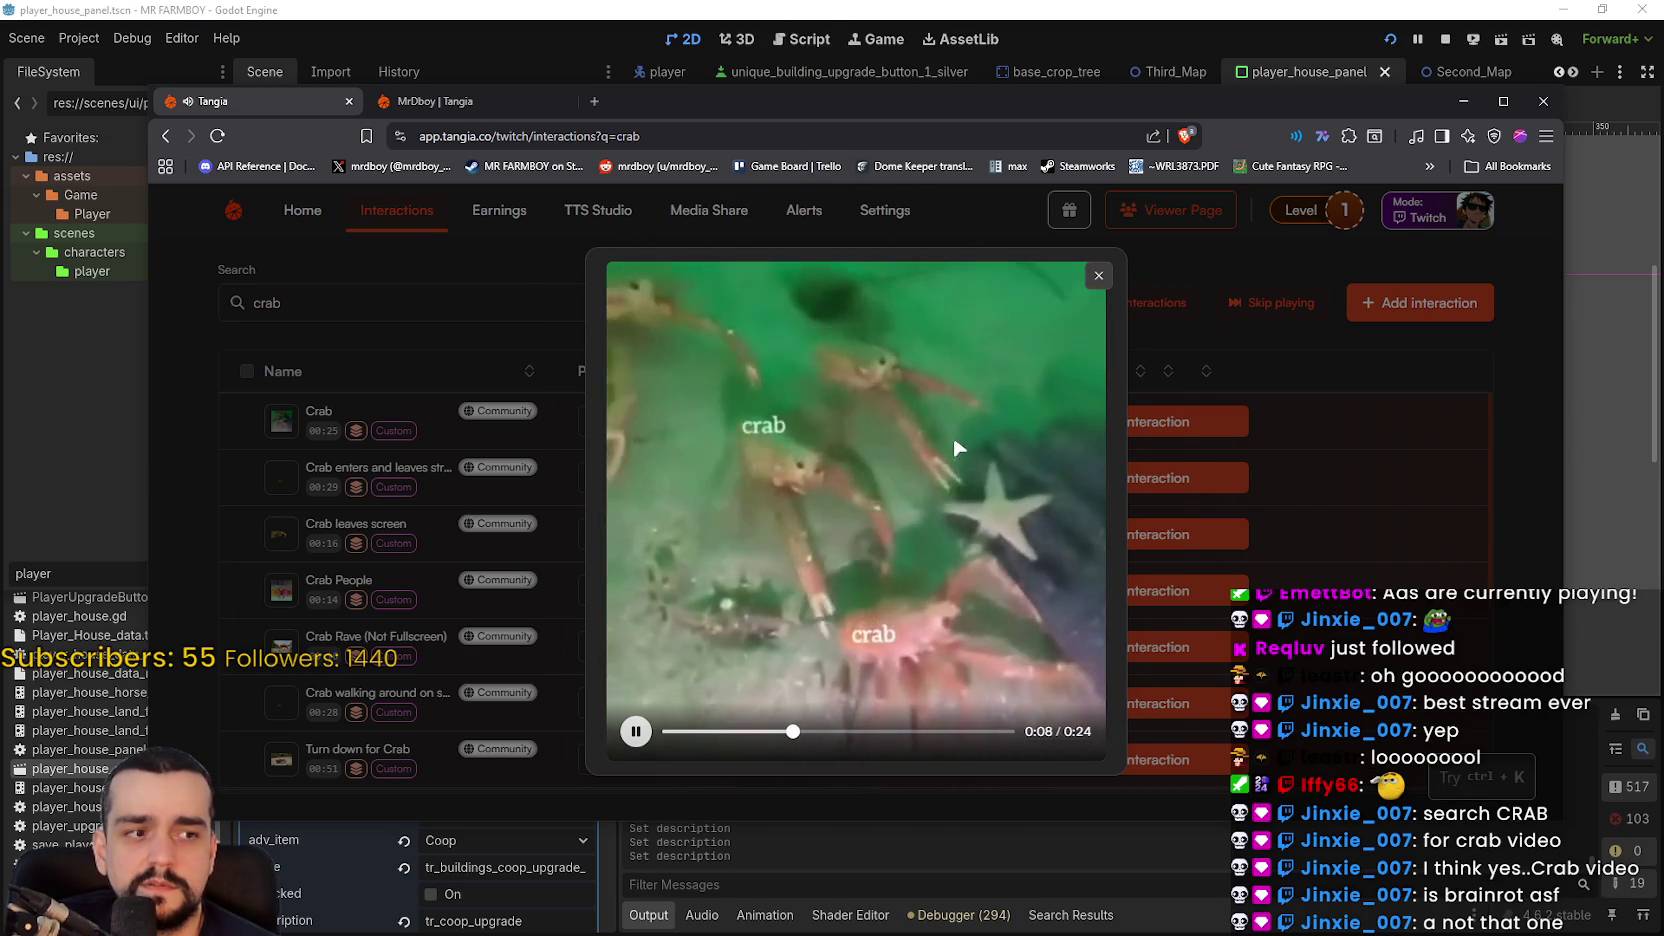
- Close the Crab preview and scroll the crab results to find Crab Rave (Not Fullscreen)
{"action": "left_click", "coordinate": [1098, 275]}
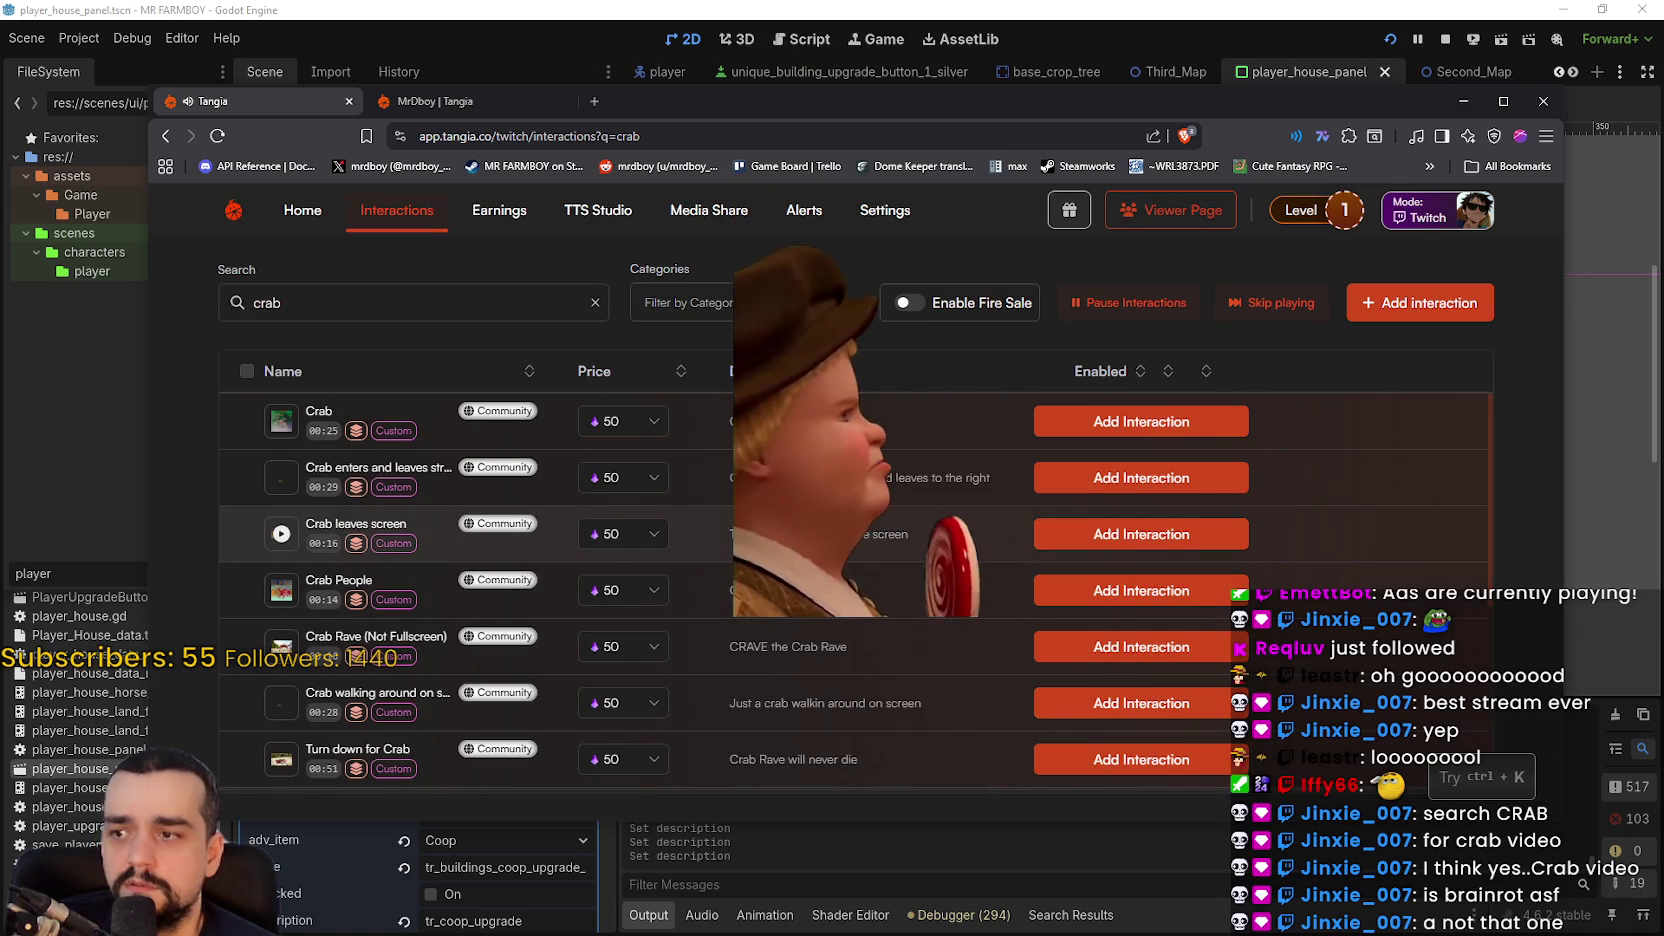
{"action": "scroll", "coordinate": [700, 560], "scroll_direction": "down", "scroll_amount": 5}
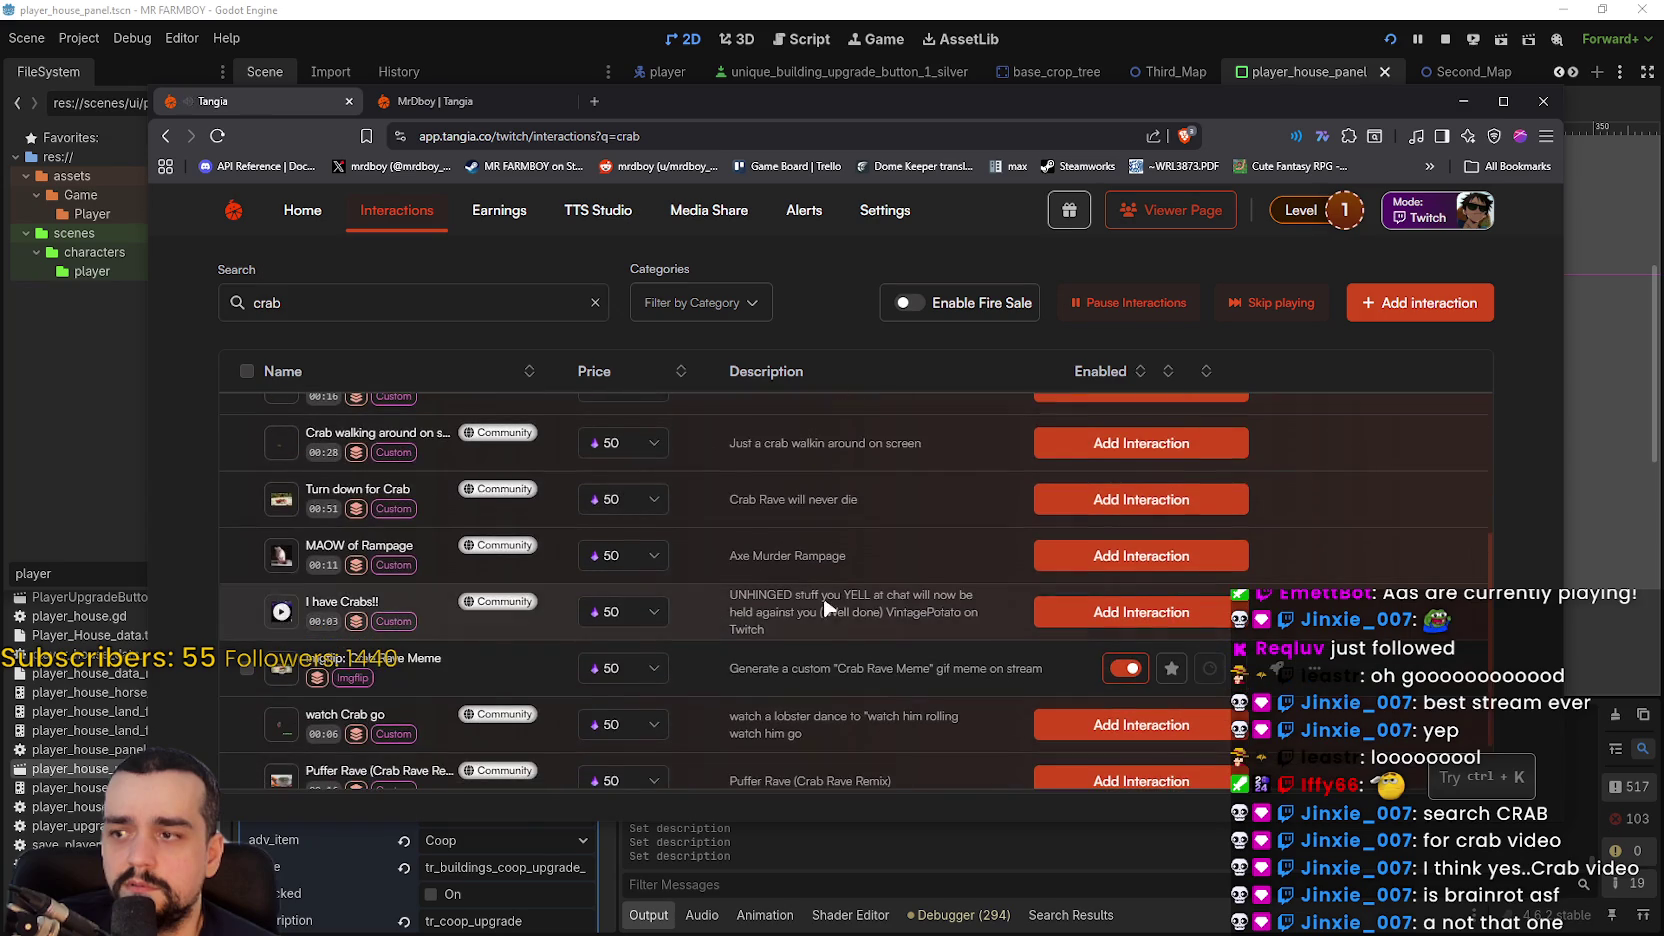
{"action": "scroll", "coordinate": [824, 609], "scroll_direction": "down", "scroll_amount": 1}
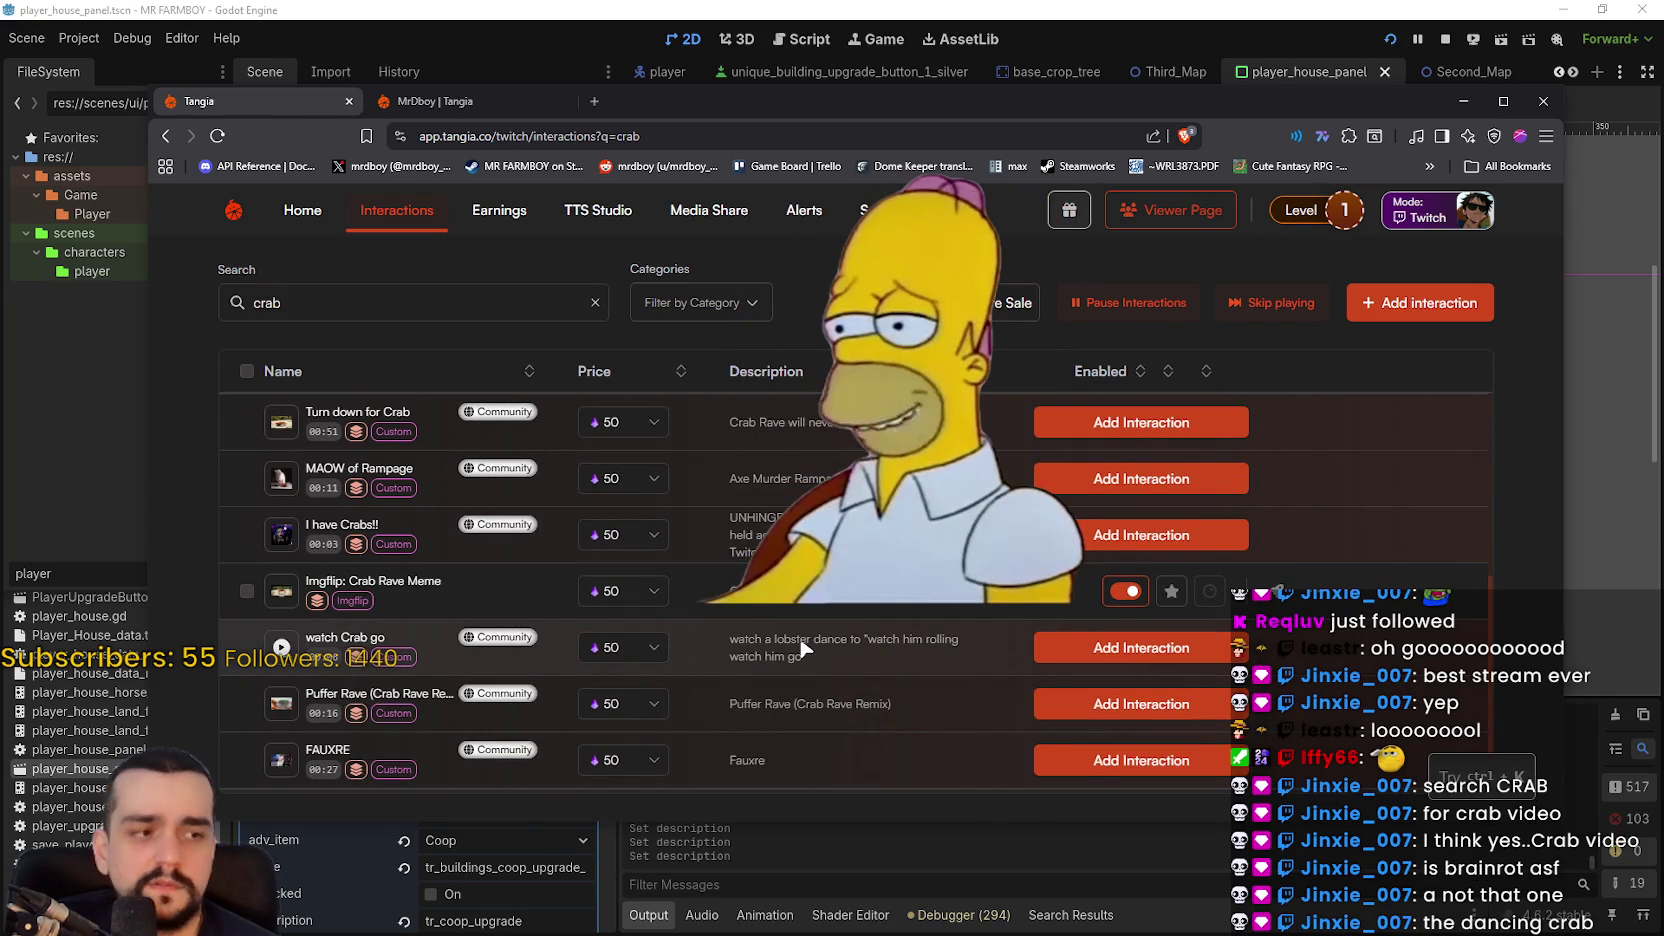
{"action": "scroll", "coordinate": [803, 648], "scroll_direction": "up", "scroll_amount": 5}
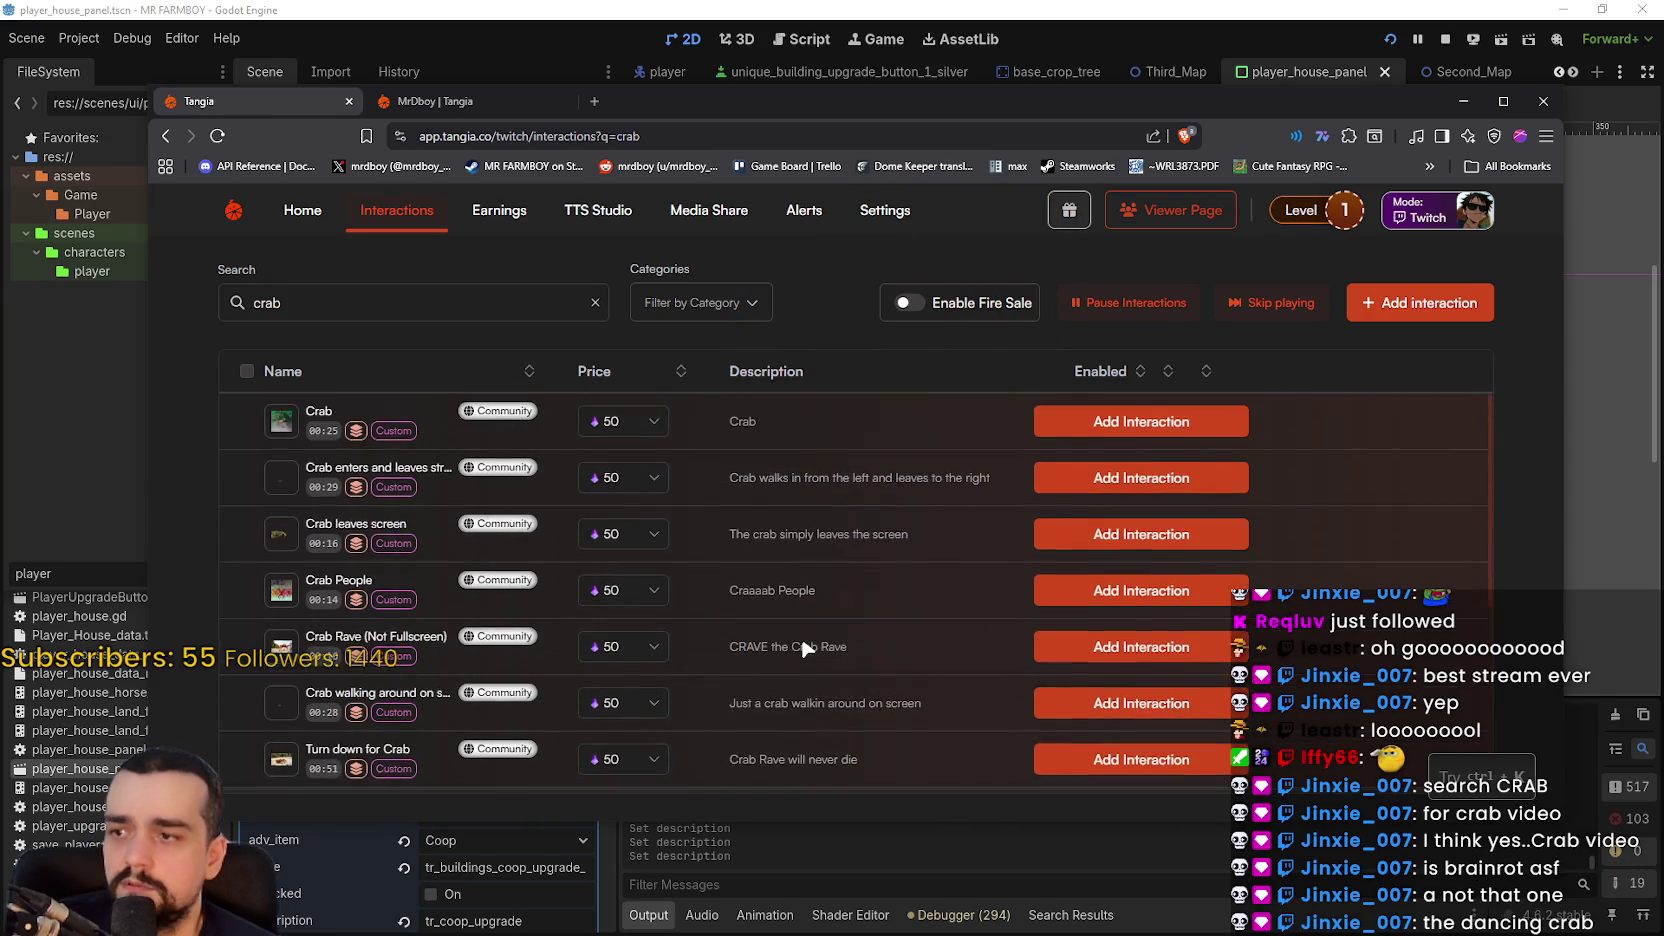
{"action": "scroll", "coordinate": [803, 648], "scroll_direction": "down", "scroll_amount": 5}
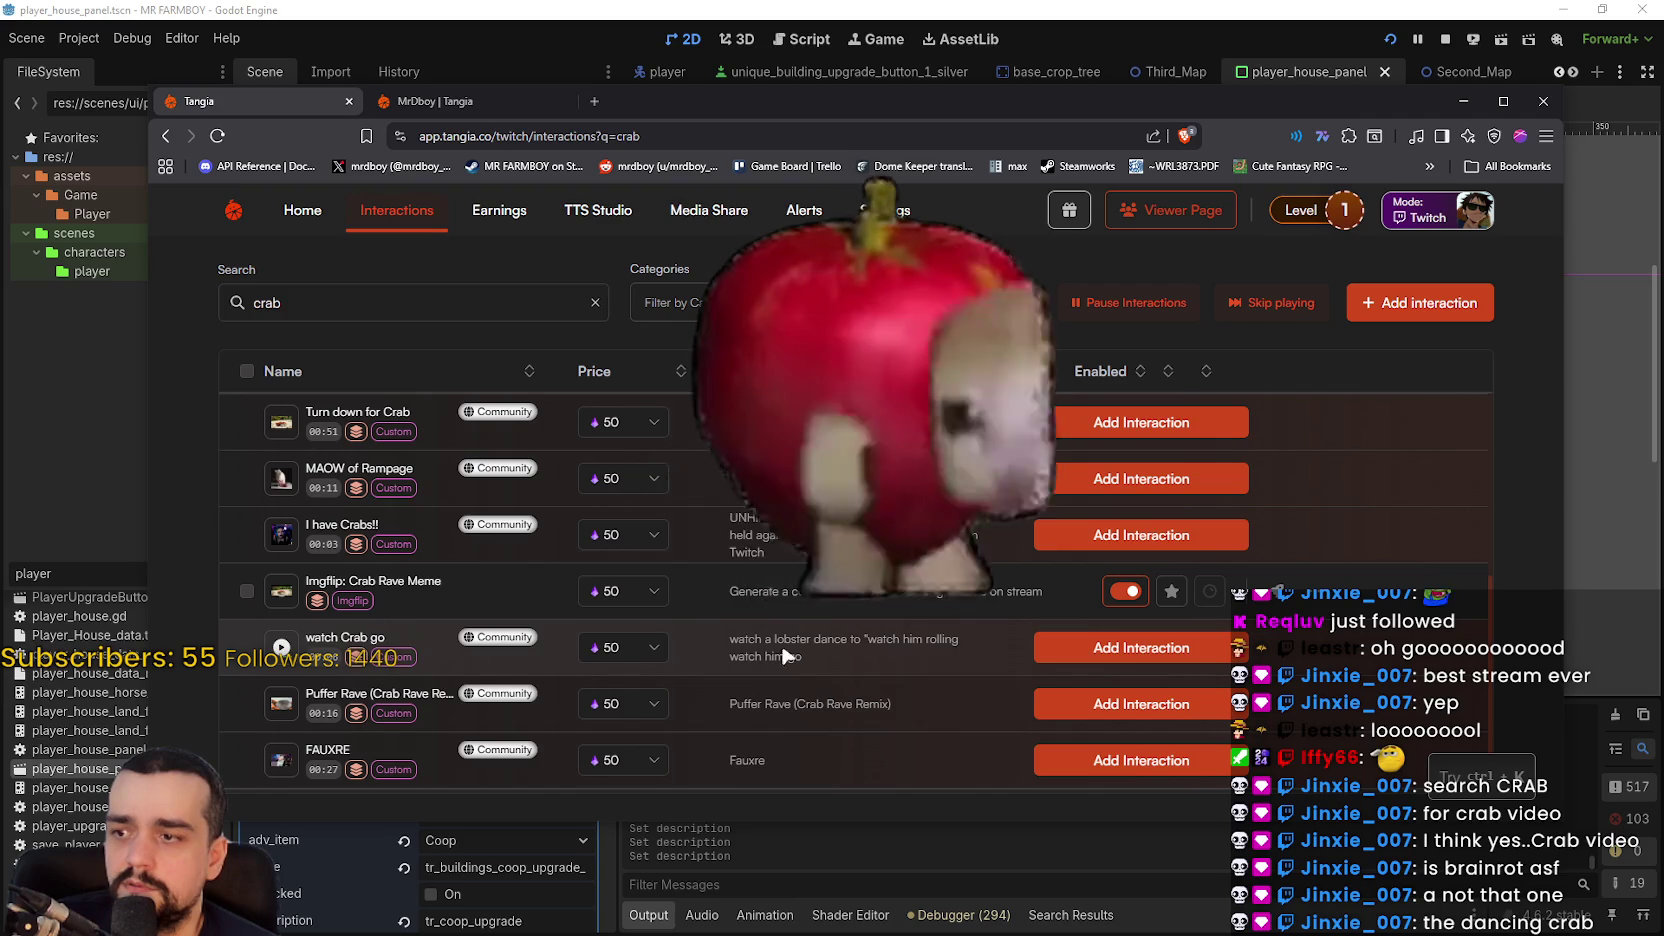
{"action": "scroll", "coordinate": [415, 632], "scroll_direction": "up", "scroll_amount": 5}
{"action": "scroll", "coordinate": [285, 563], "scroll_direction": "up", "scroll_amount": 2}
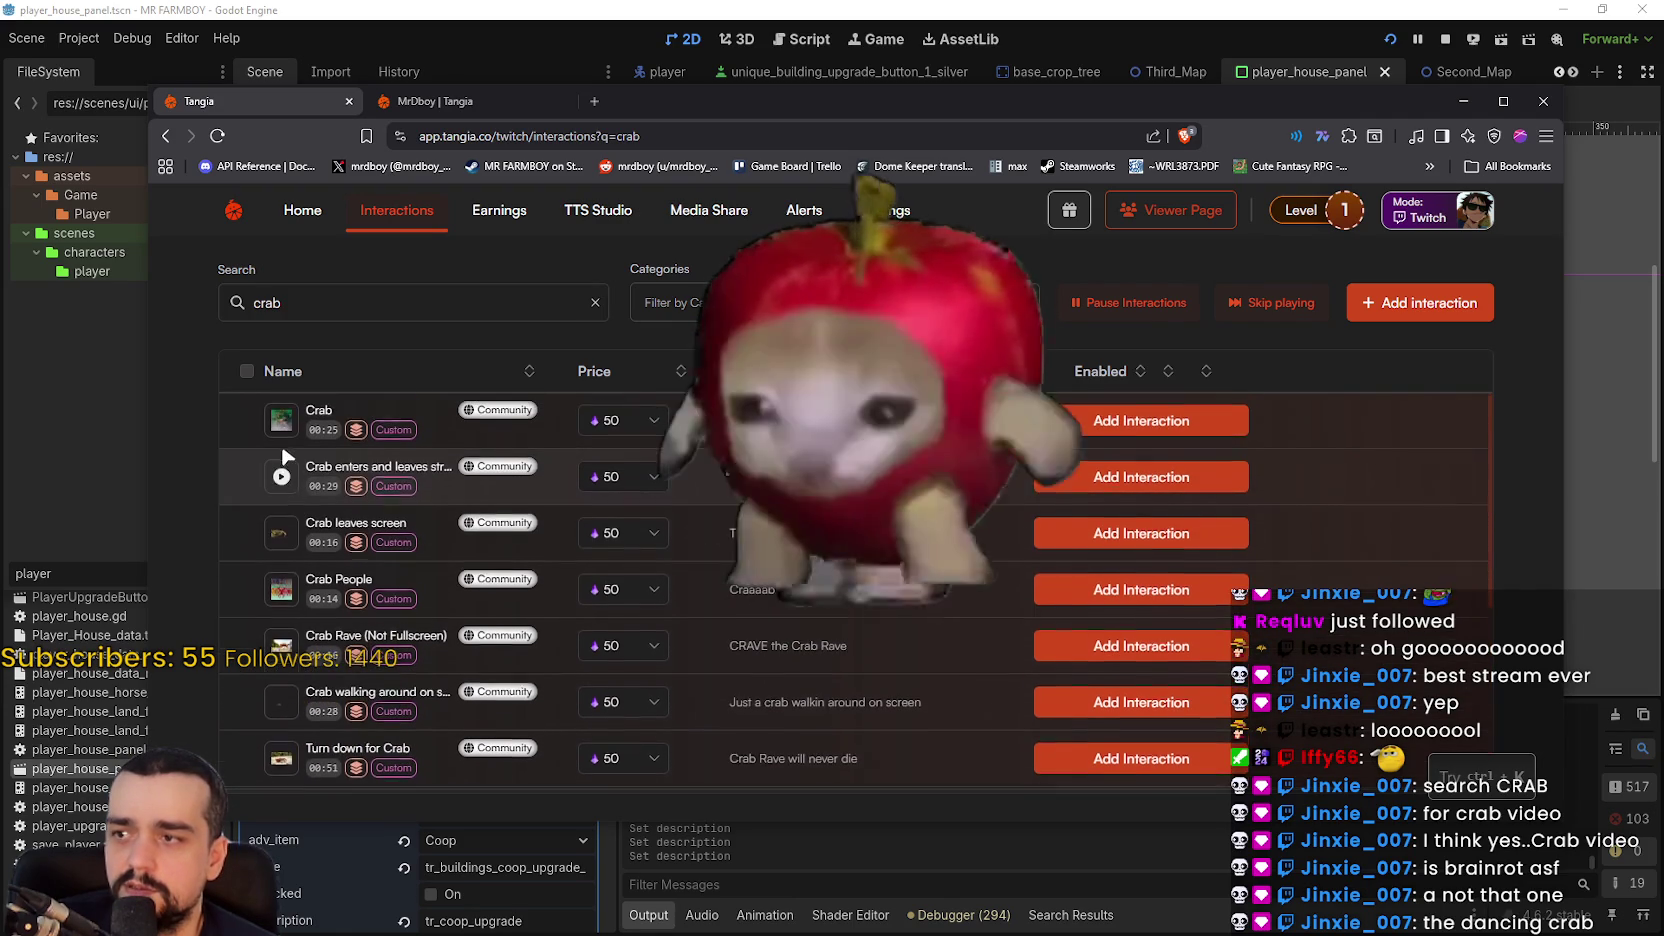
{"action": "scroll", "coordinate": [285, 560], "scroll_direction": "down", "scroll_amount": 5}
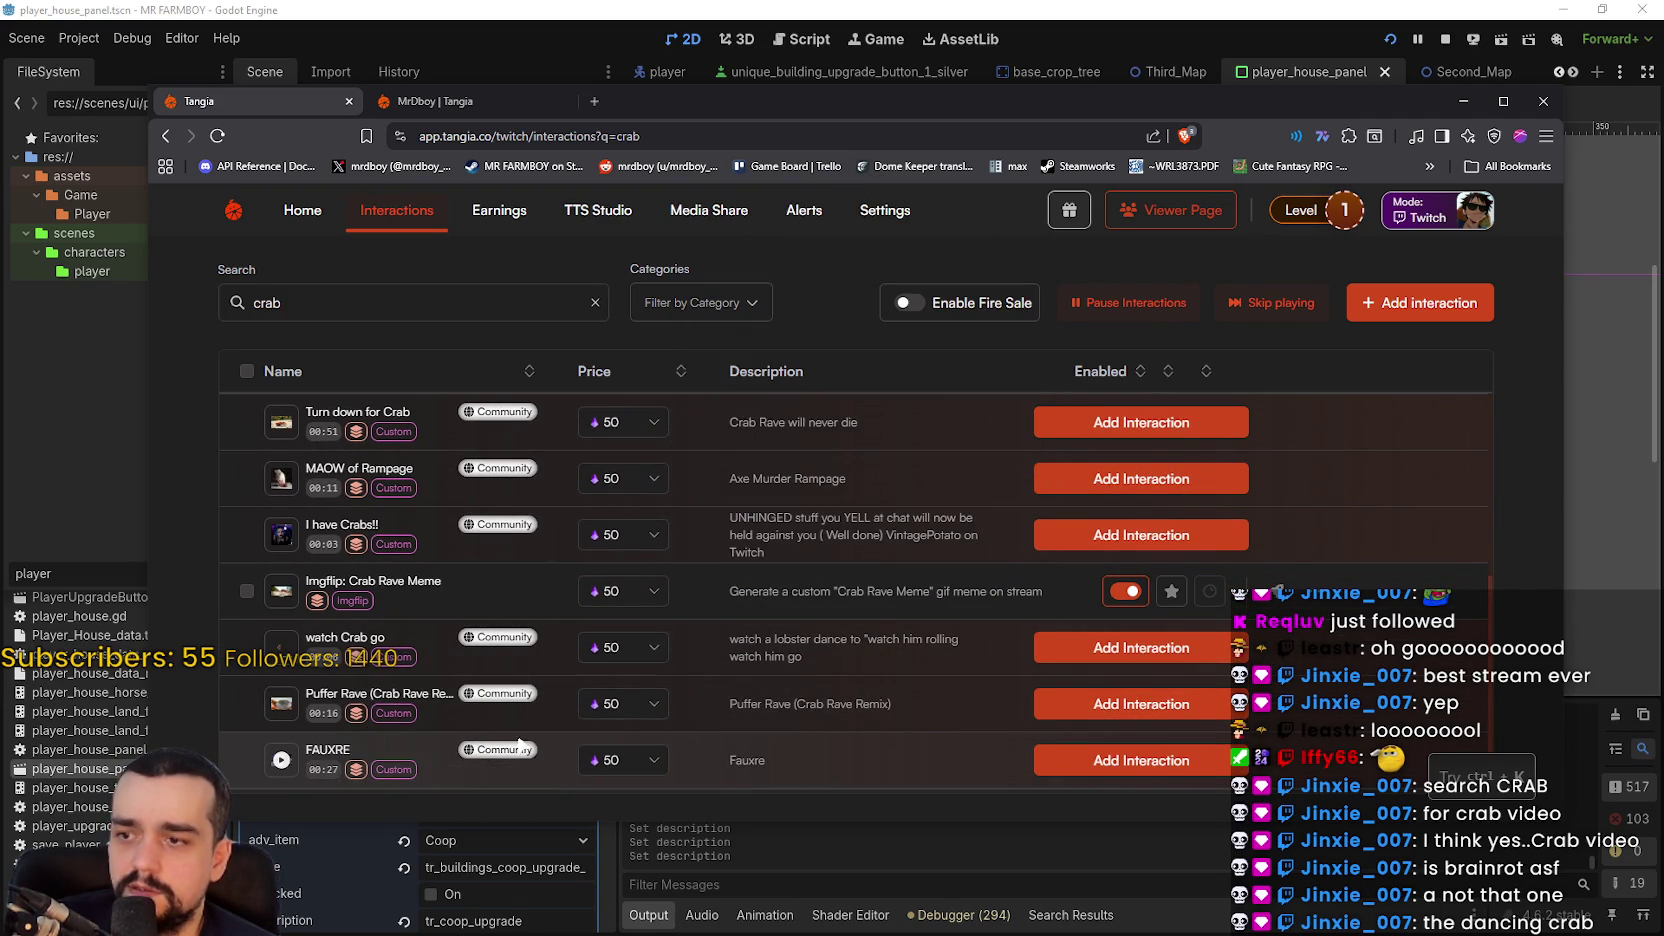
{"action": "scroll", "coordinate": [302, 745], "scroll_direction": "up", "scroll_amount": 5}
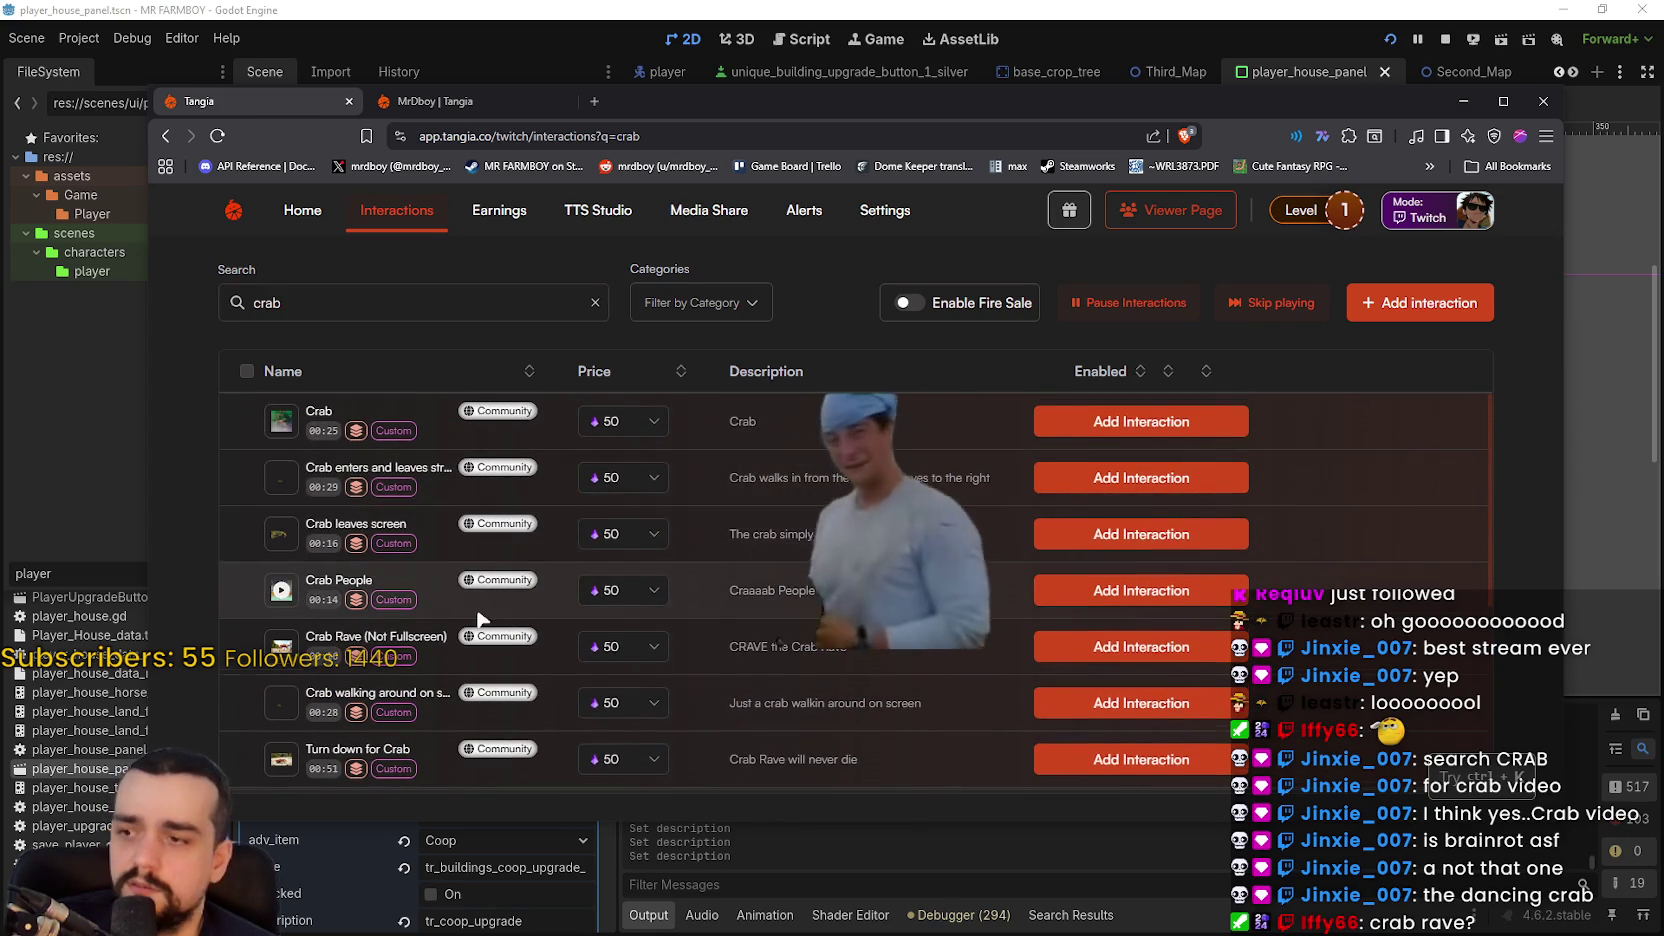
{"action": "scroll", "coordinate": [478, 619], "scroll_direction": "down", "scroll_amount": 5}
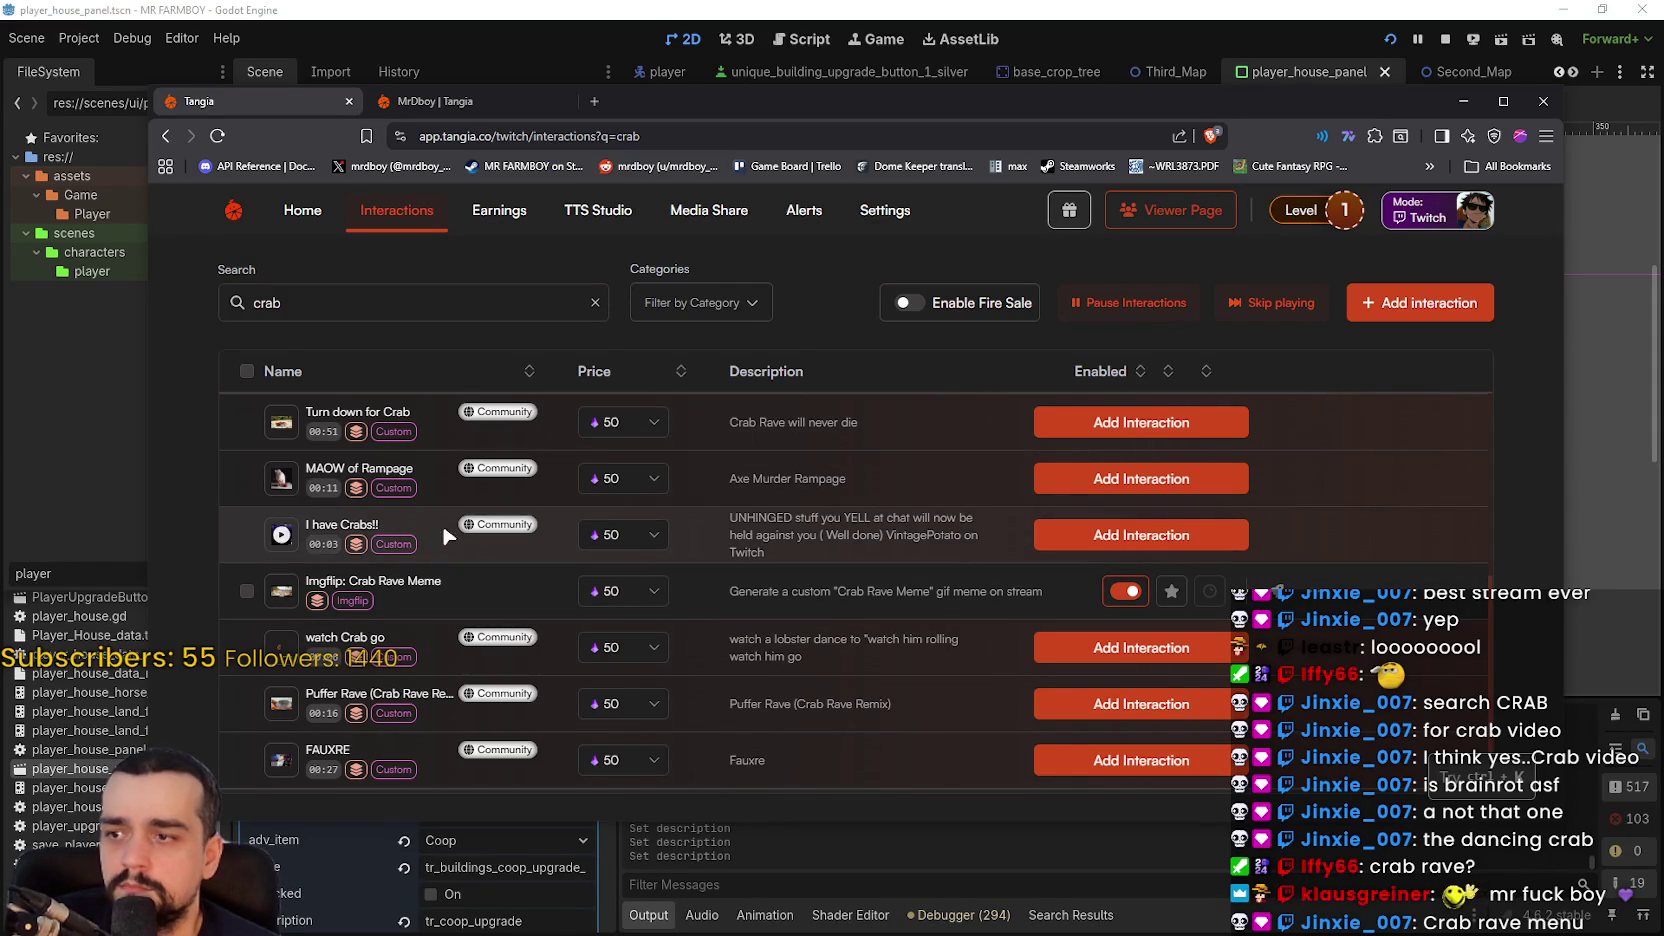
{"action": "scroll", "coordinate": [484, 597], "scroll_direction": "up", "scroll_amount": 3}
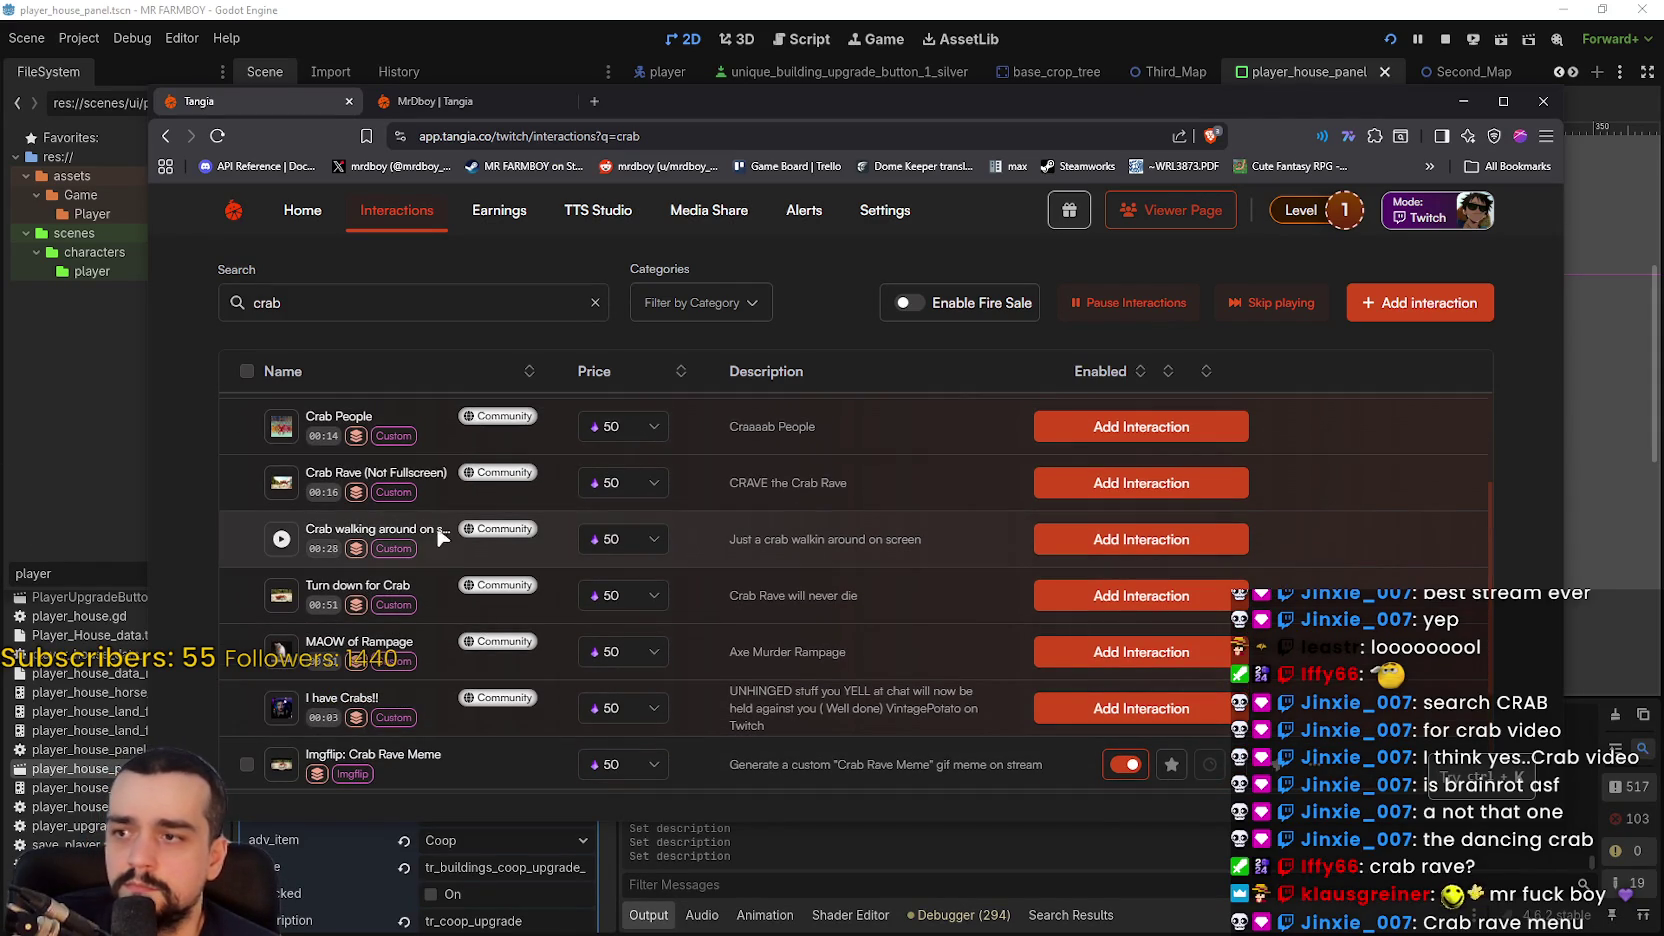
{"action": "scroll", "coordinate": [368, 478], "scroll_direction": "up", "scroll_amount": 2}
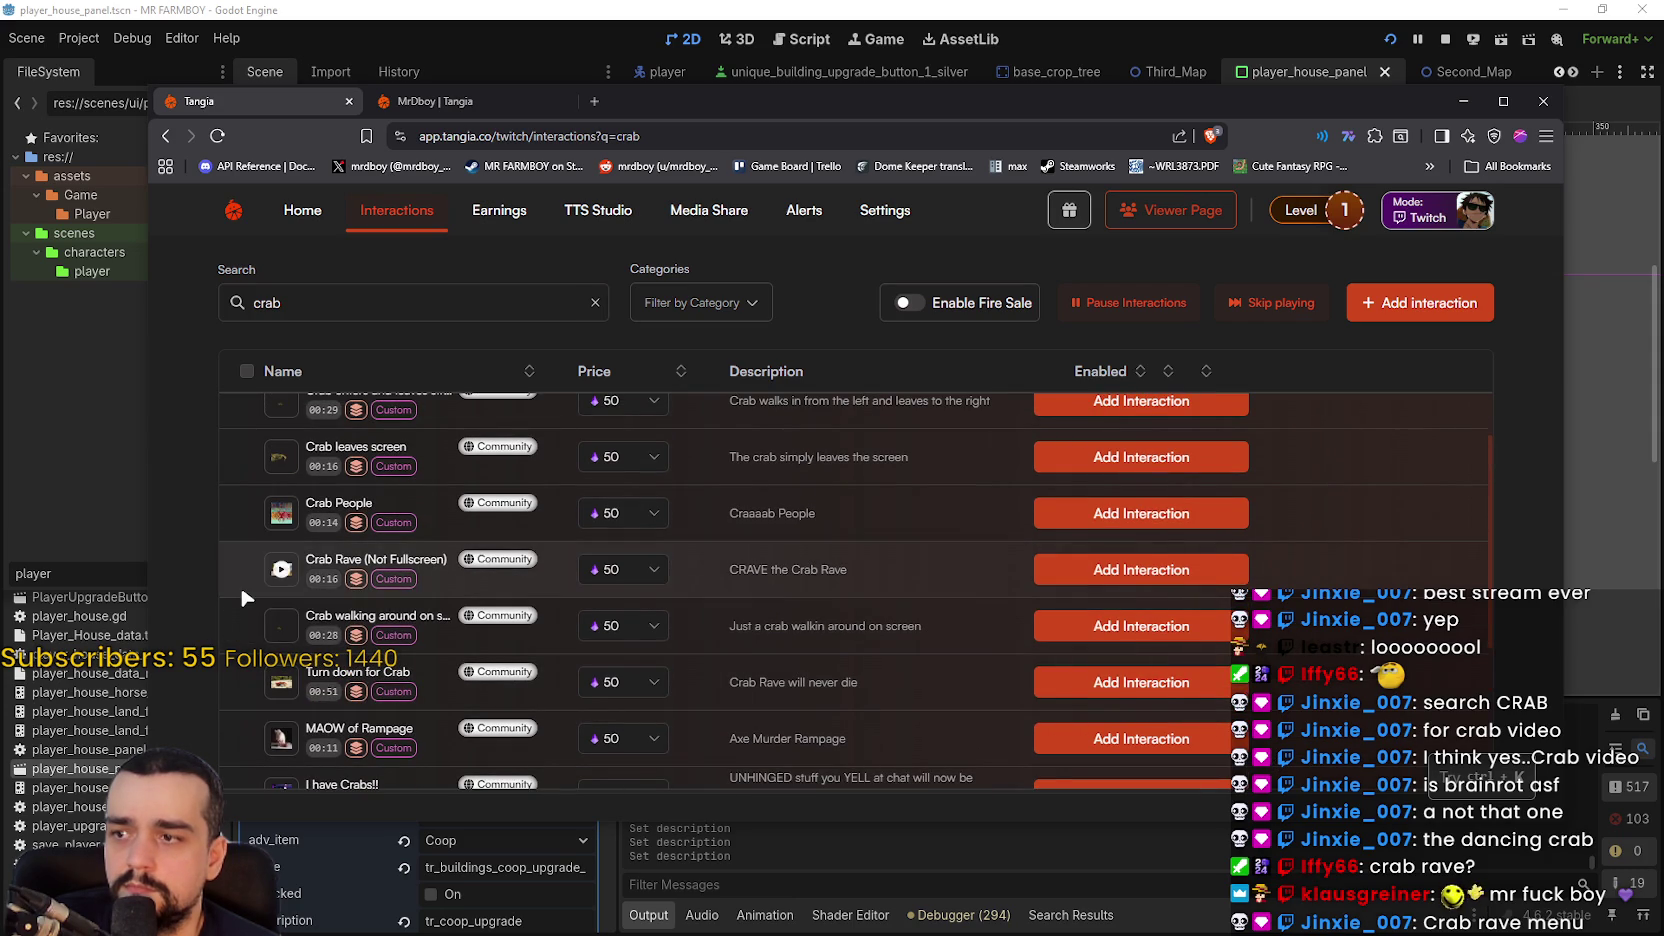
{"action": "scroll", "coordinate": [240, 584], "scroll_direction": "up", "scroll_amount": 2}
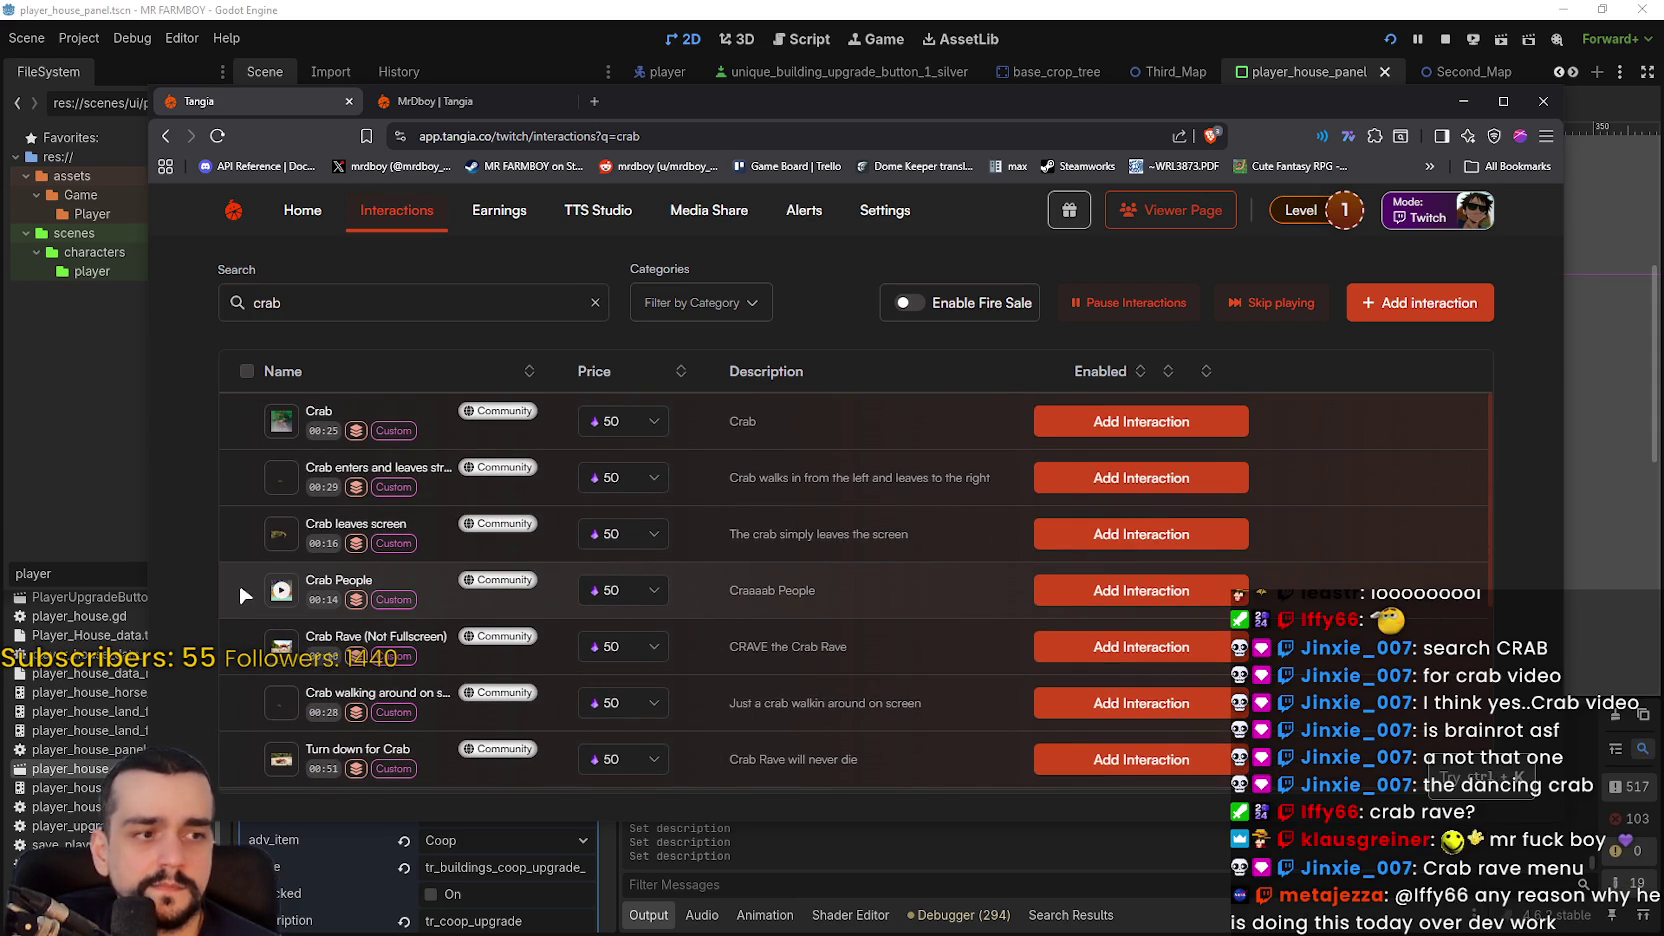
- Preview Crab Rave (Not Fullscreen), add it to the channel's interactions, then move the browser aside
{"action": "left_click", "coordinate": [284, 648]}
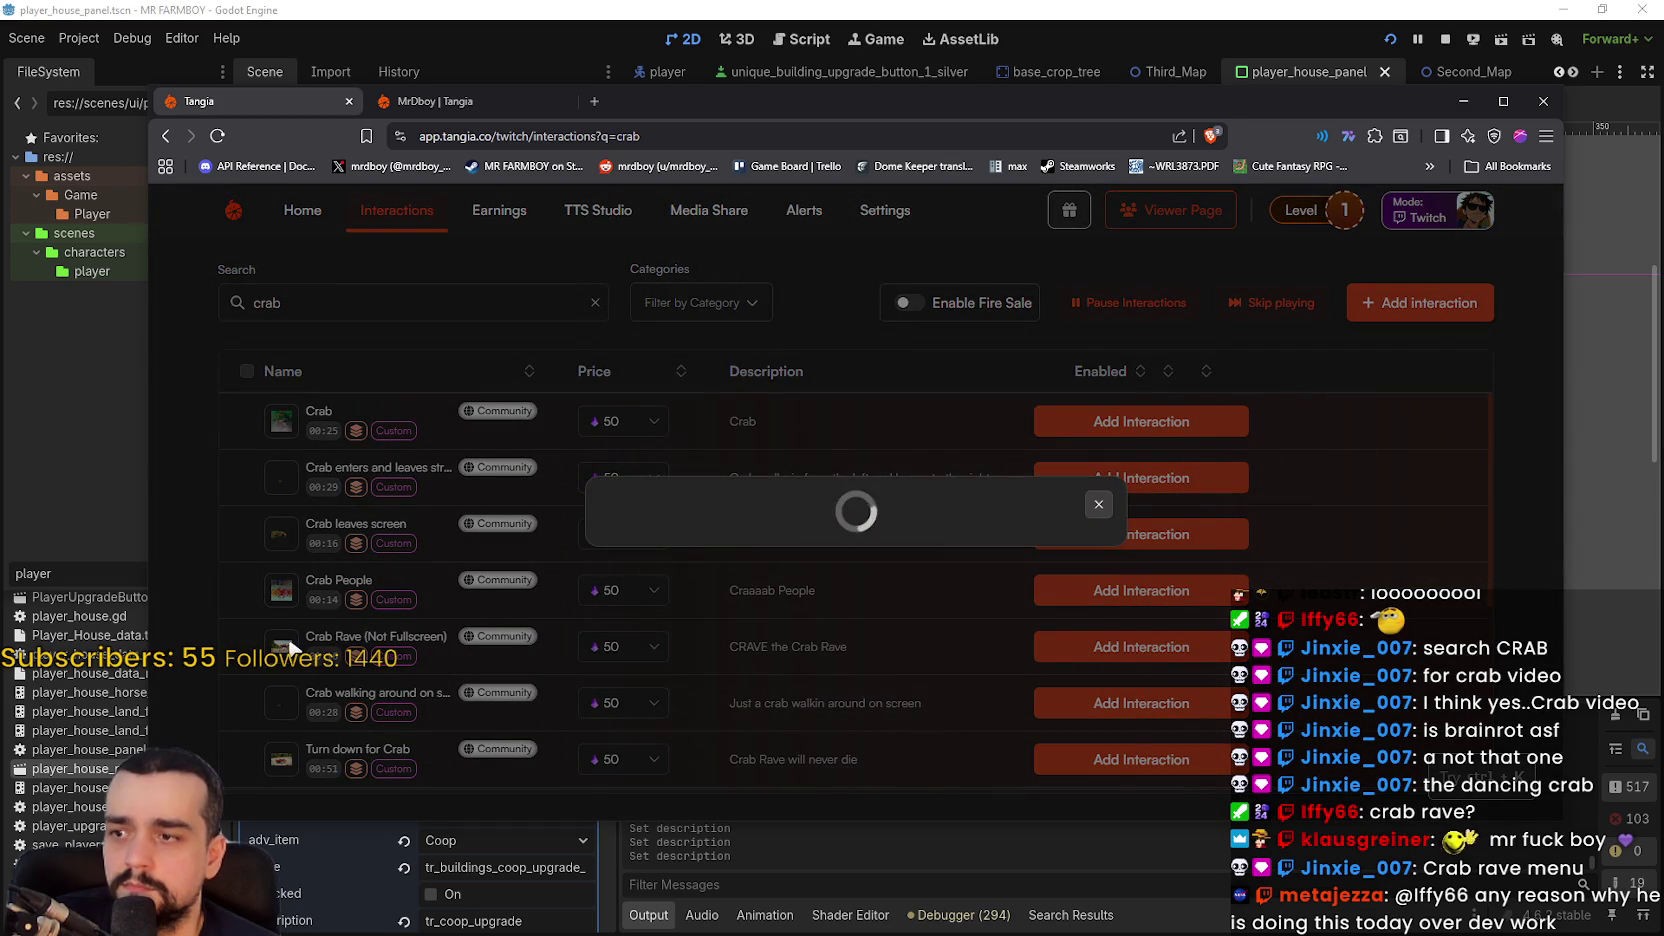
{"action": "left_click", "coordinate": [1338, 512]}
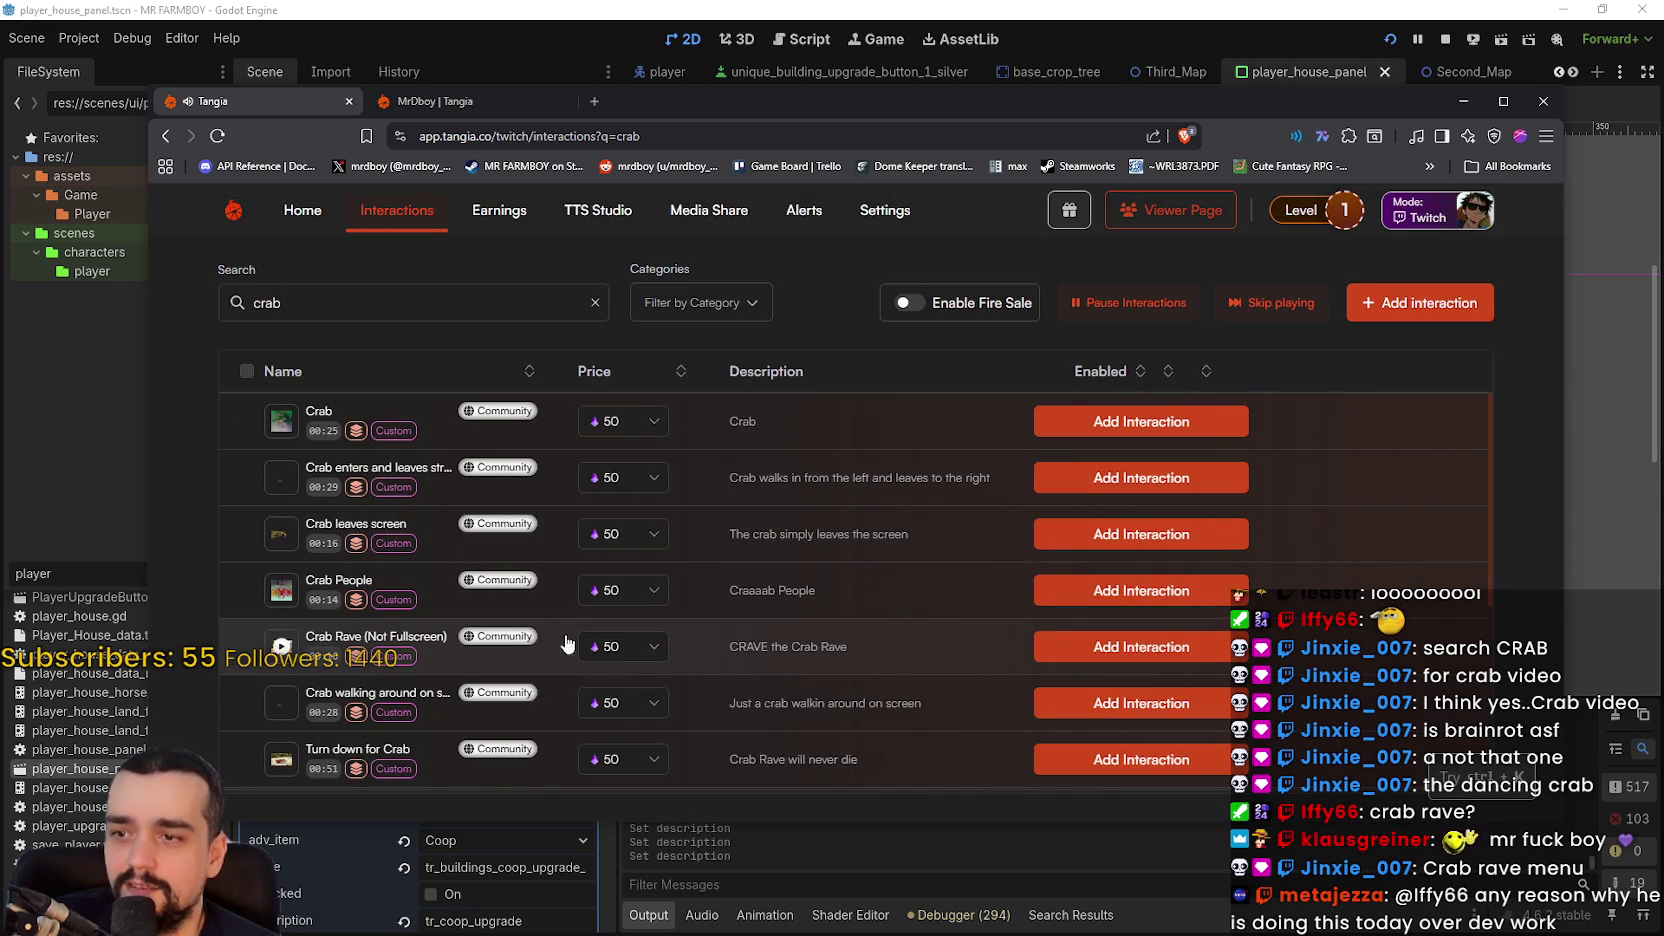
{"action": "left_click", "coordinate": [1049, 646]}
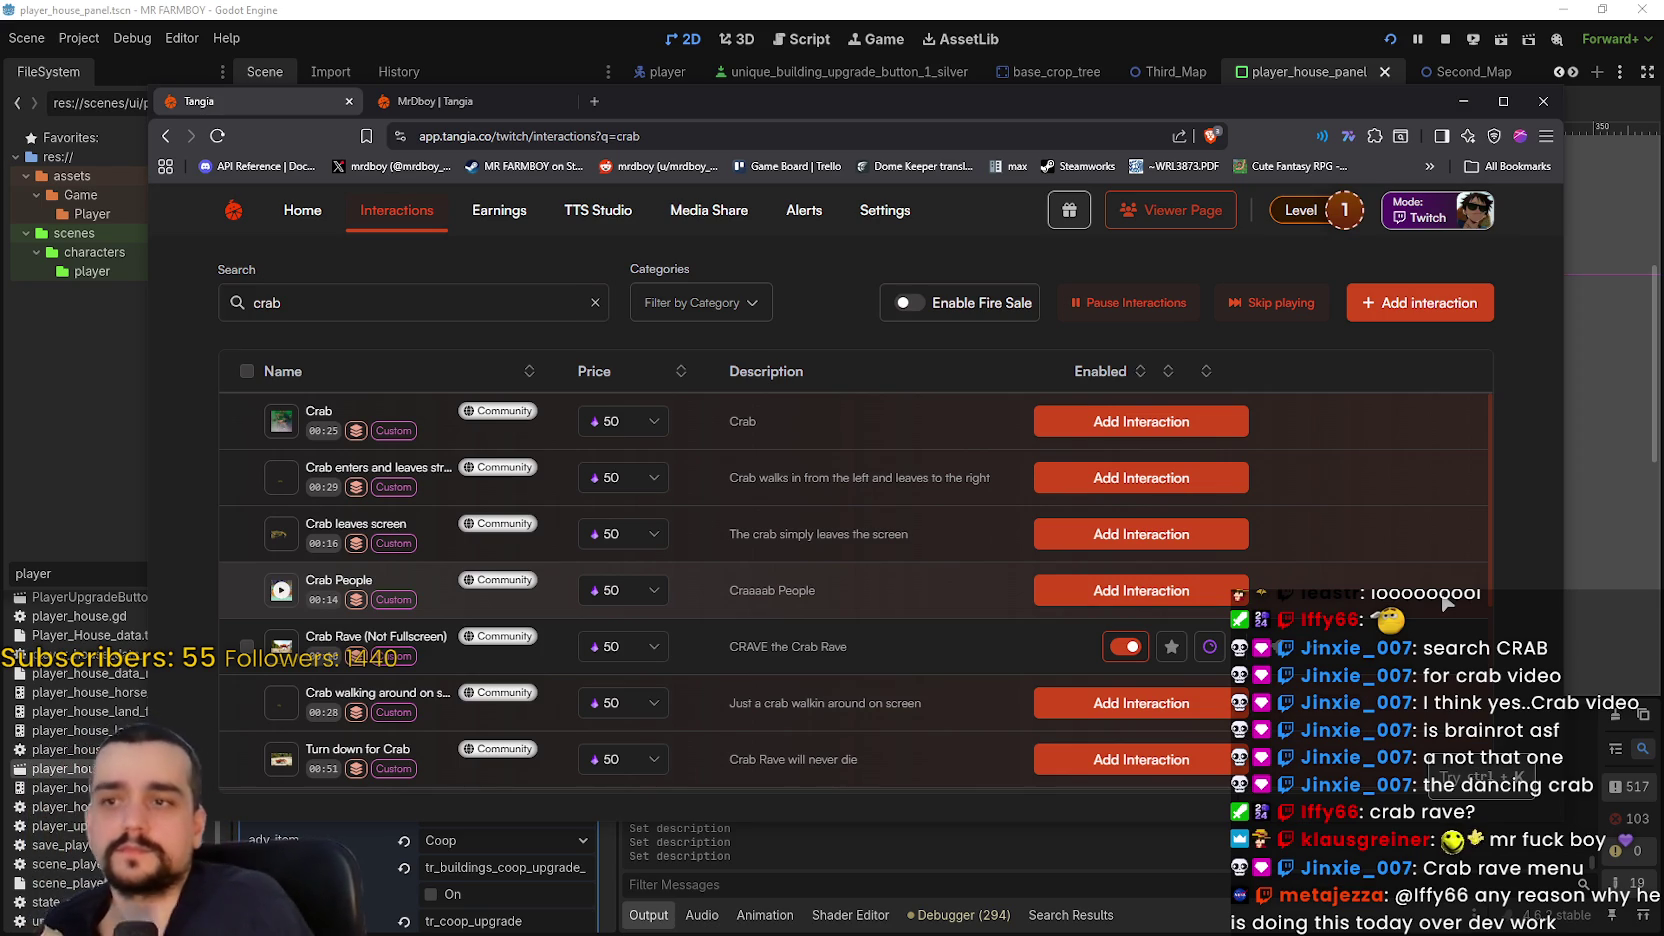
{"action": "left_click_drag", "start_coordinate": [673, 118], "coordinate": [1663, 118]}
- Drag the Tangia browser out of the way and bring the Player House panel canvas back into view
{"action": "scroll", "coordinate": [1180, 523], "scroll_direction": "up", "scroll_amount": 4}
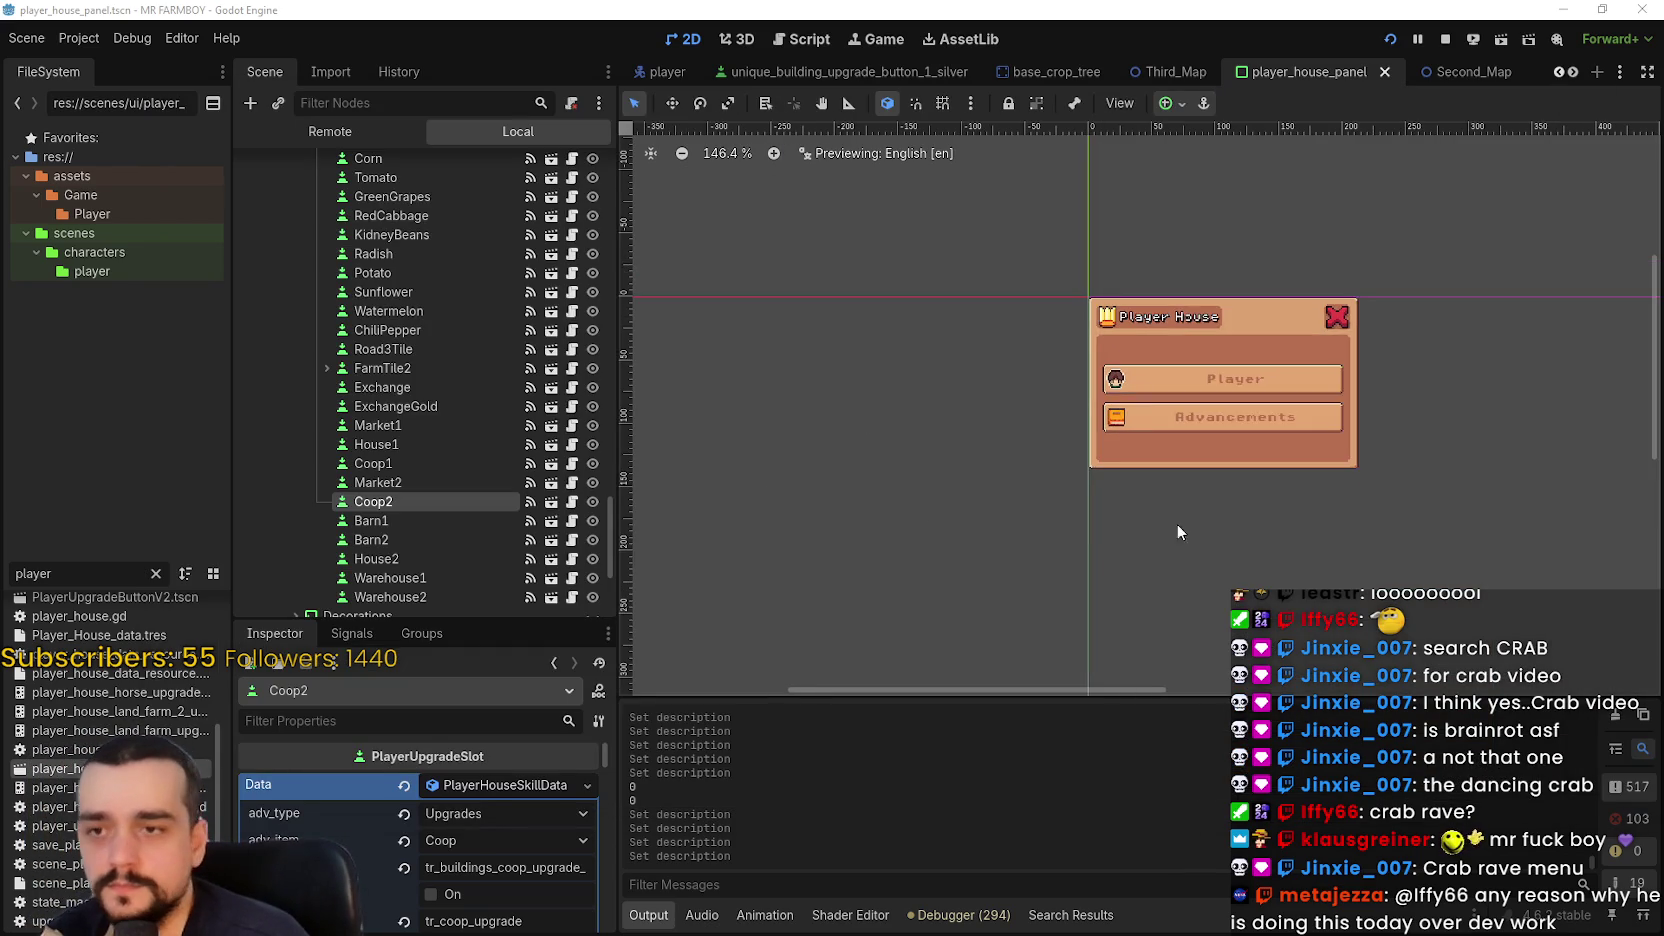
{"action": "left_click_drag", "start_coordinate": [1015, 487], "coordinate": [1160, 464]}
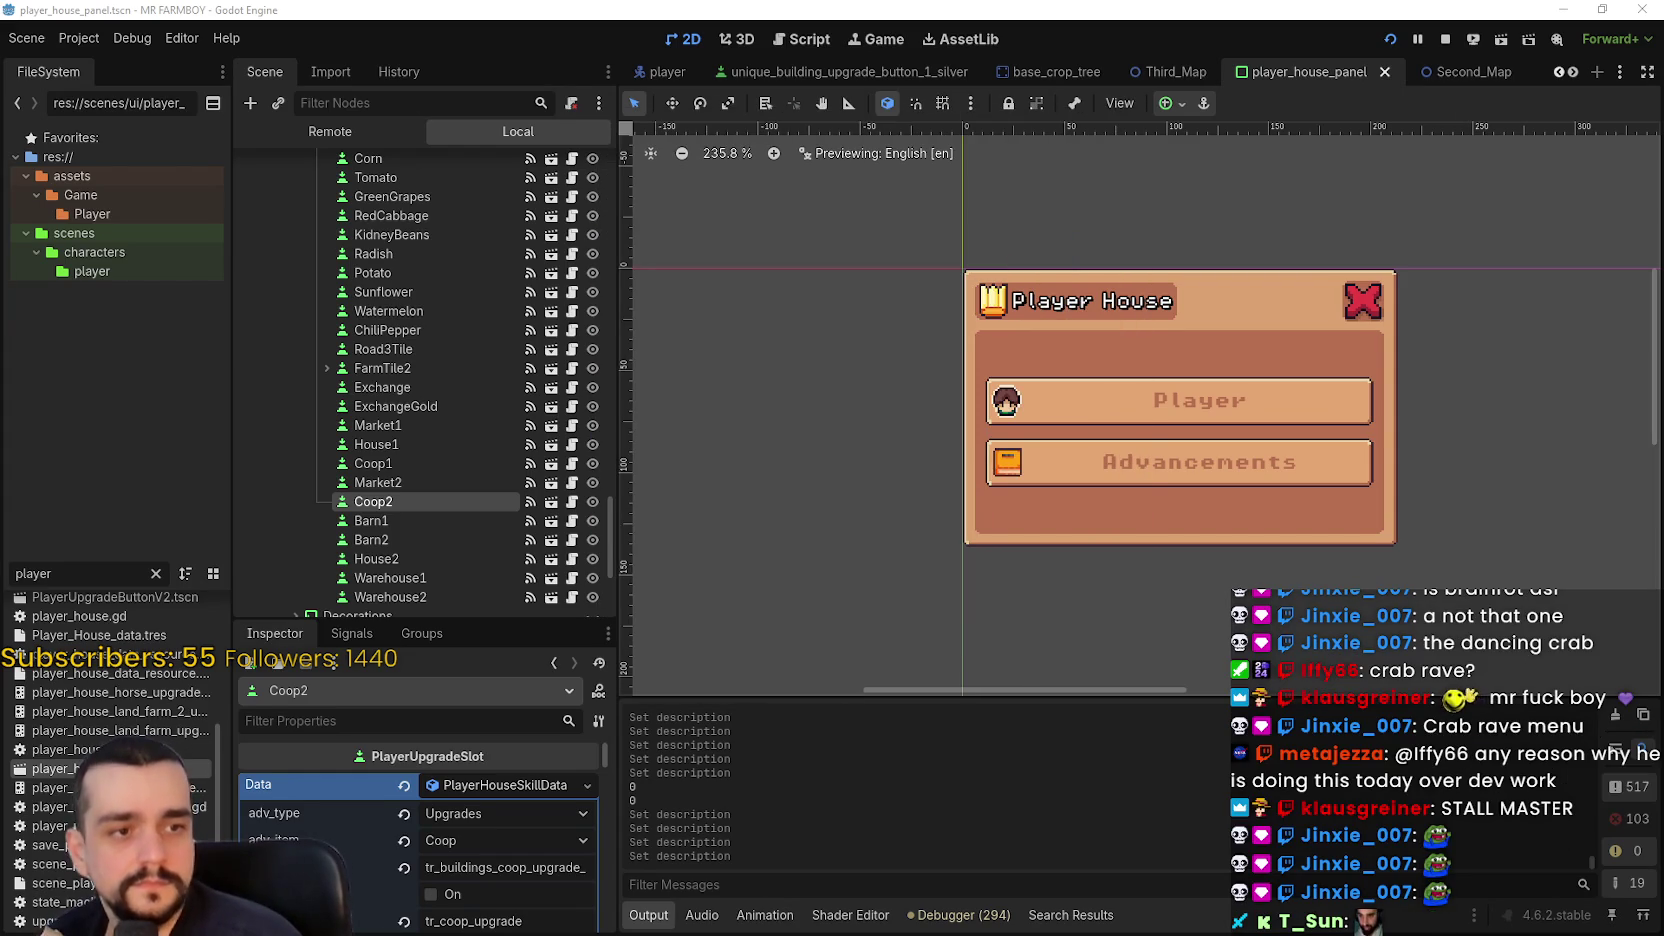
{"action": "scroll", "coordinate": [994, 555], "scroll_direction": "down", "scroll_amount": 1}
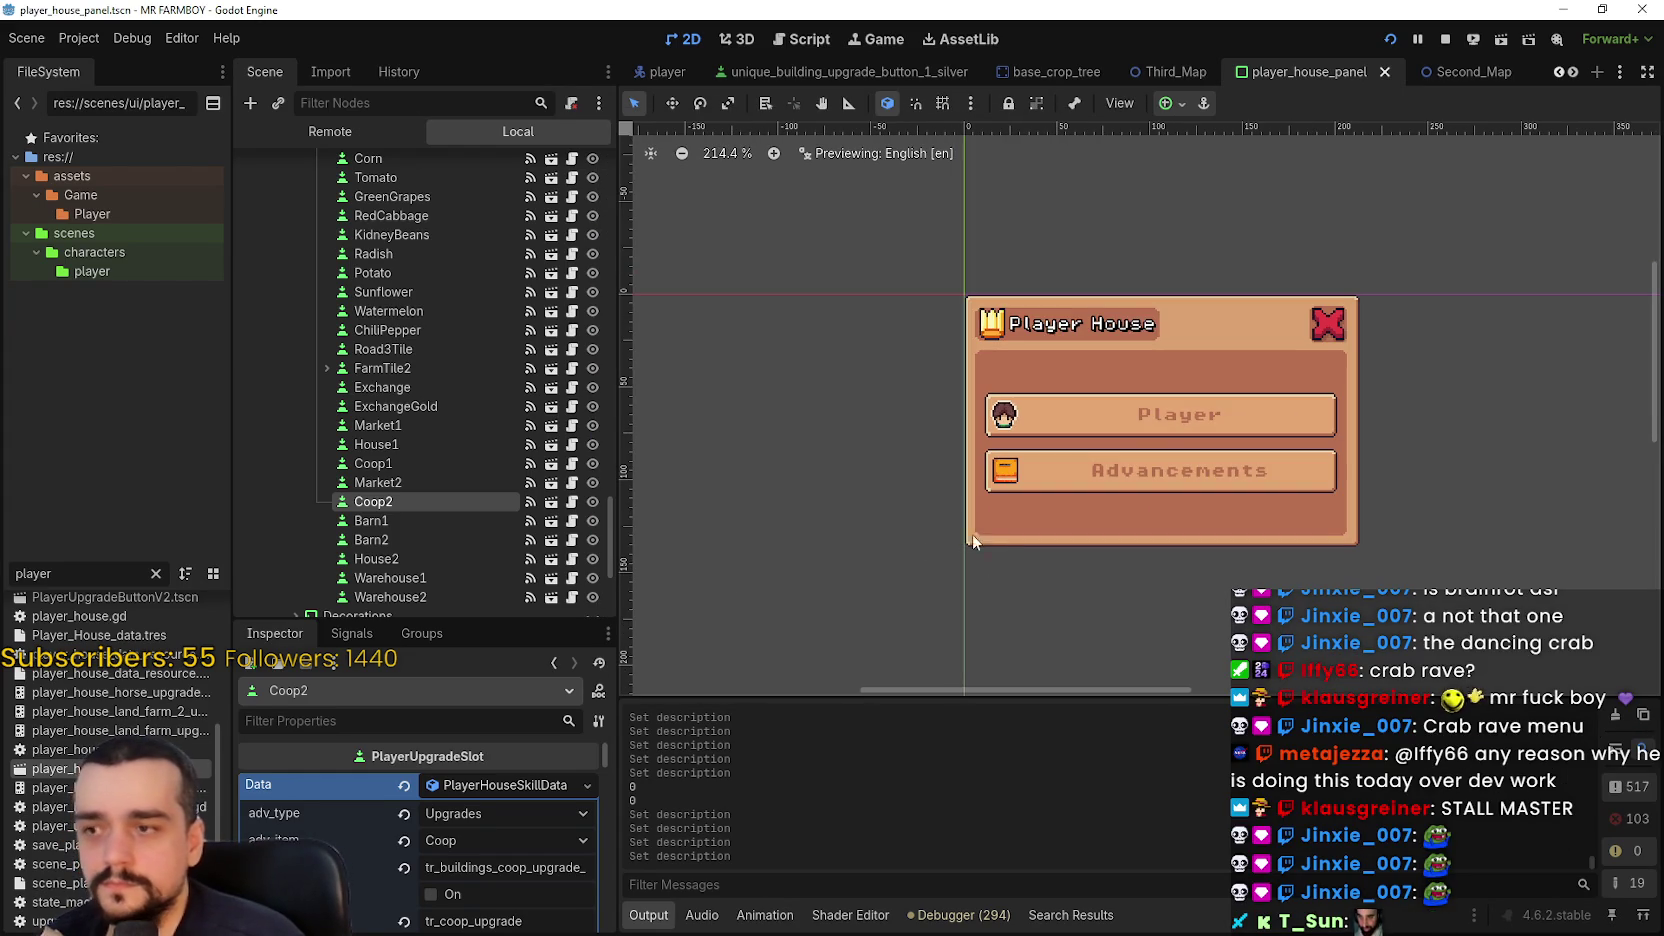
- Replace Coop2's description with tr_capacity_nest and save the scene
{"action": "scroll", "coordinate": [501, 875], "scroll_direction": "down", "scroll_amount": 2}
{"action": "scroll", "coordinate": [519, 773], "scroll_direction": "down", "scroll_amount": 1}
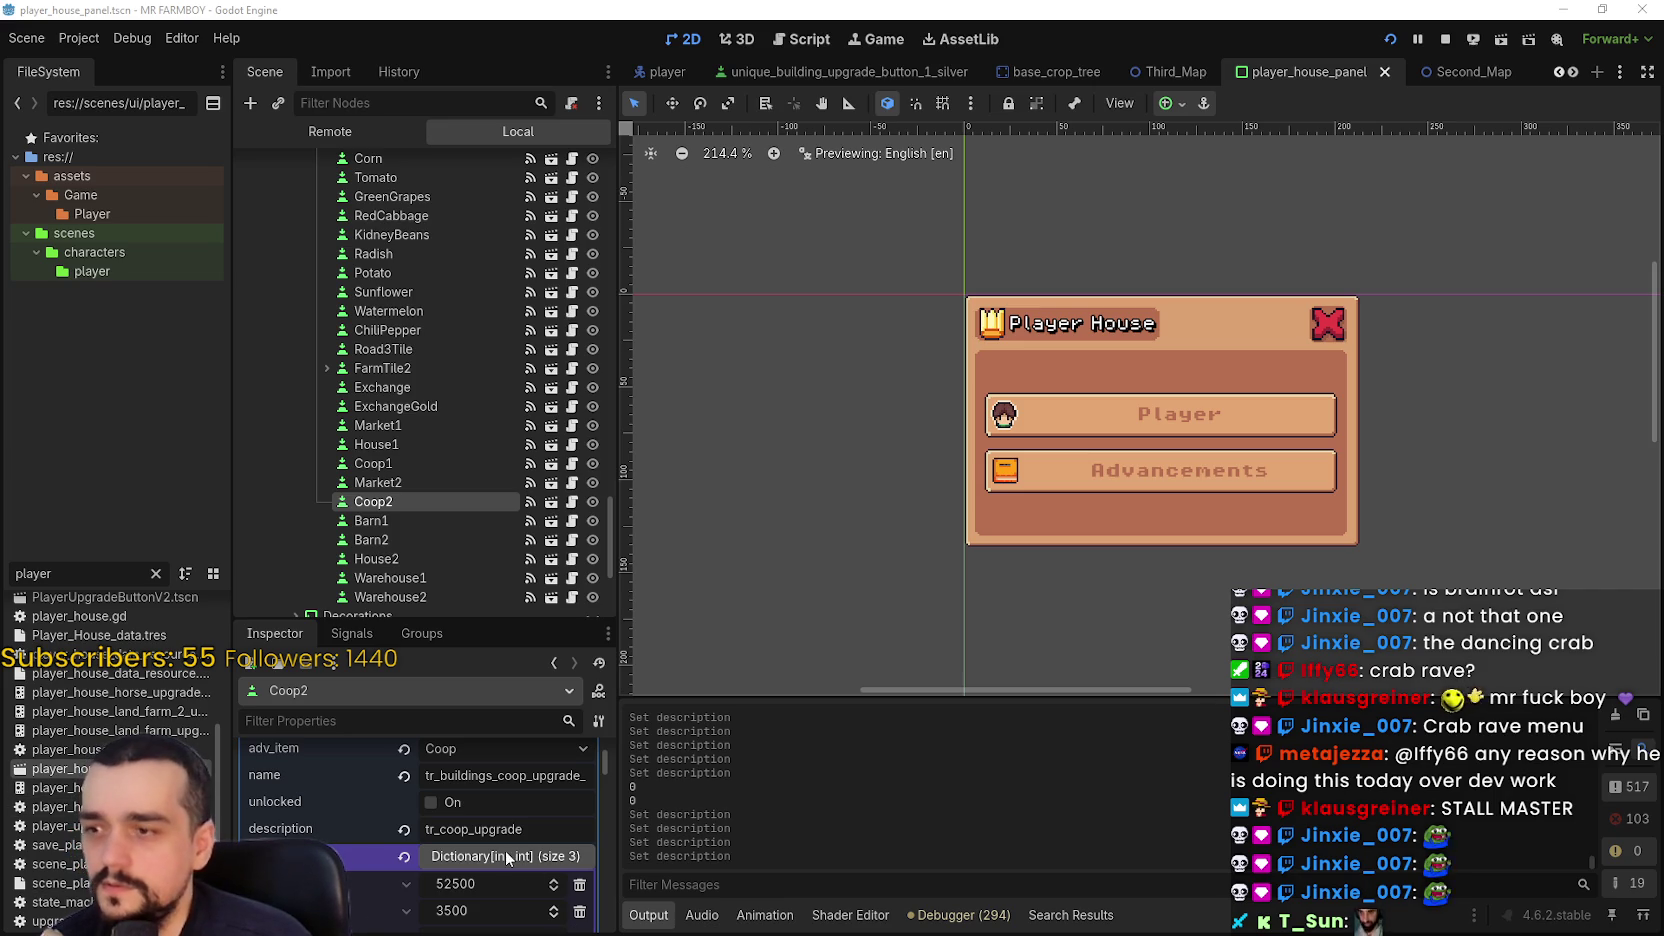
{"action": "double_click", "coordinate": [456, 829]}
{"action": "type", "text": "tr_capacity_nest"}
{"action": "key", "text": "ctrl+s"}
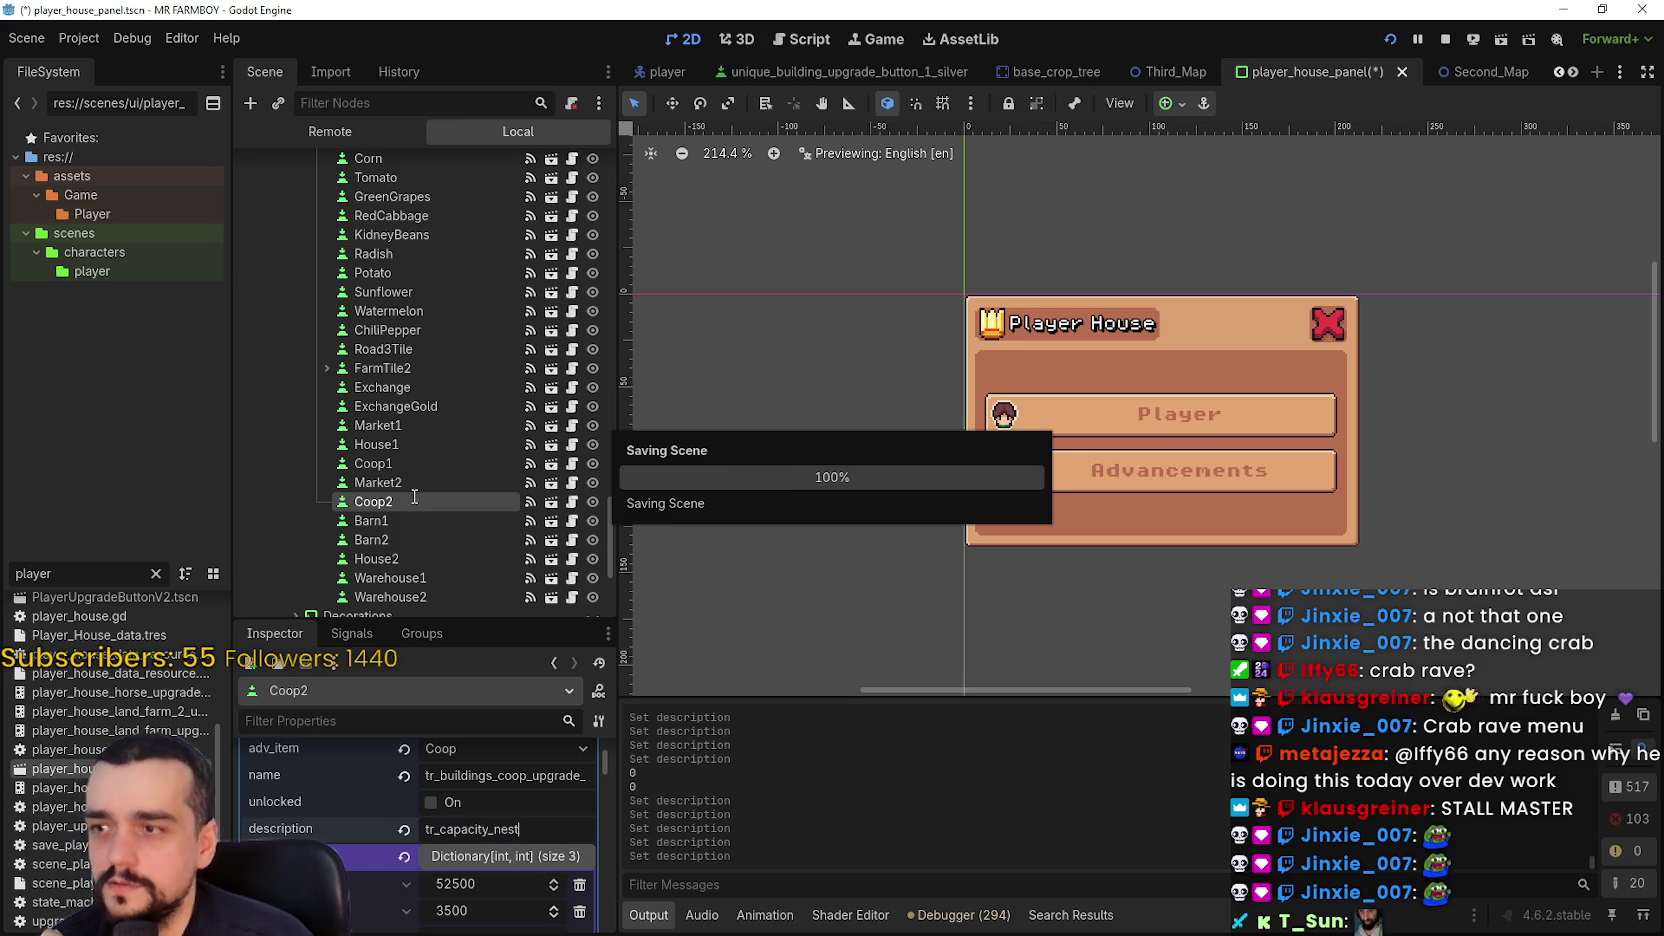
- Replace Barn2's description with tr_capacity_stall and save the scene
{"action": "left_click", "coordinate": [371, 520]}
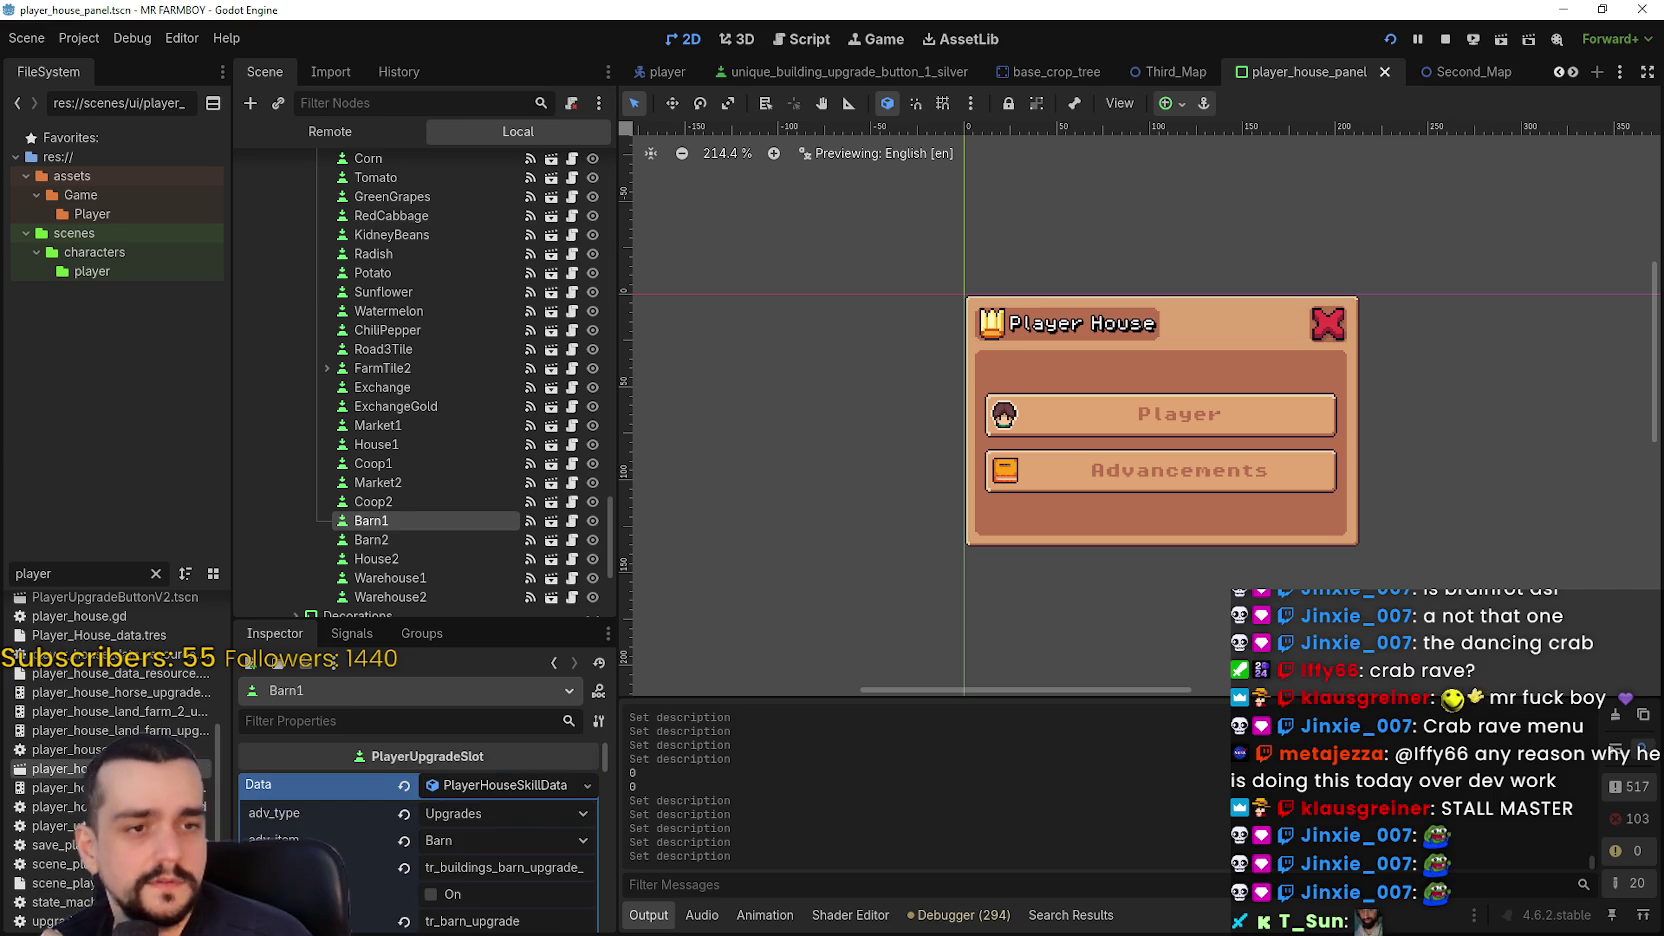
{"action": "double_click", "coordinate": [484, 920]}
{"action": "type", "text": "tr_capacity_stall"}
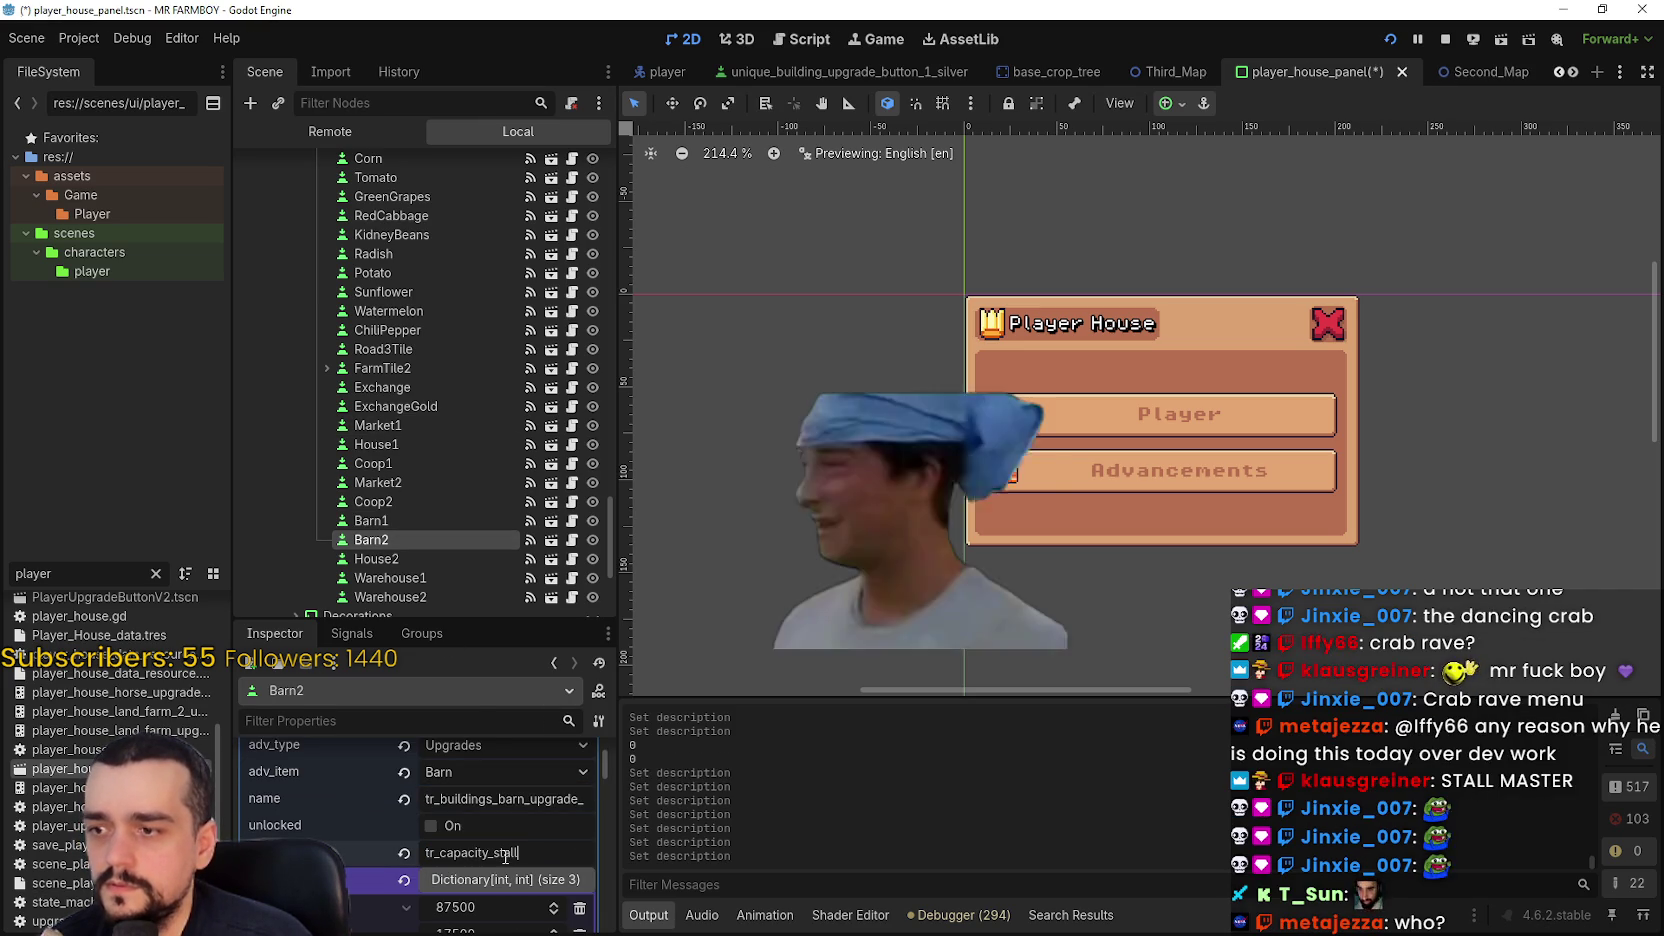
{"action": "key", "text": "ctrl+s"}
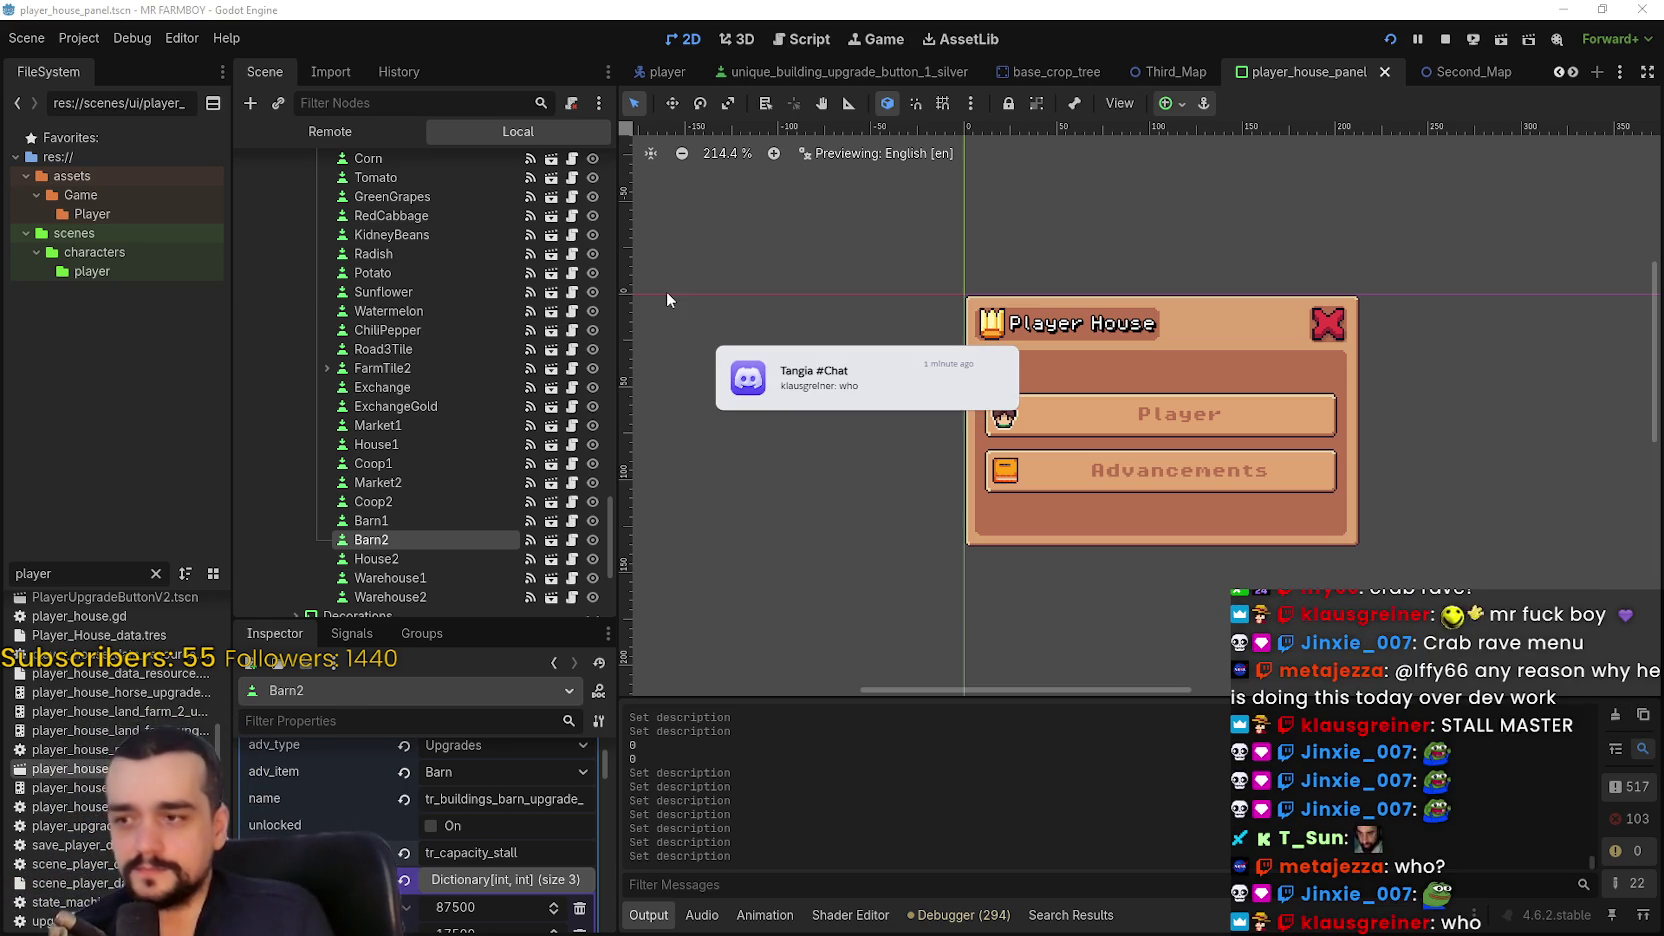
{"action": "scroll", "coordinate": [473, 543], "scroll_direction": "down", "scroll_amount": 3}
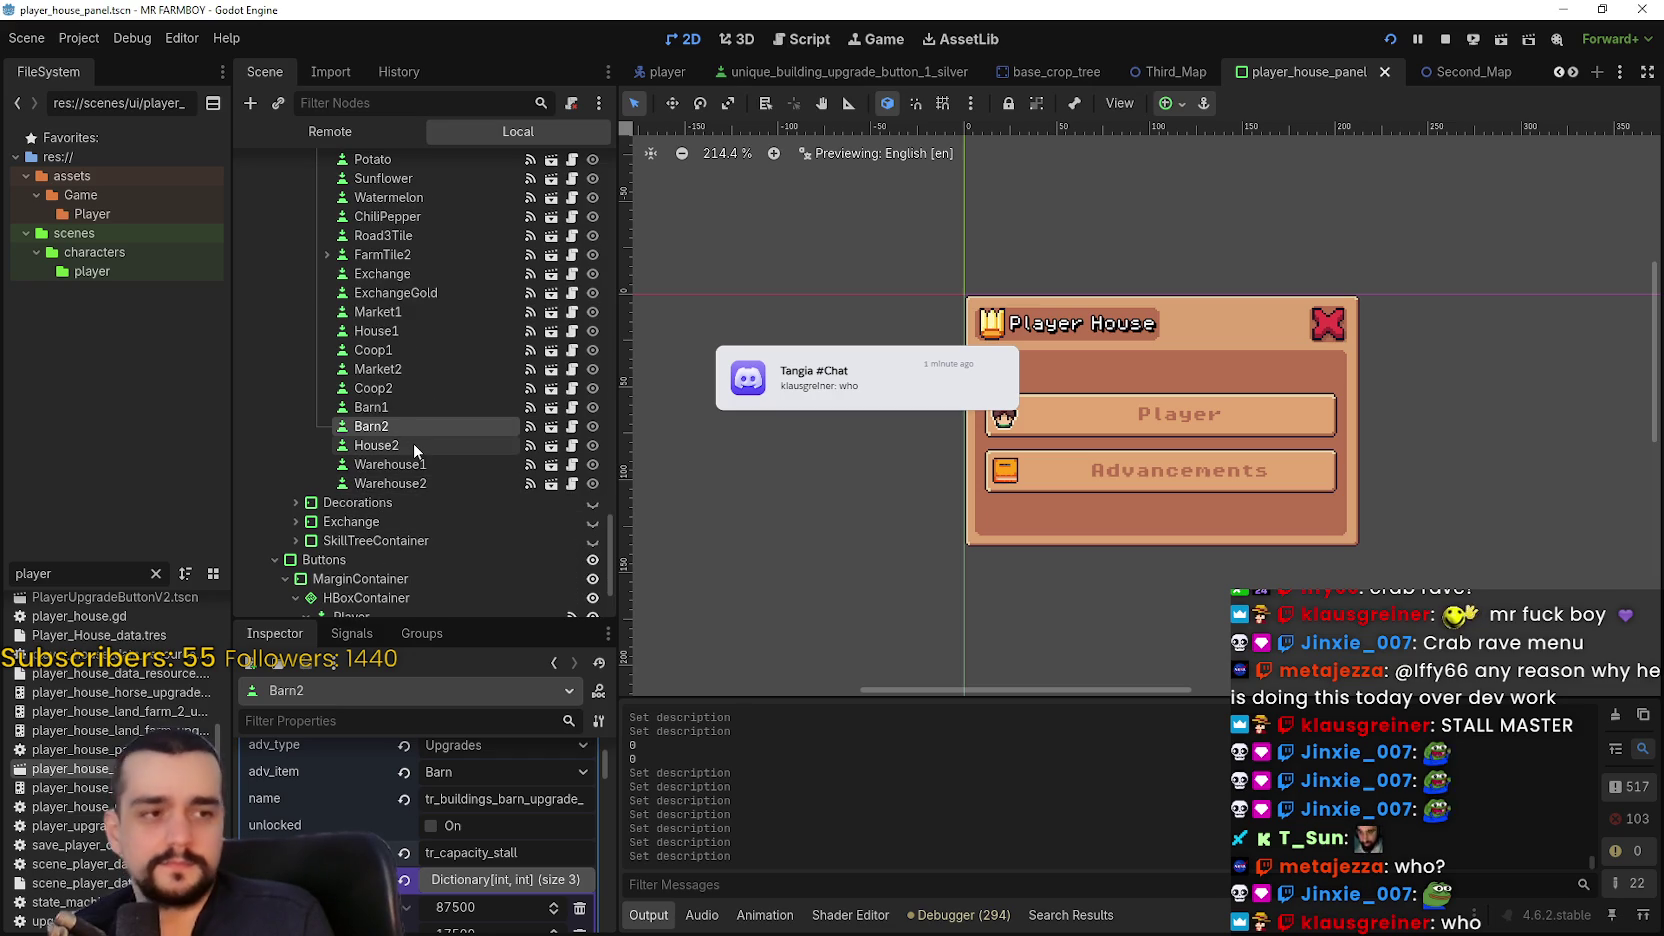
- Inspect the House2 upgrade slot's properties, then bring the Tangia Interactions page back to the front
{"action": "left_click", "coordinate": [413, 443]}
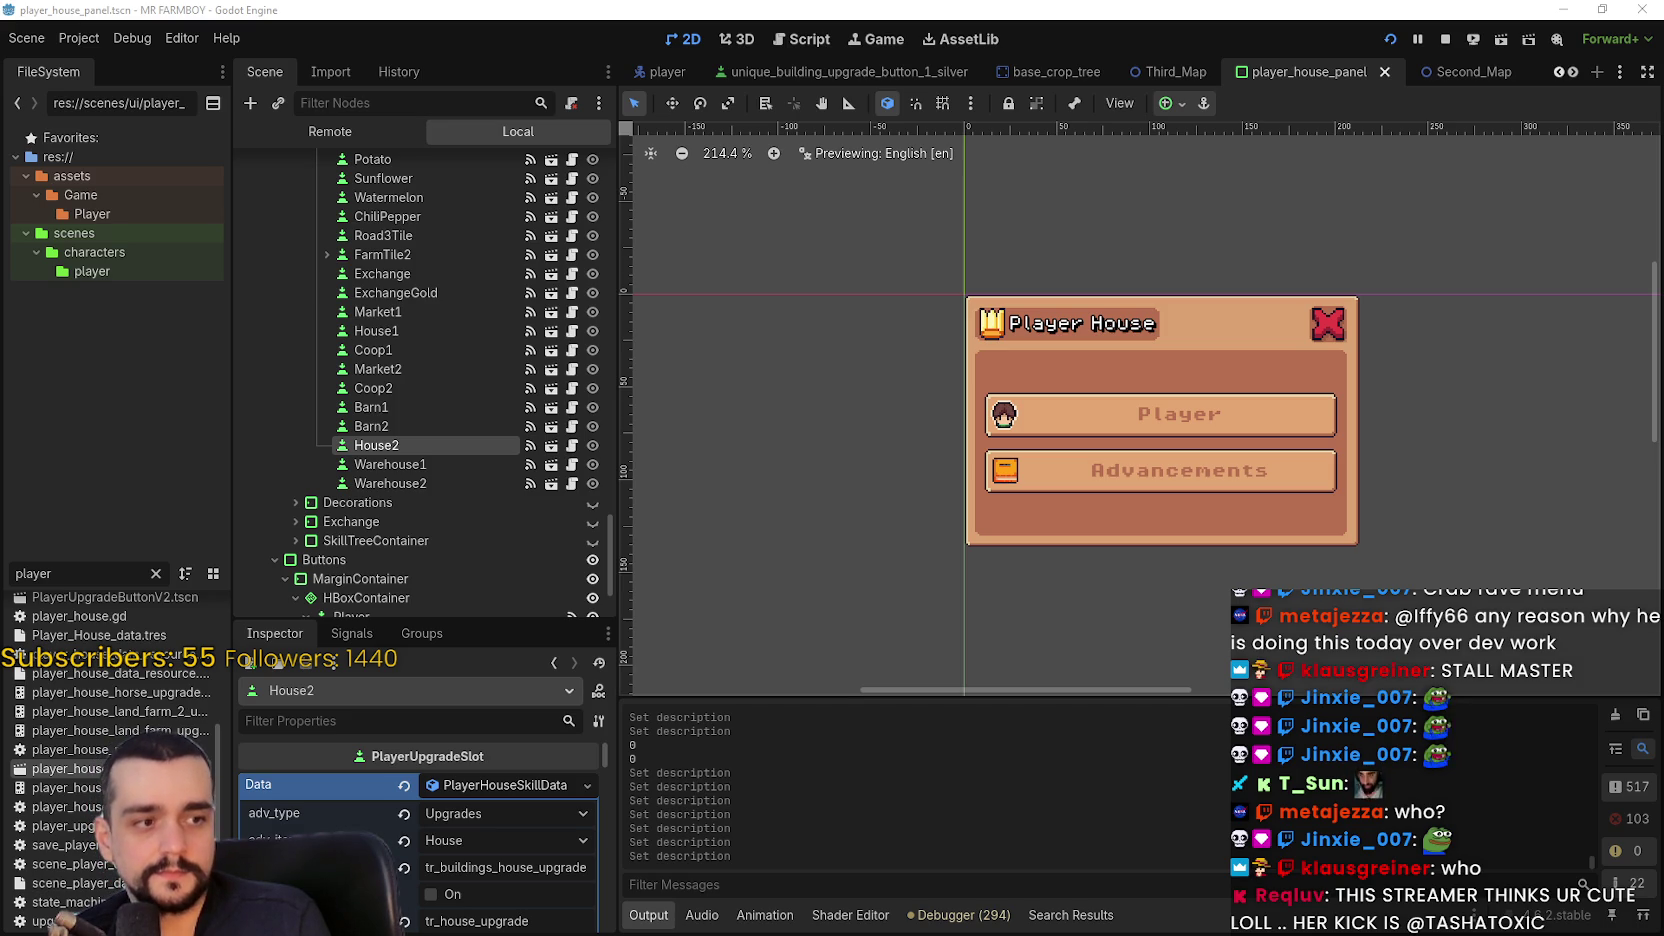
{"action": "scroll", "coordinate": [1193, 562], "scroll_direction": "up", "scroll_amount": 1}
{"action": "scroll", "coordinate": [464, 842], "scroll_direction": "down", "scroll_amount": 1}
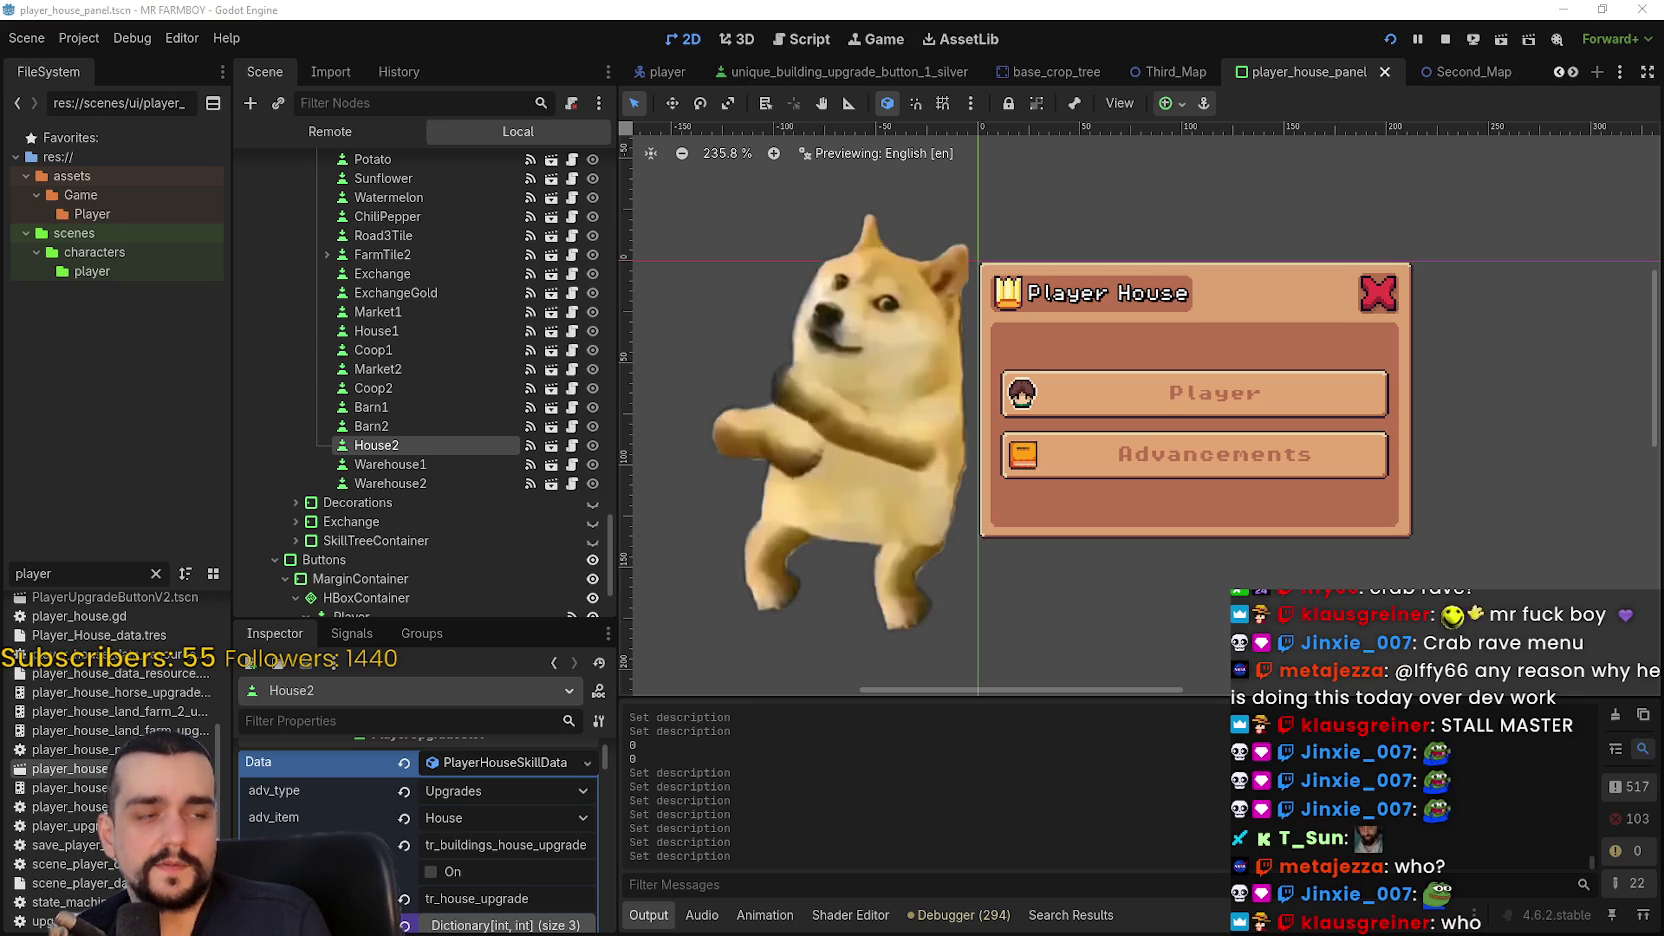
{"action": "key", "text": "ctrl+k"}
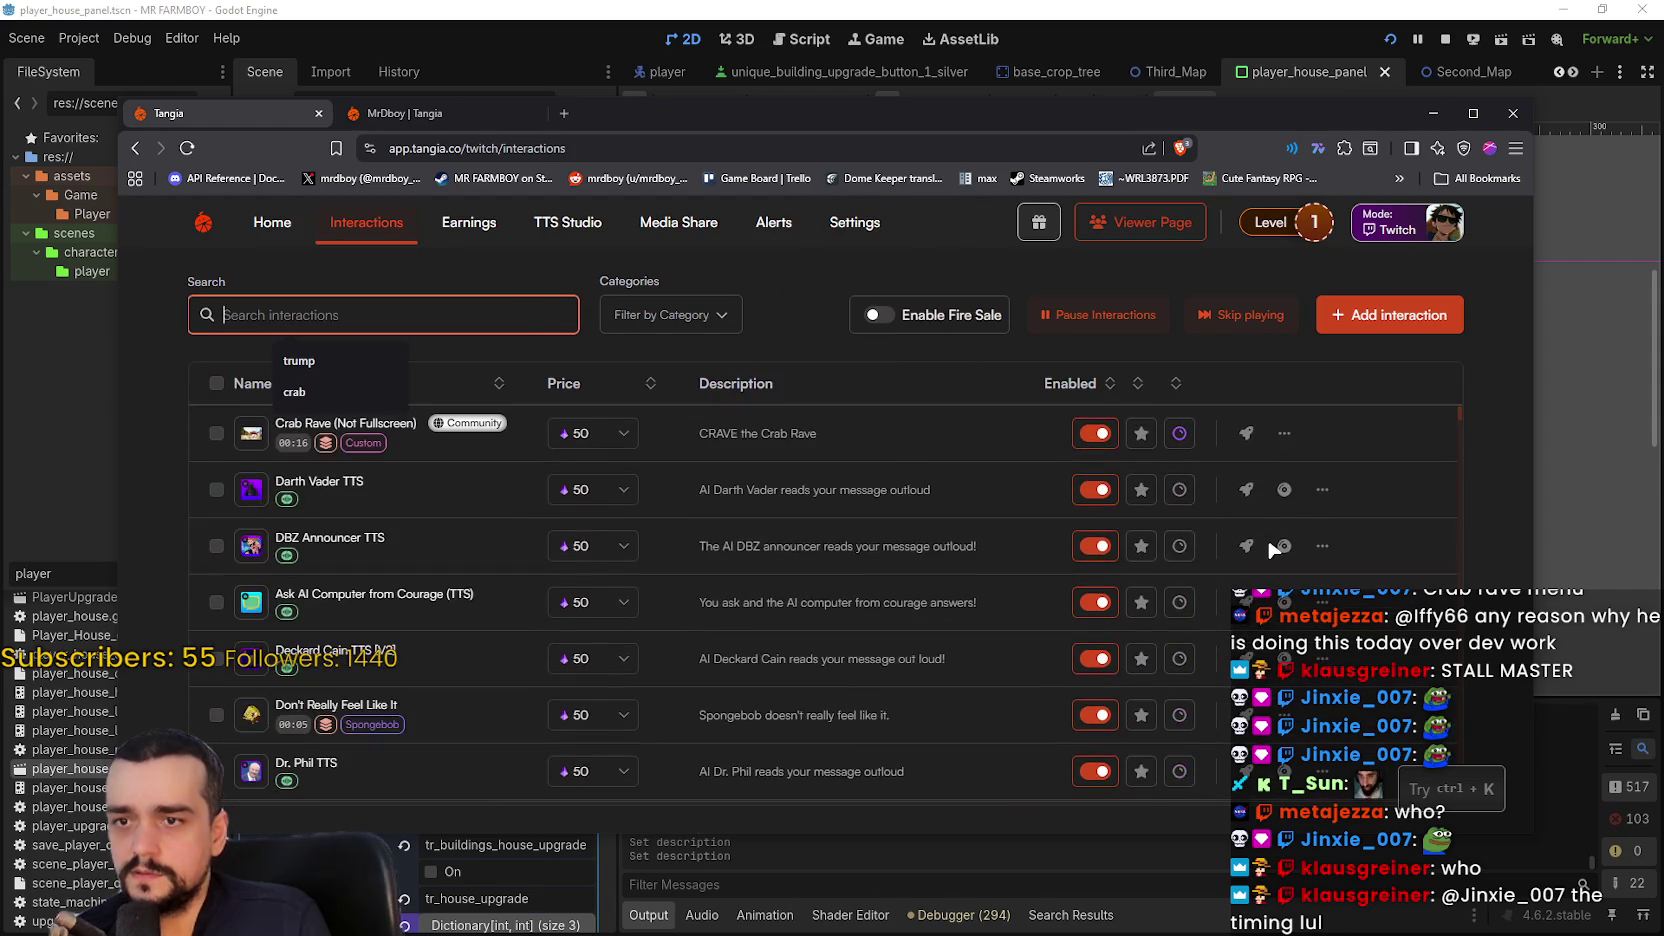
- Disable channel points for Crab Rave, Amongus, Devilish Pepe, Dancing Doge, Disappointed, Ding Dong and Do The Roar
{"action": "left_click", "coordinate": [1176, 445]}
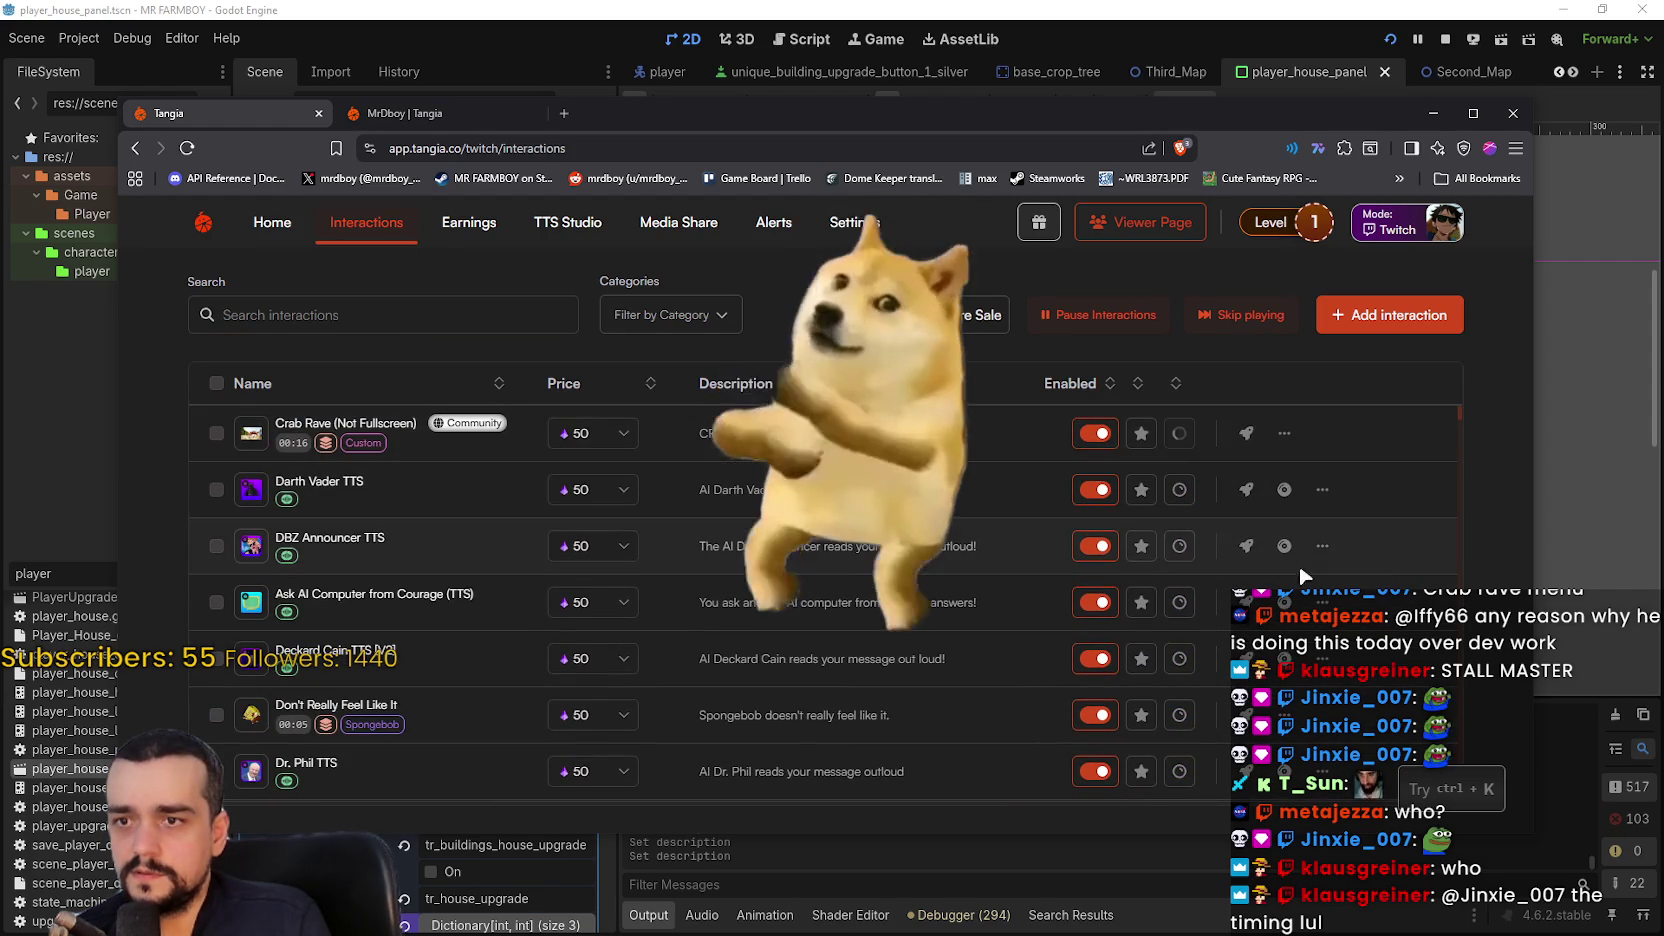
{"action": "left_click", "coordinate": [1179, 450]}
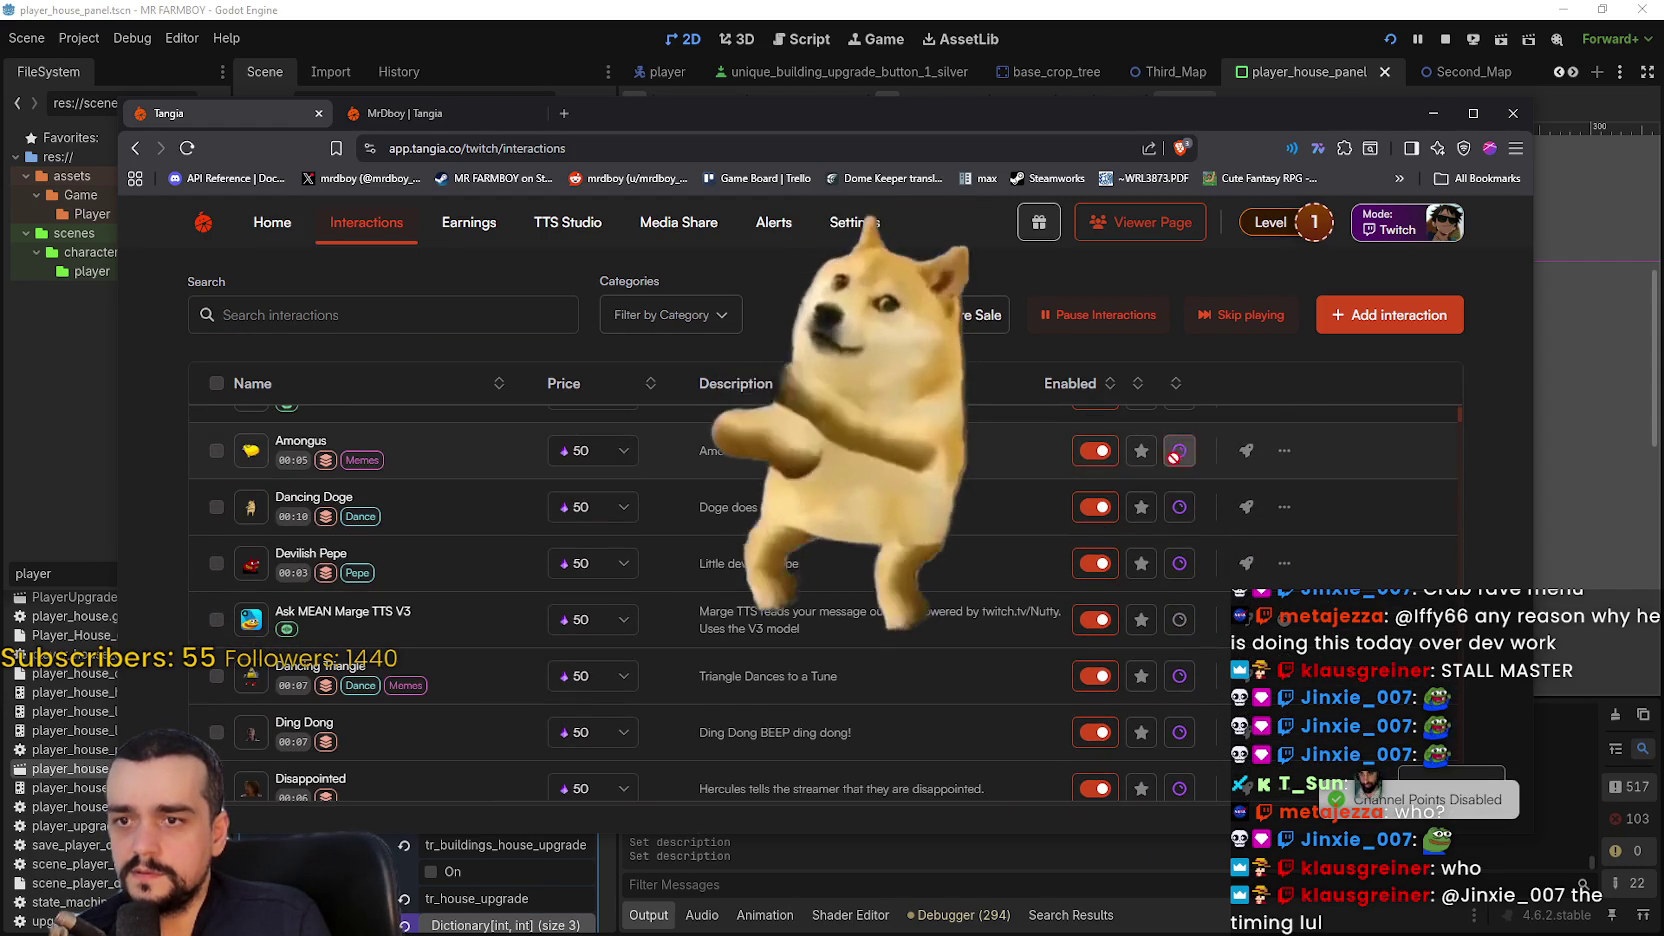
{"action": "left_click", "coordinate": [1179, 563]}
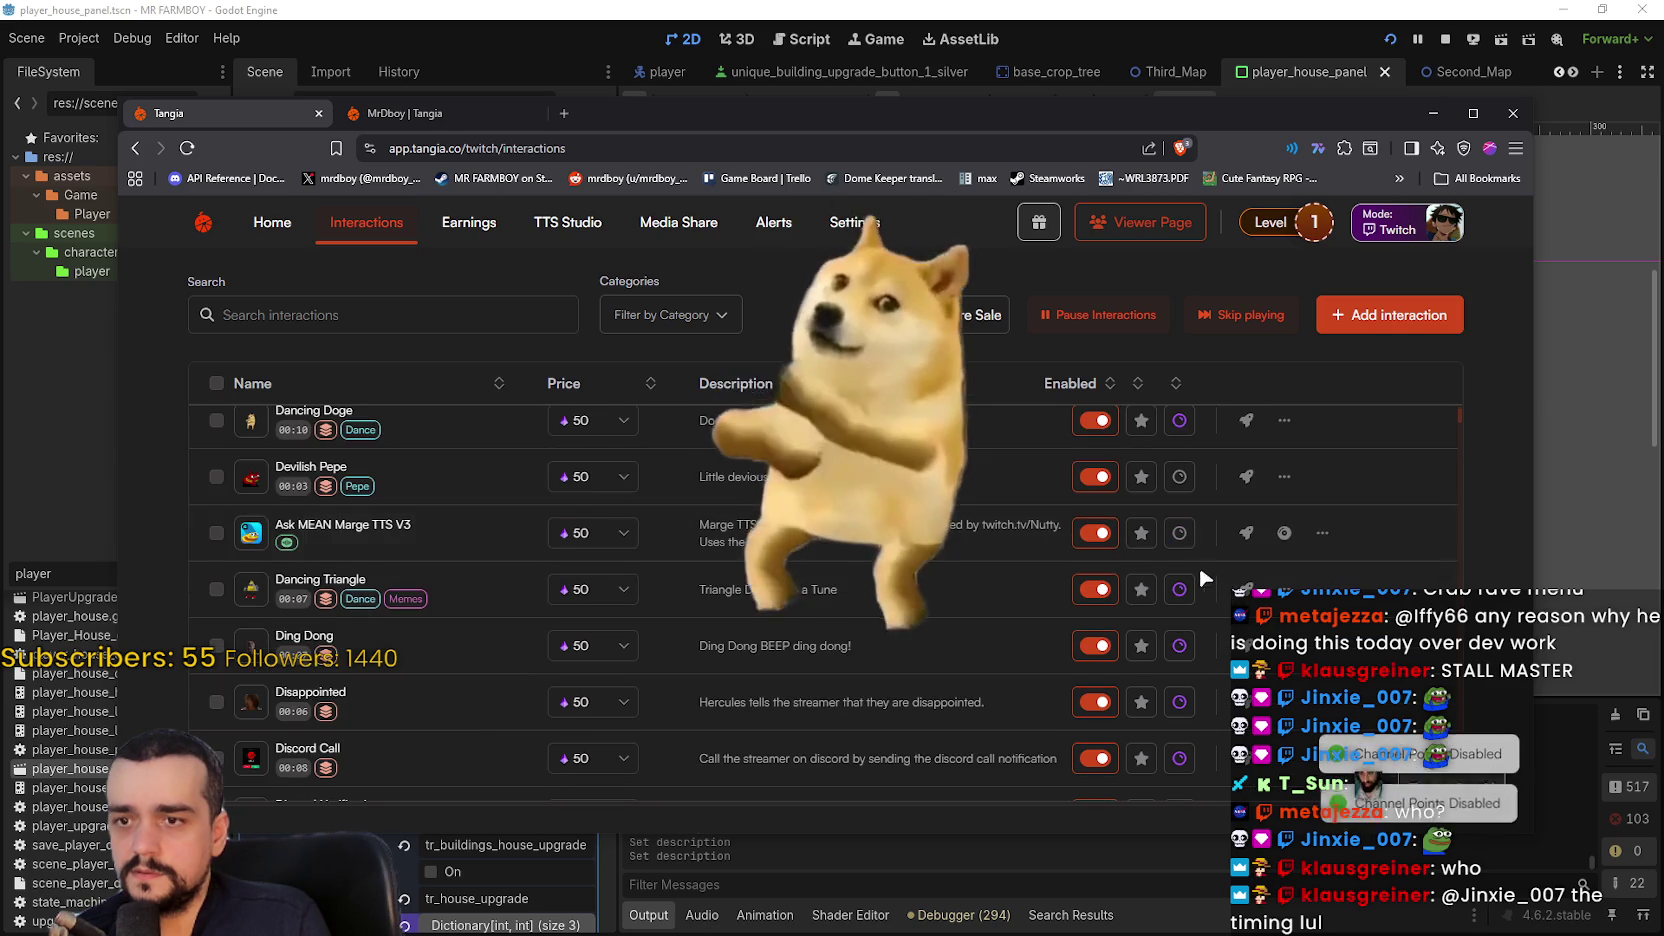
{"action": "left_click", "coordinate": [1179, 507]}
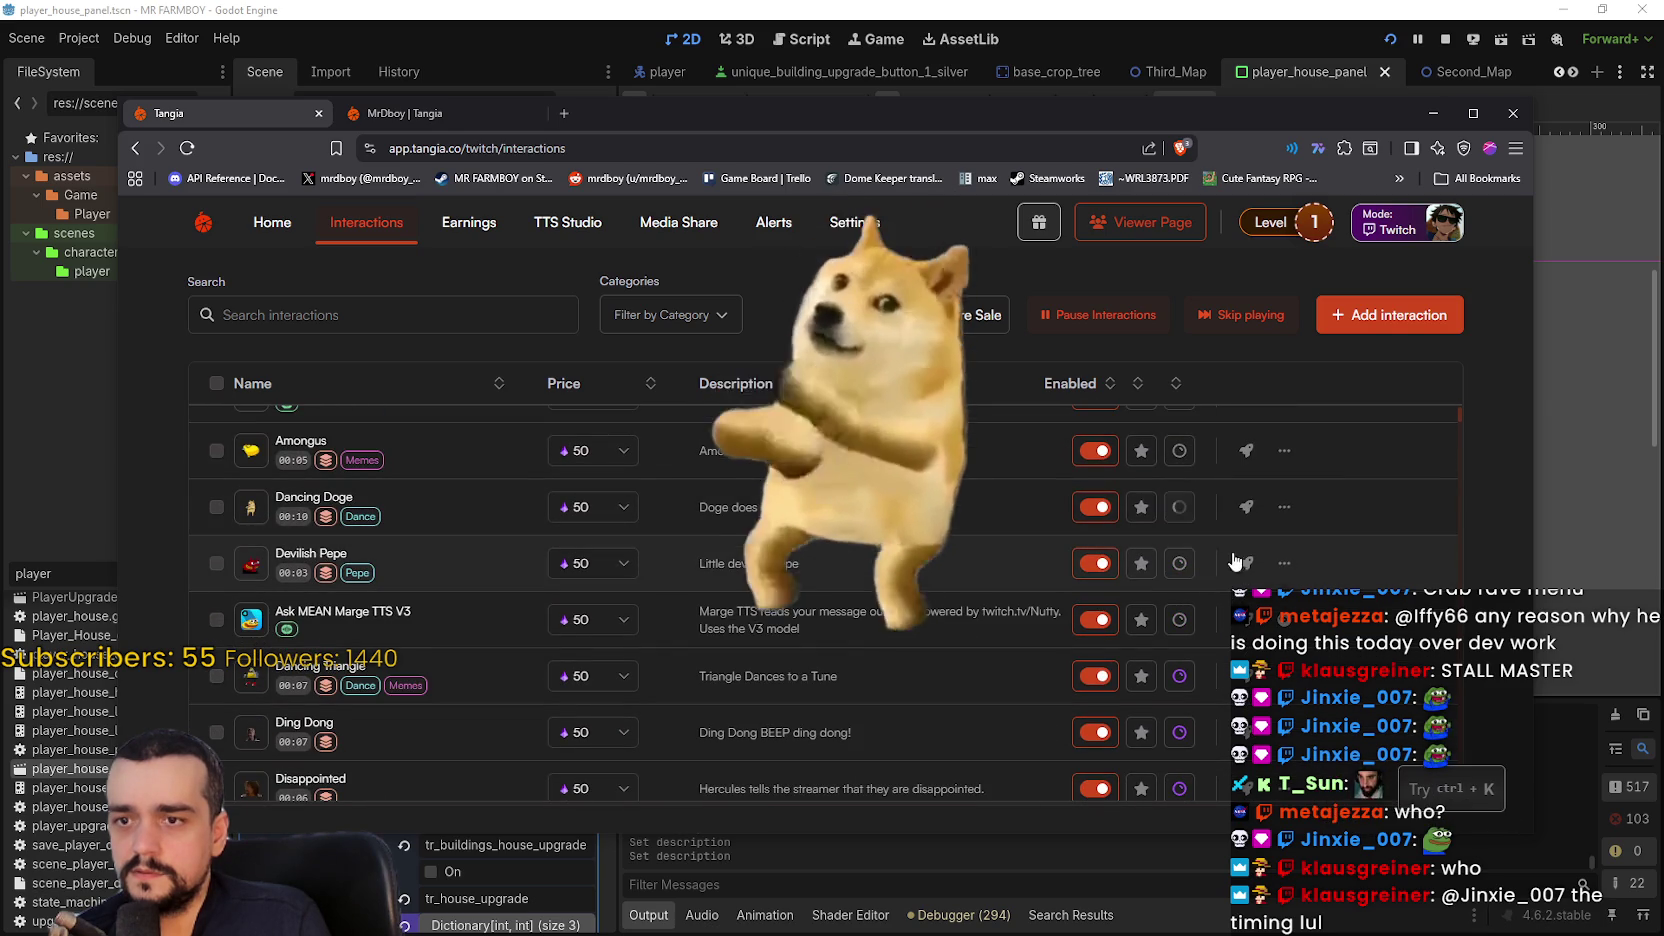
{"action": "scroll", "coordinate": [1194, 592], "scroll_direction": "down", "scroll_amount": 1}
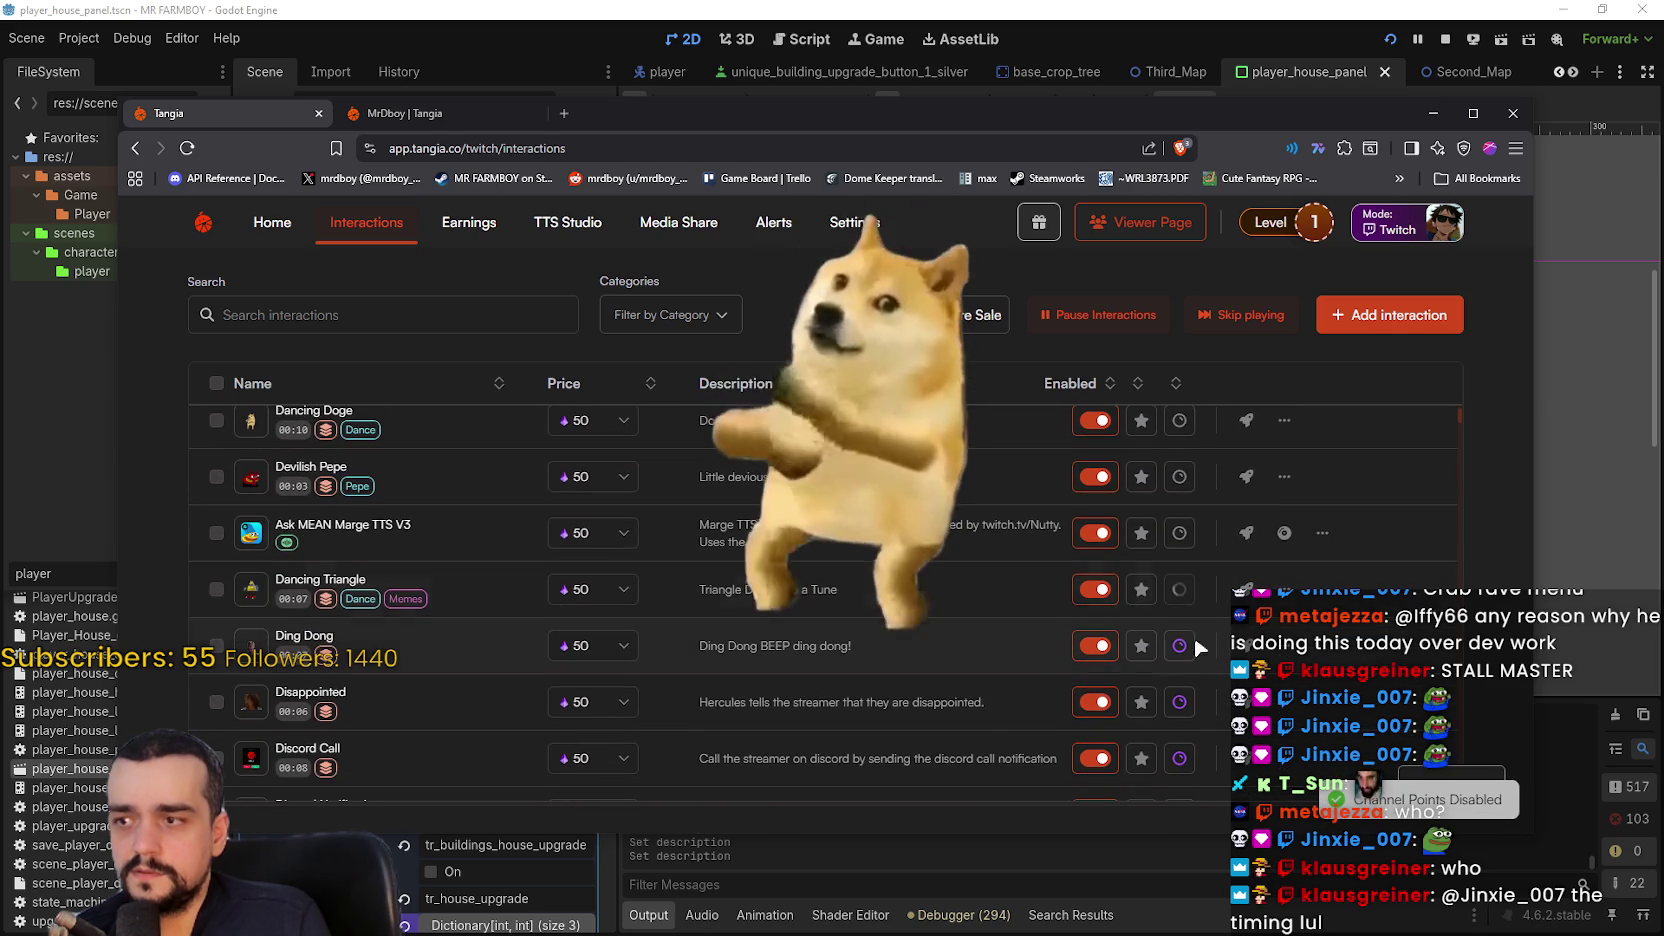
{"action": "left_click", "coordinate": [1179, 702]}
{"action": "left_click", "coordinate": [1181, 646]}
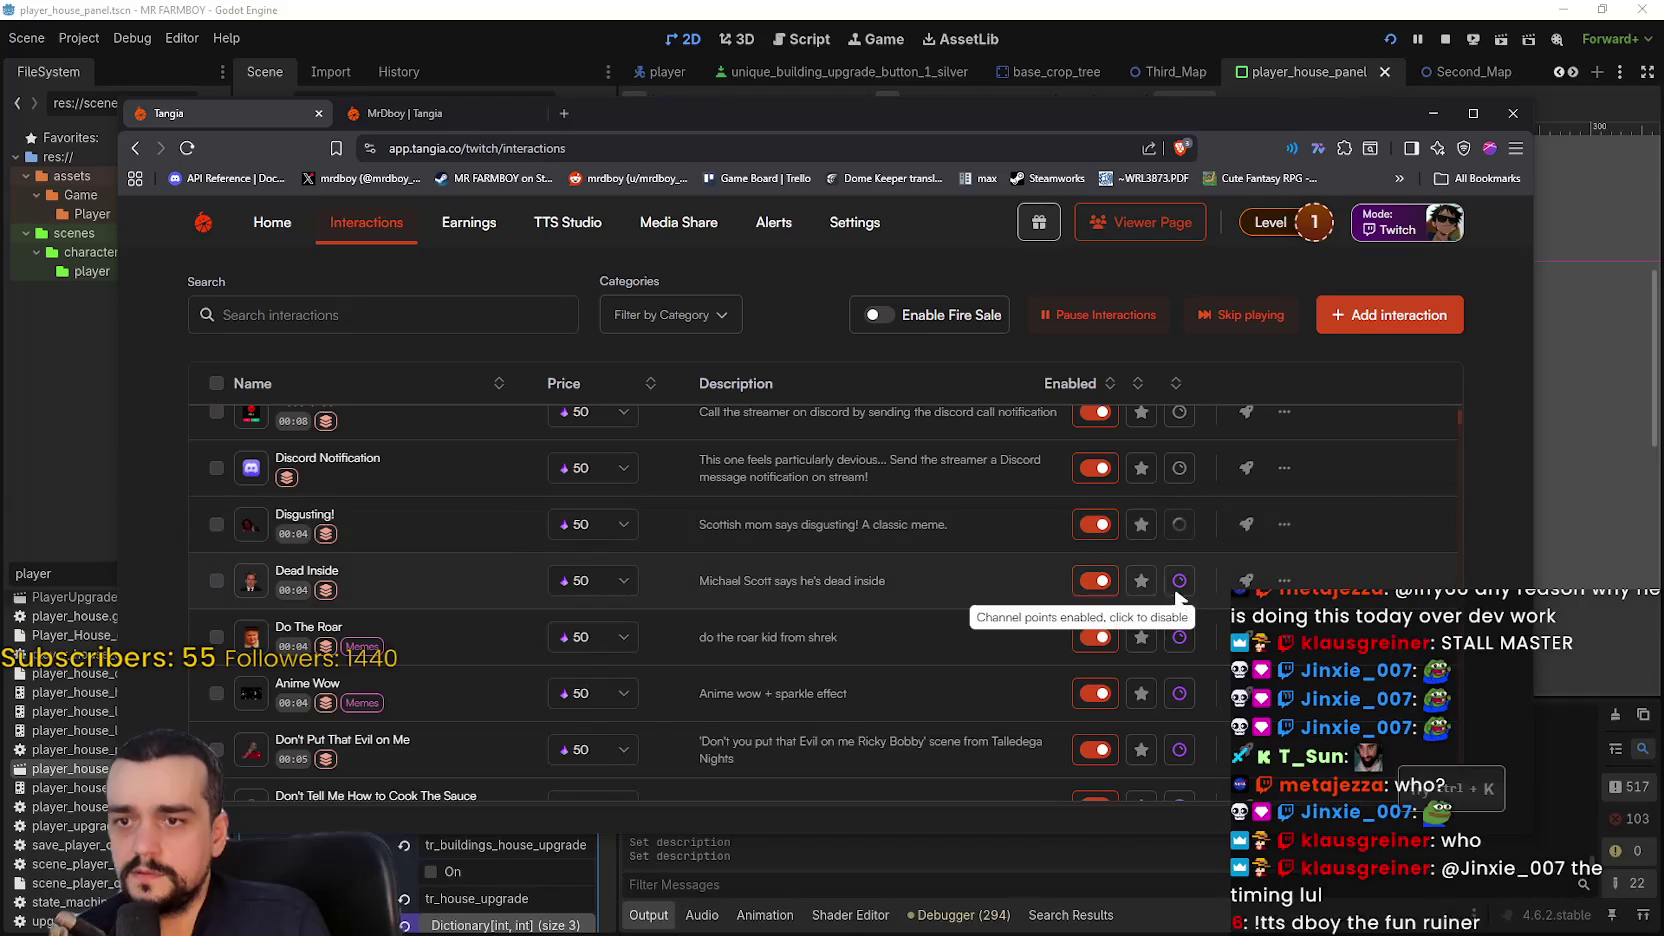
{"action": "left_click", "coordinate": [1179, 583]}
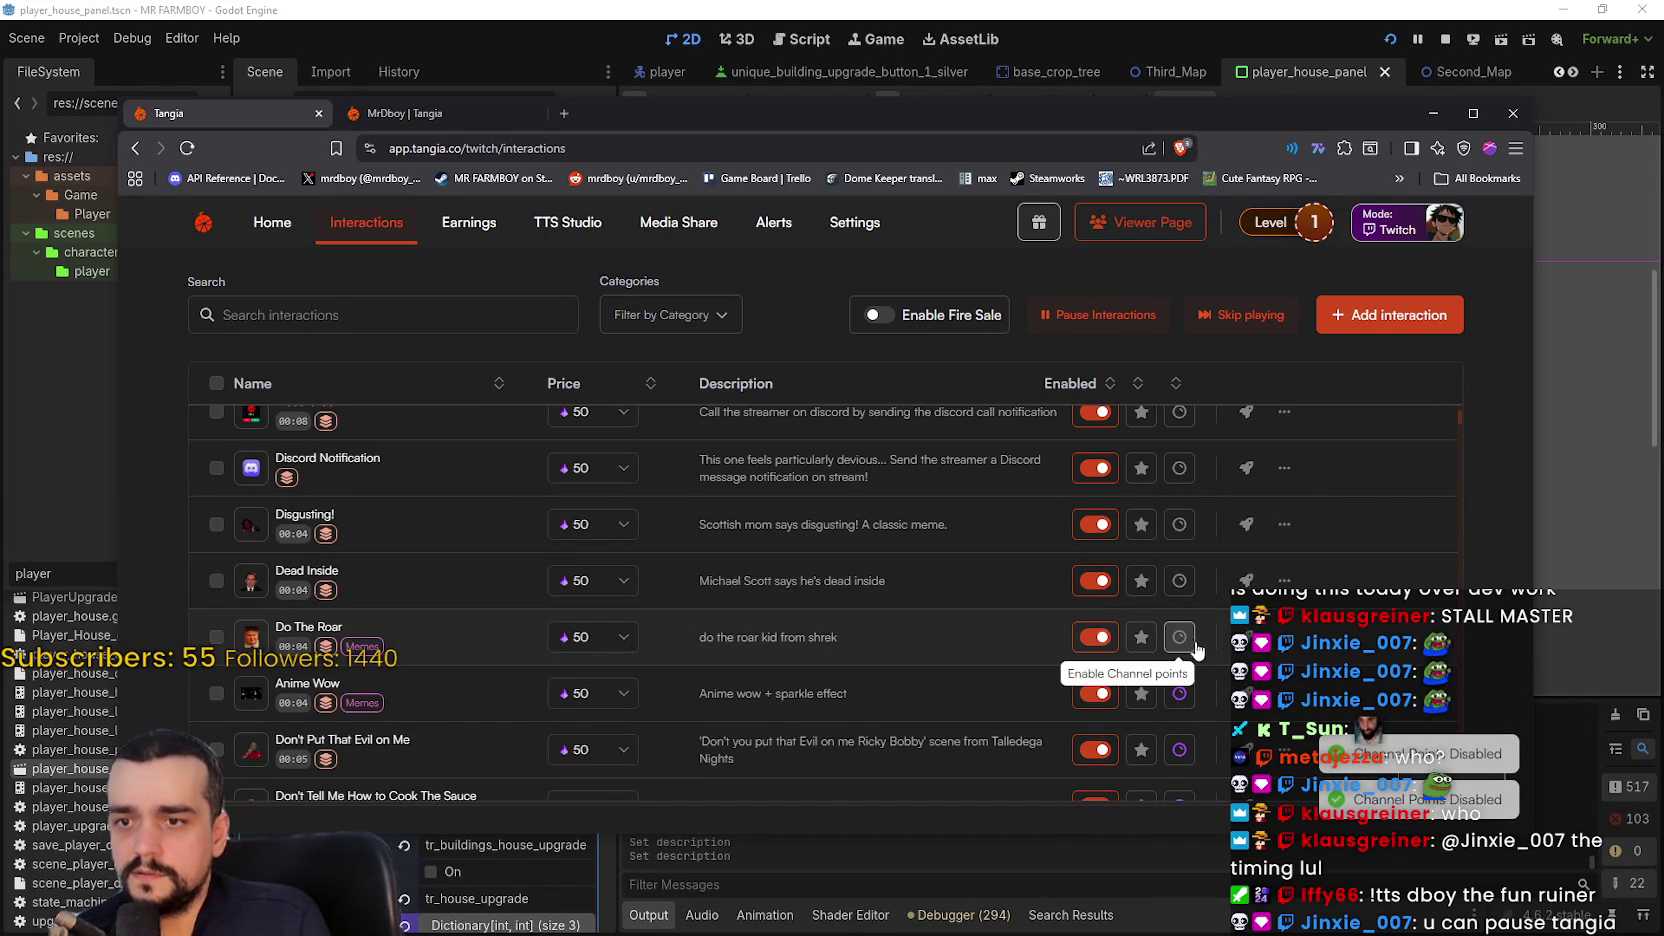
- Disable channel points for Drop Gibby, DVD Hits Corner, Falling Pipe and Apology Cake
{"action": "scroll", "coordinate": [1191, 640], "scroll_direction": "down", "scroll_amount": 2}
{"action": "scroll", "coordinate": [1185, 684], "scroll_direction": "down", "scroll_amount": 1}
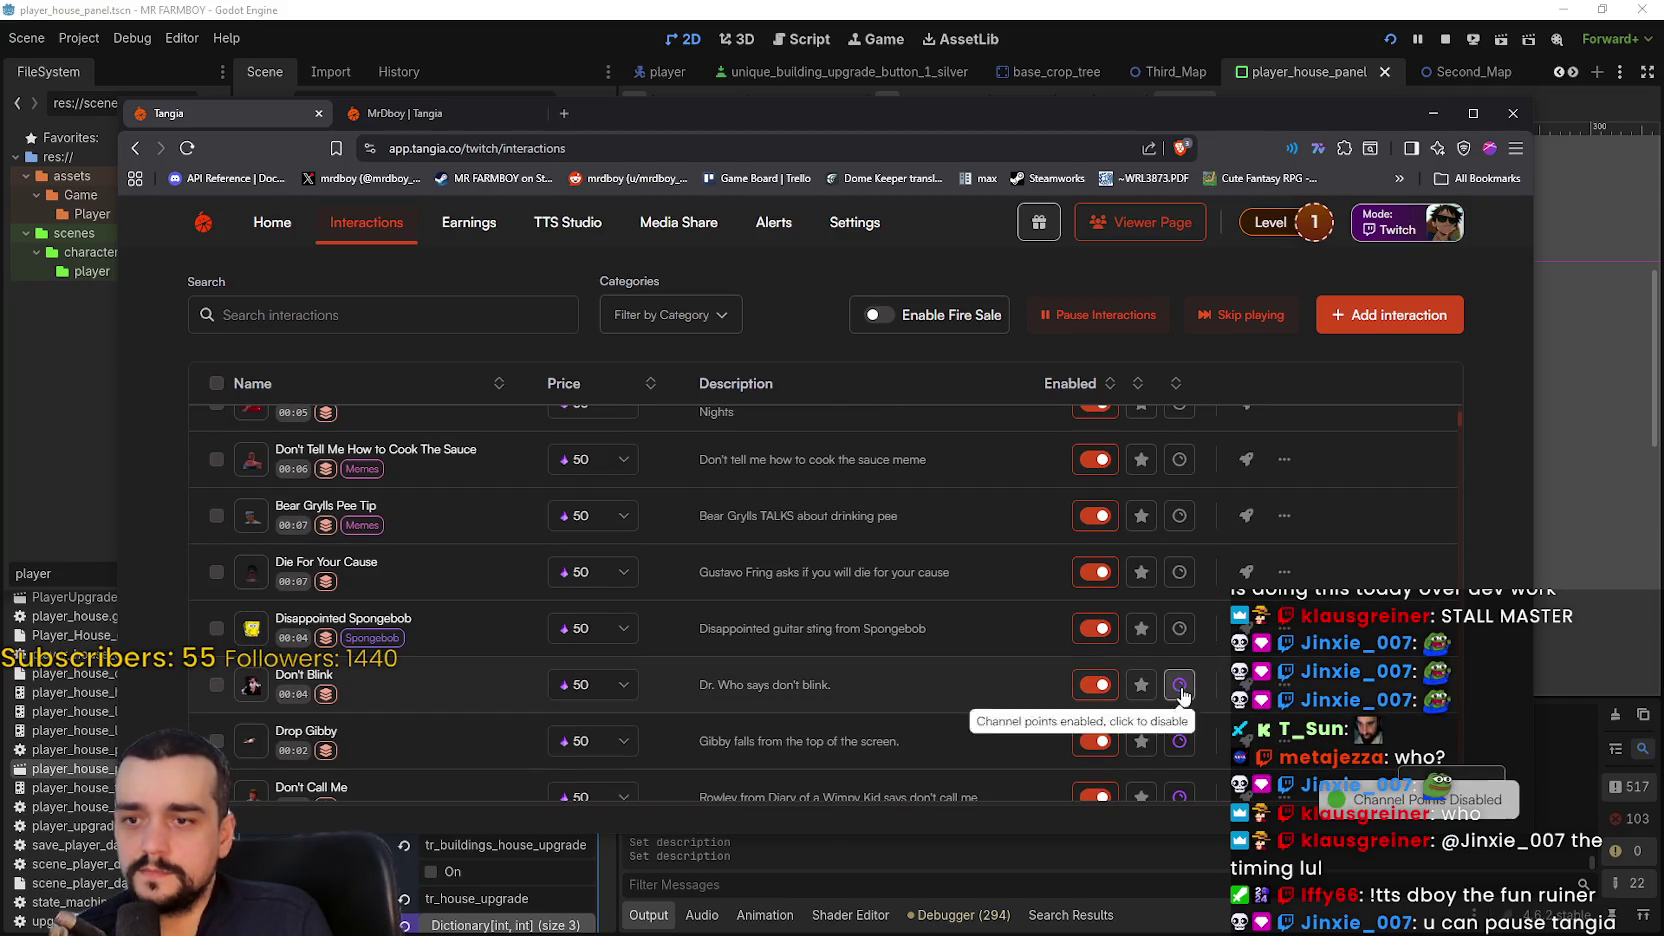
{"action": "scroll", "coordinate": [1190, 750], "scroll_direction": "down", "scroll_amount": 1}
{"action": "left_click", "coordinate": [1178, 660]}
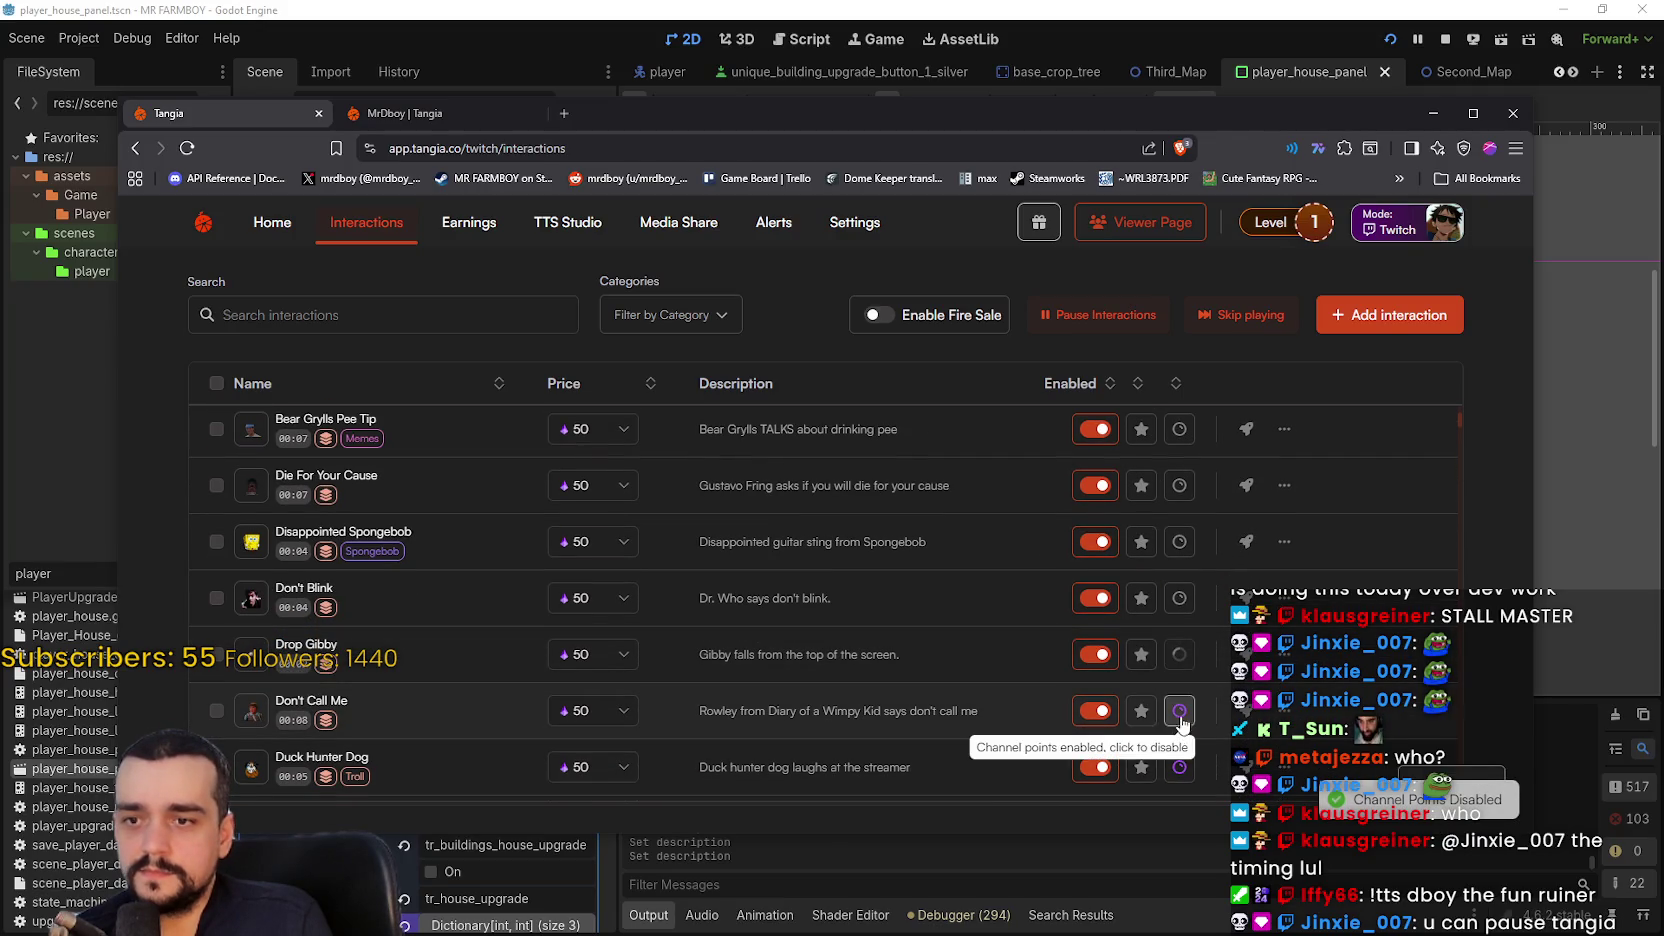
{"action": "scroll", "coordinate": [1195, 710], "scroll_direction": "down", "scroll_amount": 2}
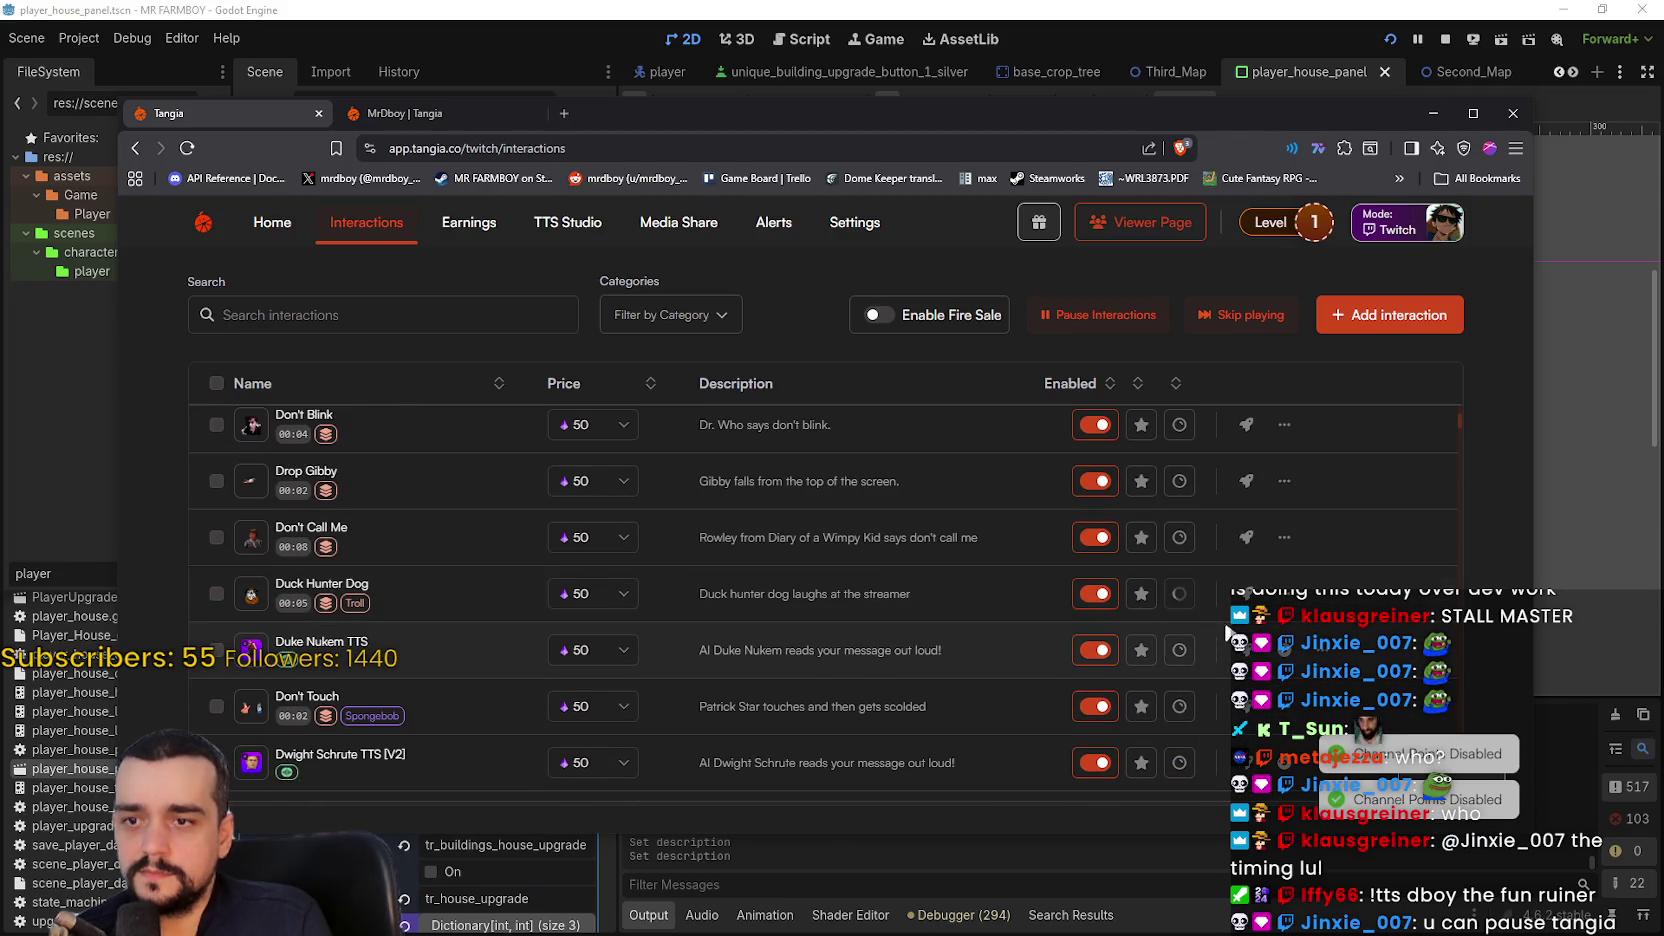
{"action": "scroll", "coordinate": [1190, 620], "scroll_direction": "down", "scroll_amount": 10}
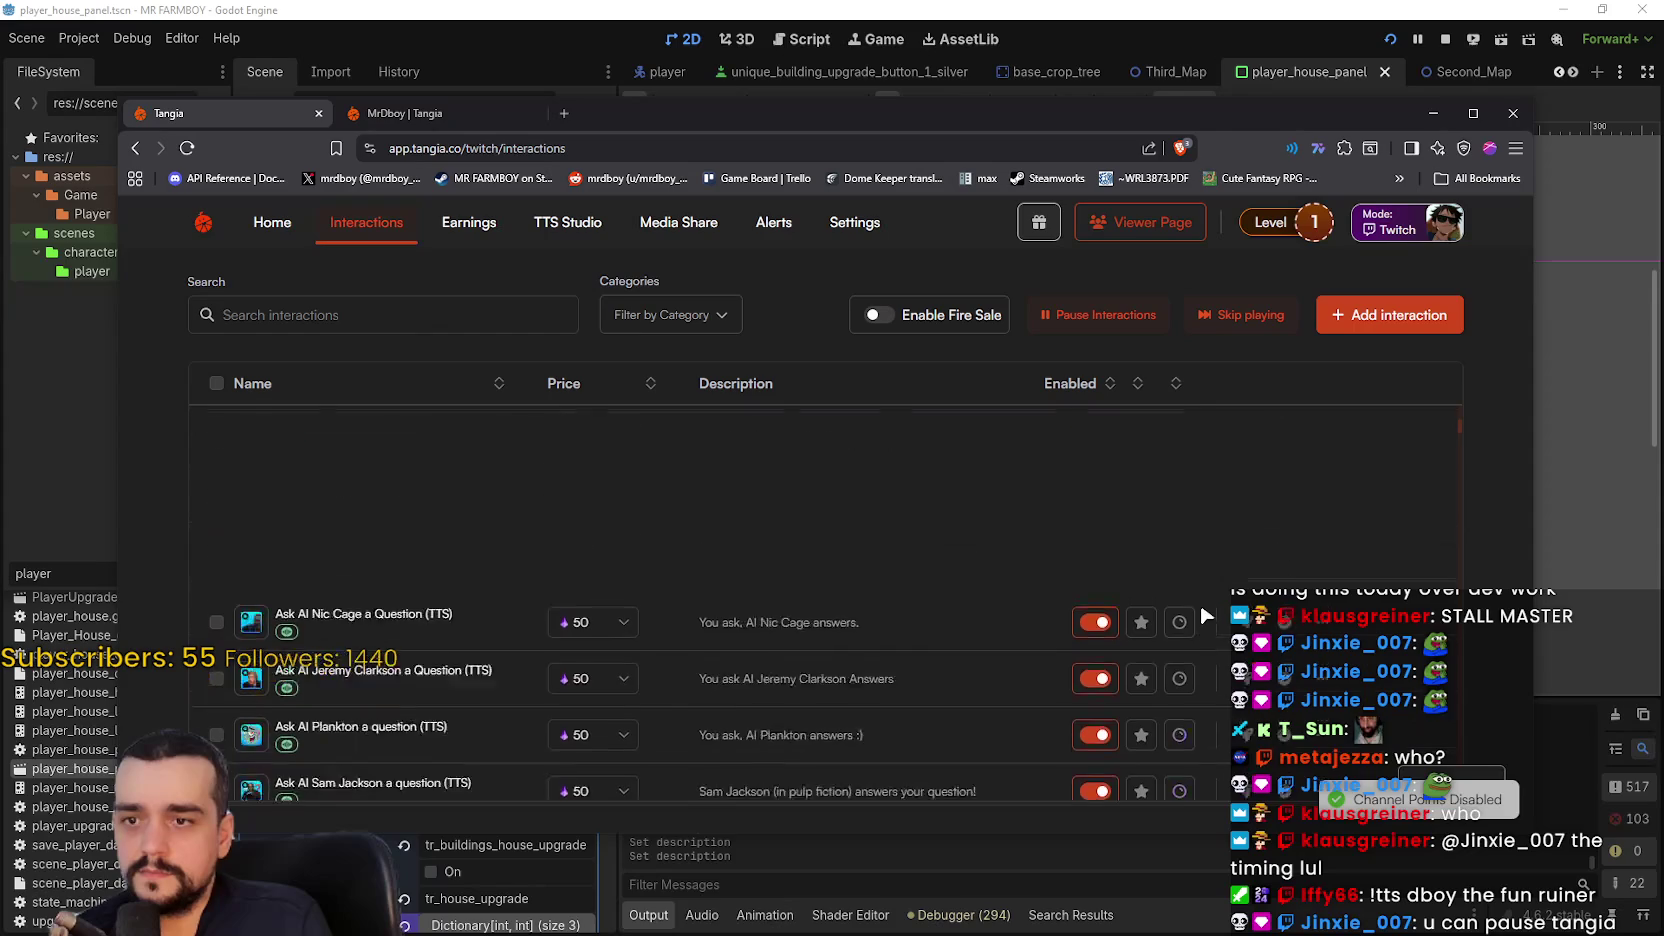
{"action": "scroll", "coordinate": [1201, 599], "scroll_direction": "down", "scroll_amount": 4}
{"action": "left_click", "coordinate": [1180, 478]}
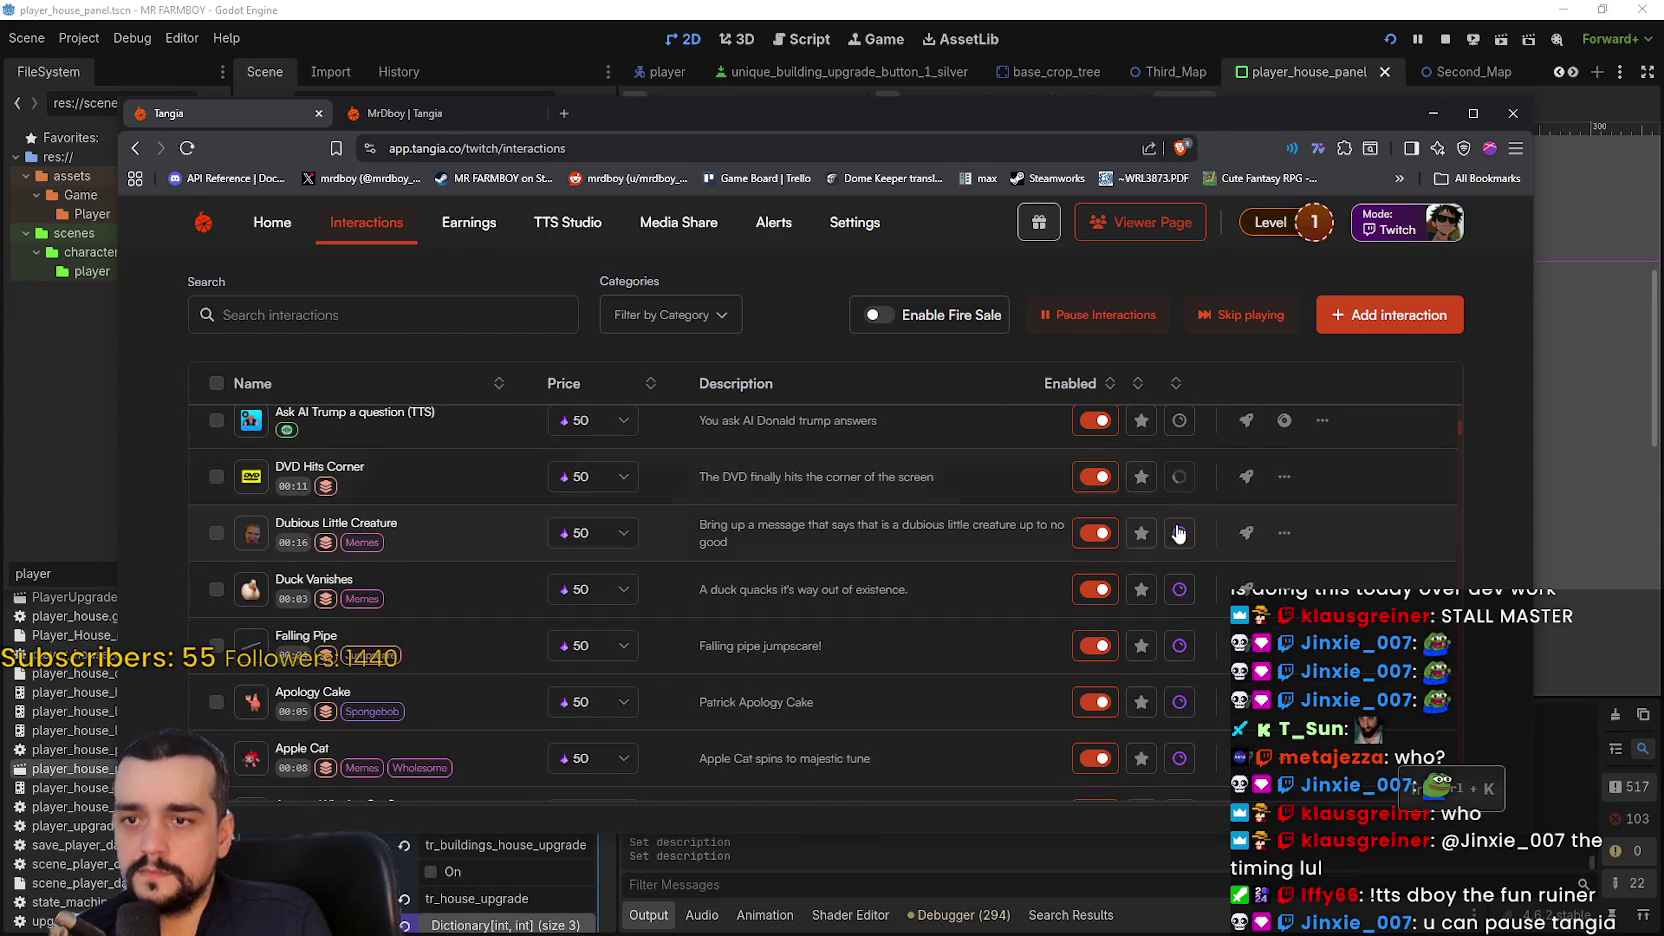
{"action": "left_click", "coordinate": [1180, 645]}
{"action": "left_click", "coordinate": [1180, 702]}
- Disable channel points for Apple Cat, Funny Cause It's True, the bluescreen interaction and Pop Cat
{"action": "scroll", "coordinate": [1201, 594], "scroll_direction": "down", "scroll_amount": 2}
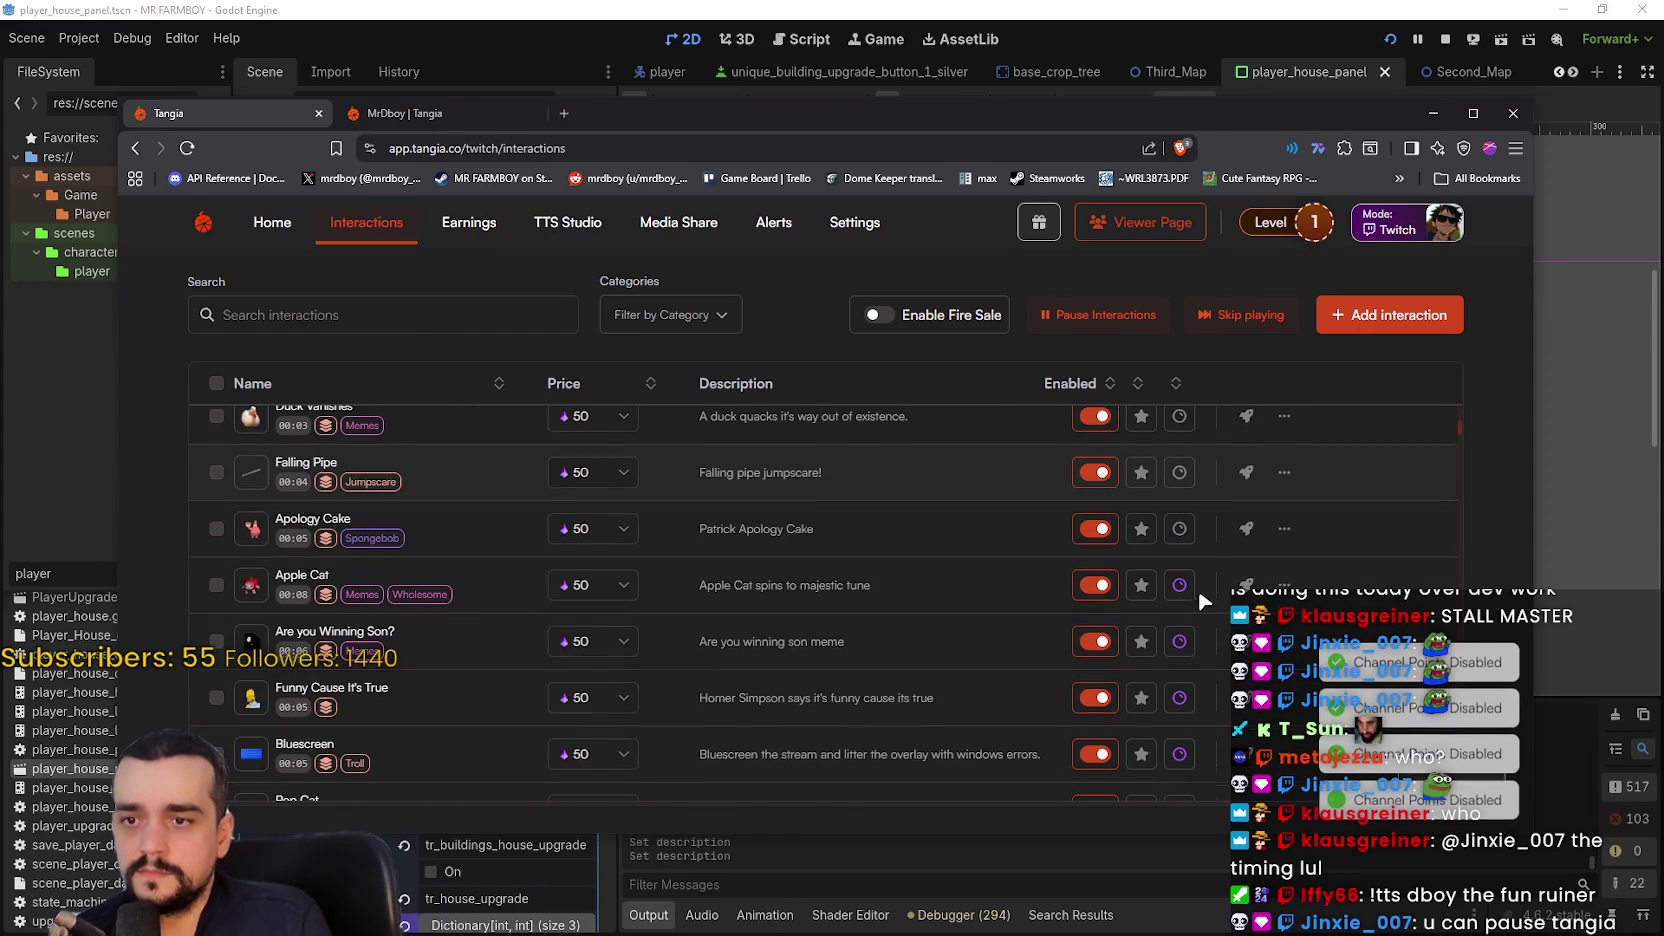
{"action": "left_click", "coordinate": [1180, 586]}
{"action": "left_click", "coordinate": [1180, 699]}
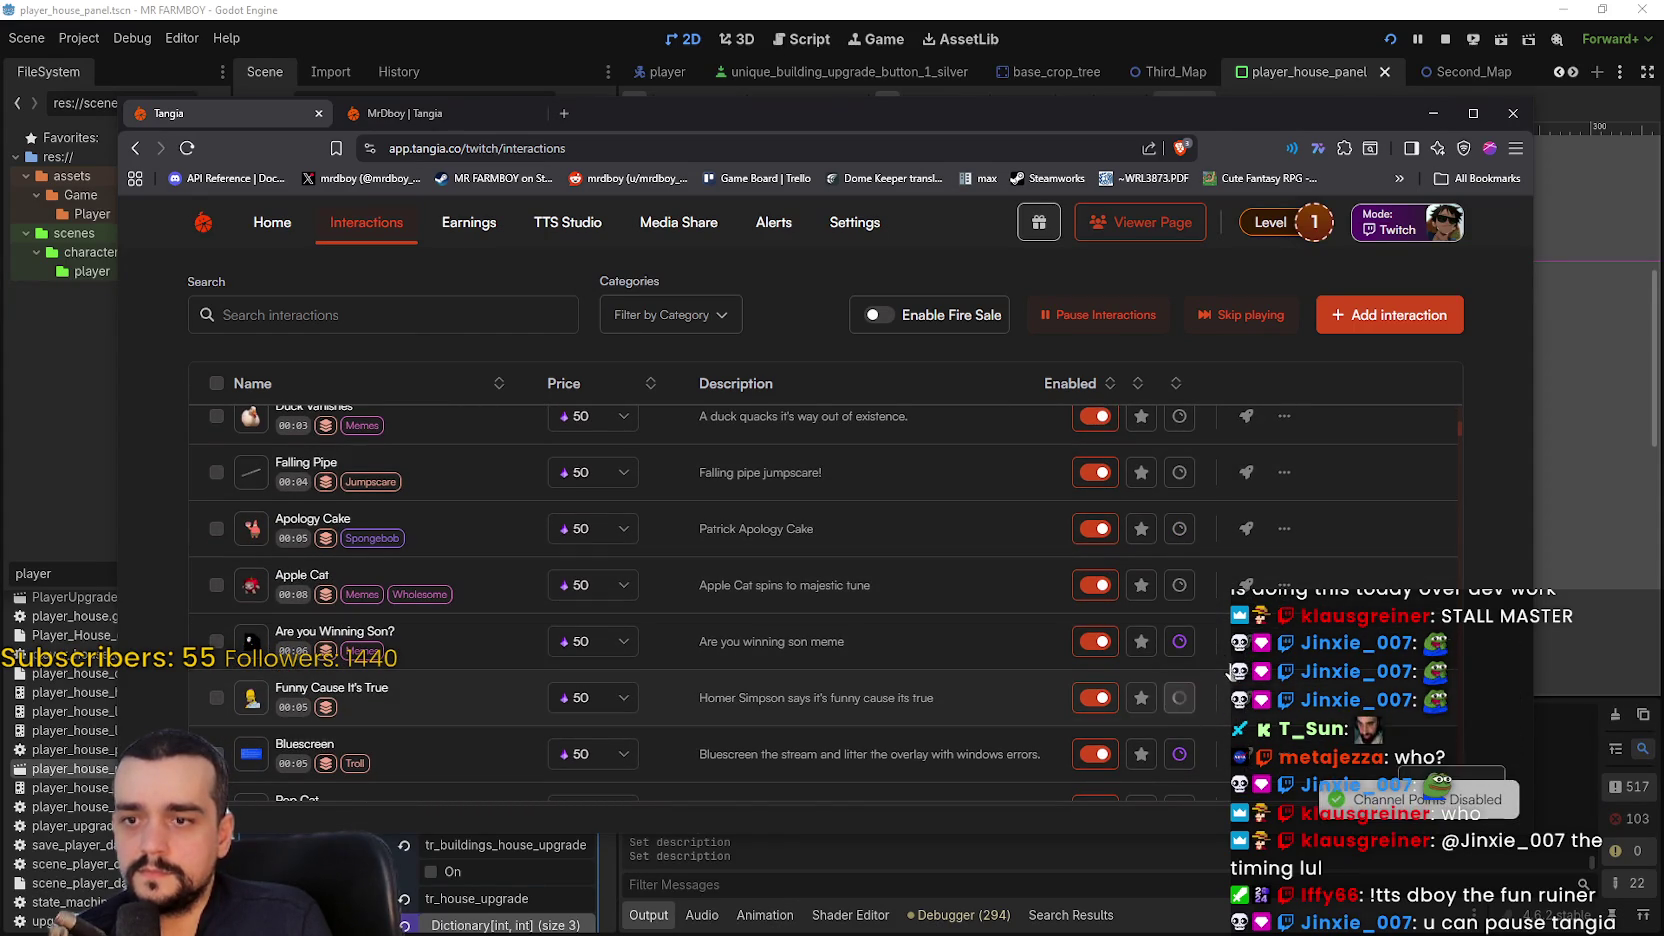
{"action": "scroll", "coordinate": [1216, 642], "scroll_direction": "down", "scroll_amount": 1}
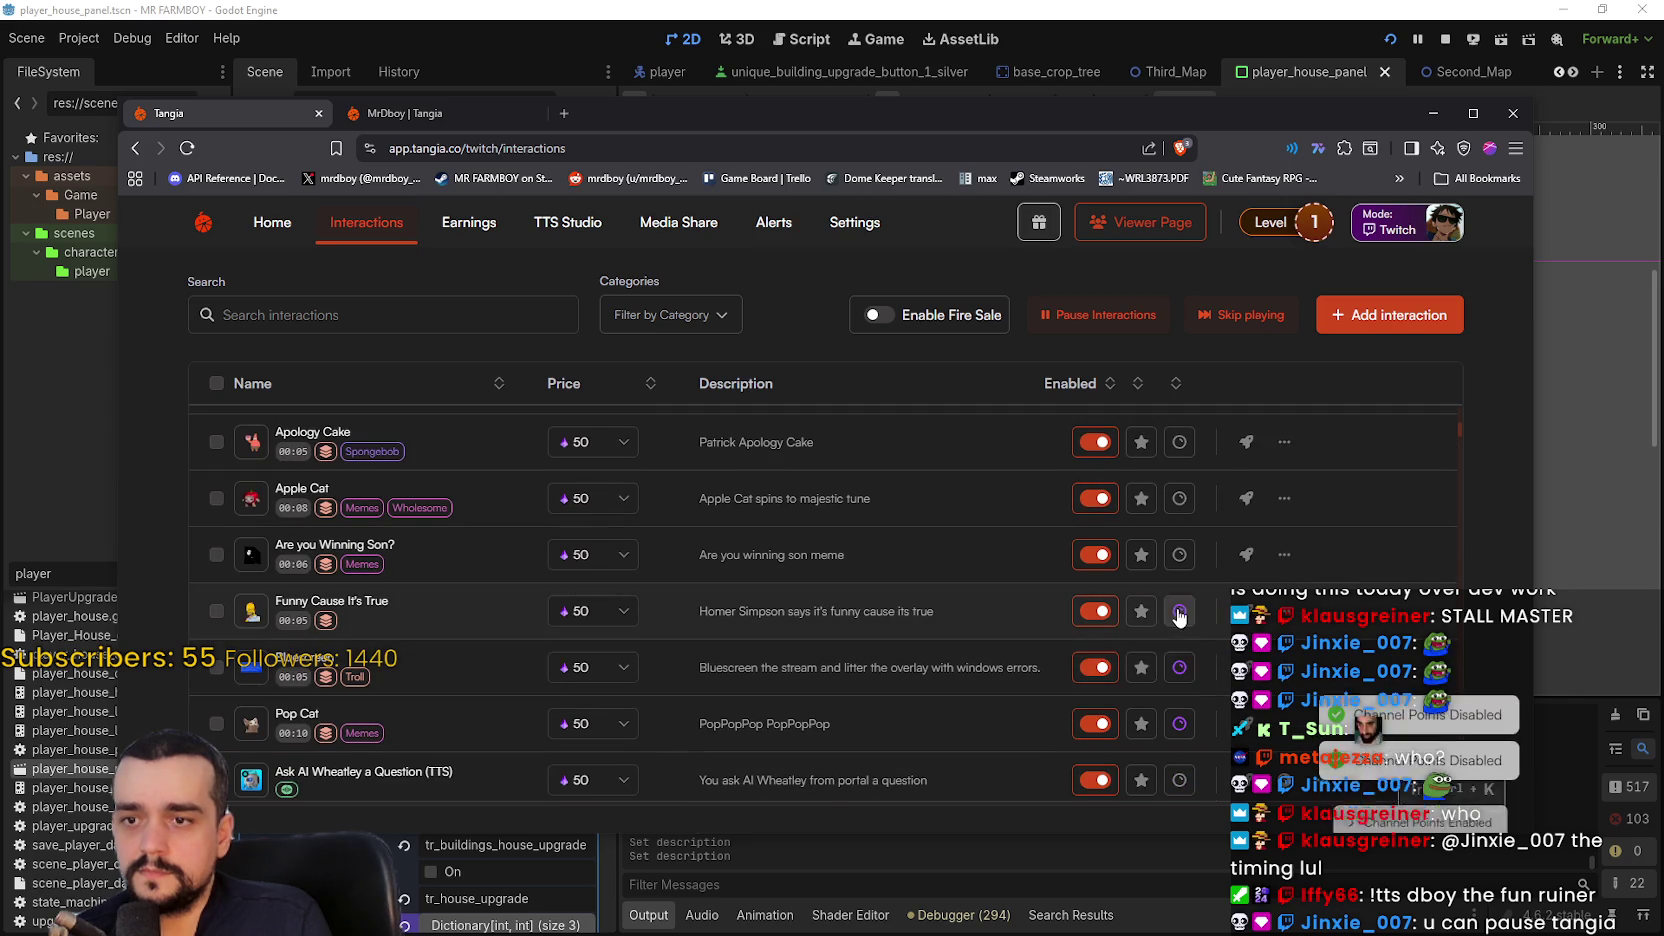
{"action": "left_click", "coordinate": [1180, 667]}
{"action": "left_click", "coordinate": [1180, 723]}
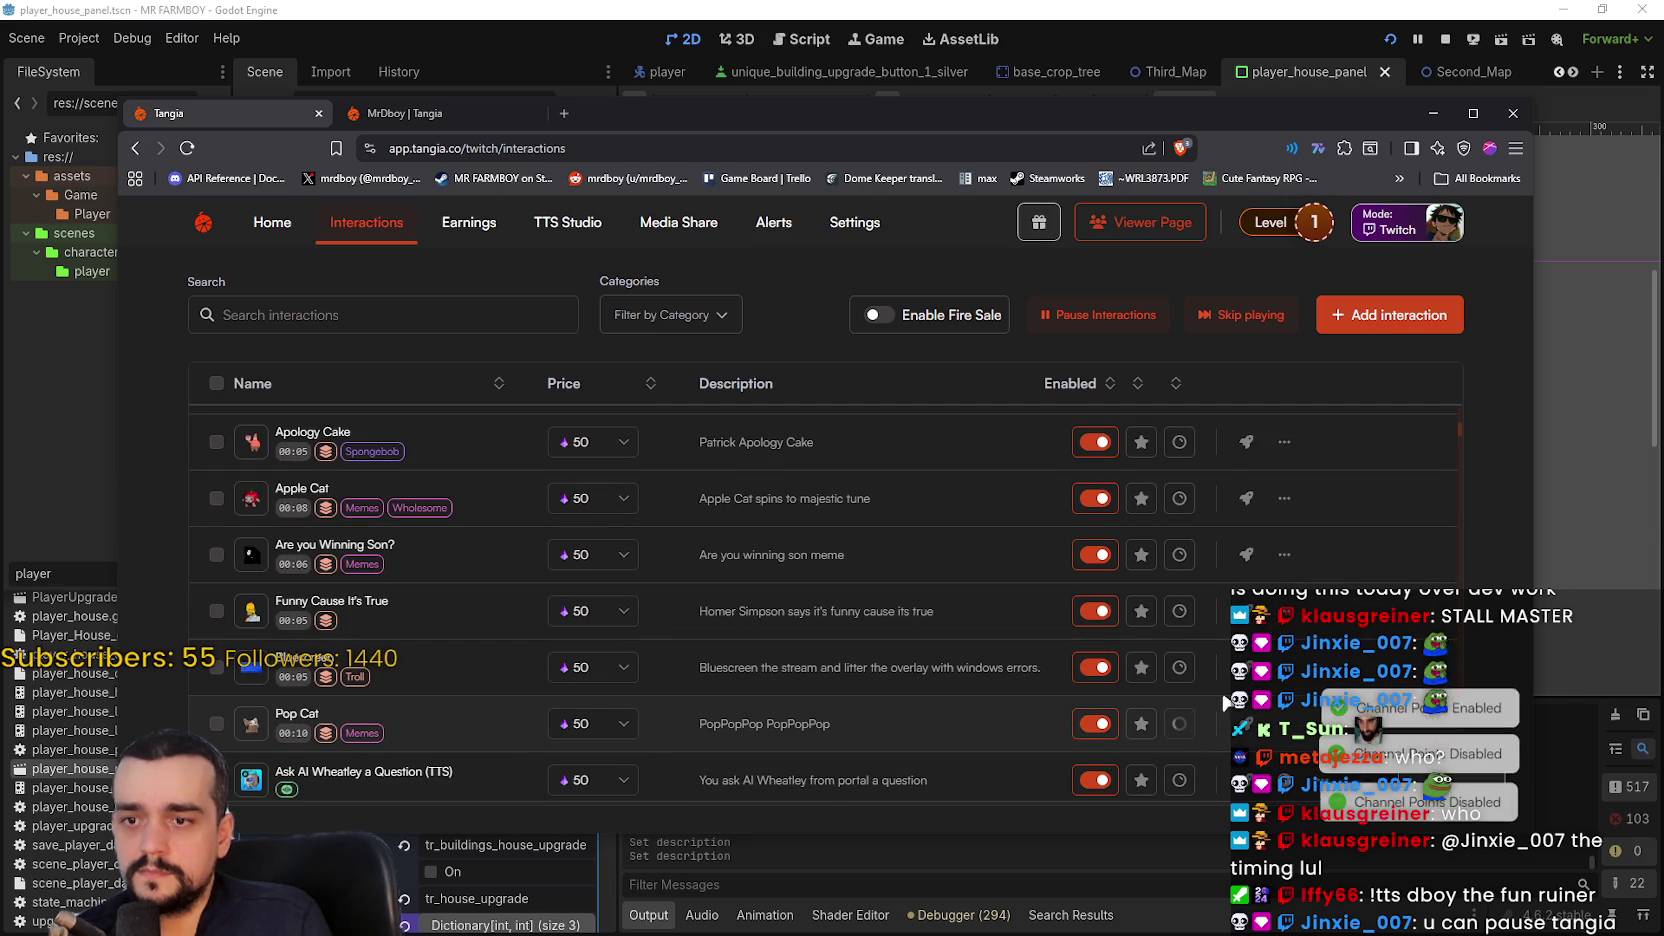
{"action": "scroll", "coordinate": [1206, 680], "scroll_direction": "down", "scroll_amount": 8}
{"action": "scroll", "coordinate": [1222, 655], "scroll_direction": "down", "scroll_amount": 10}
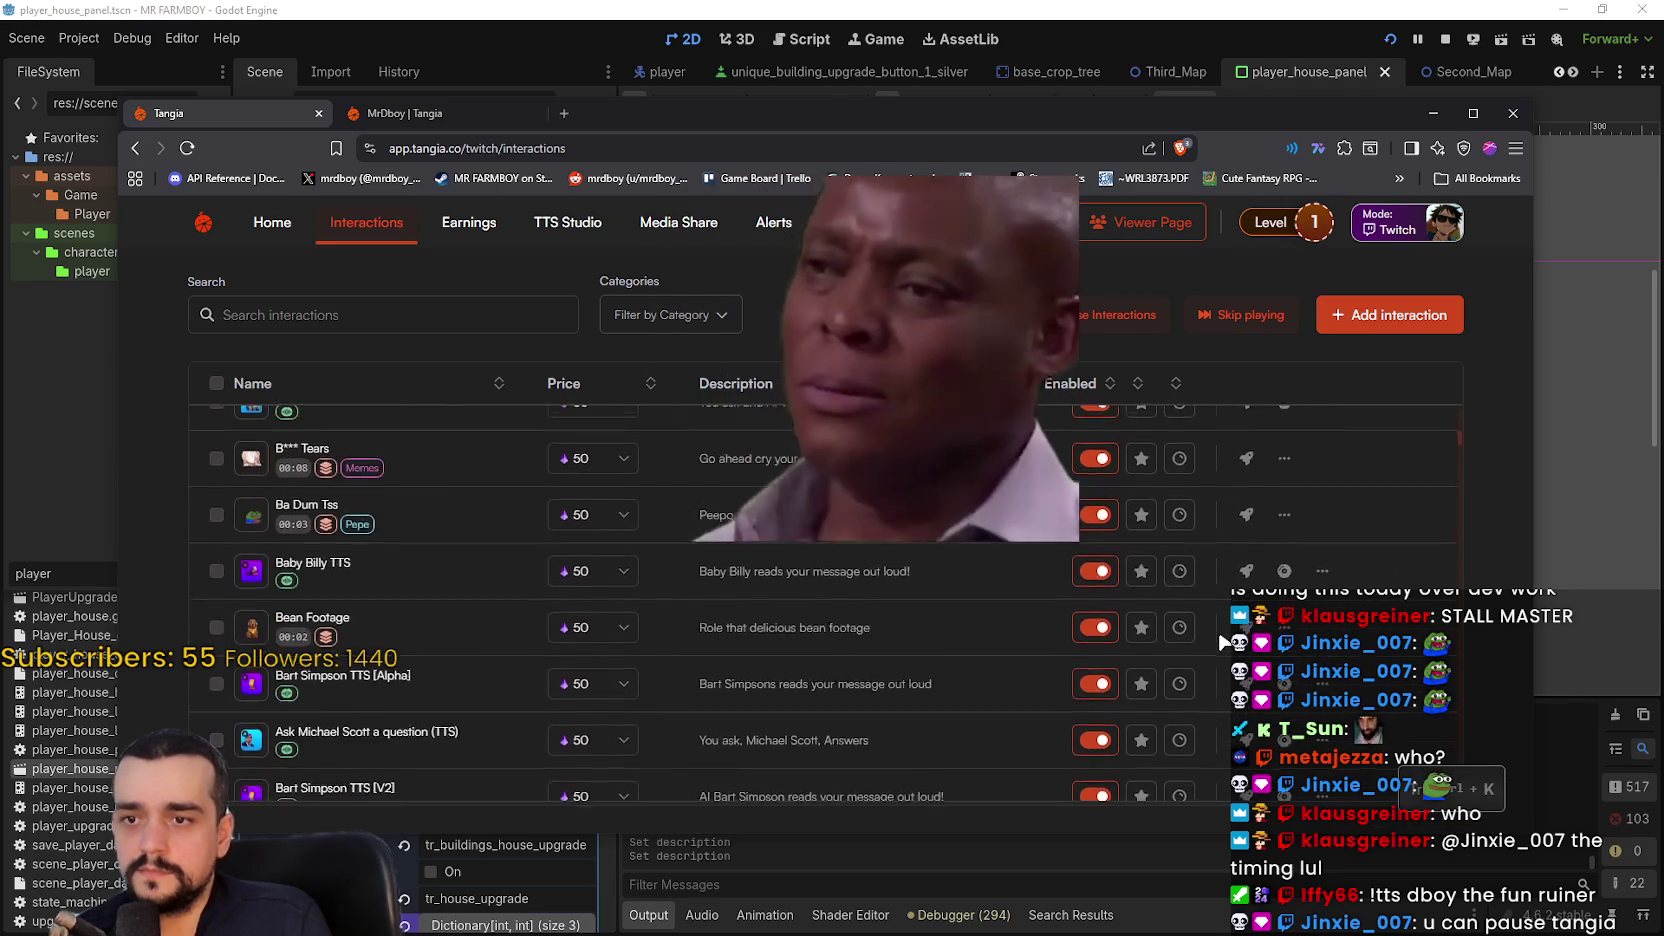
{"action": "scroll", "coordinate": [1222, 640], "scroll_direction": "down", "scroll_amount": 5}
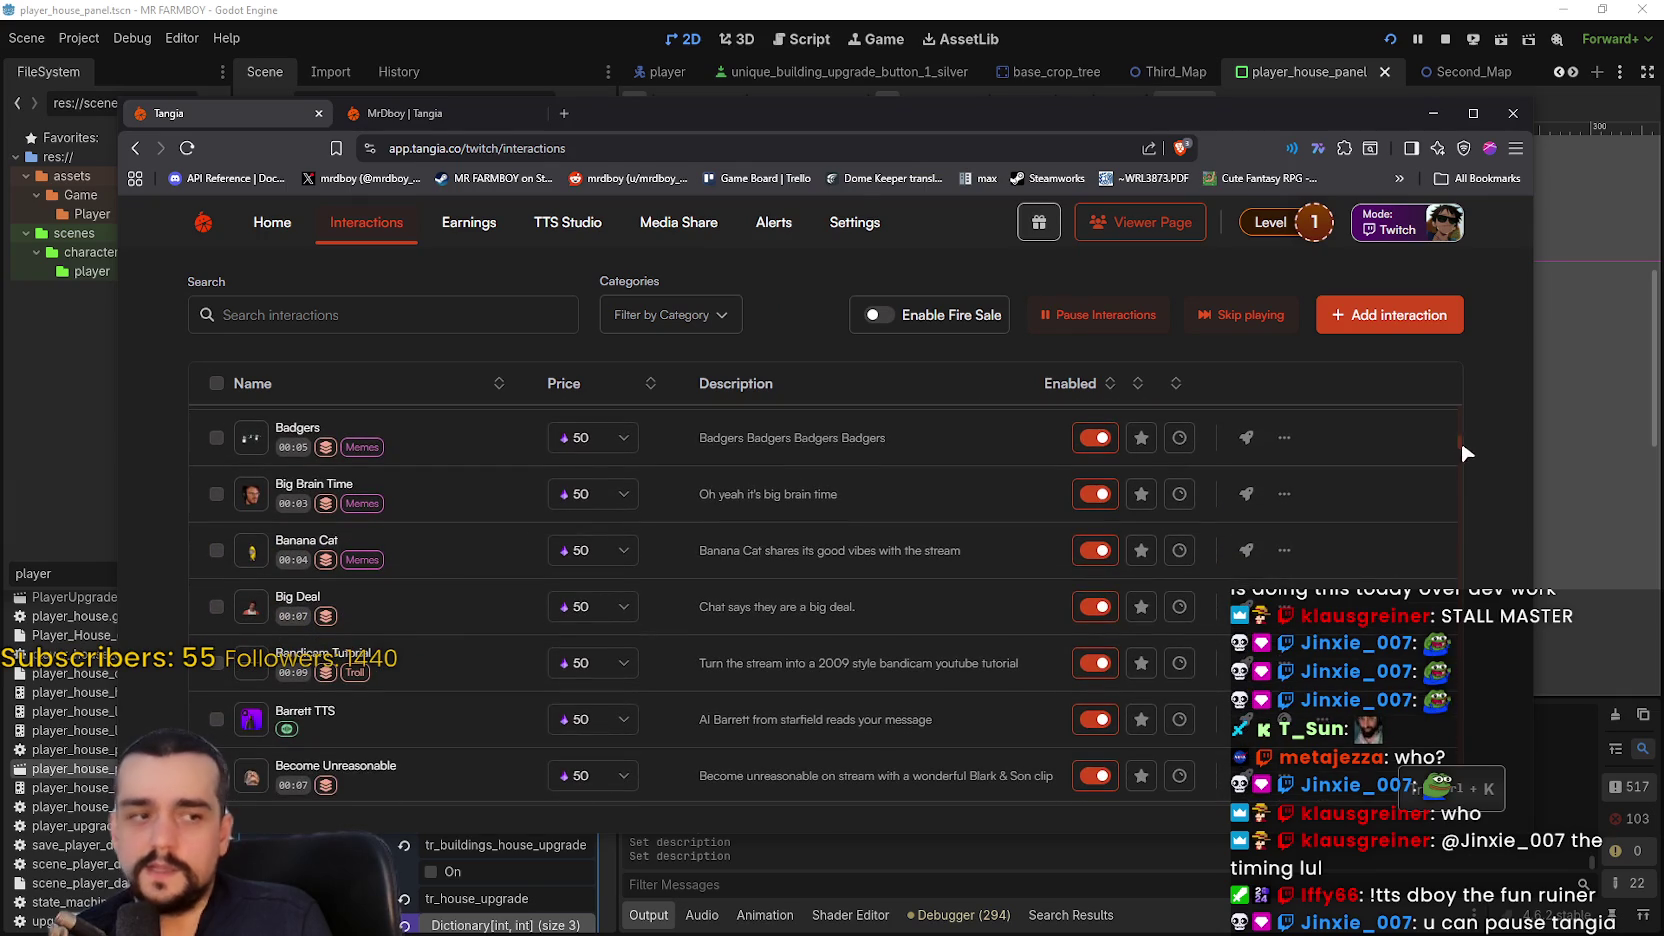
{"action": "scroll", "coordinate": [1326, 524], "scroll_direction": "down", "scroll_amount": 5}
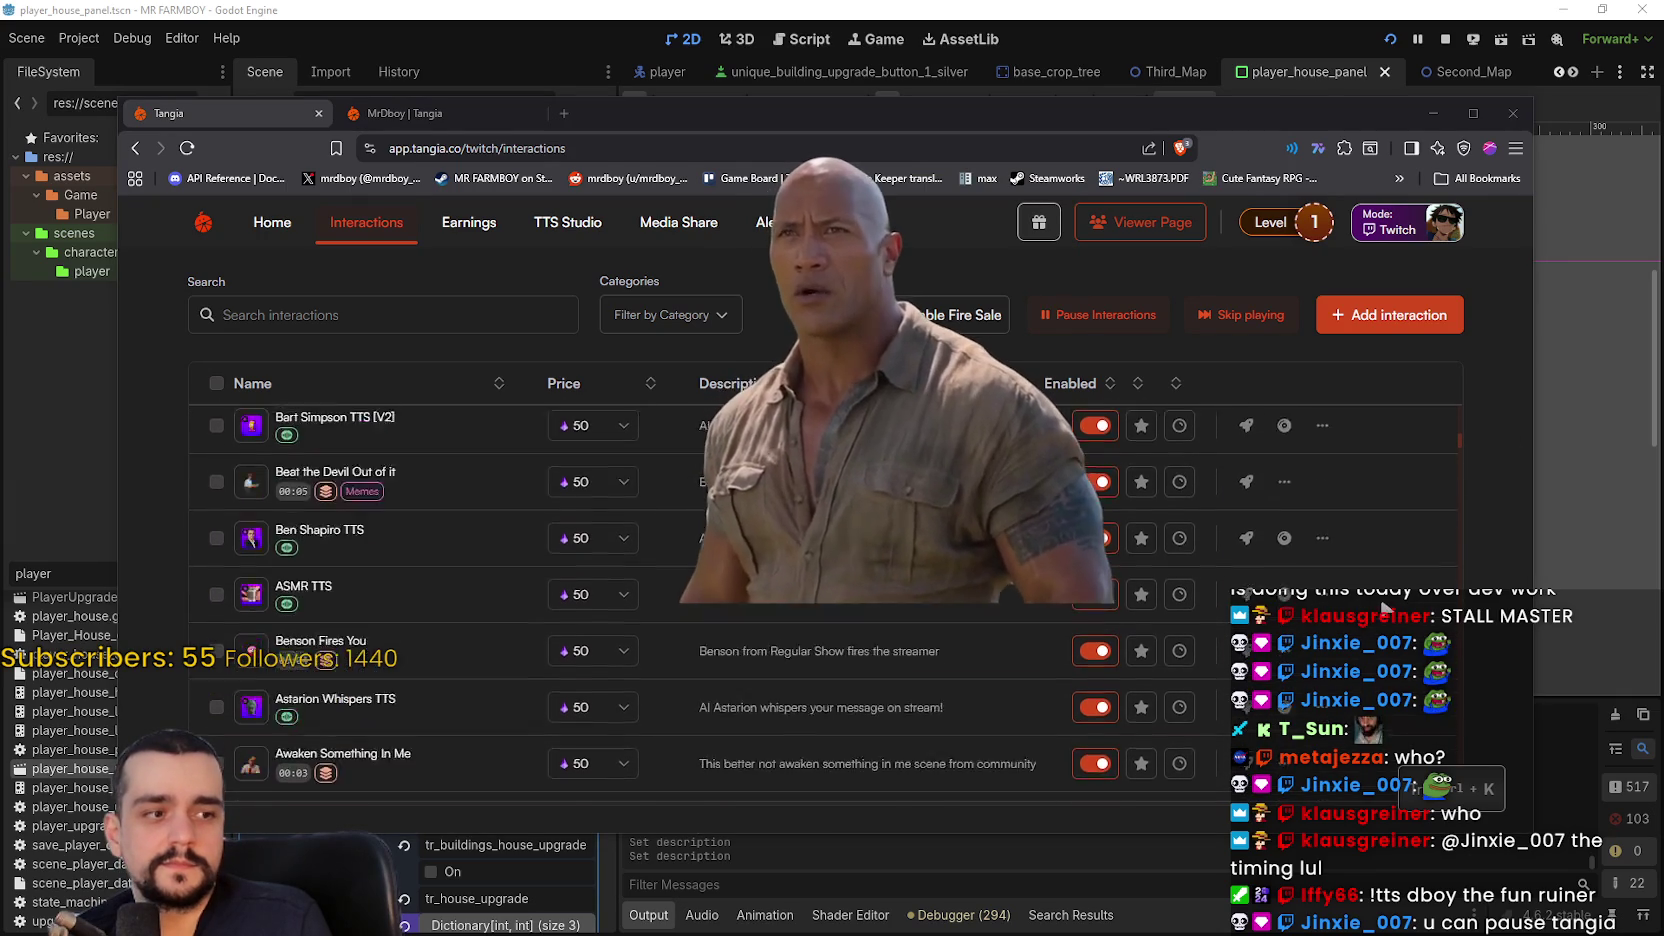
{"action": "scroll", "coordinate": [1385, 610], "scroll_direction": "up", "scroll_amount": 5}
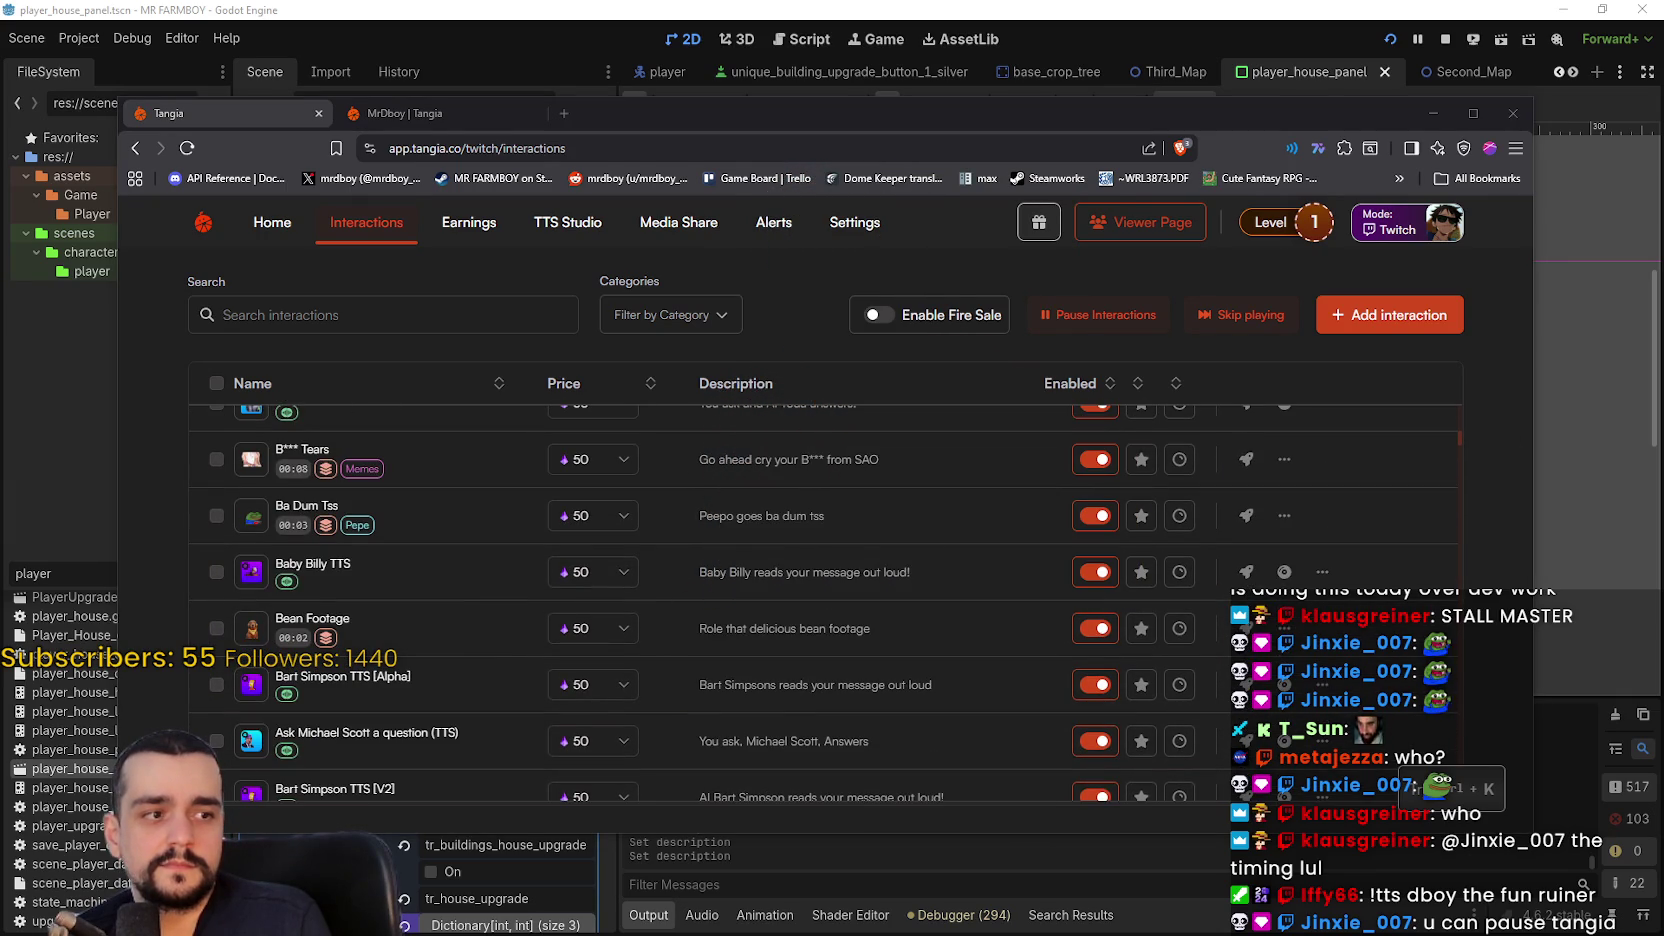
{"action": "scroll", "coordinate": [1375, 556], "scroll_direction": "down", "scroll_amount": 5}
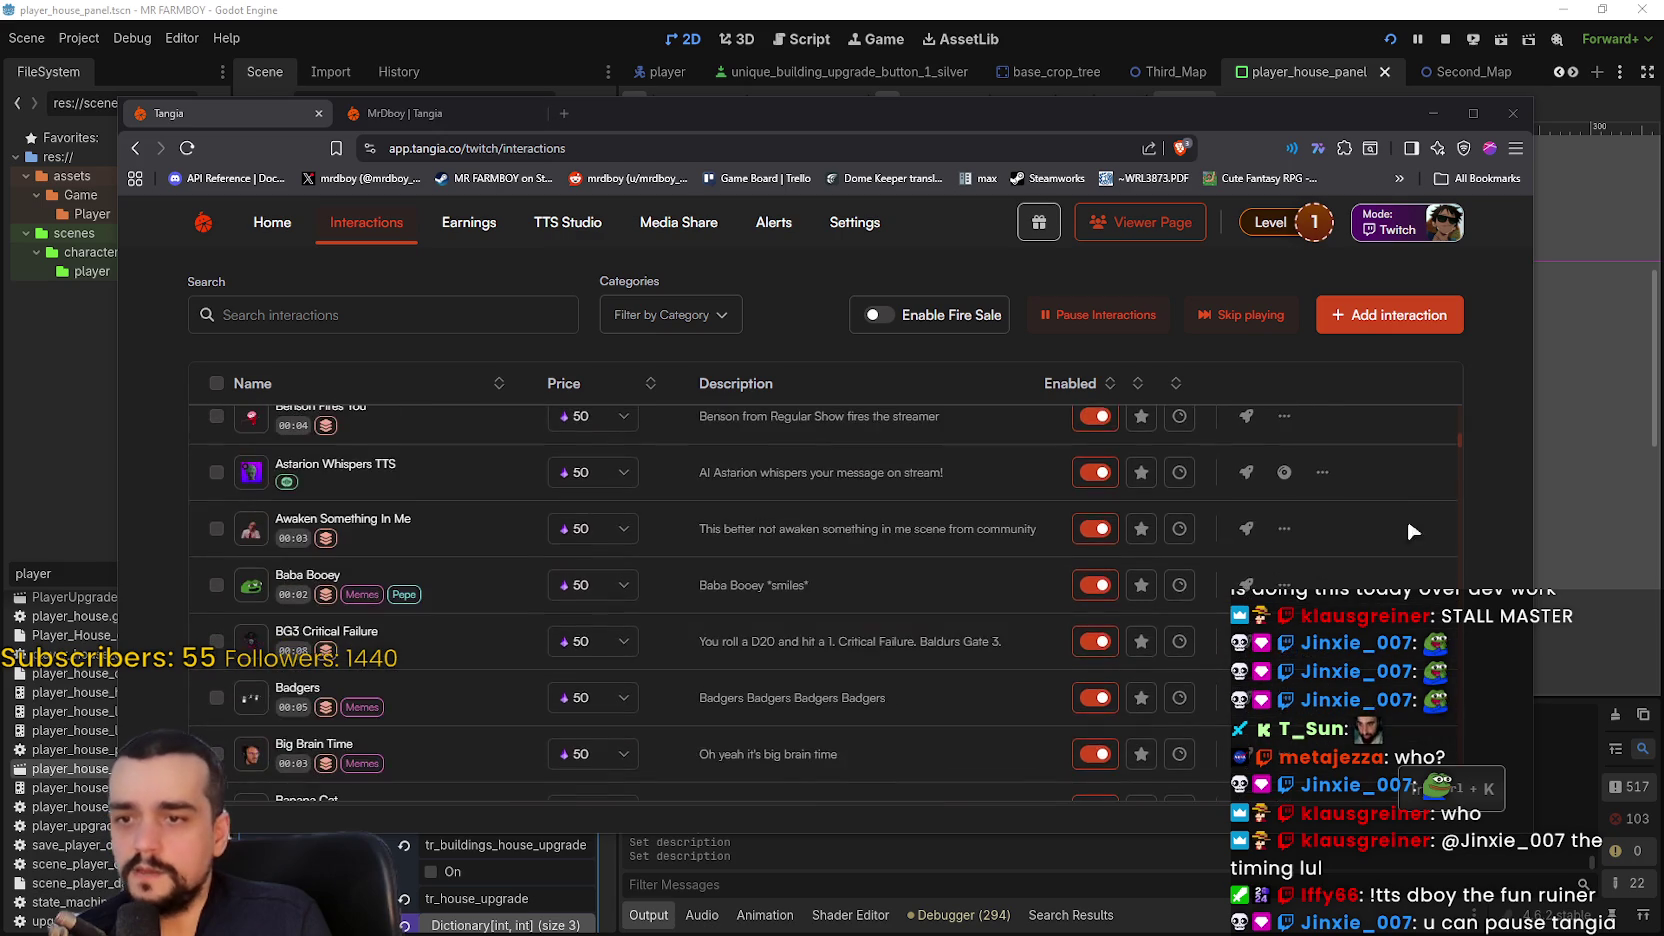
{"action": "scroll", "coordinate": [1456, 448], "scroll_direction": "down", "scroll_amount": 10}
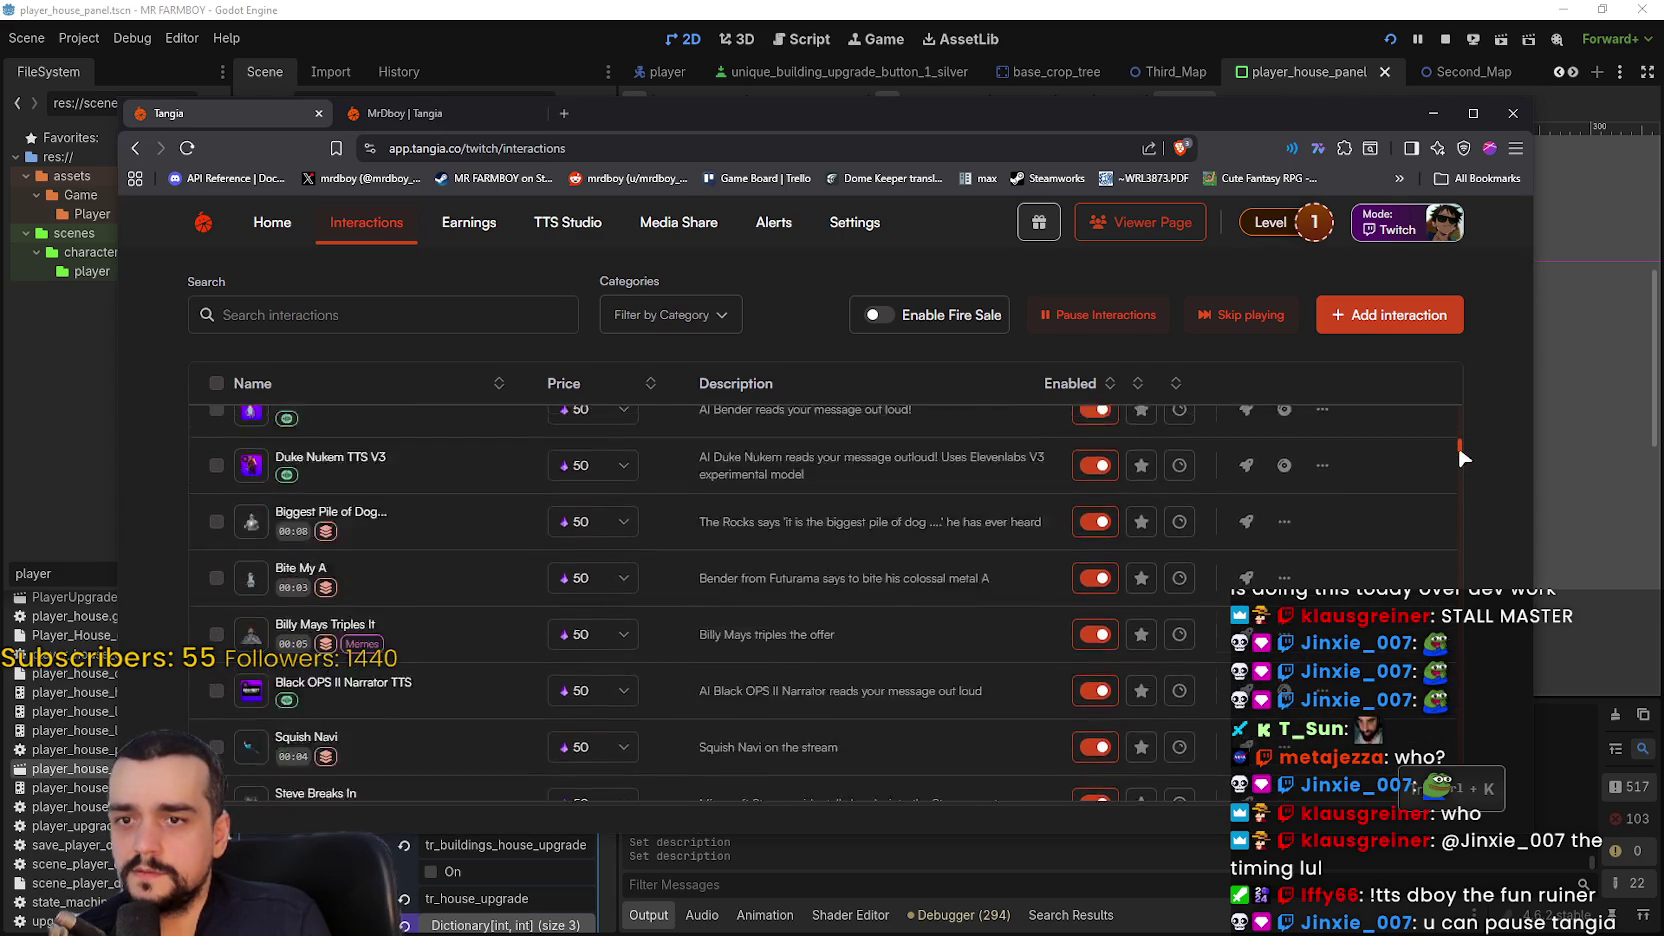
{"action": "scroll", "coordinate": [1468, 580], "scroll_direction": "up", "scroll_amount": 15}
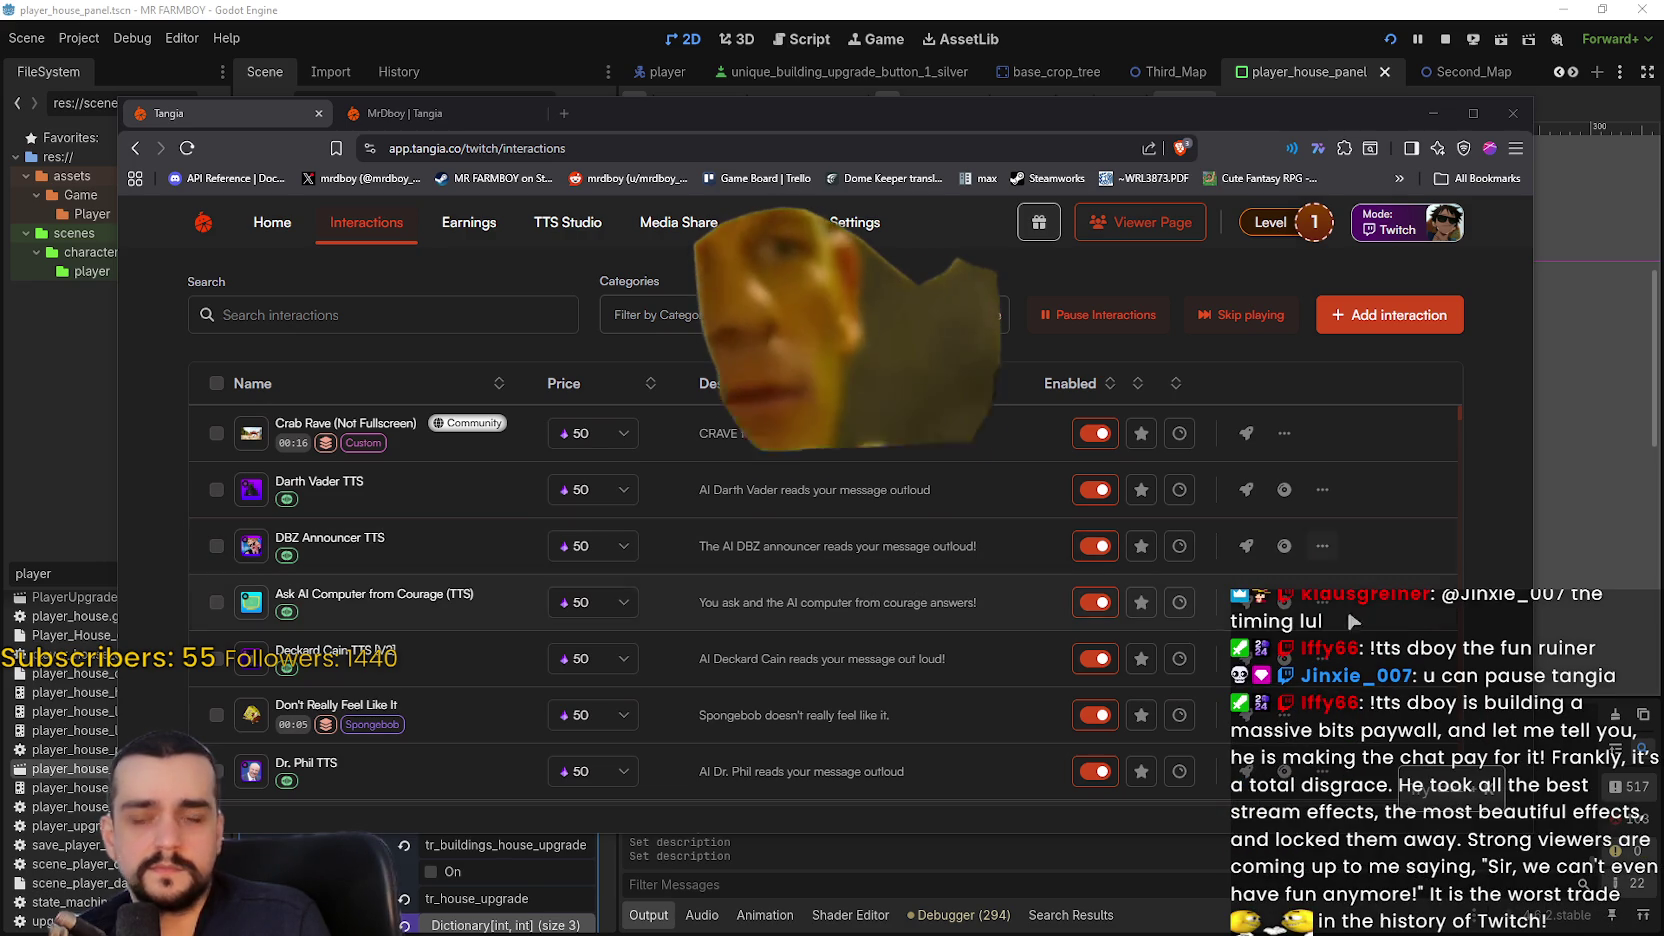
{"action": "scroll", "coordinate": [1369, 563], "scroll_direction": "down", "scroll_amount": 3}
{"action": "scroll", "coordinate": [1368, 571], "scroll_direction": "up", "scroll_amount": 10}
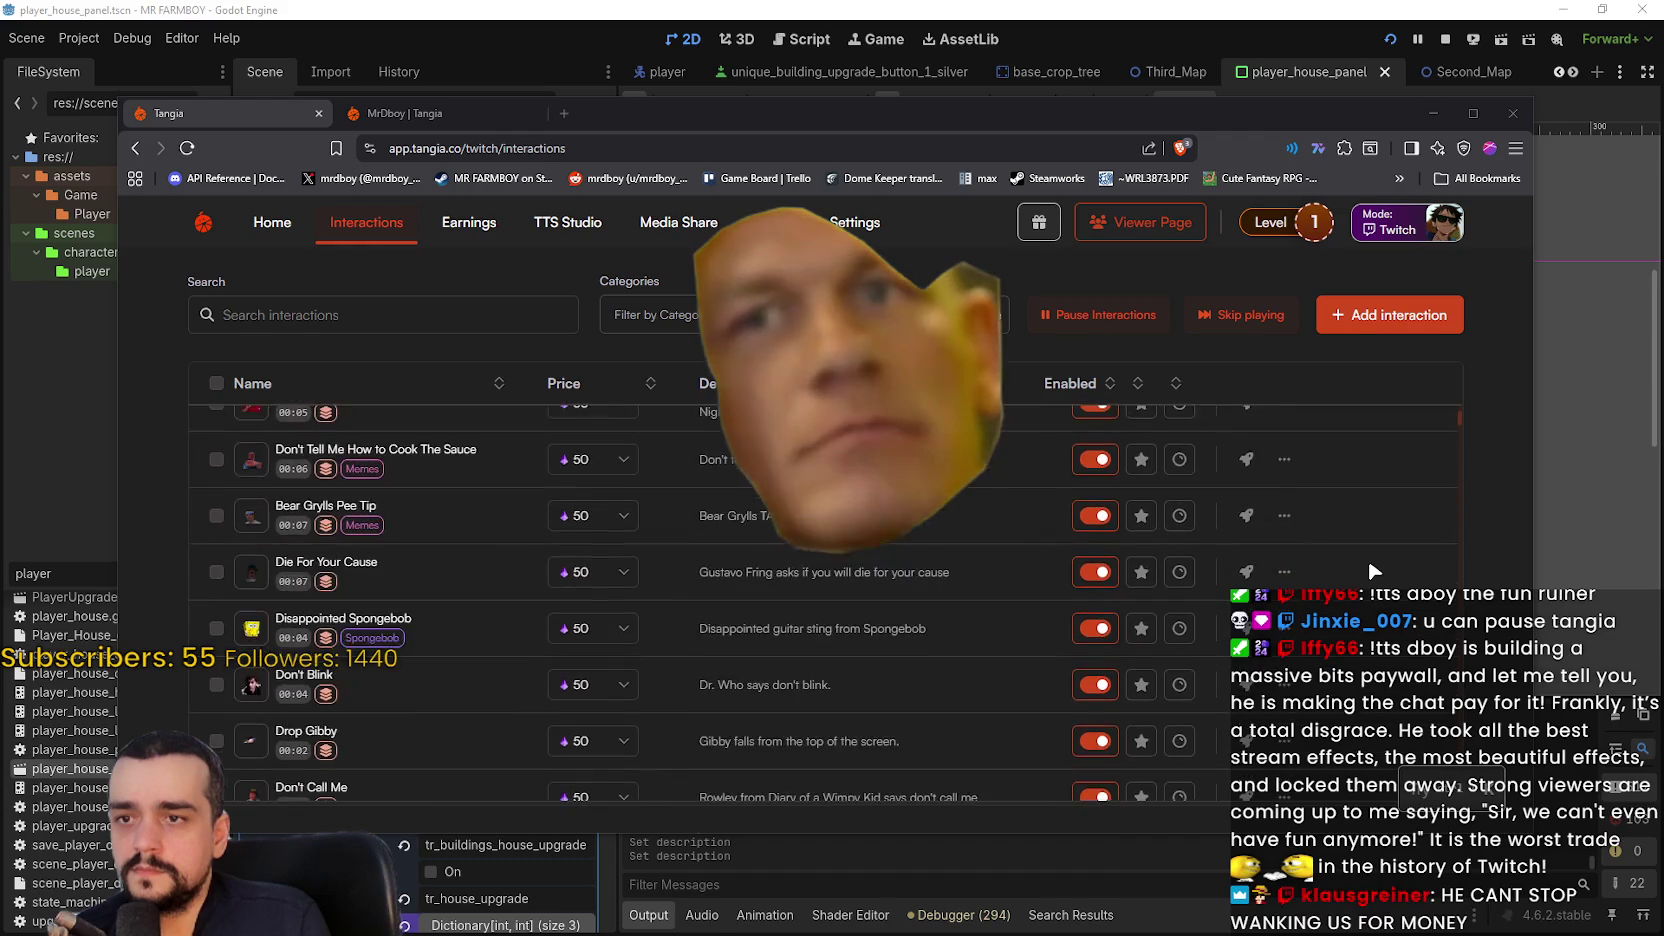
{"action": "scroll", "coordinate": [1369, 571], "scroll_direction": "down", "scroll_amount": 10}
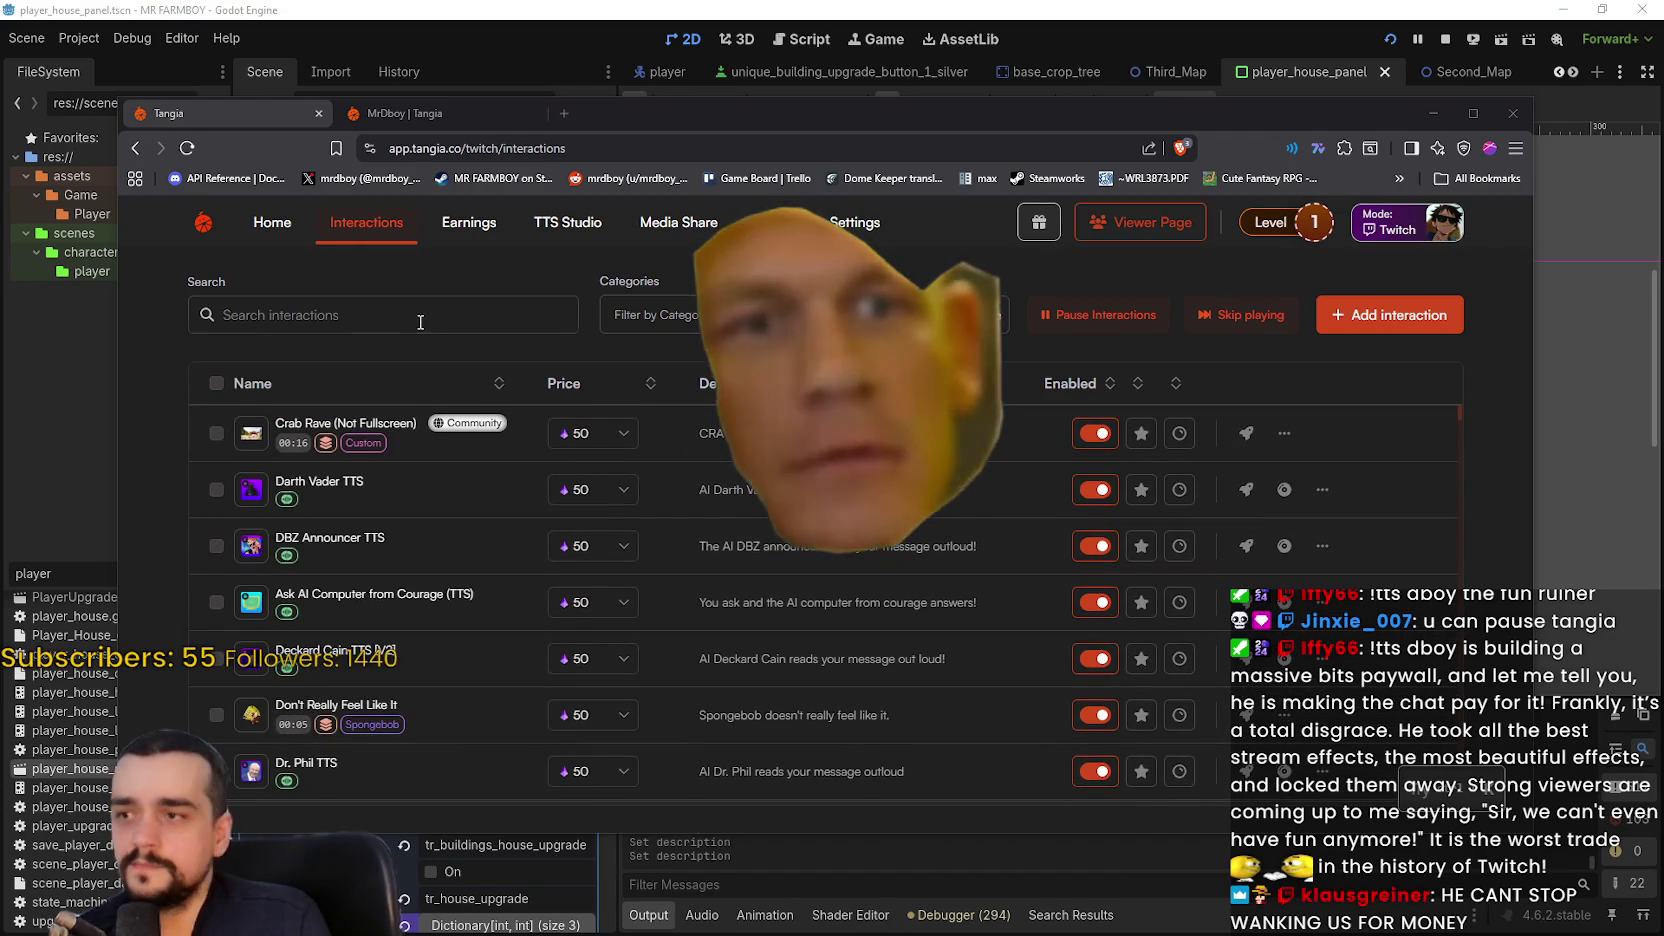
- Search for 'Are' and add the community interaction Are We Cringing Yet?
{"action": "left_click", "coordinate": [420, 316]}
{"action": "type", "text": "Are"}
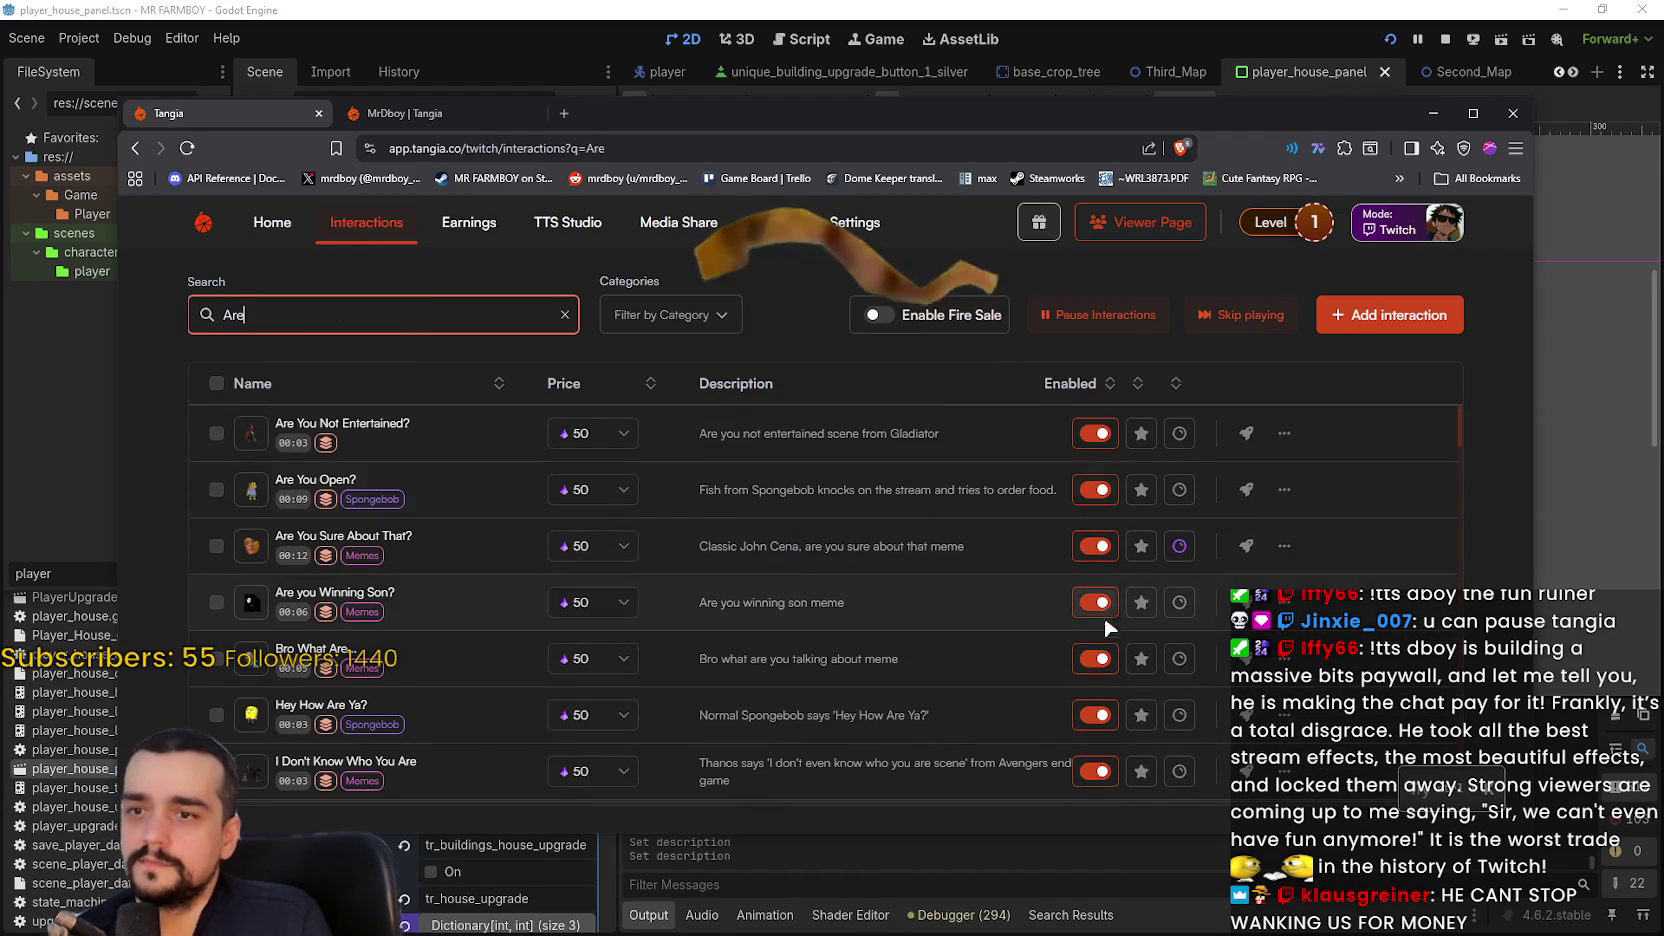
{"action": "left_click", "coordinate": [1178, 548]}
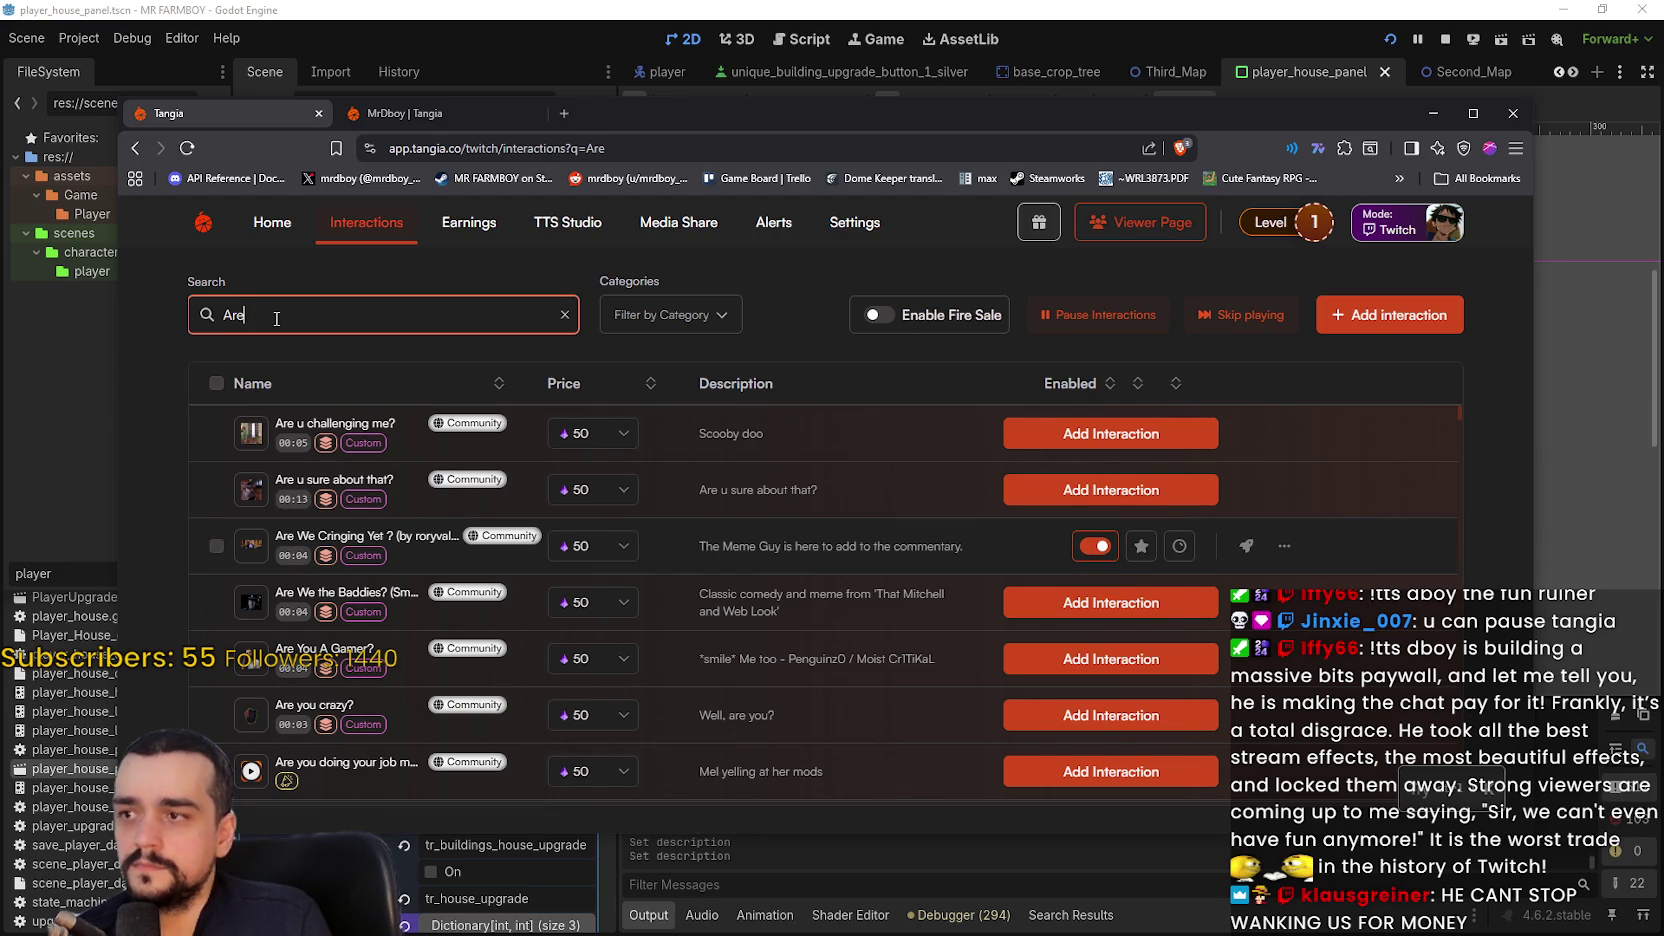
- Narrow the search to 'Are you' and disable channel points for Are You Sure About That?
{"action": "type", "text": " you"}
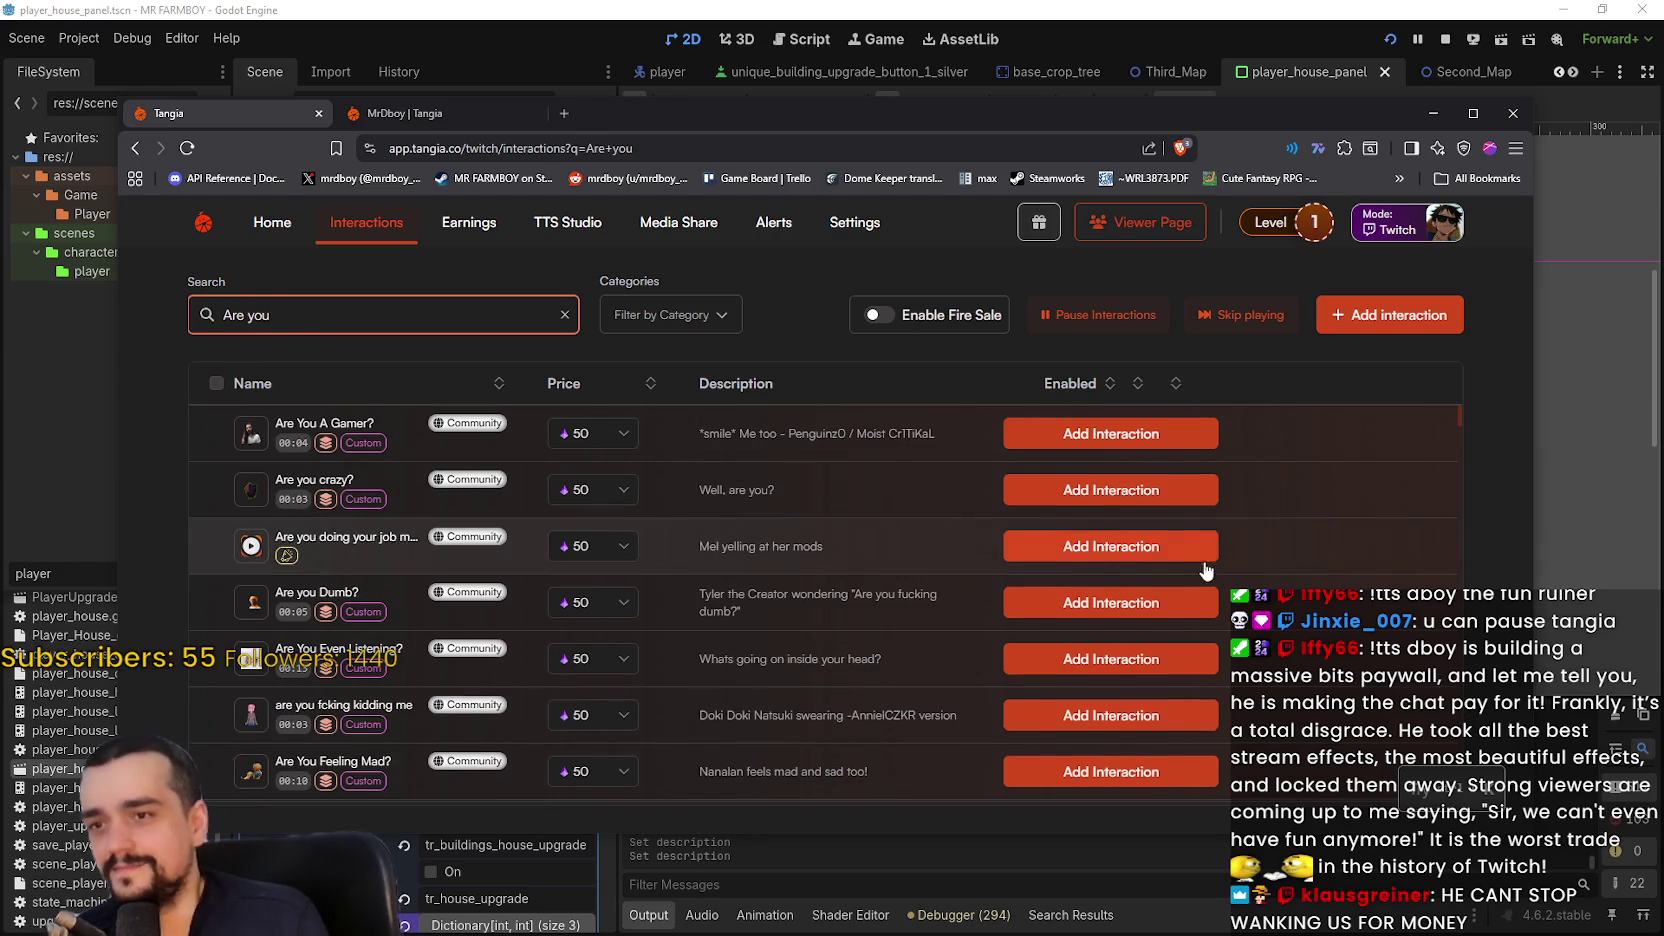
{"action": "scroll", "coordinate": [1216, 556], "scroll_direction": "down", "scroll_amount": 3}
{"action": "scroll", "coordinate": [1216, 556], "scroll_direction": "down", "scroll_amount": 5}
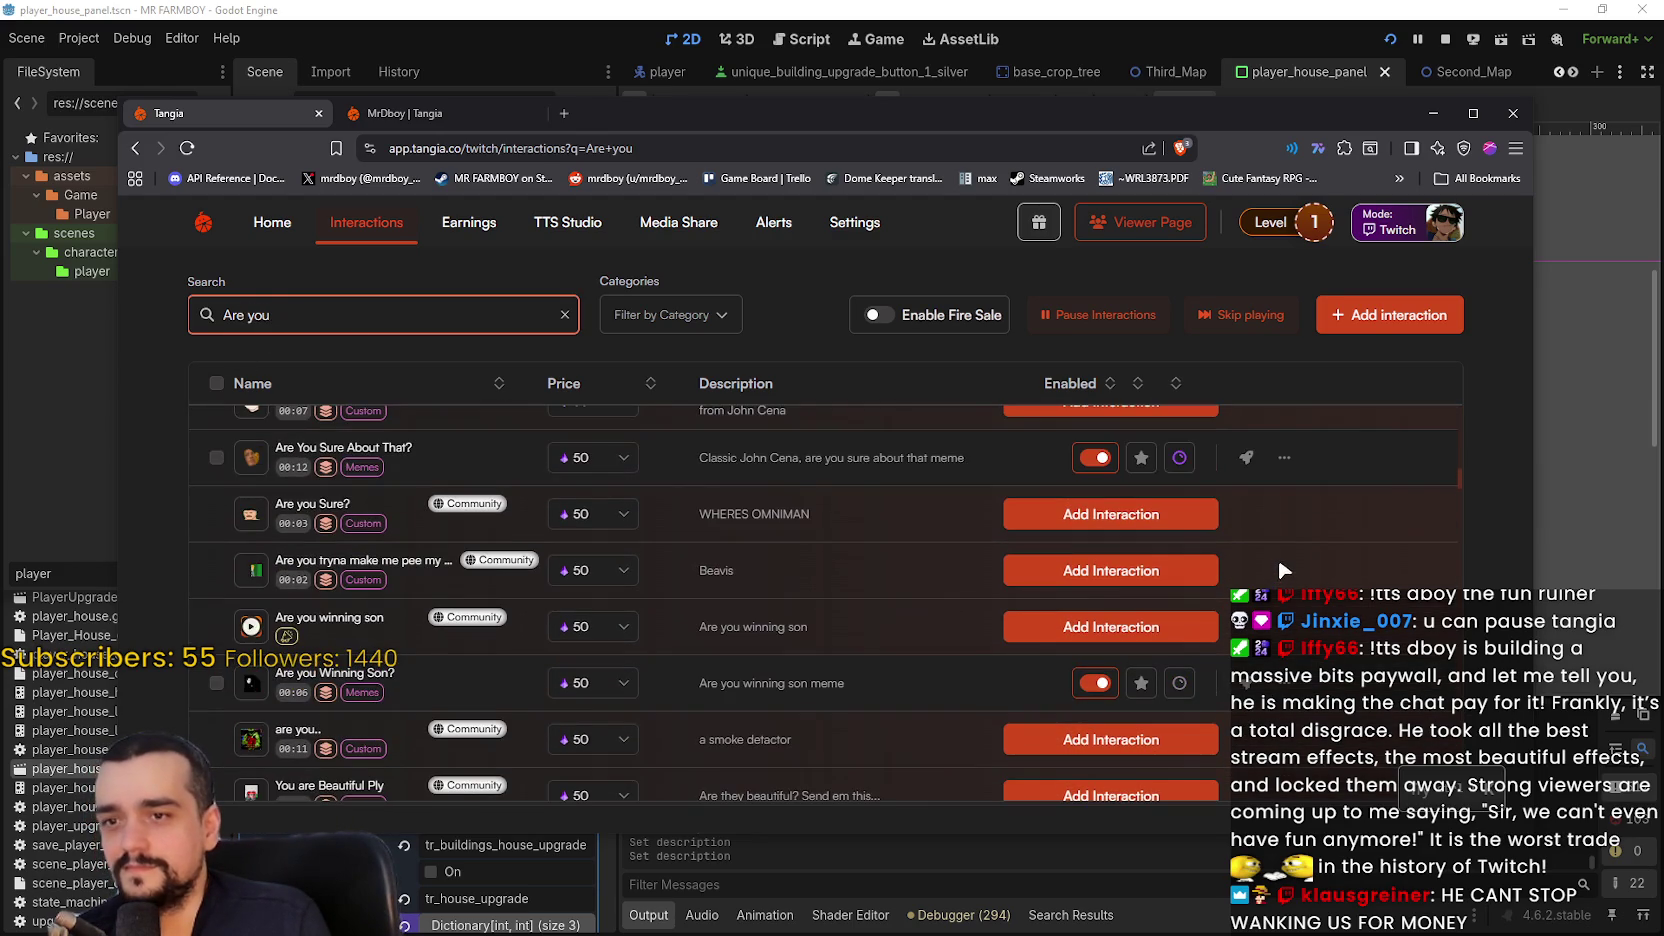
{"action": "left_click", "coordinate": [1181, 459]}
{"action": "scroll", "coordinate": [1326, 558], "scroll_direction": "down", "scroll_amount": 5}
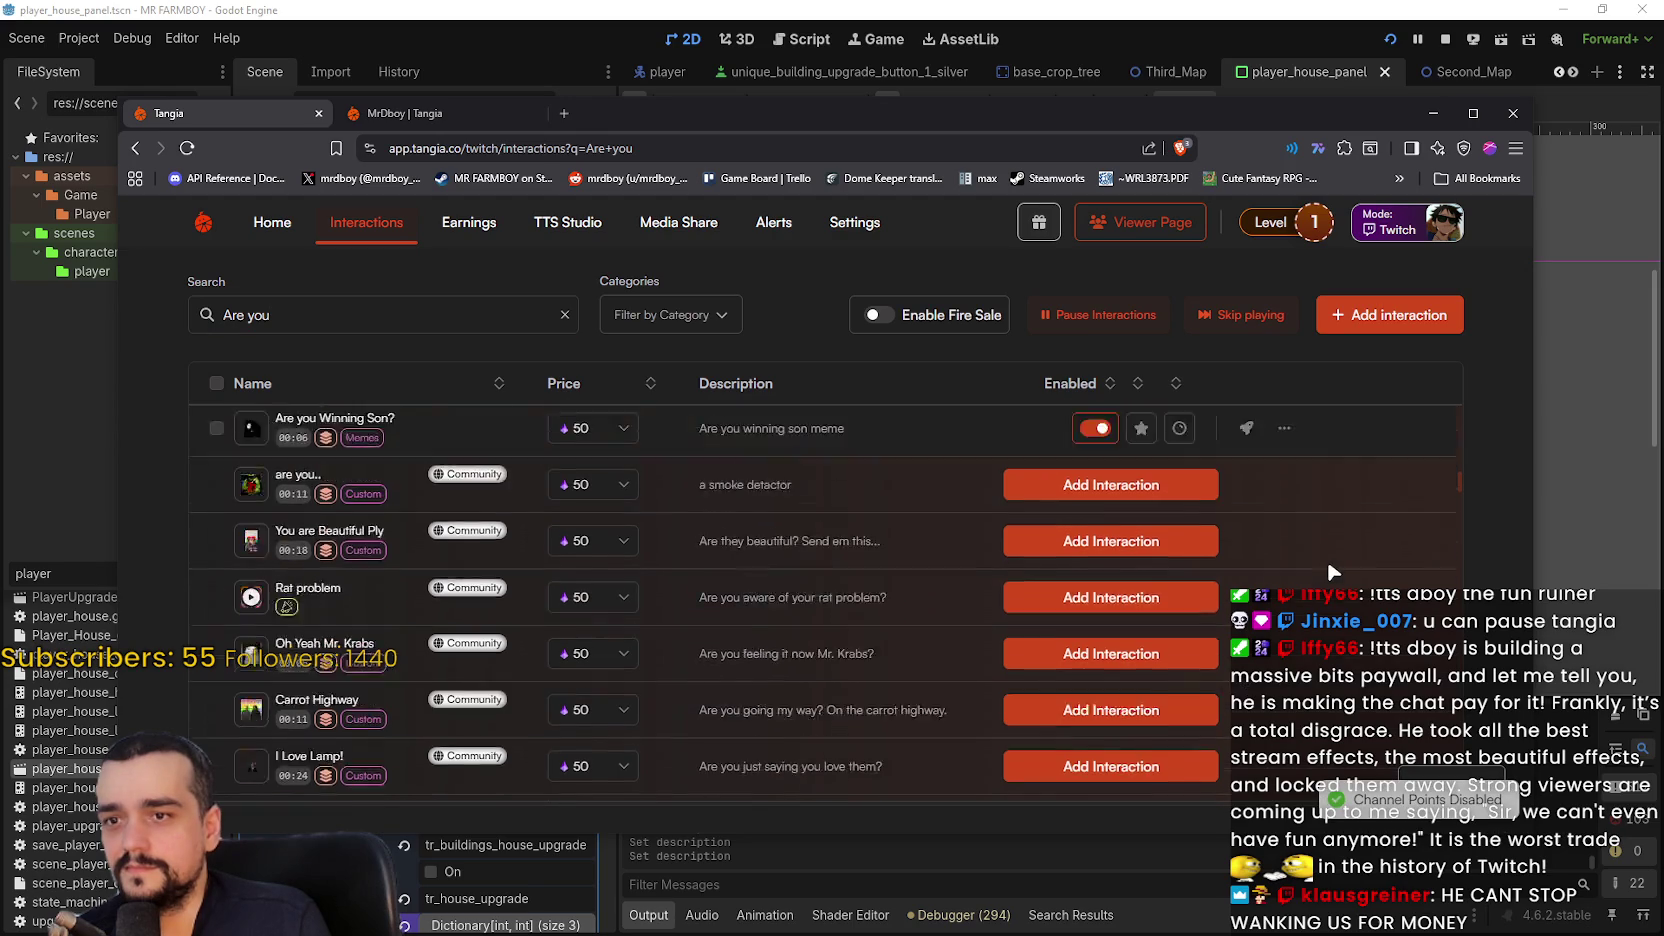
{"action": "scroll", "coordinate": [1327, 558], "scroll_direction": "down", "scroll_amount": 3}
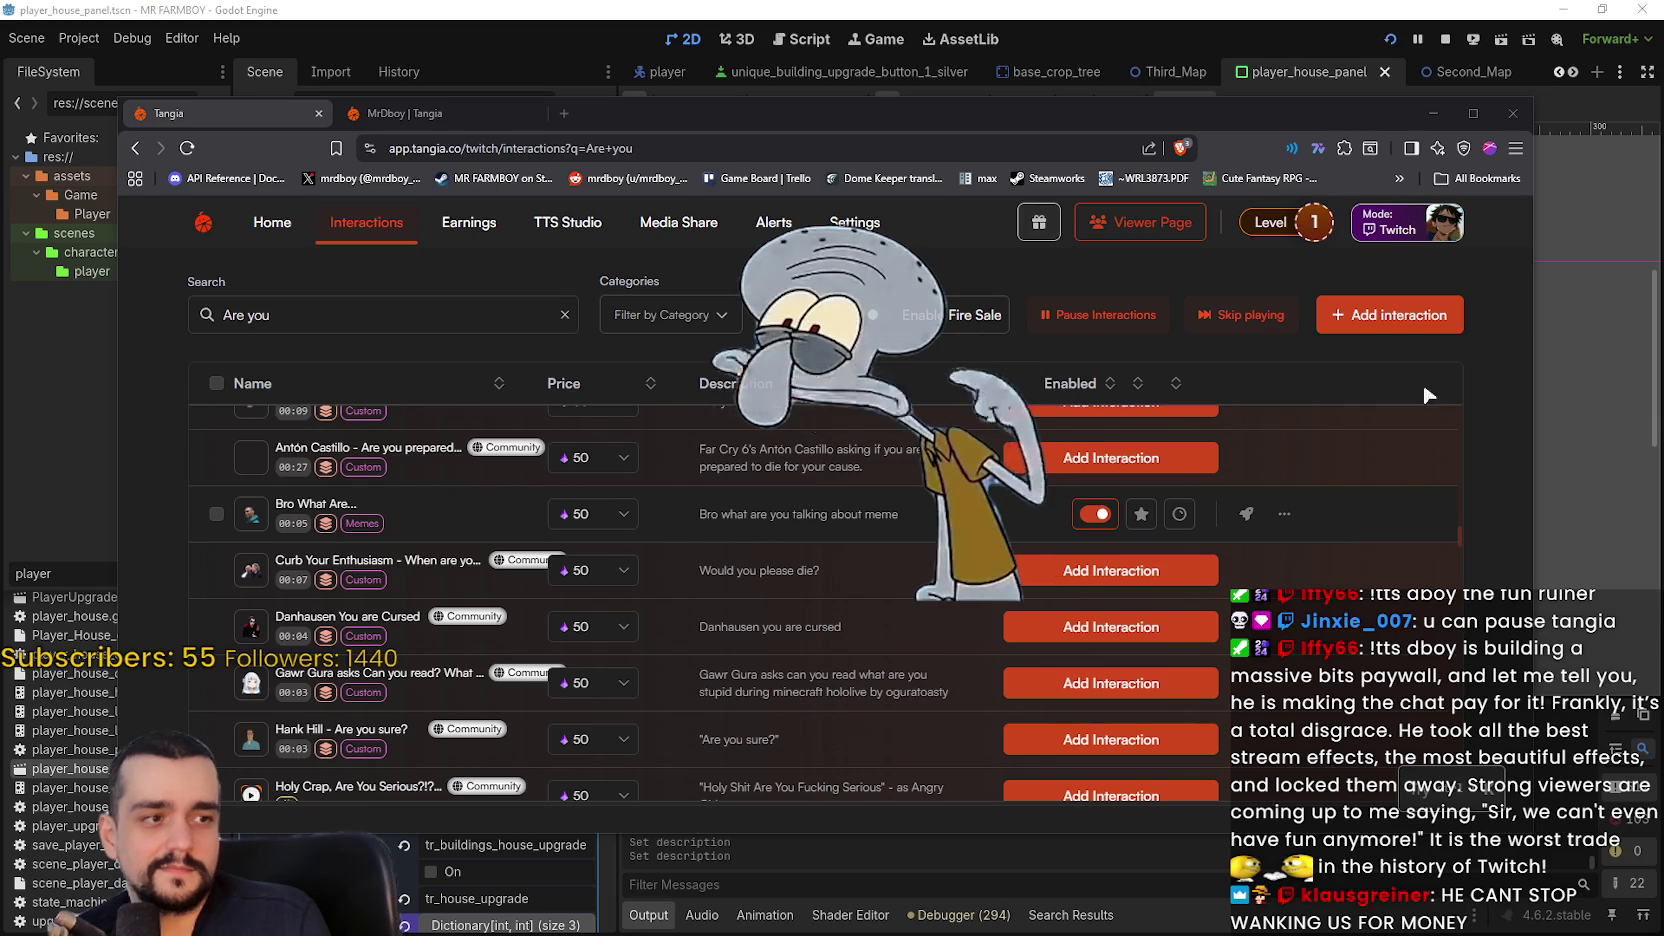
- Search for 'am I', then sort the interactions list by channel-points status
{"action": "type", "text": "am I"}
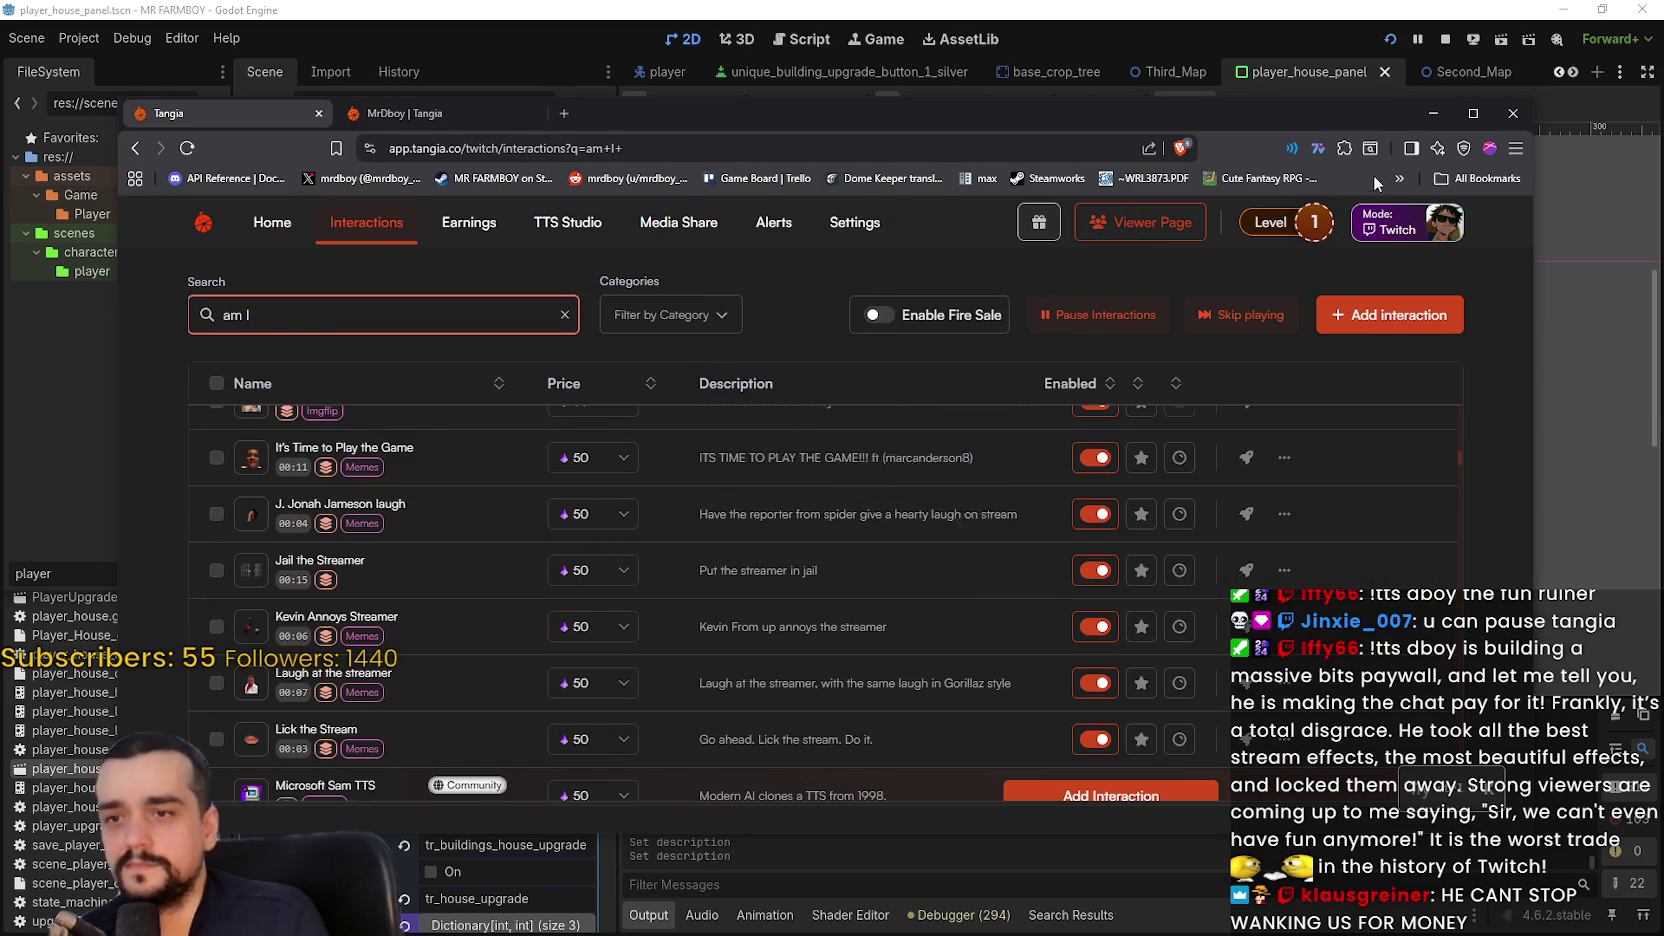
{"action": "scroll", "coordinate": [1404, 524], "scroll_direction": "up", "scroll_amount": 5}
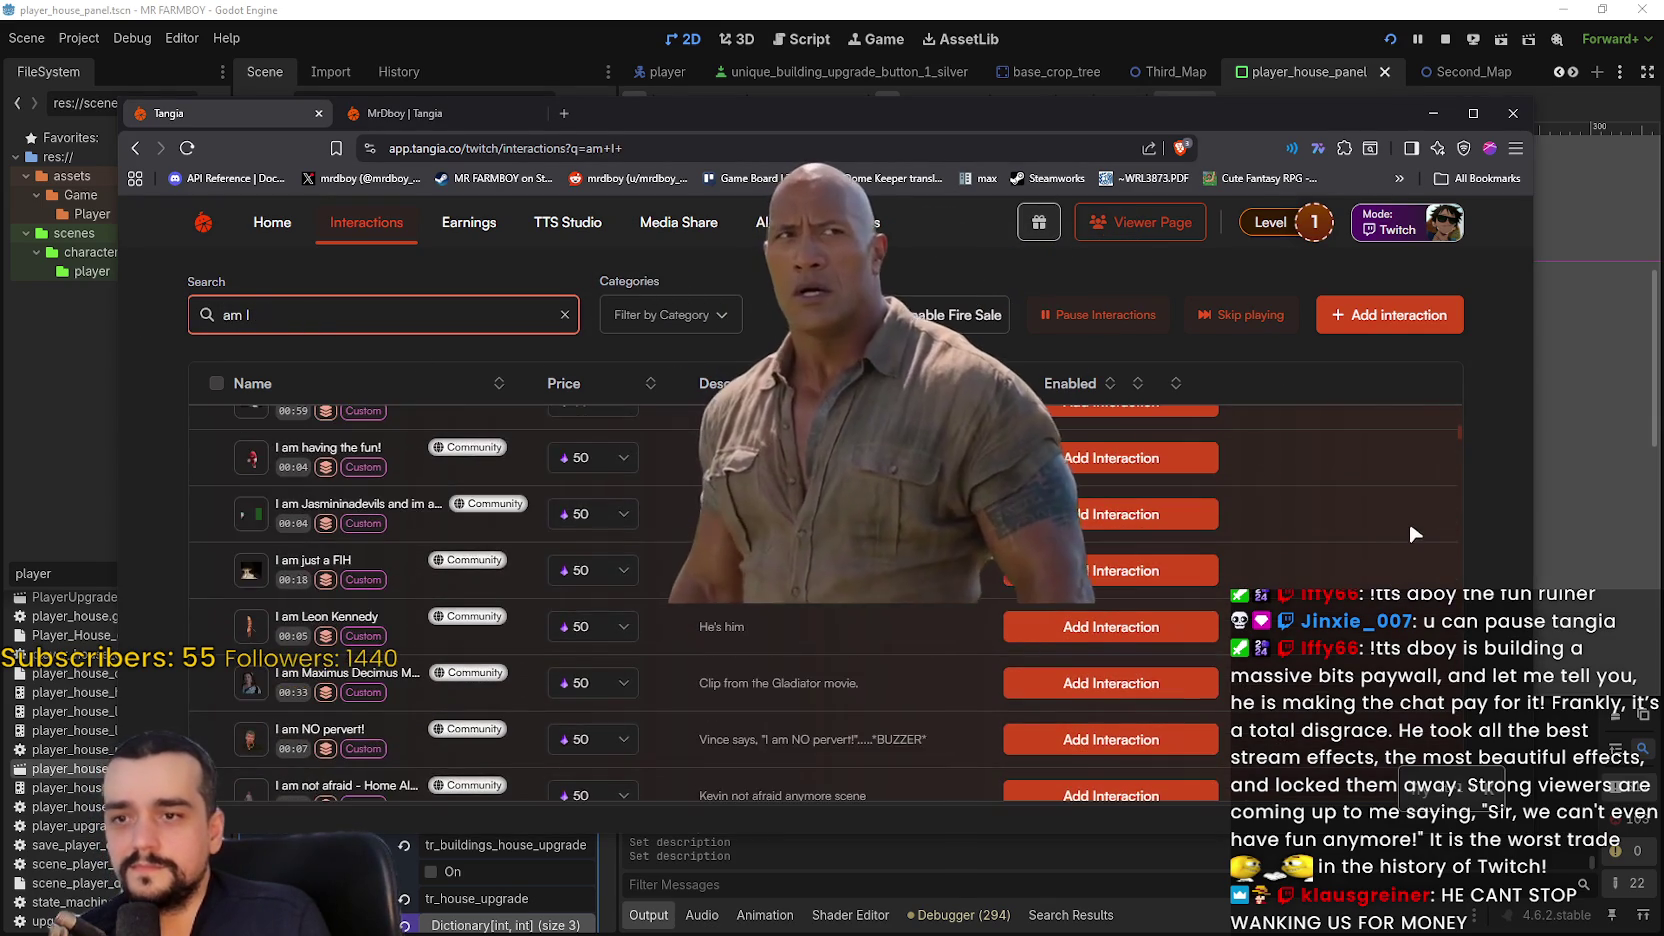
{"action": "scroll", "coordinate": [1358, 554], "scroll_direction": "down", "scroll_amount": 10}
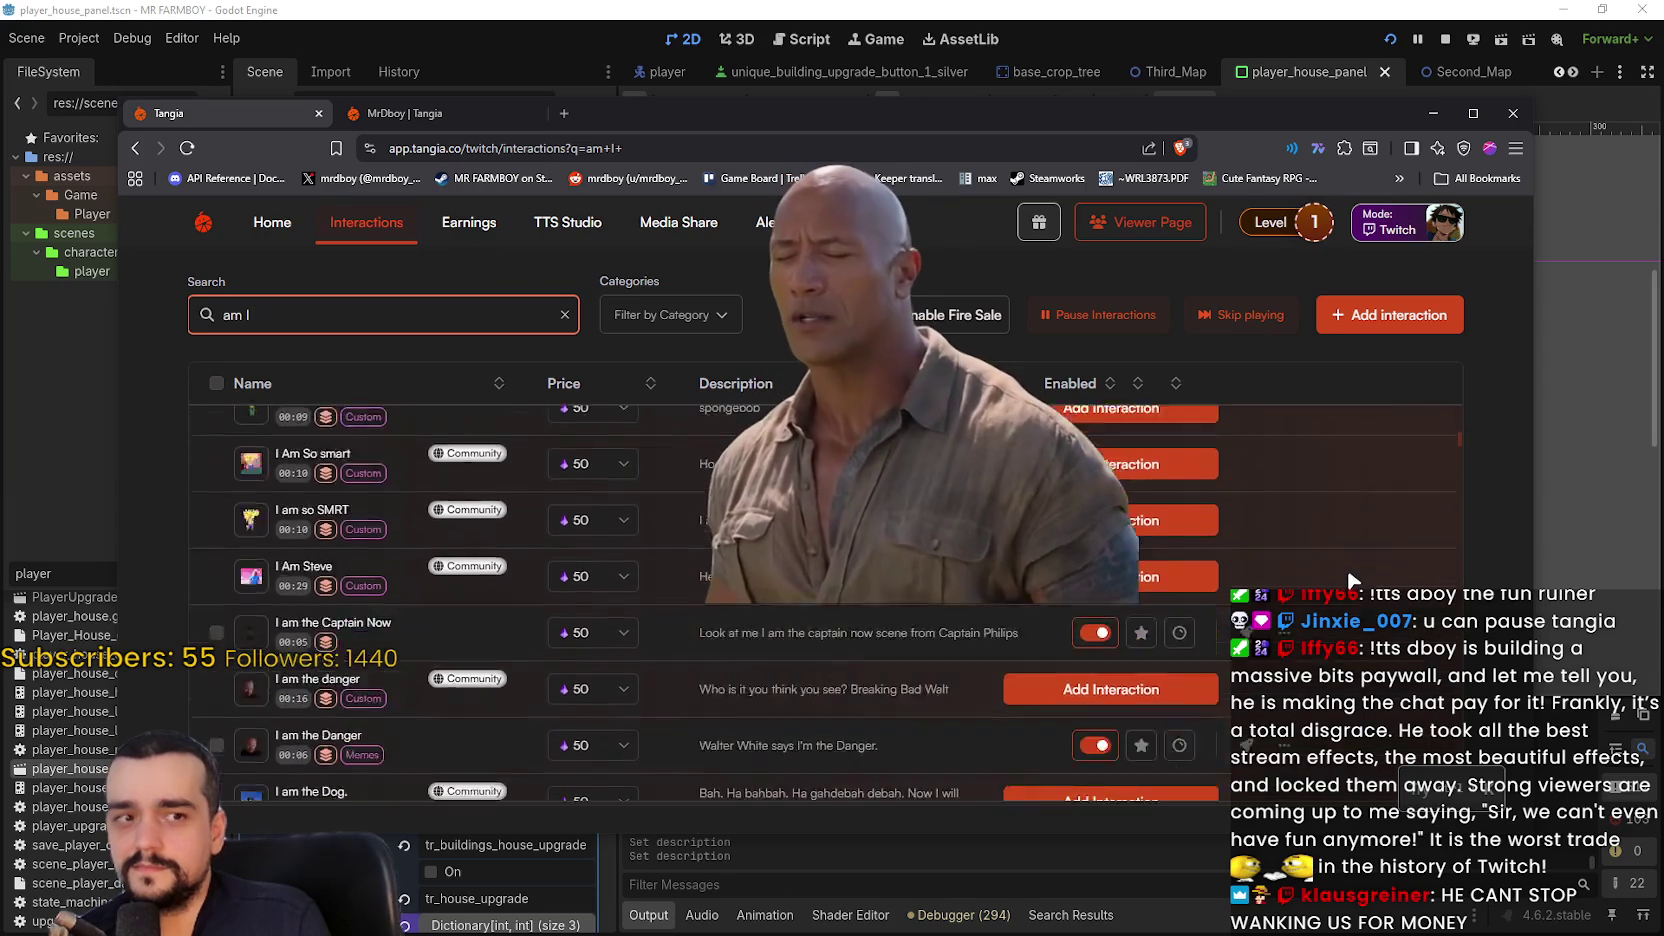
{"action": "scroll", "coordinate": [1351, 554], "scroll_direction": "down", "scroll_amount": 15}
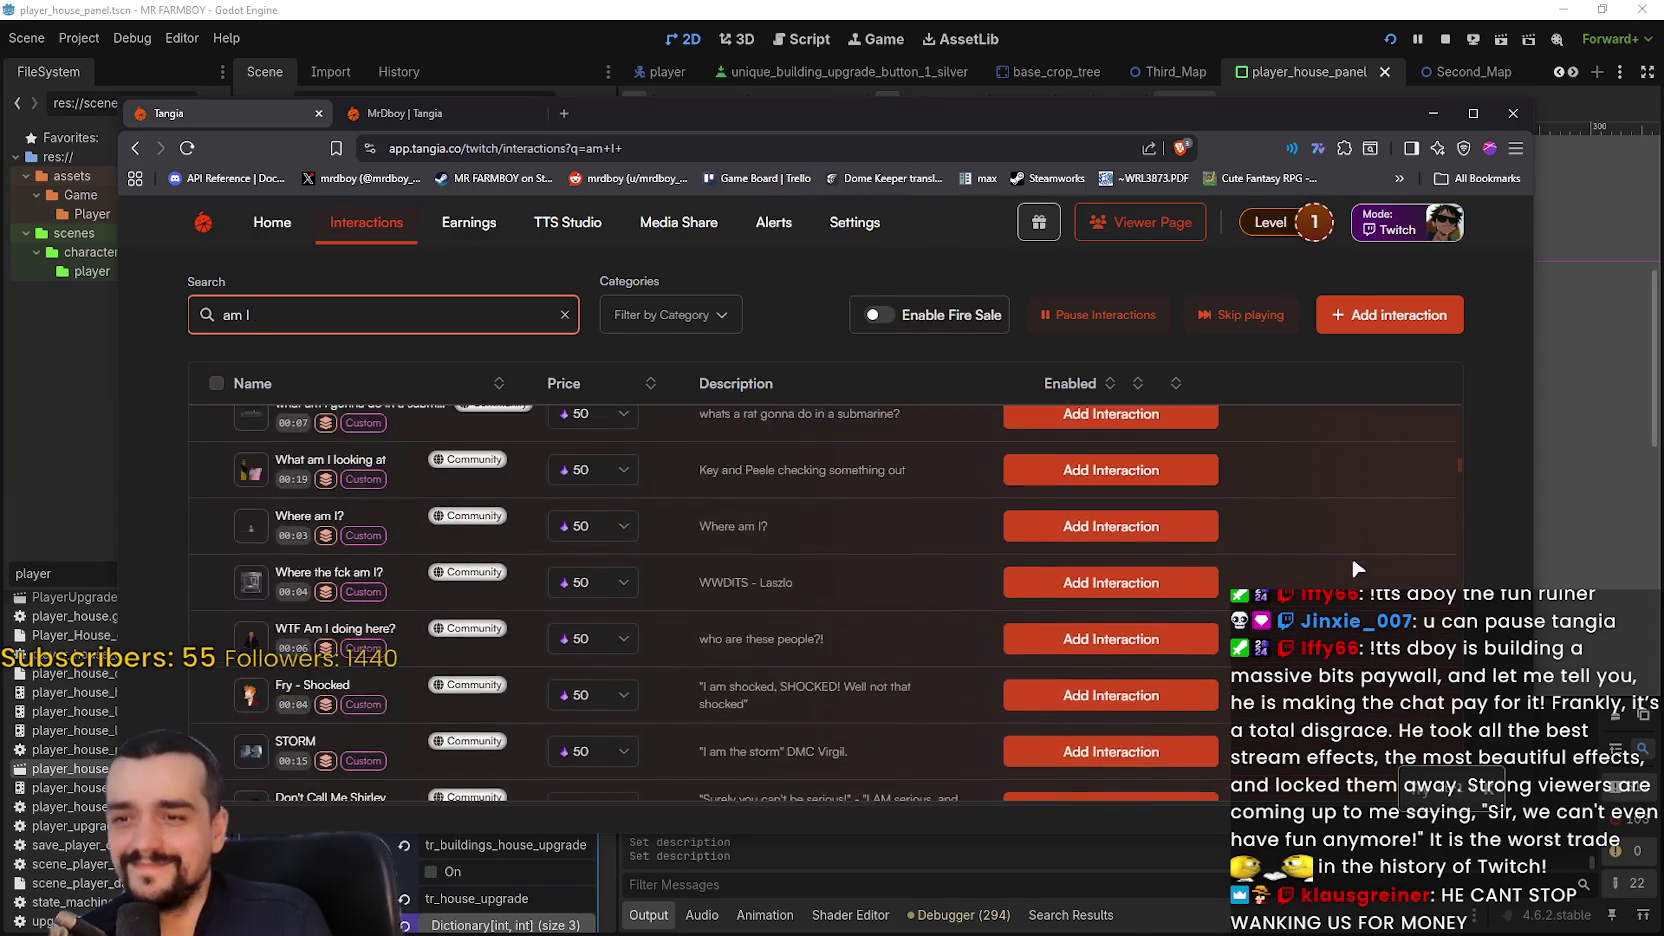
{"action": "scroll", "coordinate": [1358, 561], "scroll_direction": "down", "scroll_amount": 10}
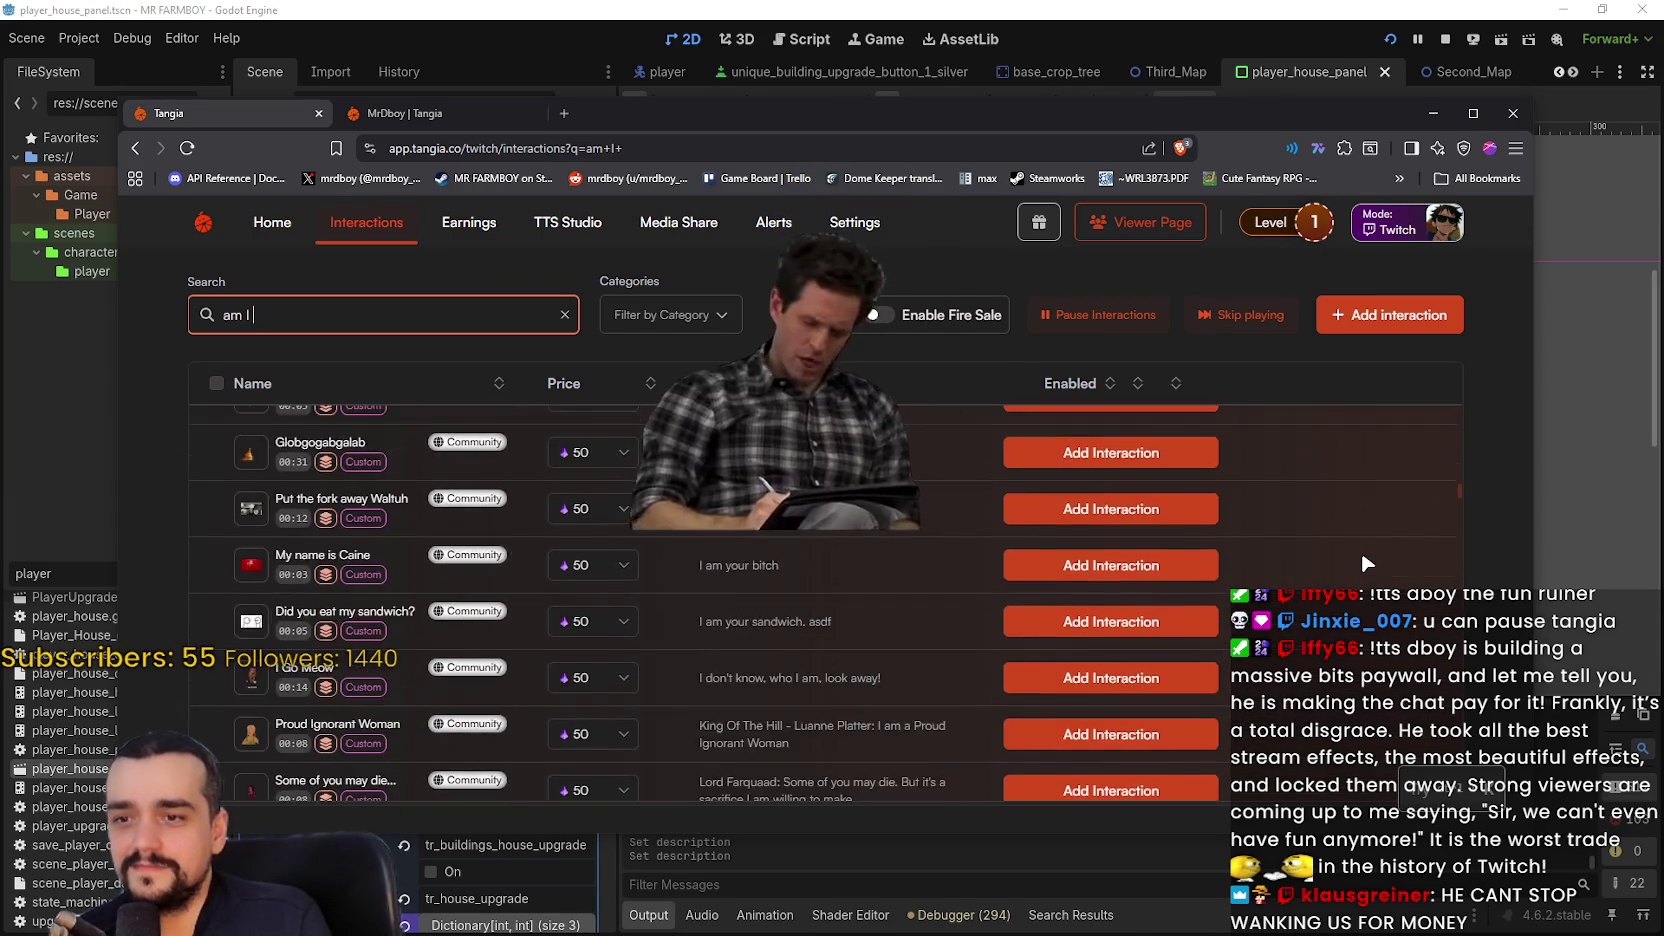
{"action": "scroll", "coordinate": [1362, 546], "scroll_direction": "down", "scroll_amount": 4}
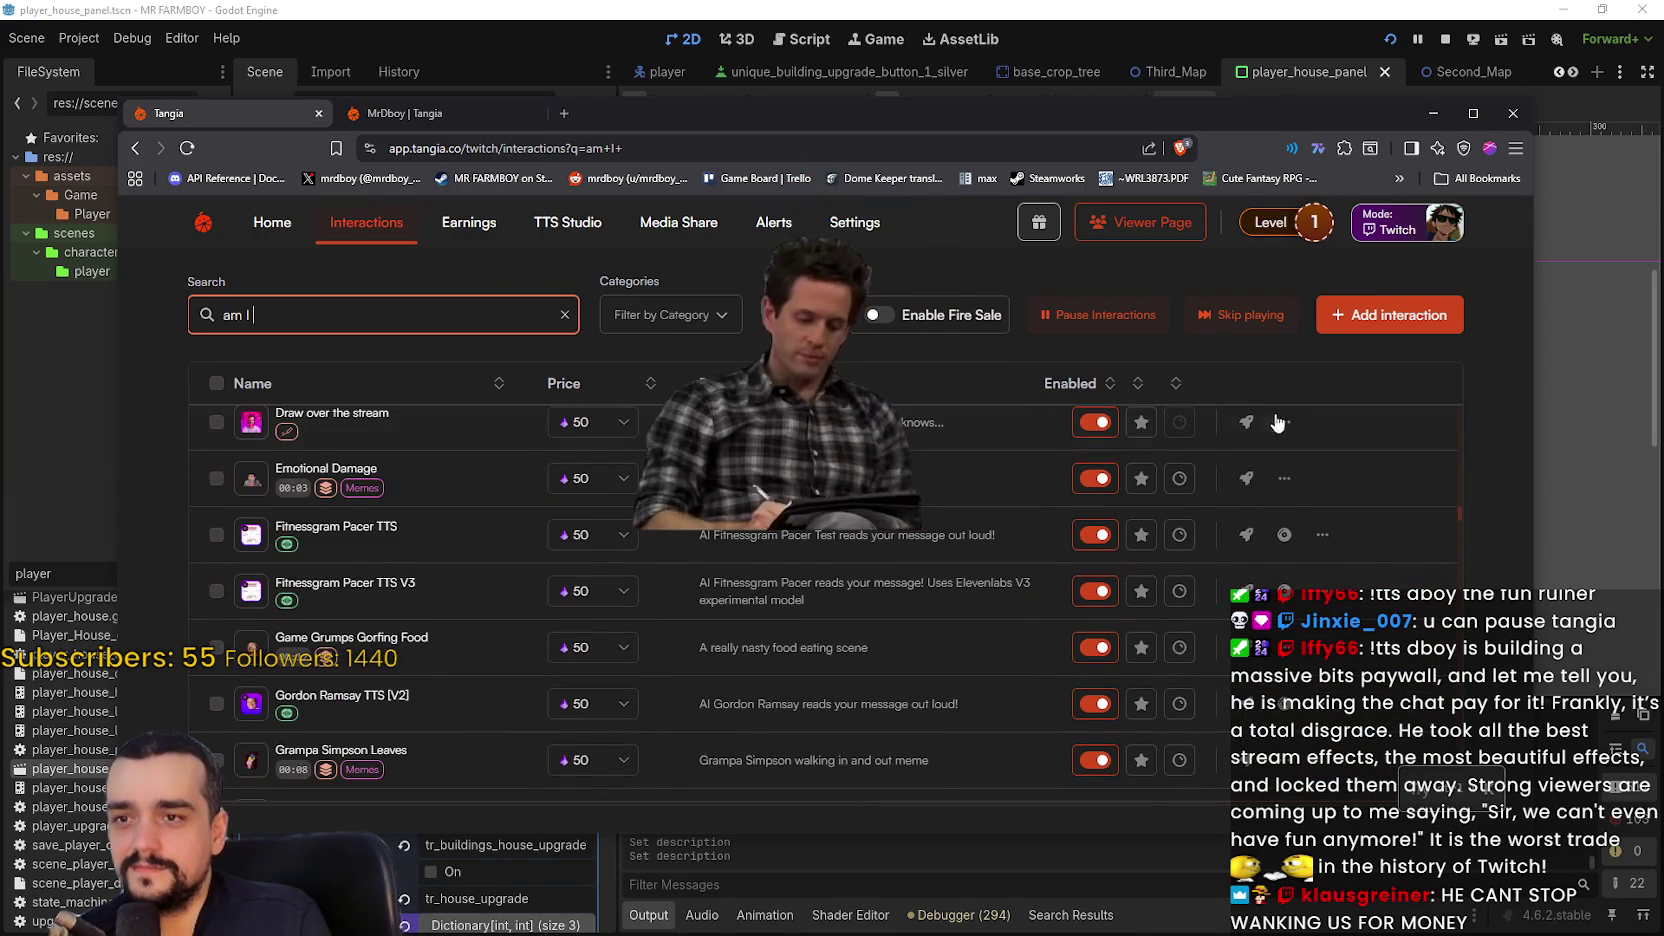
{"action": "left_click", "coordinate": [1177, 385]}
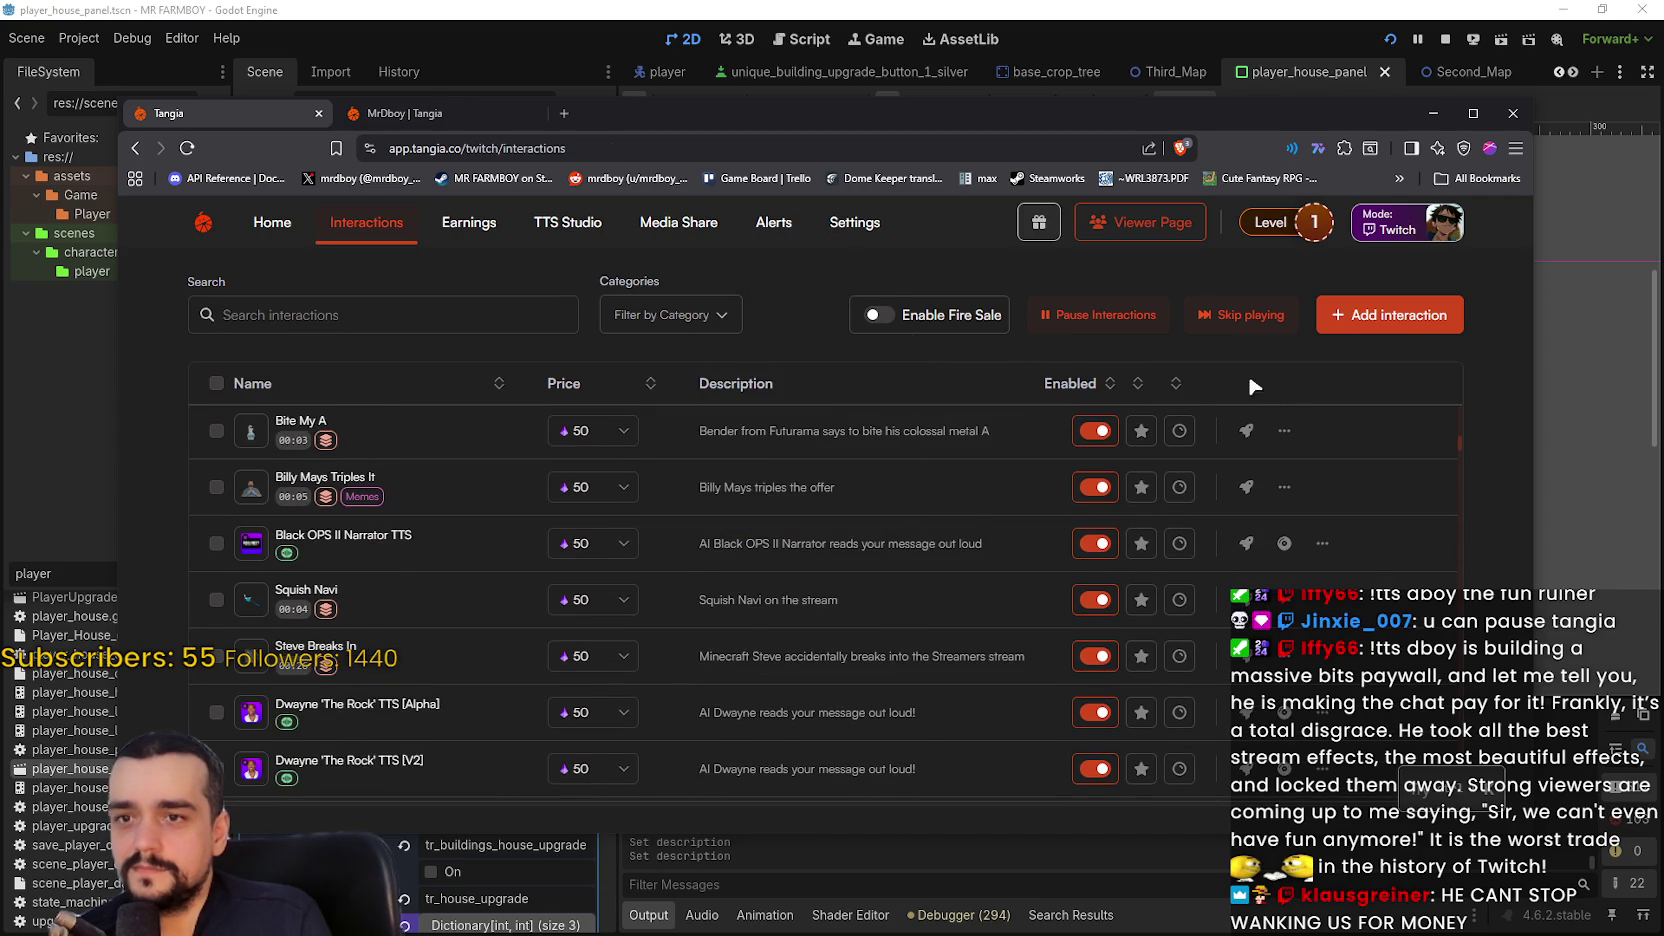
- Sort the interactions by channel-points status so the enabled ones appear at the top
{"action": "scroll", "coordinate": [1254, 450], "scroll_direction": "down", "scroll_amount": 5}
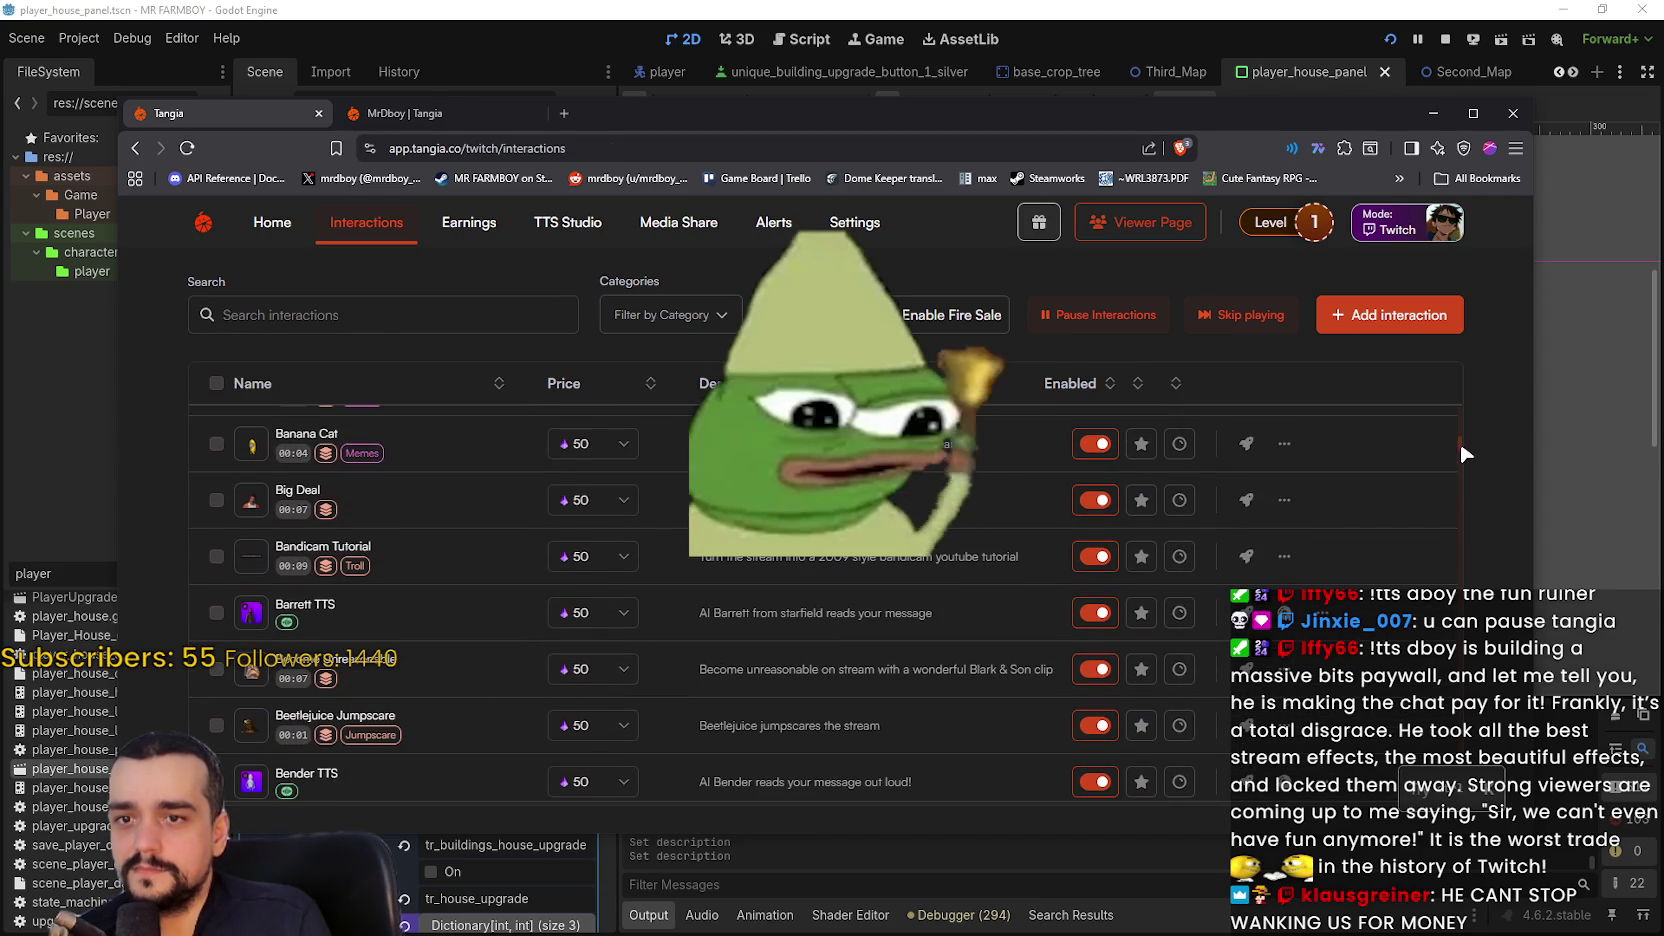
{"action": "scroll", "coordinate": [1360, 540], "scroll_direction": "up", "scroll_amount": 3}
{"action": "scroll", "coordinate": [1365, 530], "scroll_direction": "up", "scroll_amount": 10}
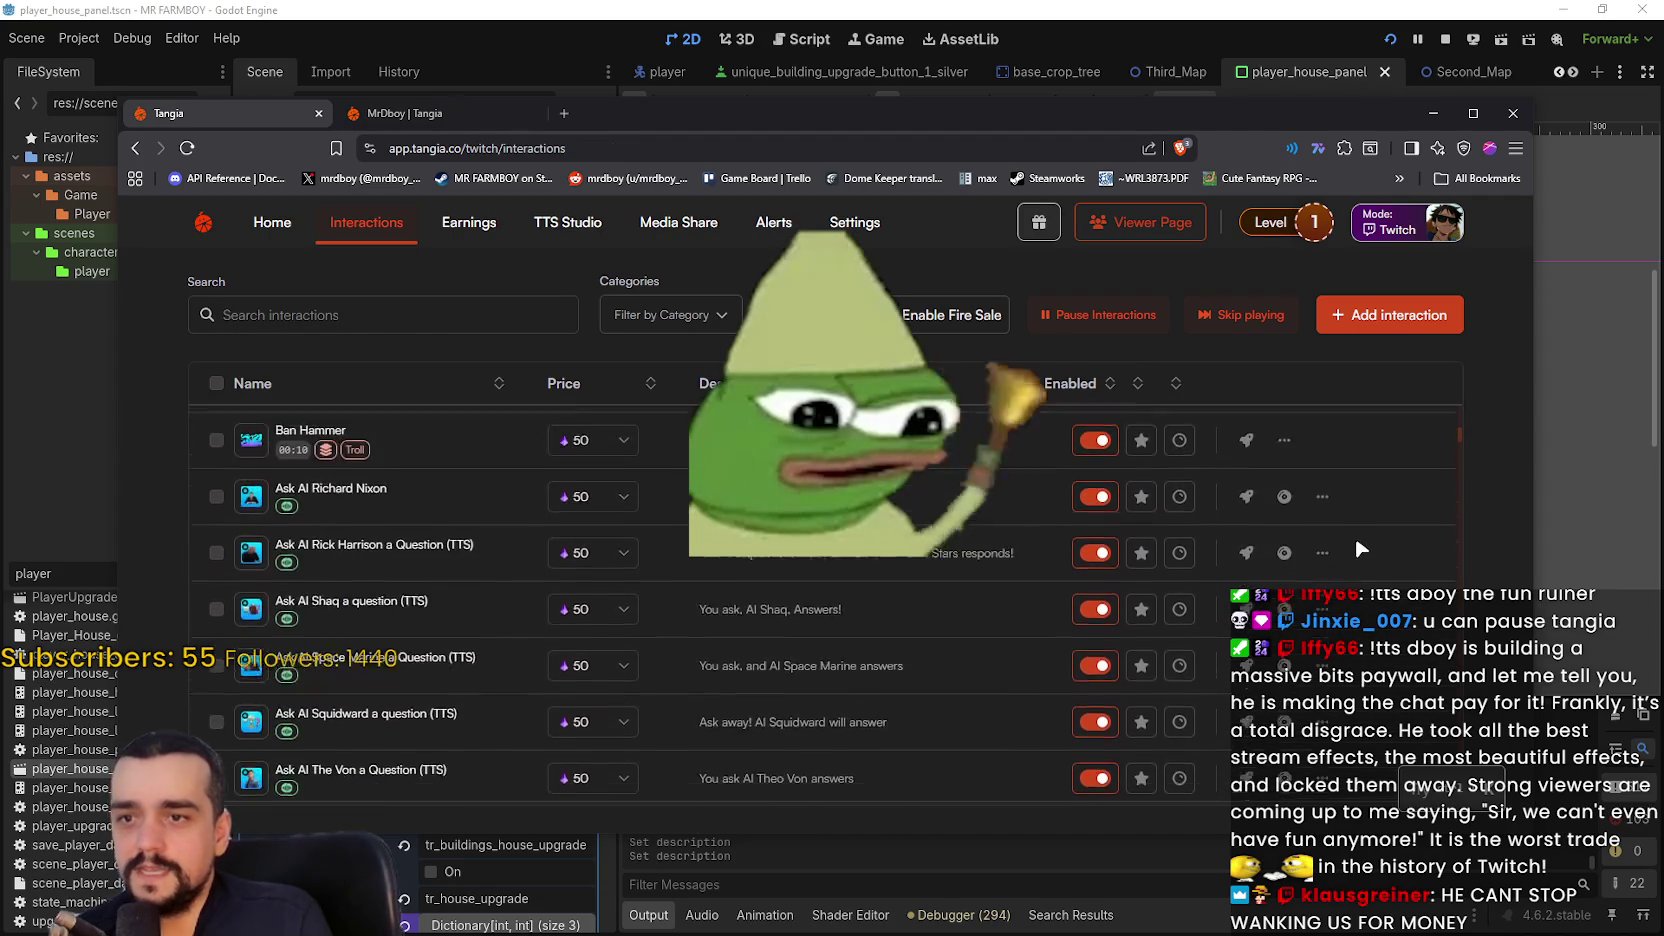
{"action": "scroll", "coordinate": [1360, 505], "scroll_direction": "down", "scroll_amount": 10}
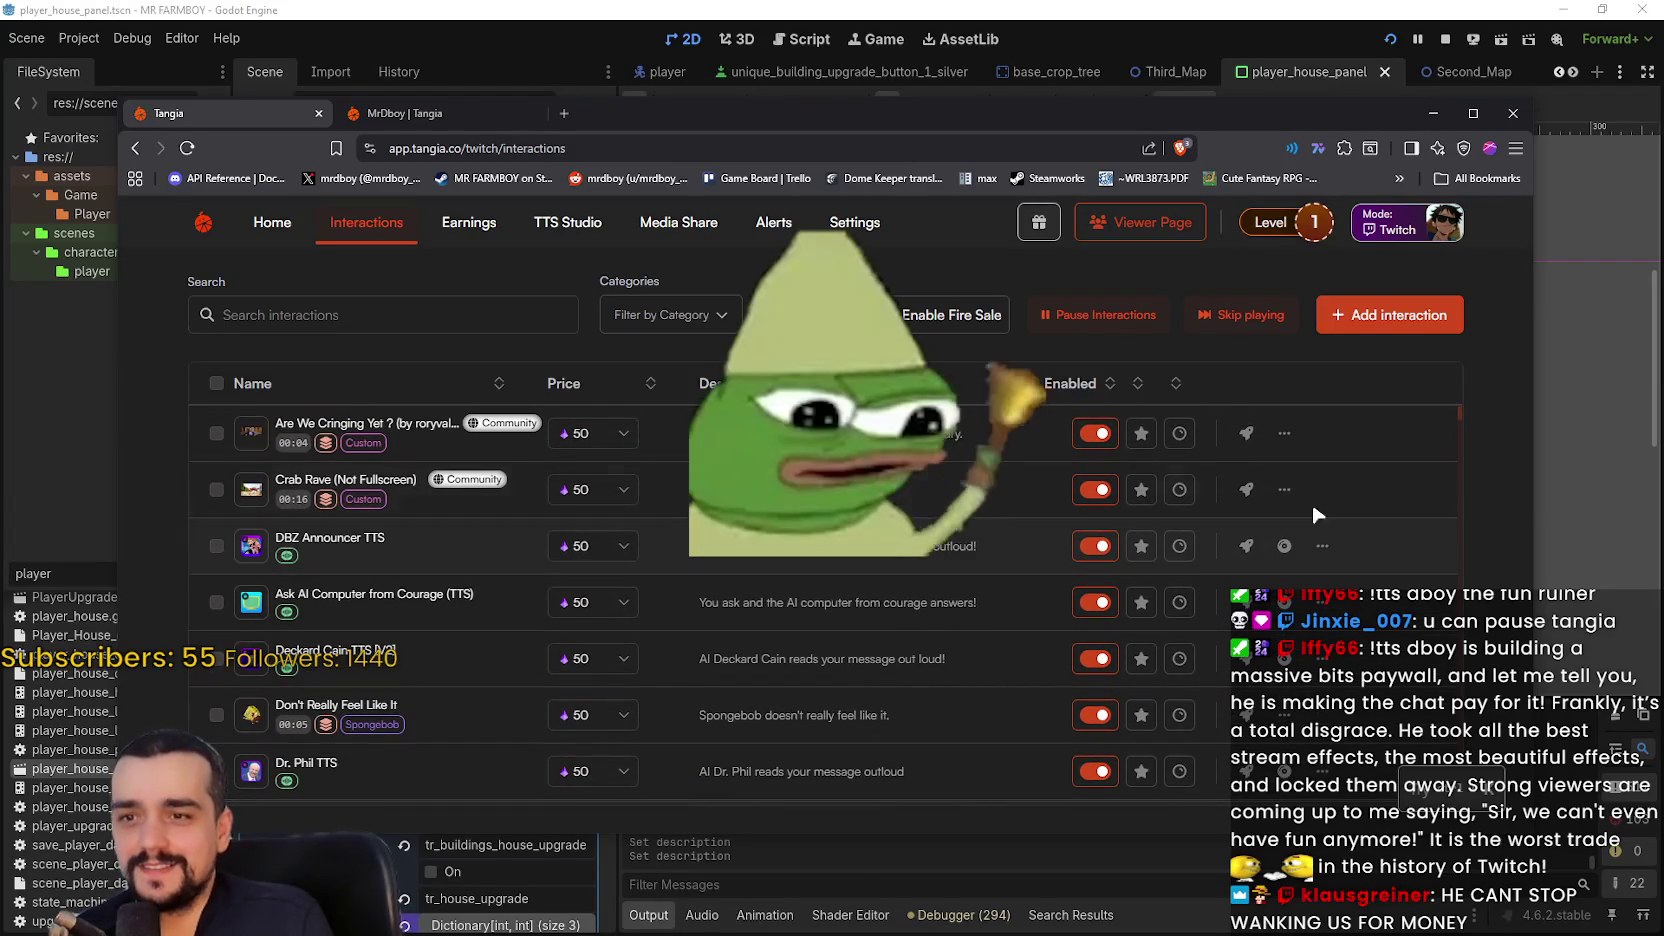
{"action": "left_click", "coordinate": [1176, 384]}
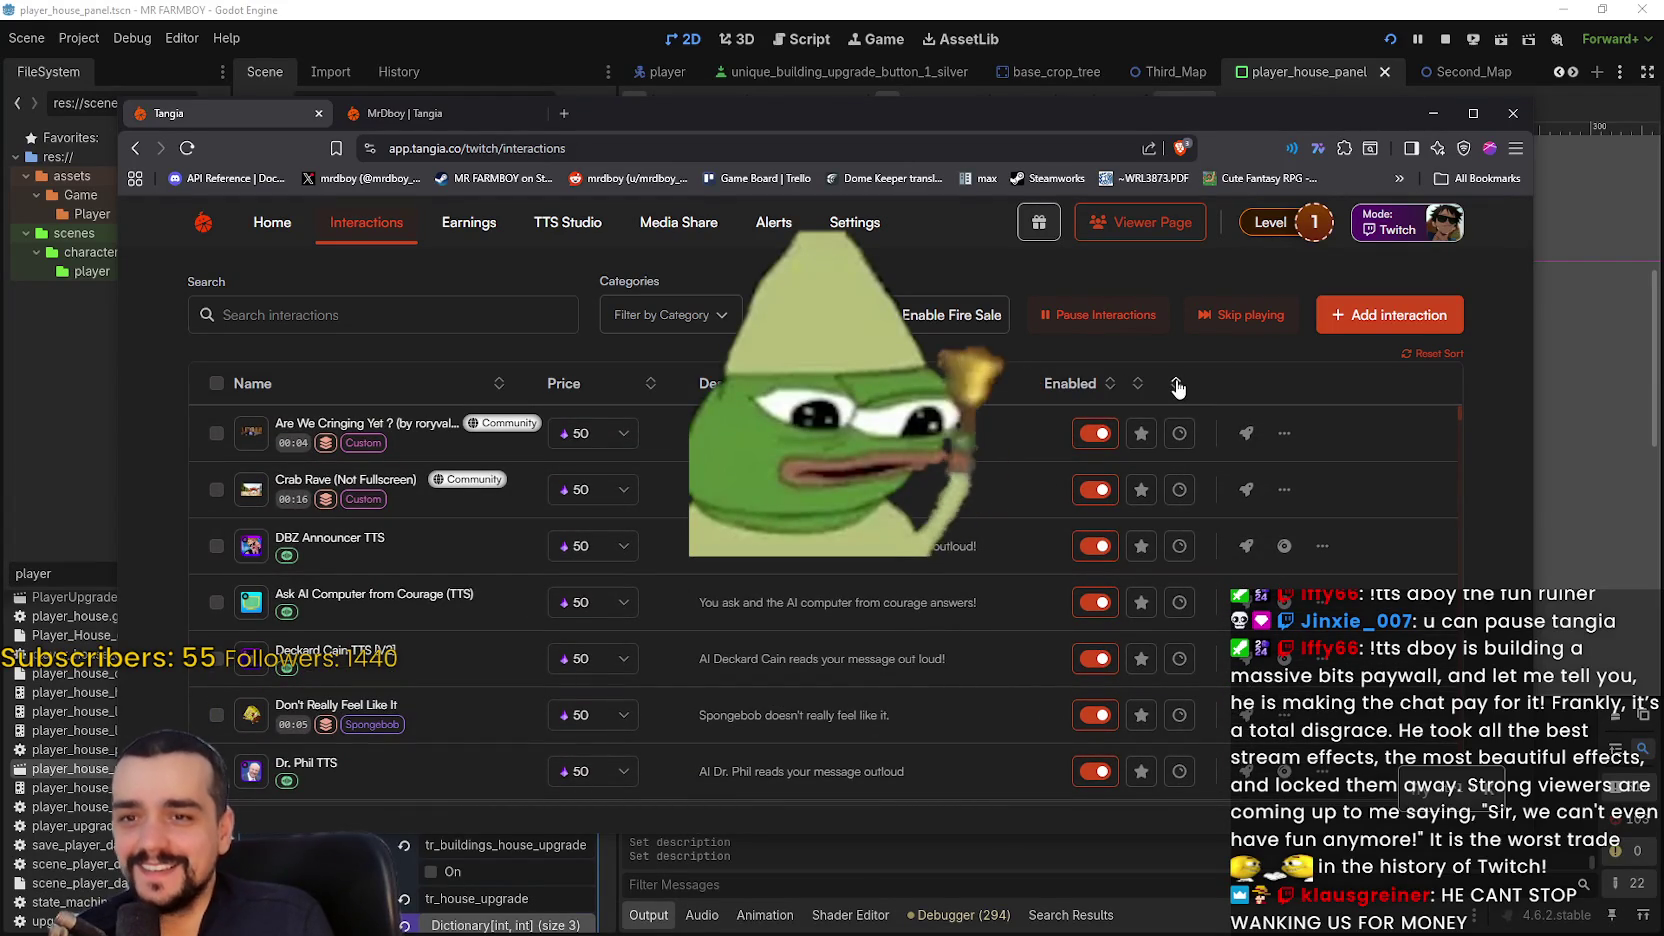
{"action": "left_click", "coordinate": [1440, 353]}
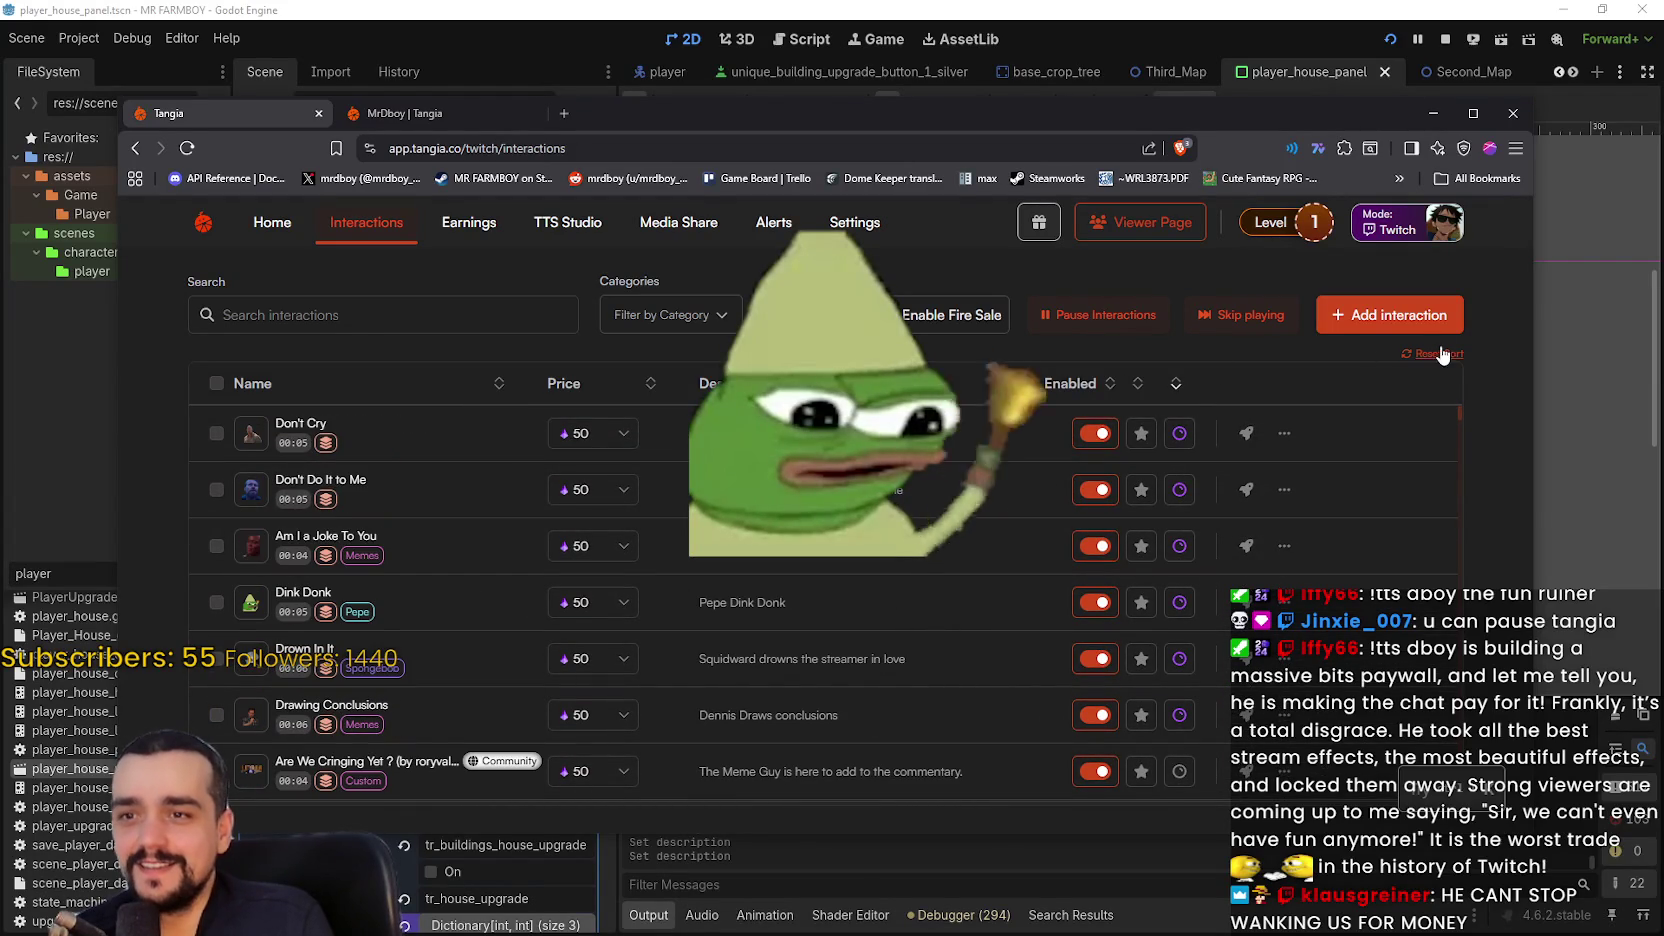
- Disable channel points for the remaining enabled interactions, including Don't Do It to Me, Dink Donk and Drawing Conclusions
{"action": "left_click", "coordinate": [1188, 510]}
{"action": "left_click", "coordinate": [1187, 514]}
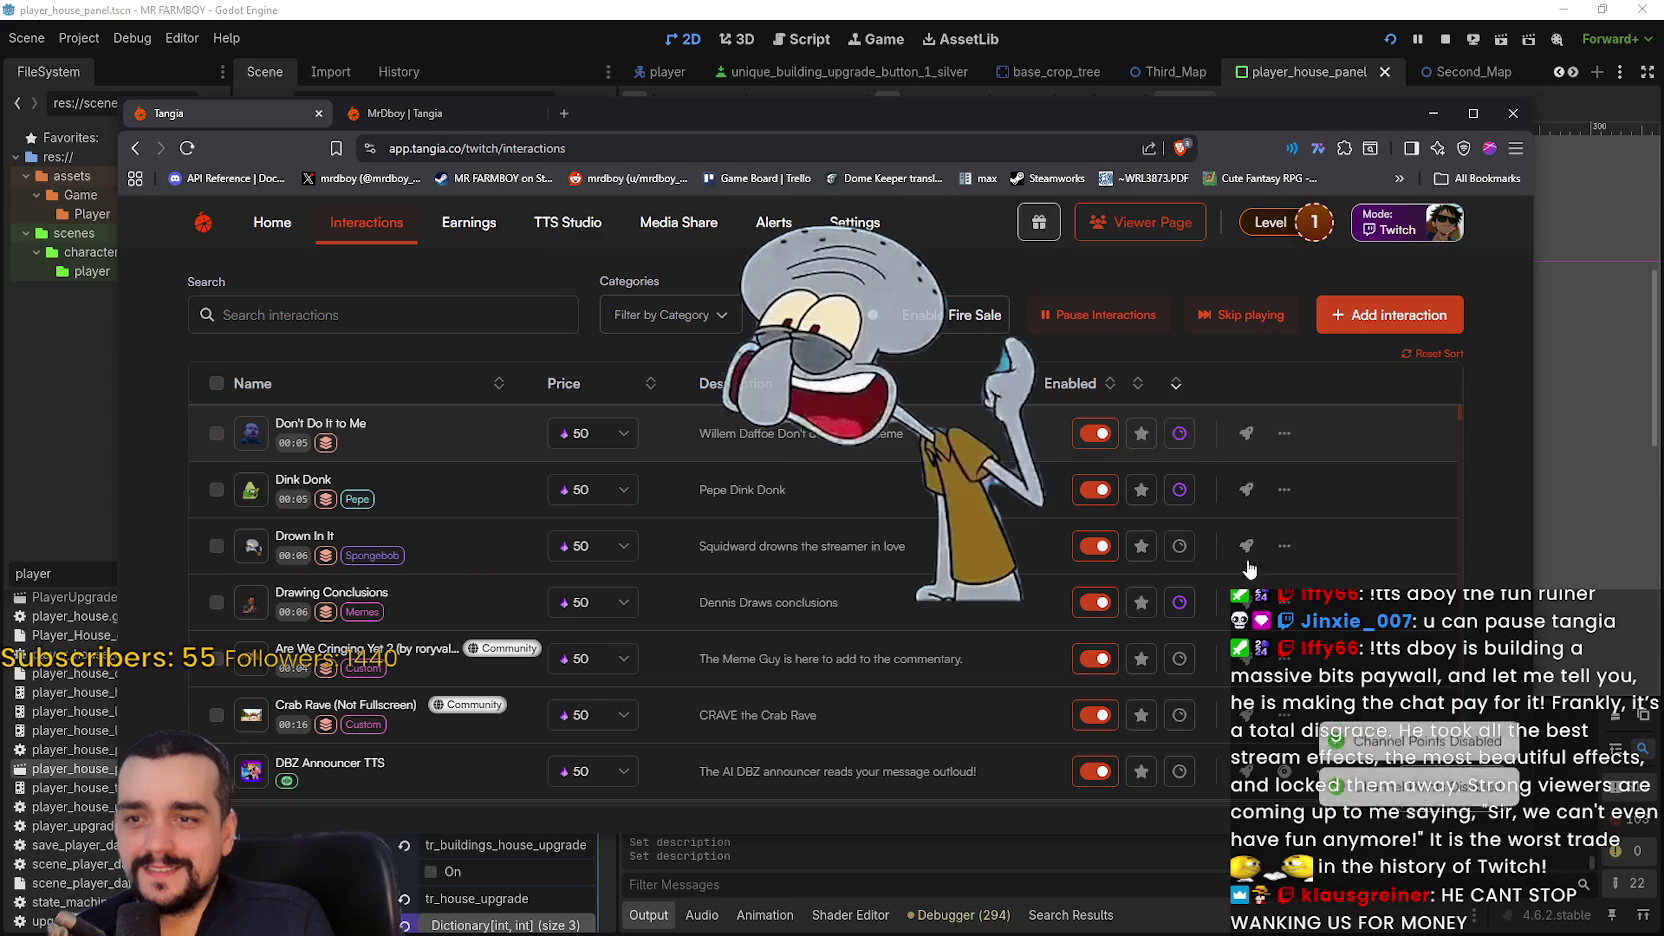
{"action": "left_click", "coordinate": [1180, 433]}
{"action": "left_click", "coordinate": [1180, 433]}
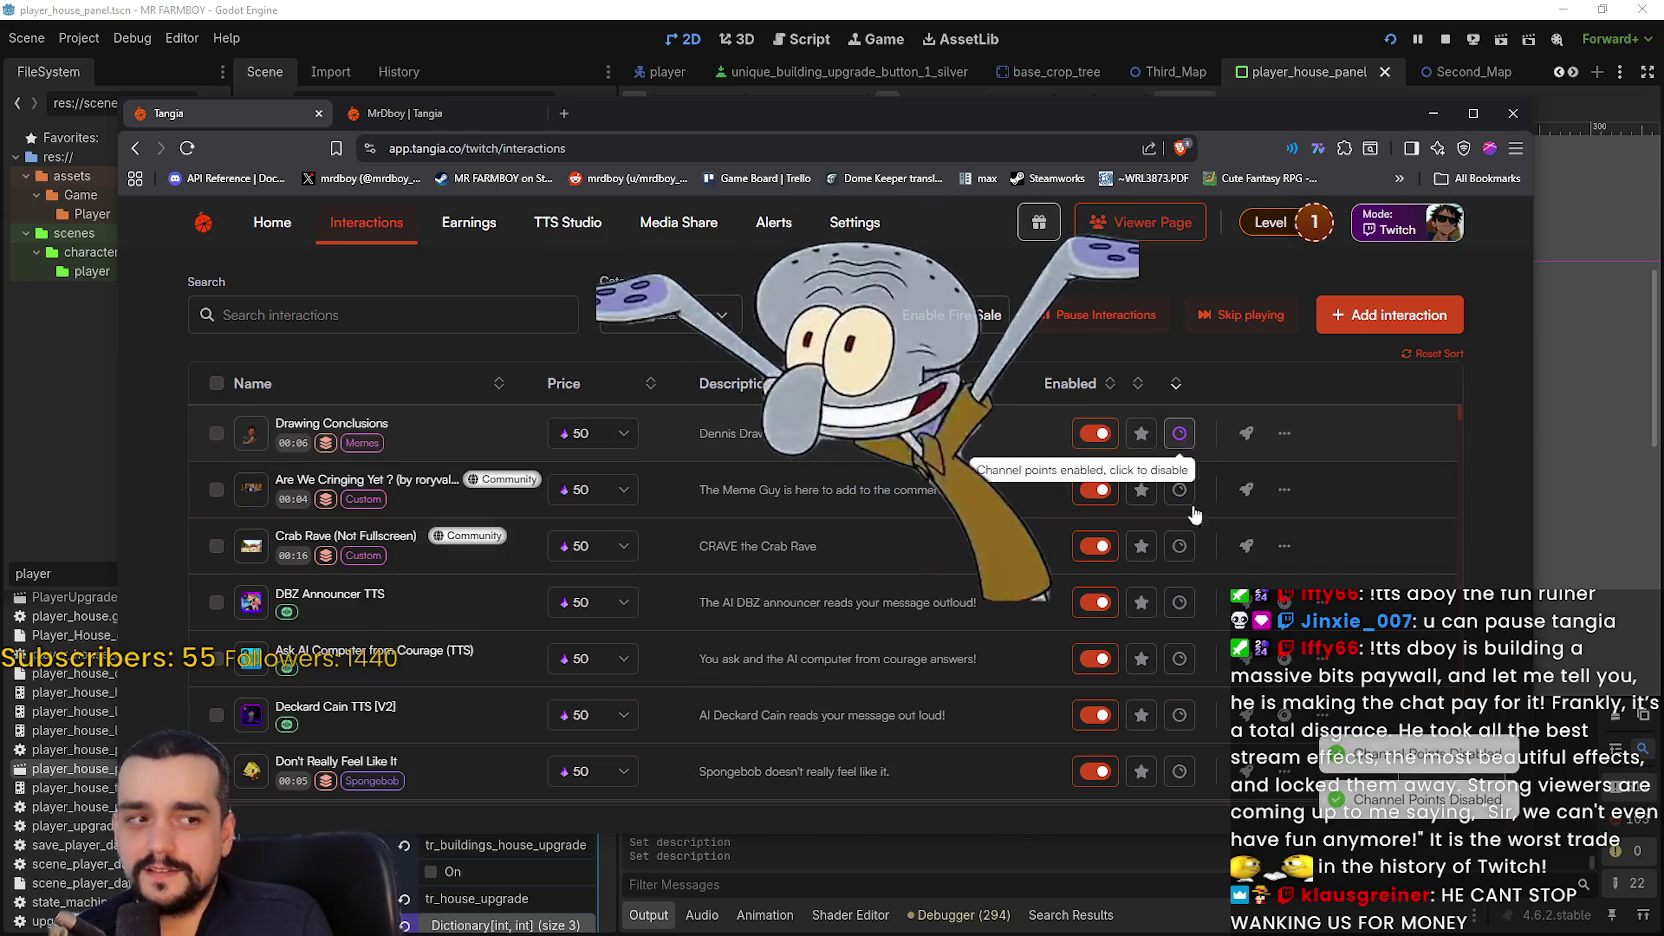
{"action": "left_click", "coordinate": [1180, 433]}
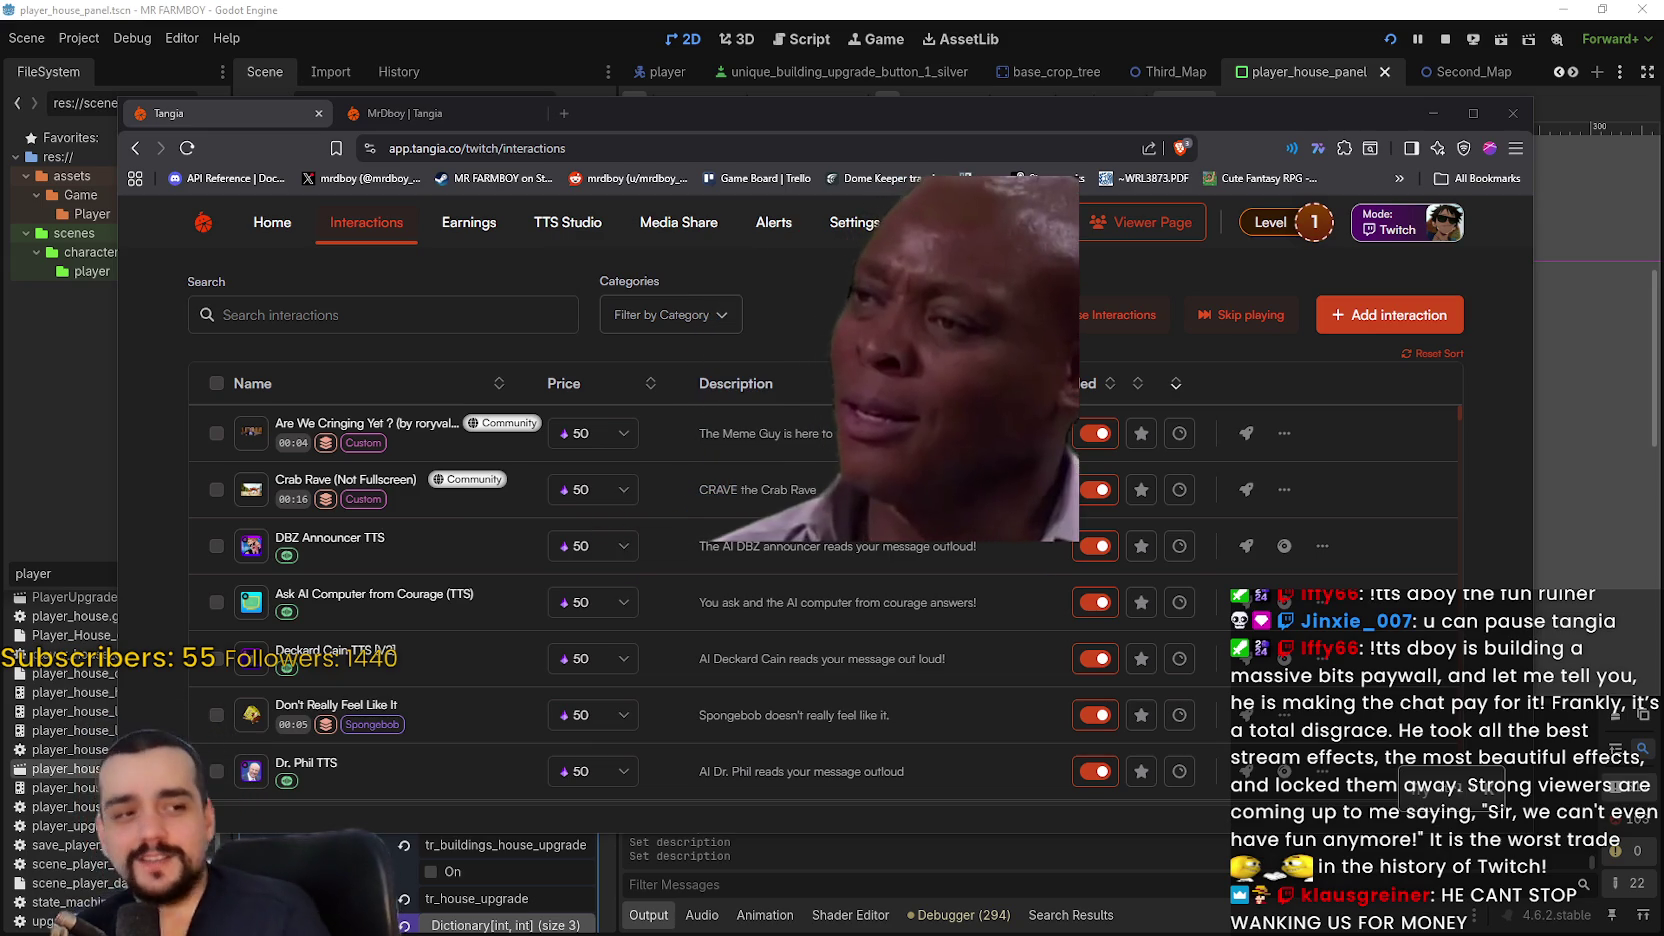
{"action": "left_click", "coordinate": [425, 315]}
{"action": "left_click", "coordinate": [620, 435]}
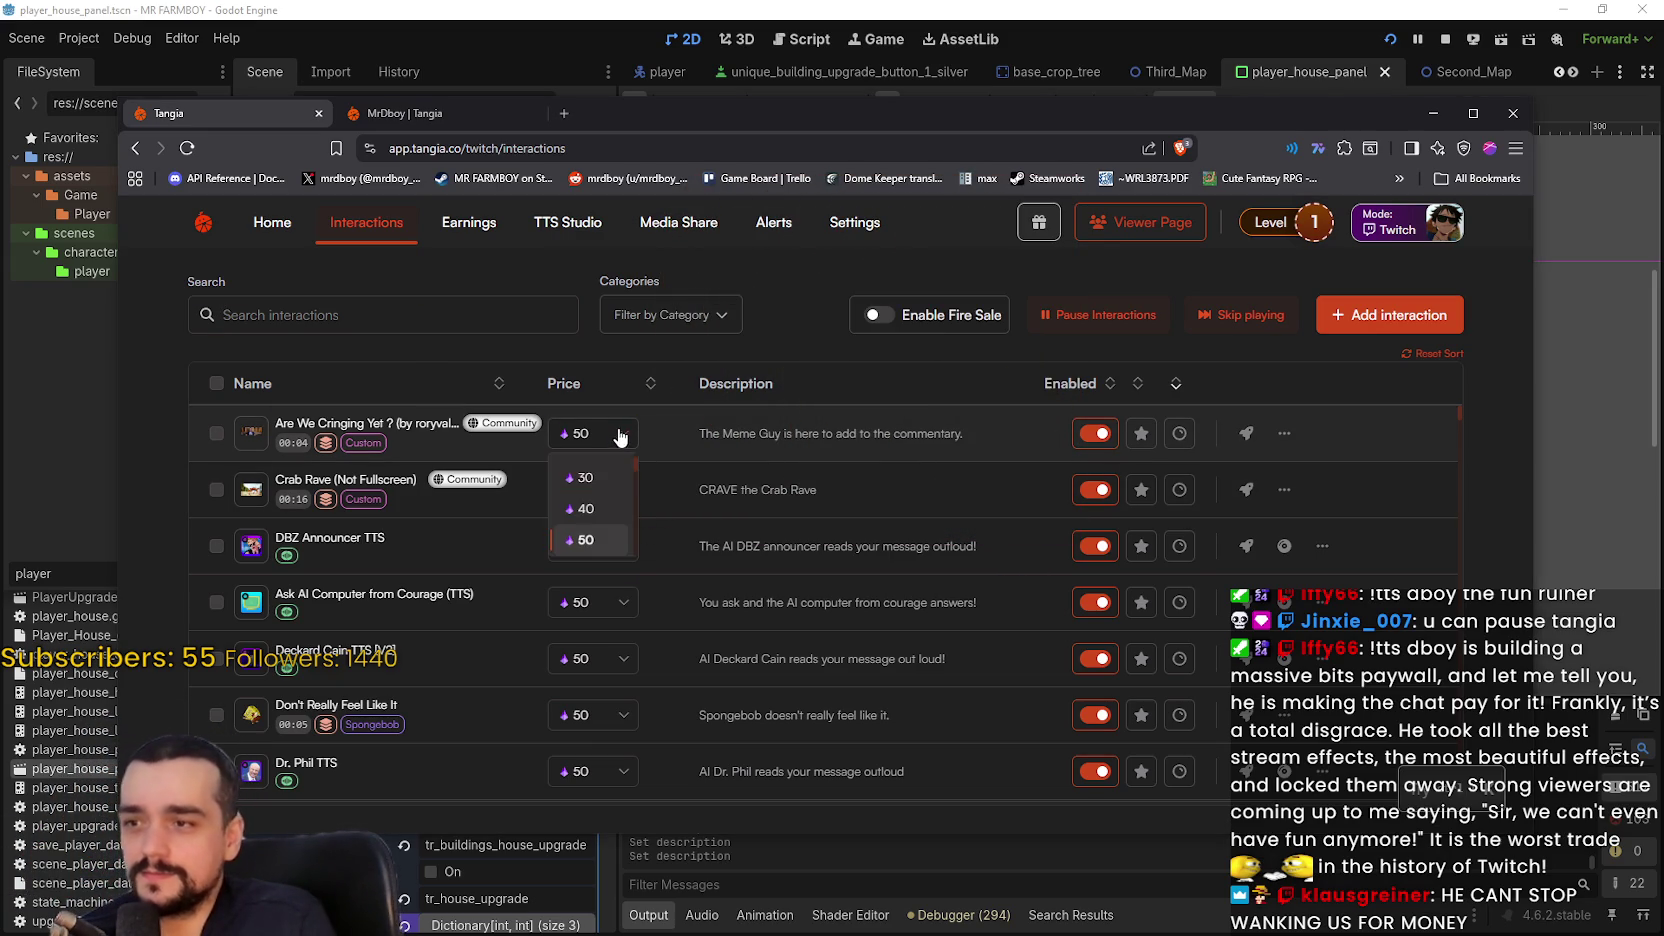
- Set the price to 15 for Crab Rave, Ask AI Computer and Deckard Cain
{"action": "scroll", "coordinate": [610, 469], "scroll_direction": "up", "scroll_amount": 1}
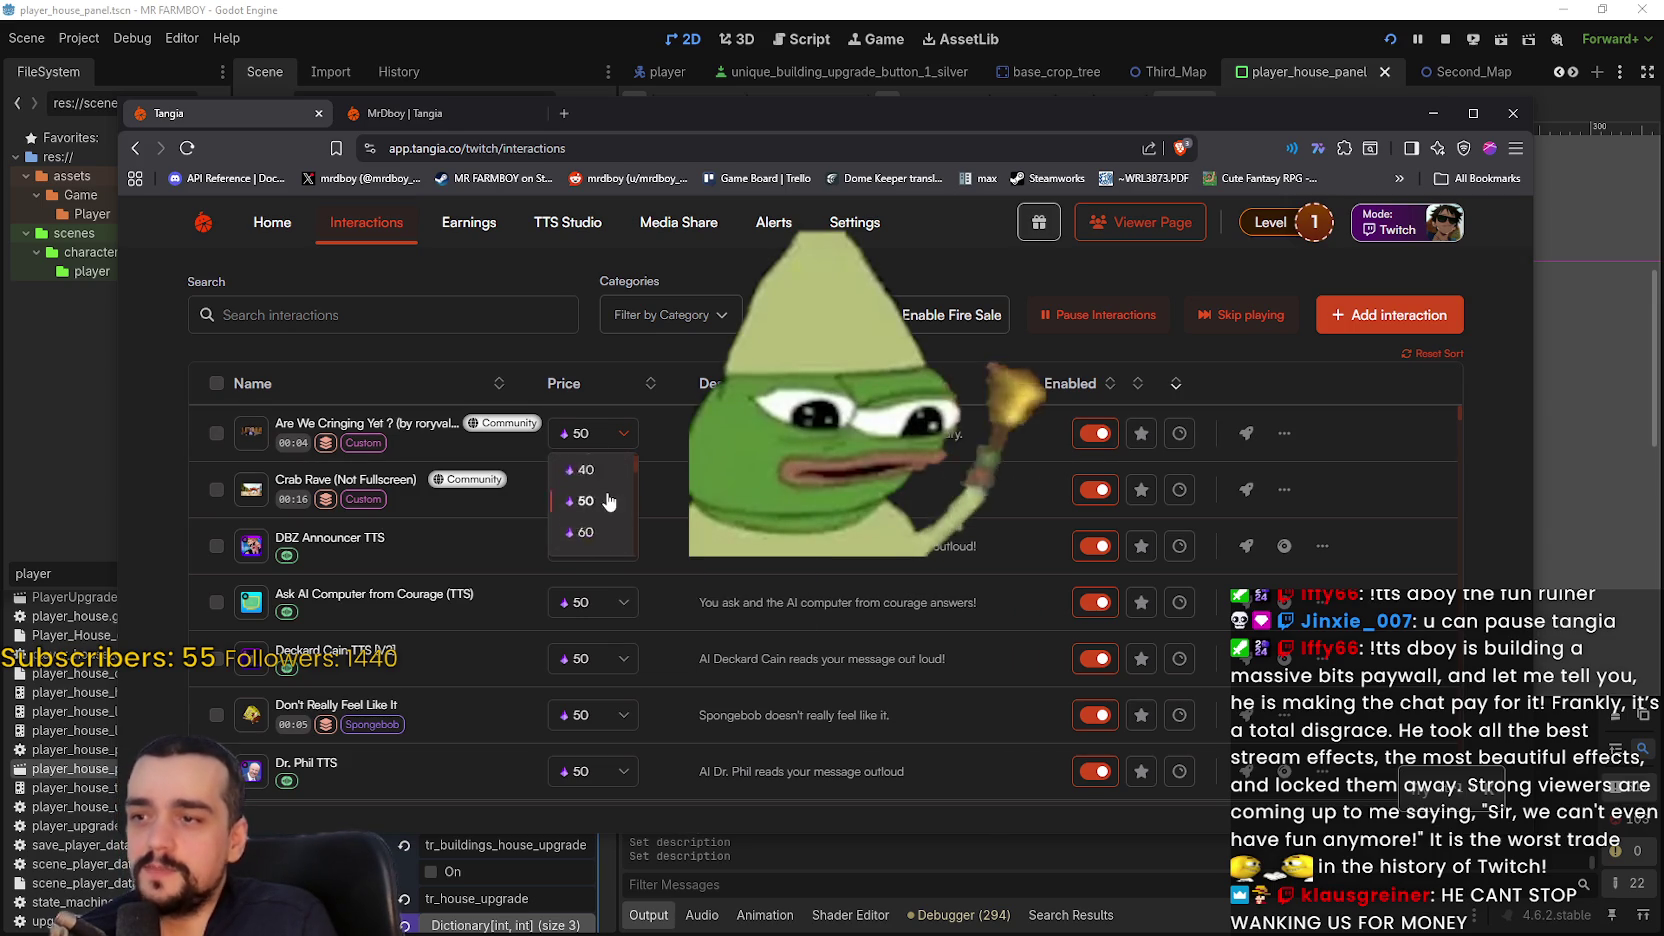
{"action": "scroll", "coordinate": [610, 512], "scroll_direction": "up", "scroll_amount": 5}
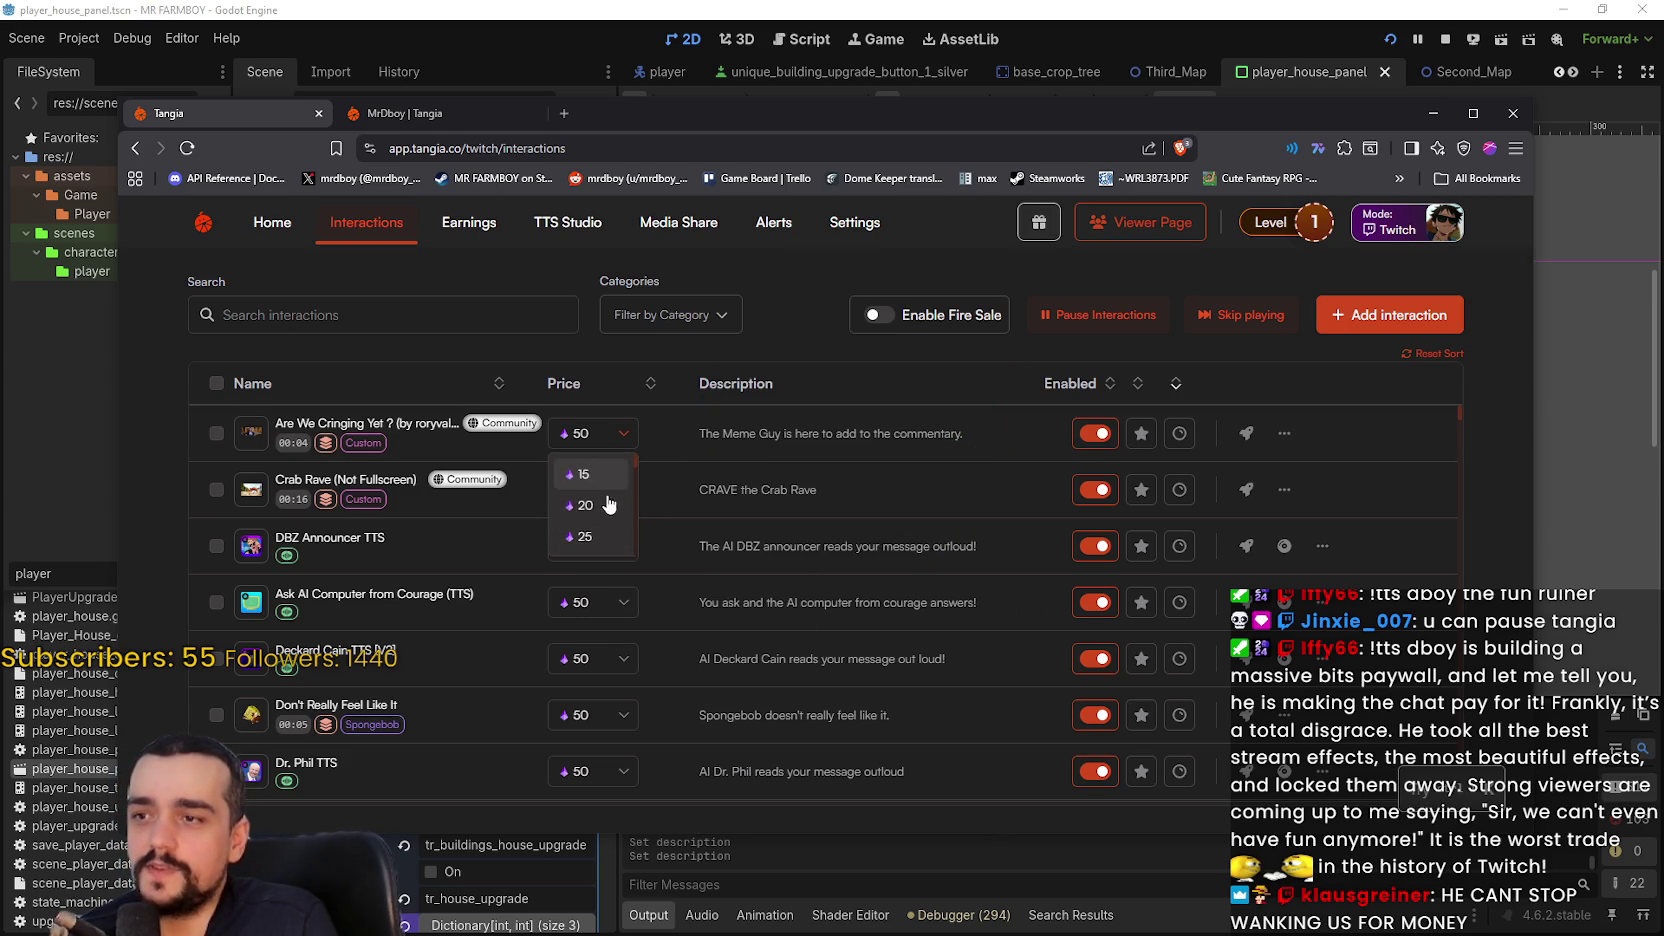
{"action": "left_click", "coordinate": [590, 476]}
{"action": "left_click", "coordinate": [594, 489]}
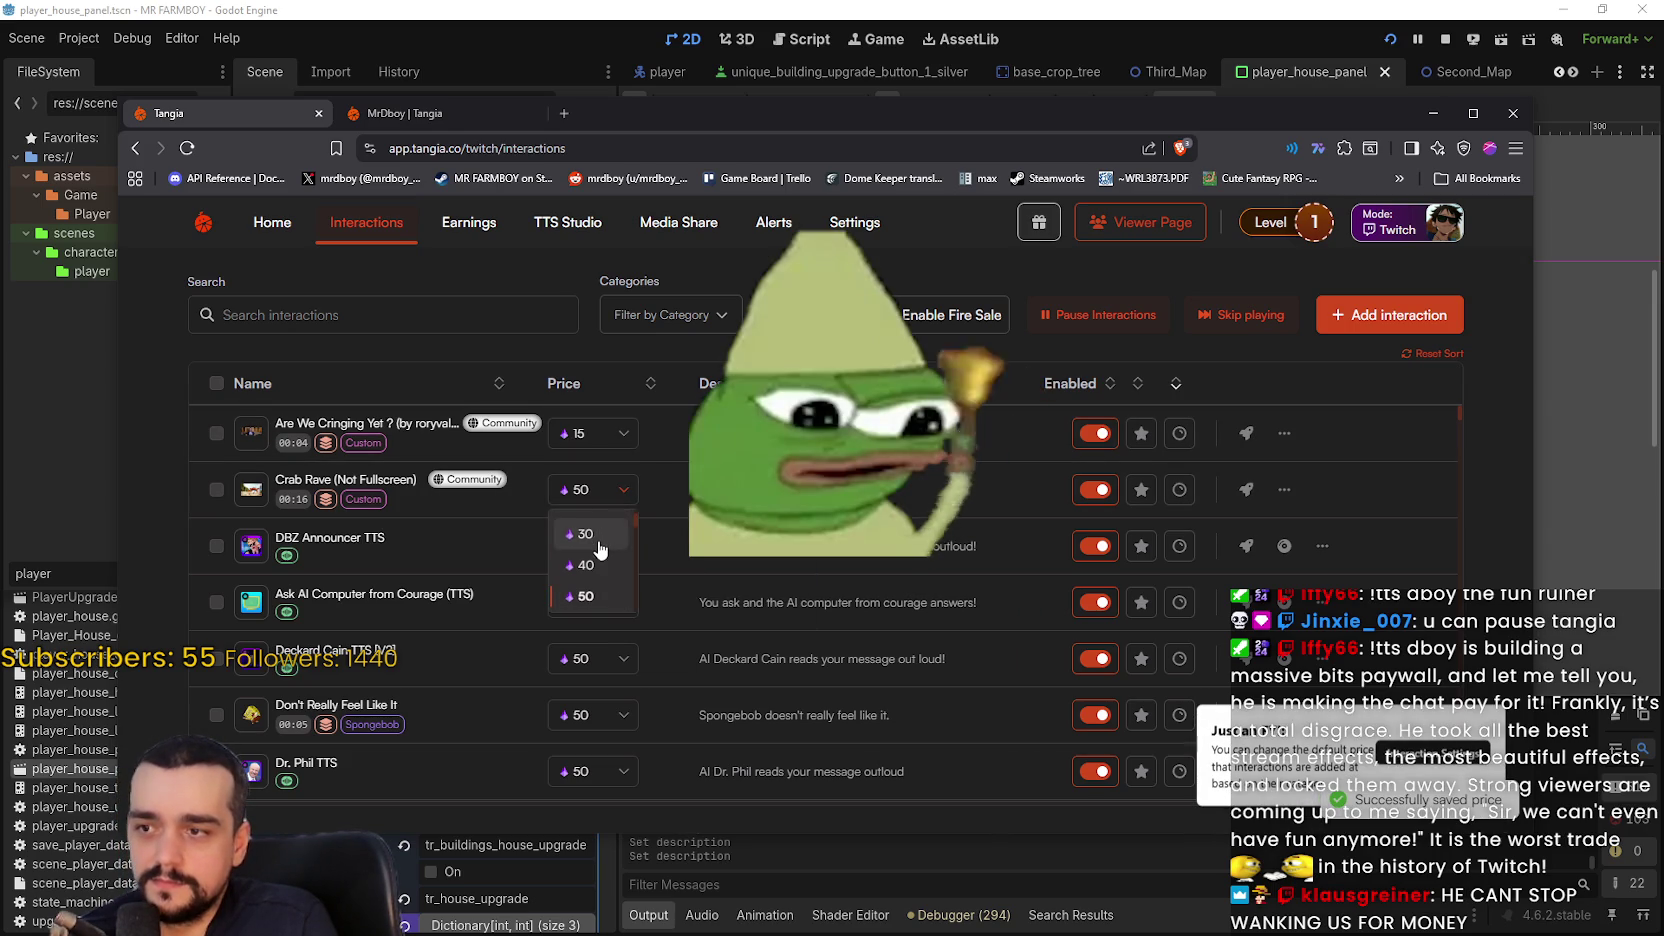
{"action": "left_click", "coordinate": [595, 542]}
{"action": "left_click", "coordinate": [598, 558]}
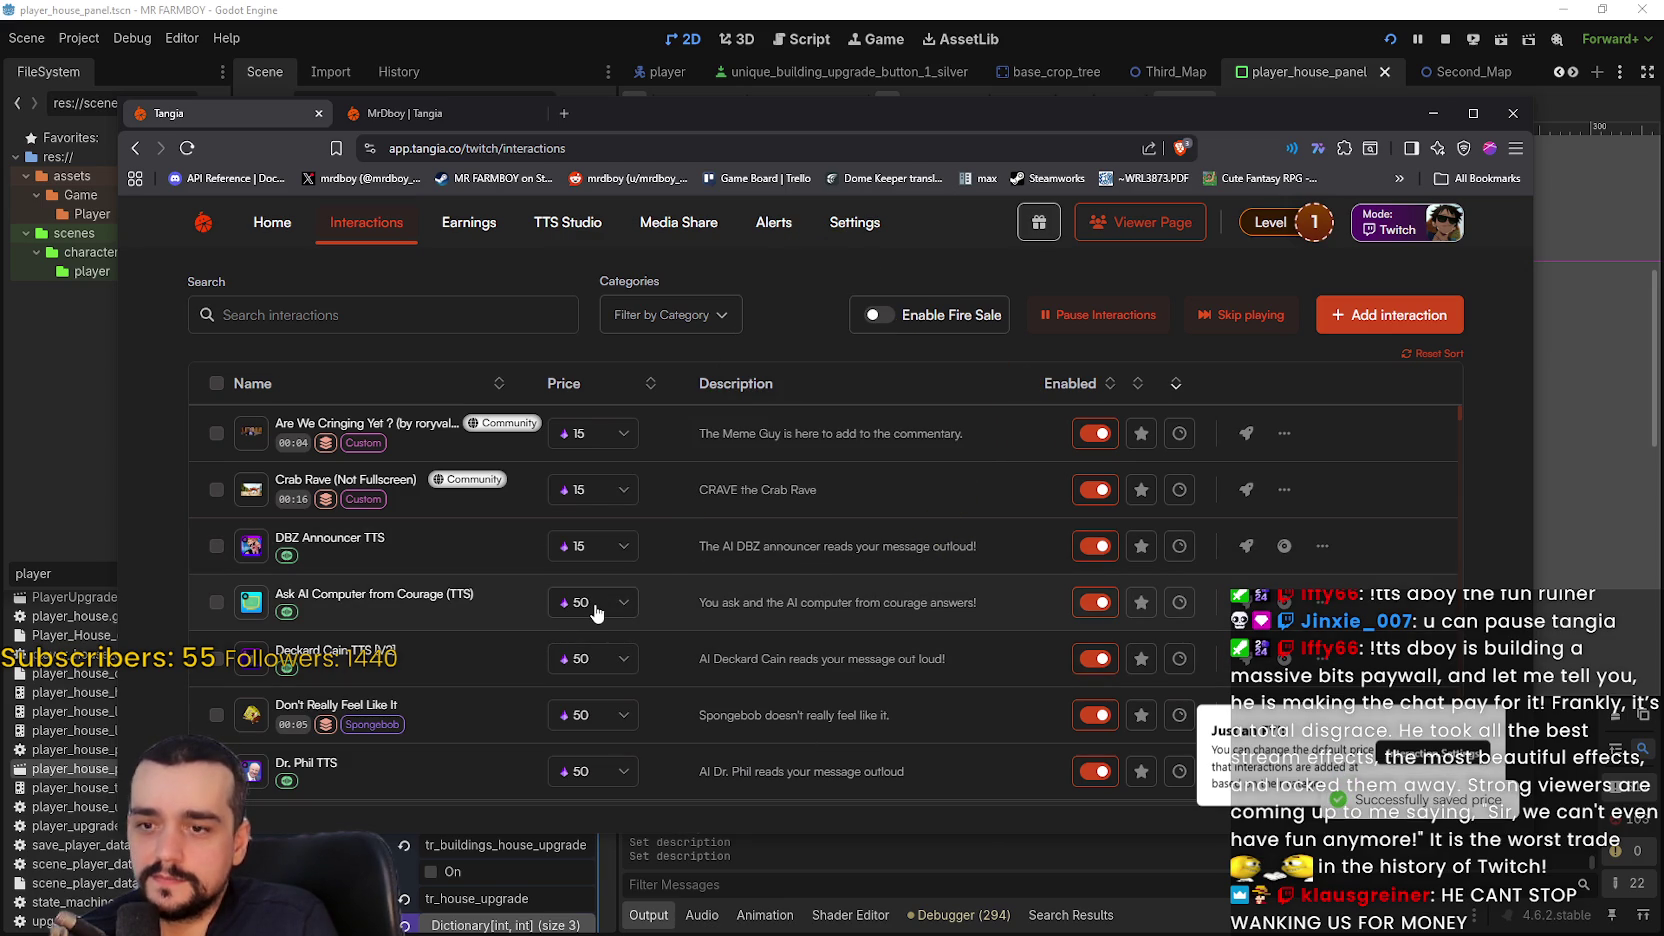
{"action": "left_click", "coordinate": [622, 602]}
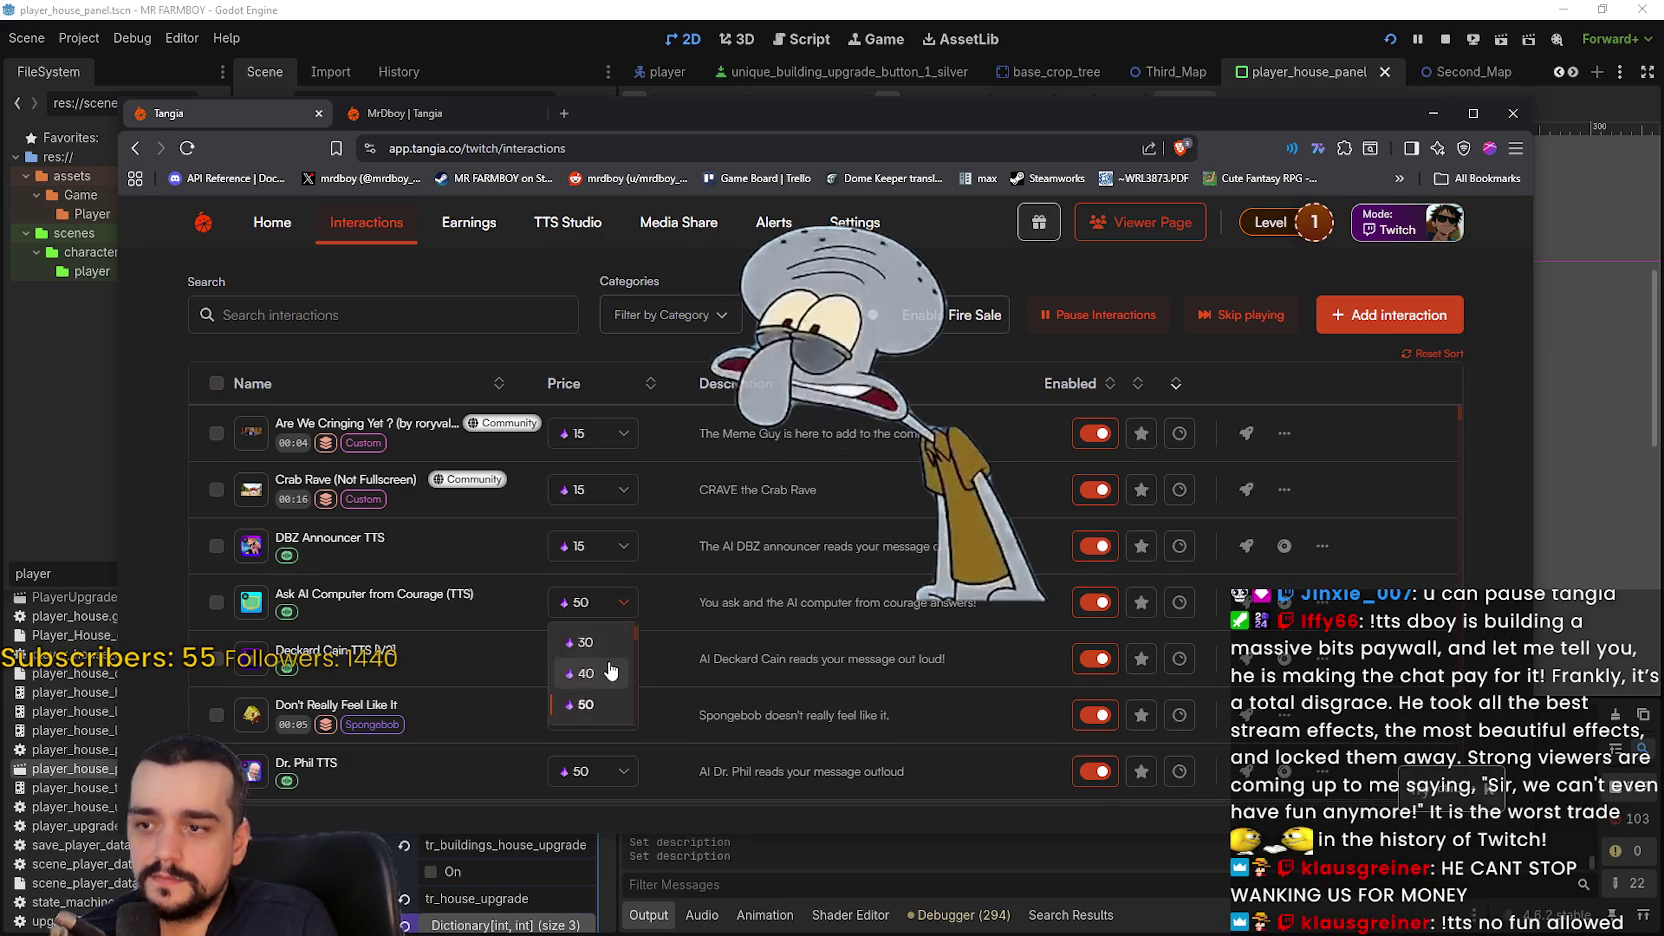
{"action": "left_click", "coordinate": [593, 646]}
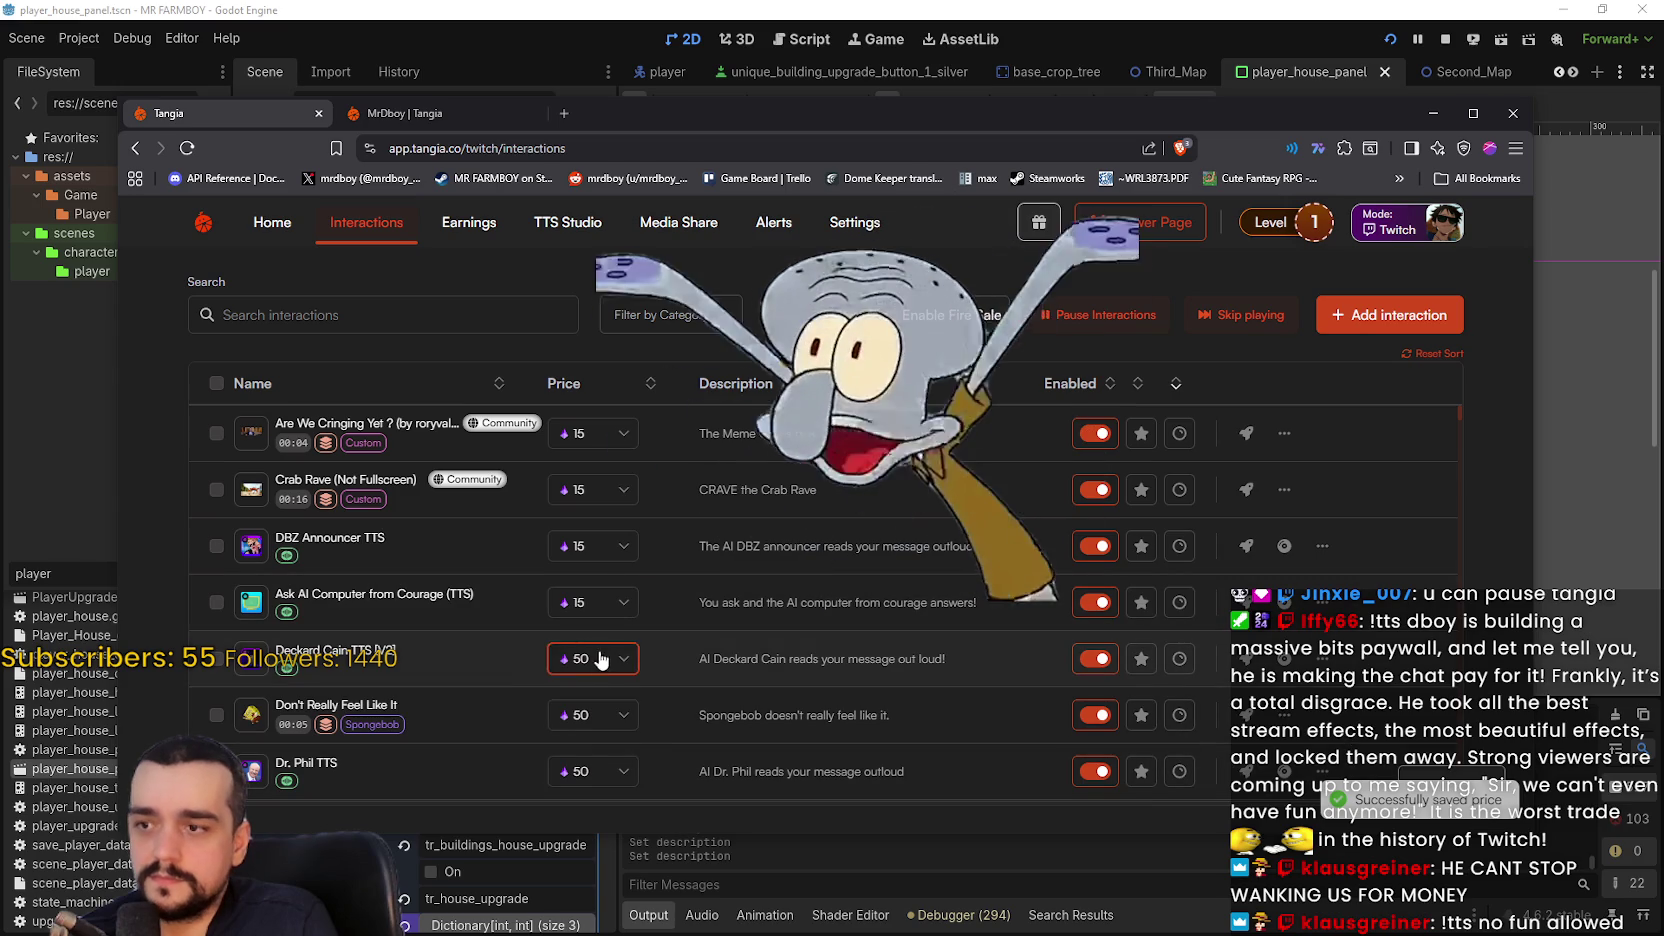
{"action": "left_click", "coordinate": [599, 659]}
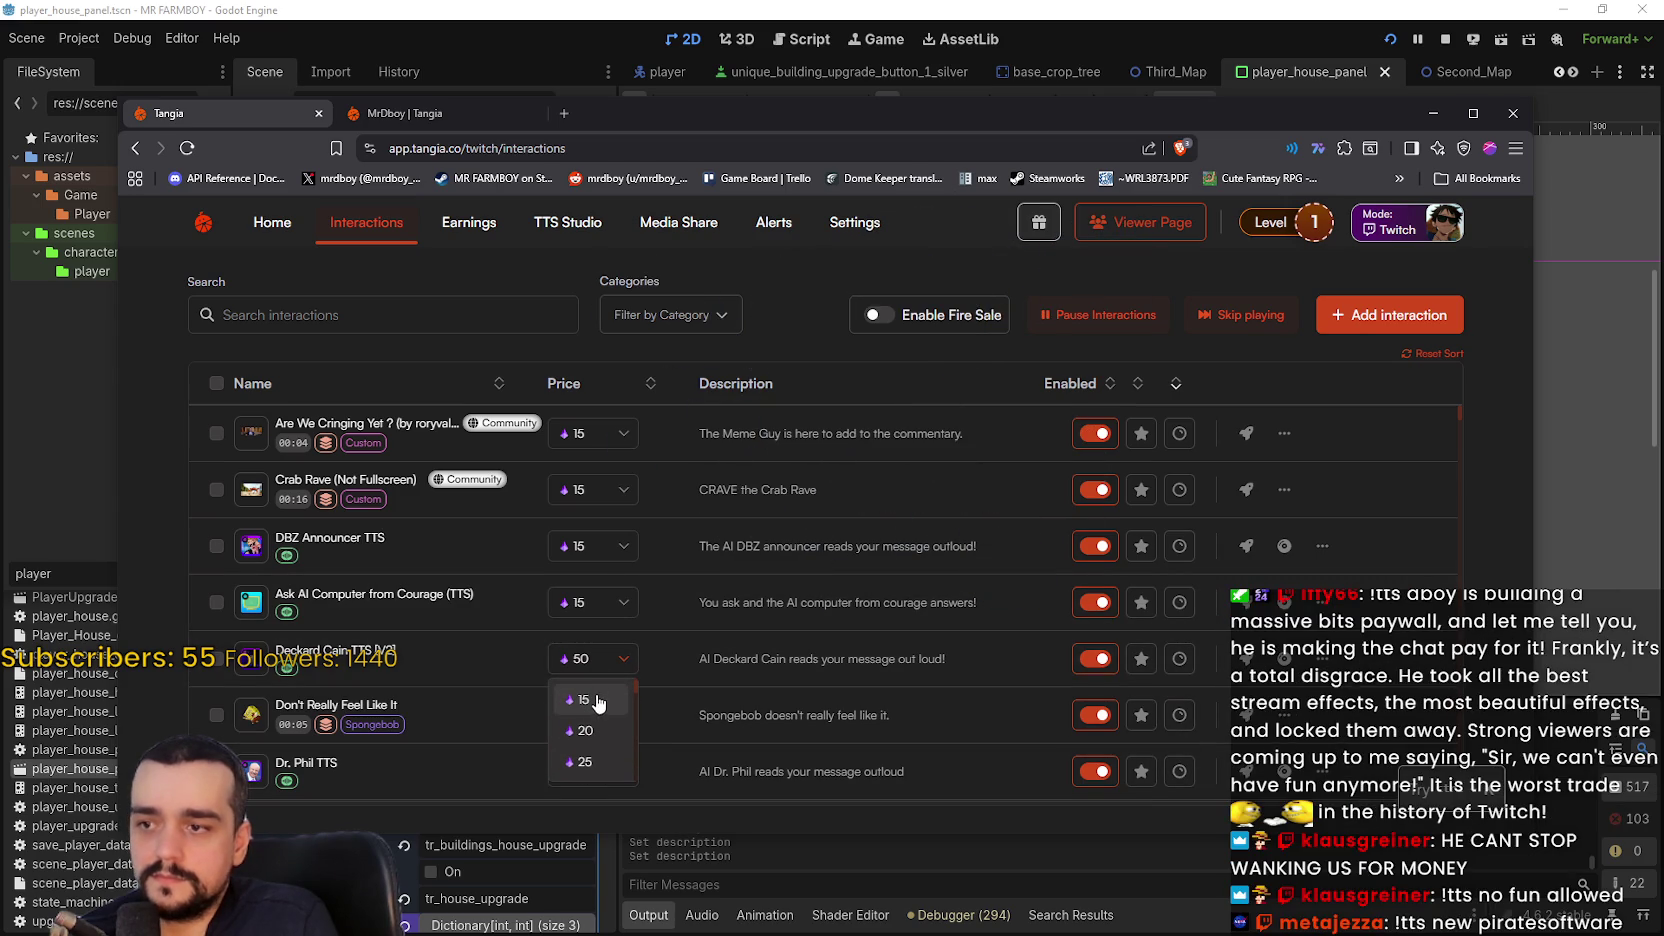
{"action": "left_click", "coordinate": [594, 682]}
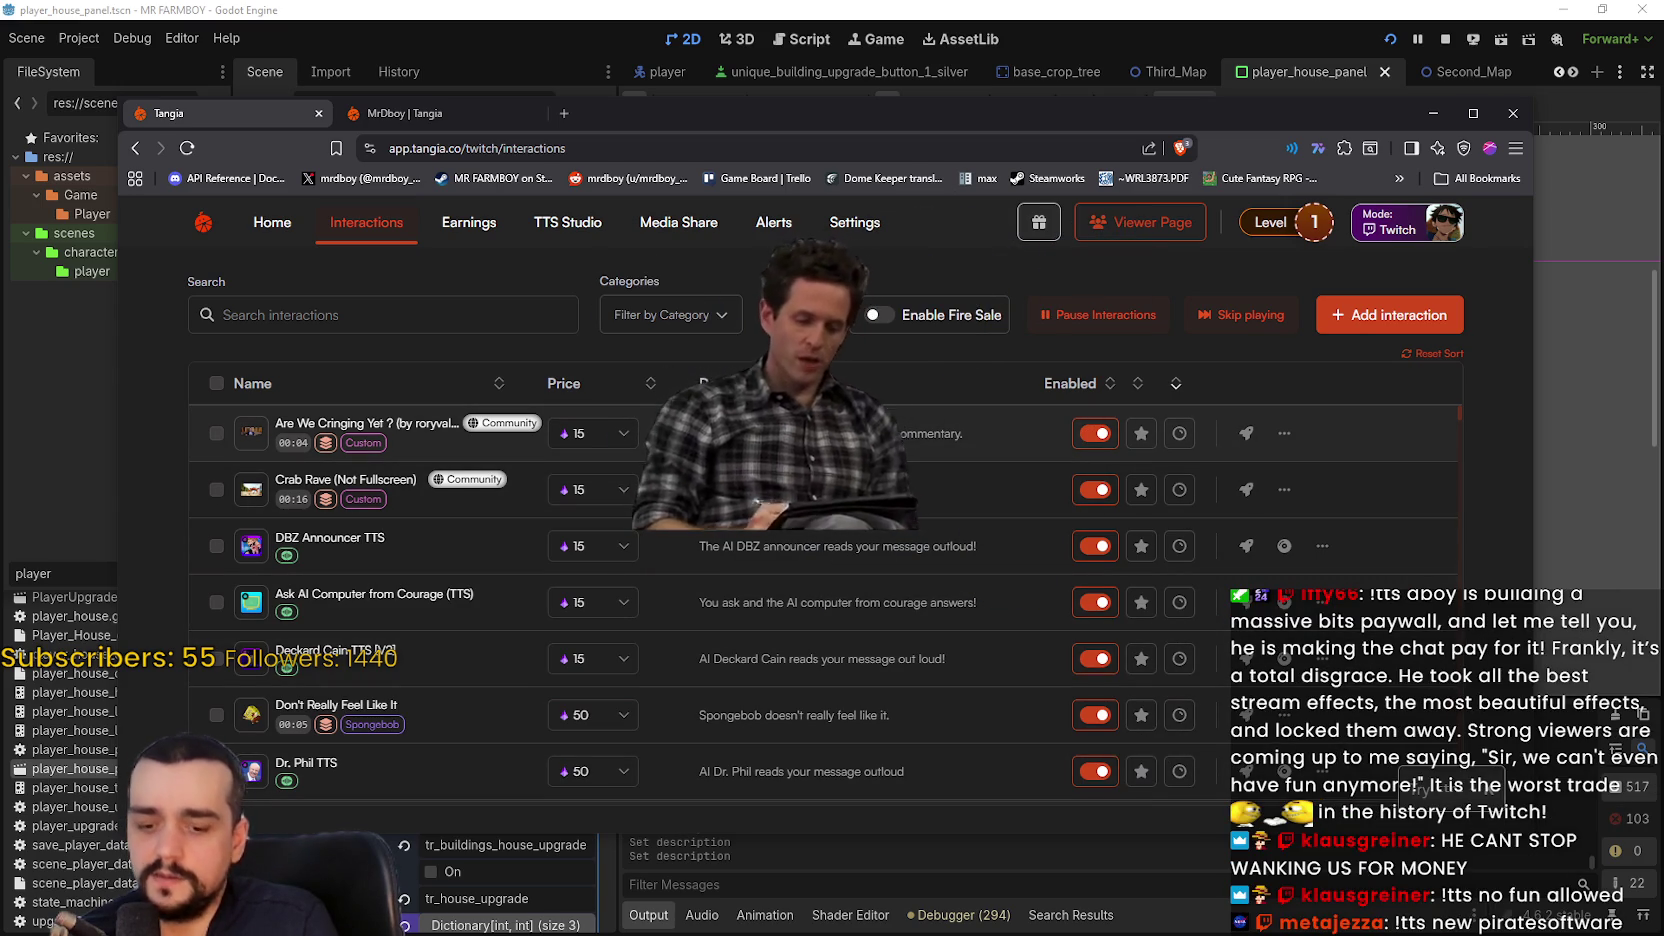
- Set the price of Don't Really Feel Like It to 15
{"action": "key", "text": "ctrl+k"}
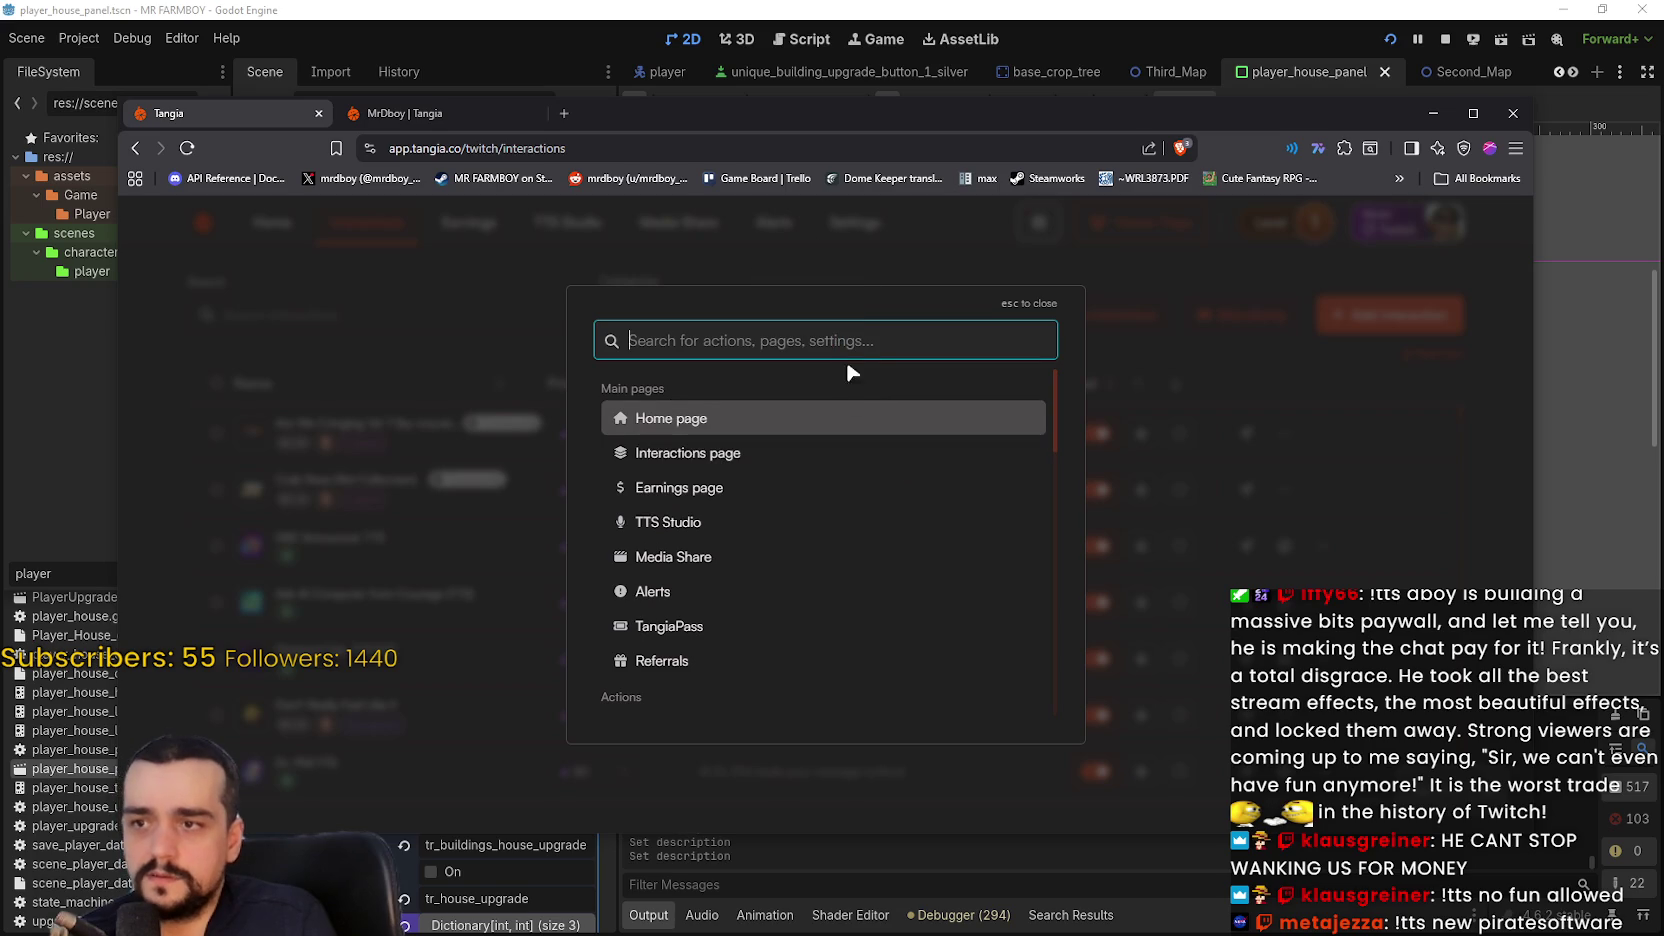
{"action": "left_click", "coordinate": [1012, 305]}
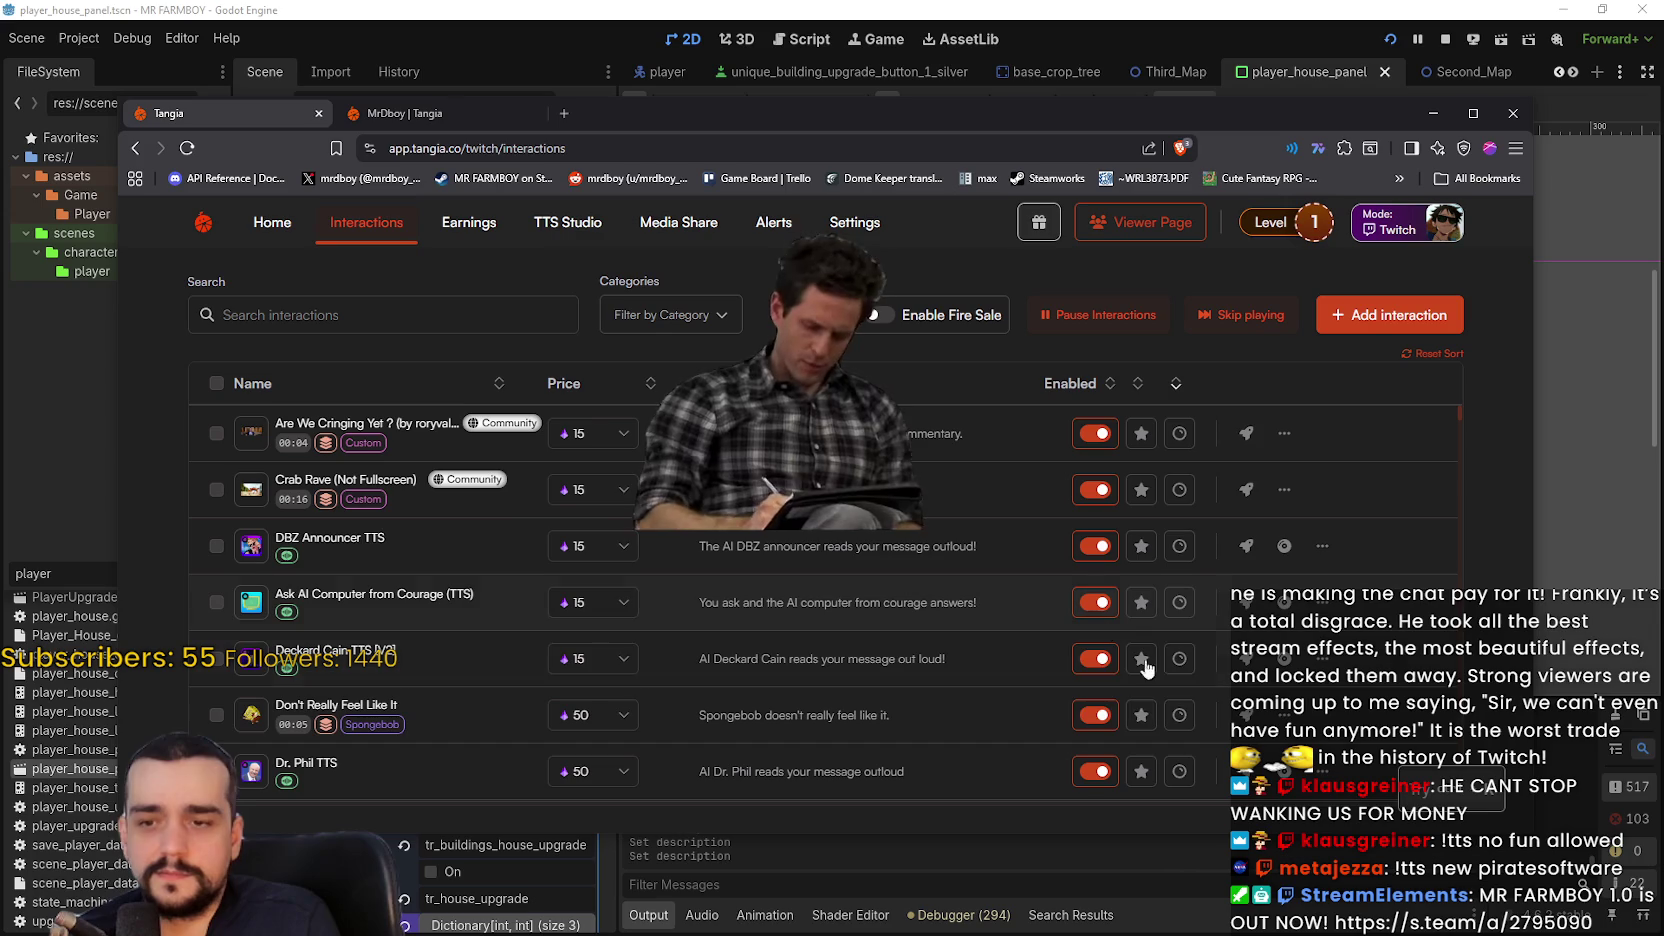
{"action": "scroll", "coordinate": [550, 673], "scroll_direction": "down", "scroll_amount": 1}
{"action": "scroll", "coordinate": [590, 592], "scroll_direction": "up", "scroll_amount": 1}
{"action": "scroll", "coordinate": [608, 433], "scroll_direction": "down", "scroll_amount": 2}
{"action": "scroll", "coordinate": [666, 529], "scroll_direction": "down", "scroll_amount": 3}
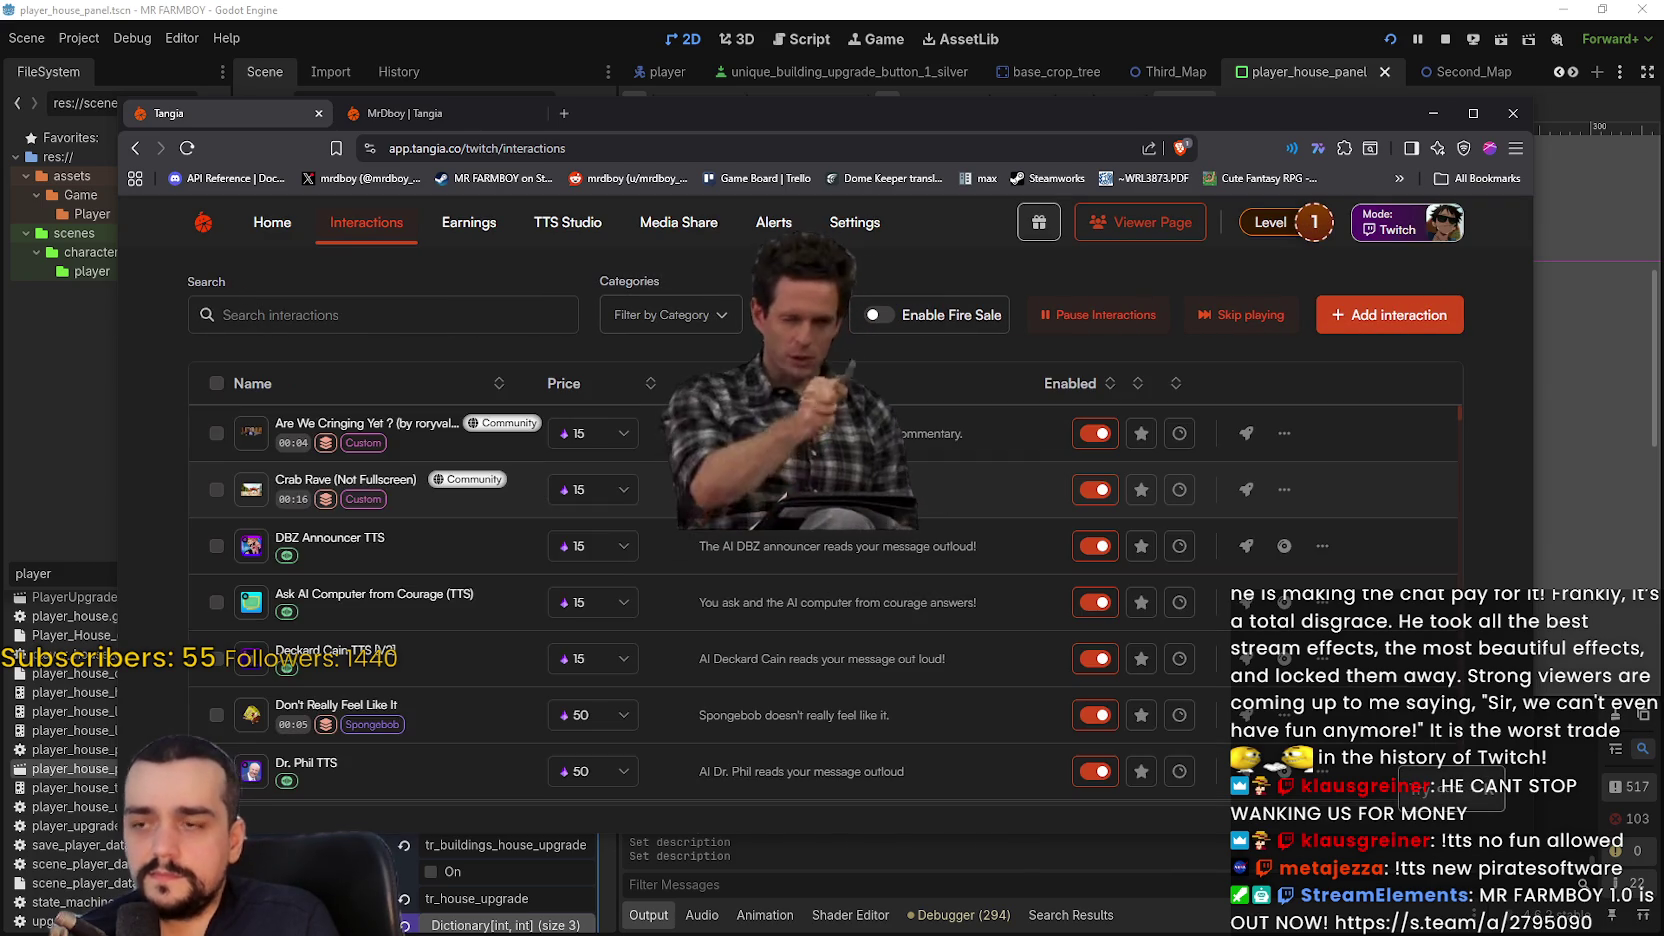
{"action": "scroll", "coordinate": [611, 534], "scroll_direction": "down", "scroll_amount": 3}
{"action": "left_click", "coordinate": [610, 542]}
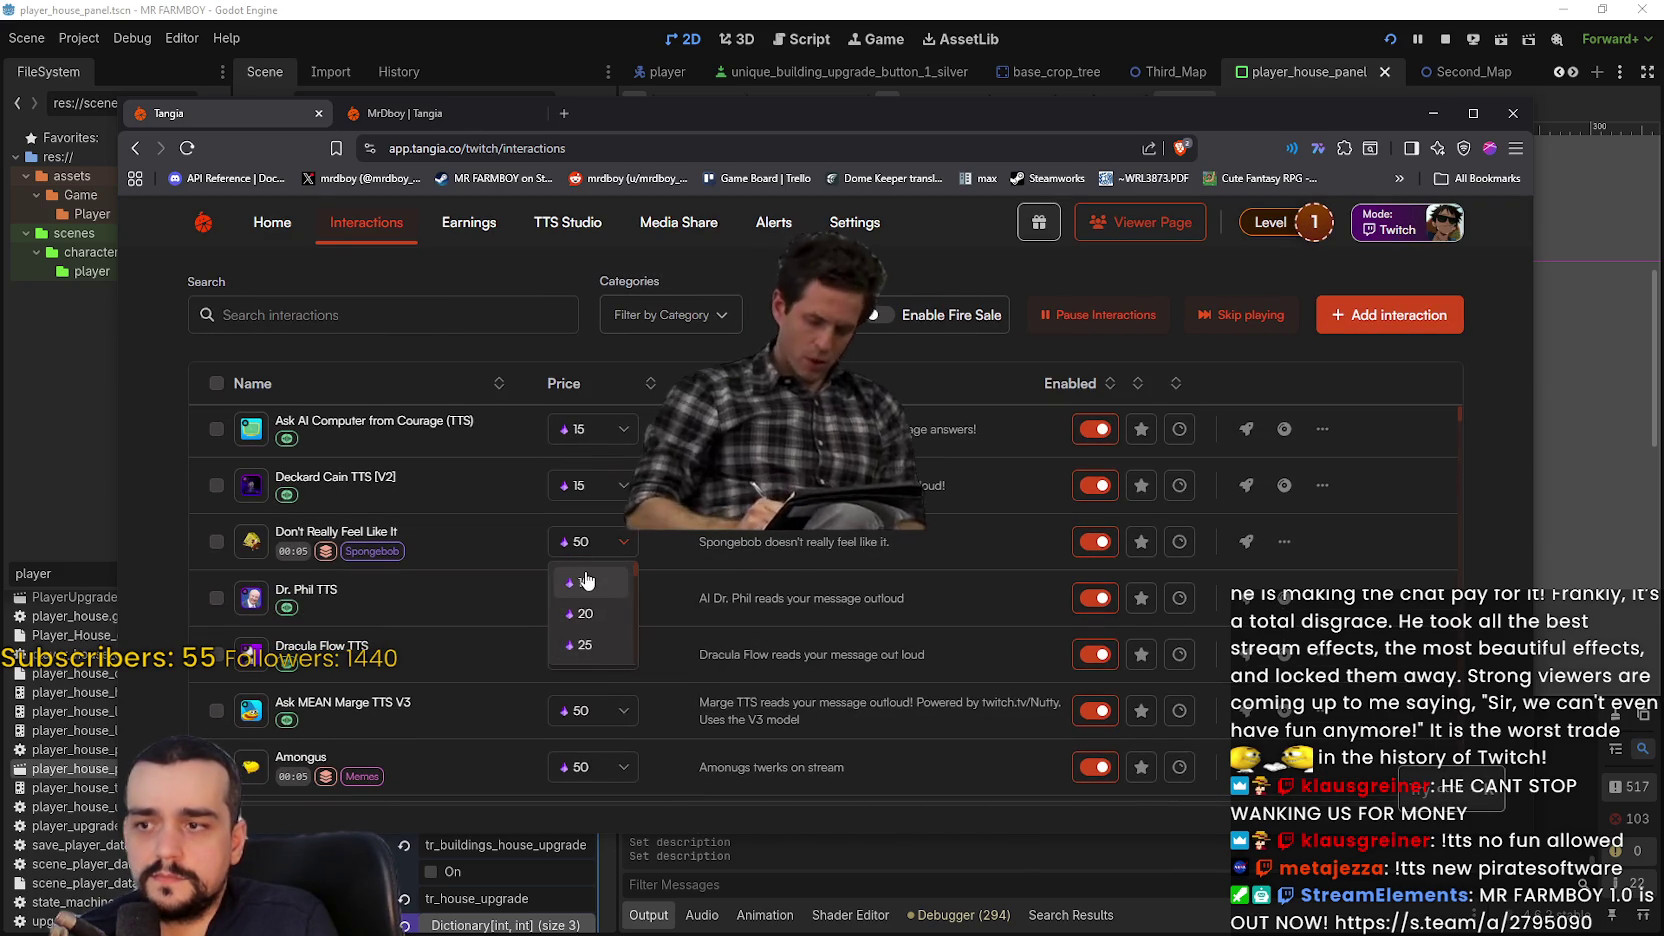
{"action": "mouse_move", "coordinate": [587, 583]}
{"action": "left_click", "coordinate": [587, 583]}
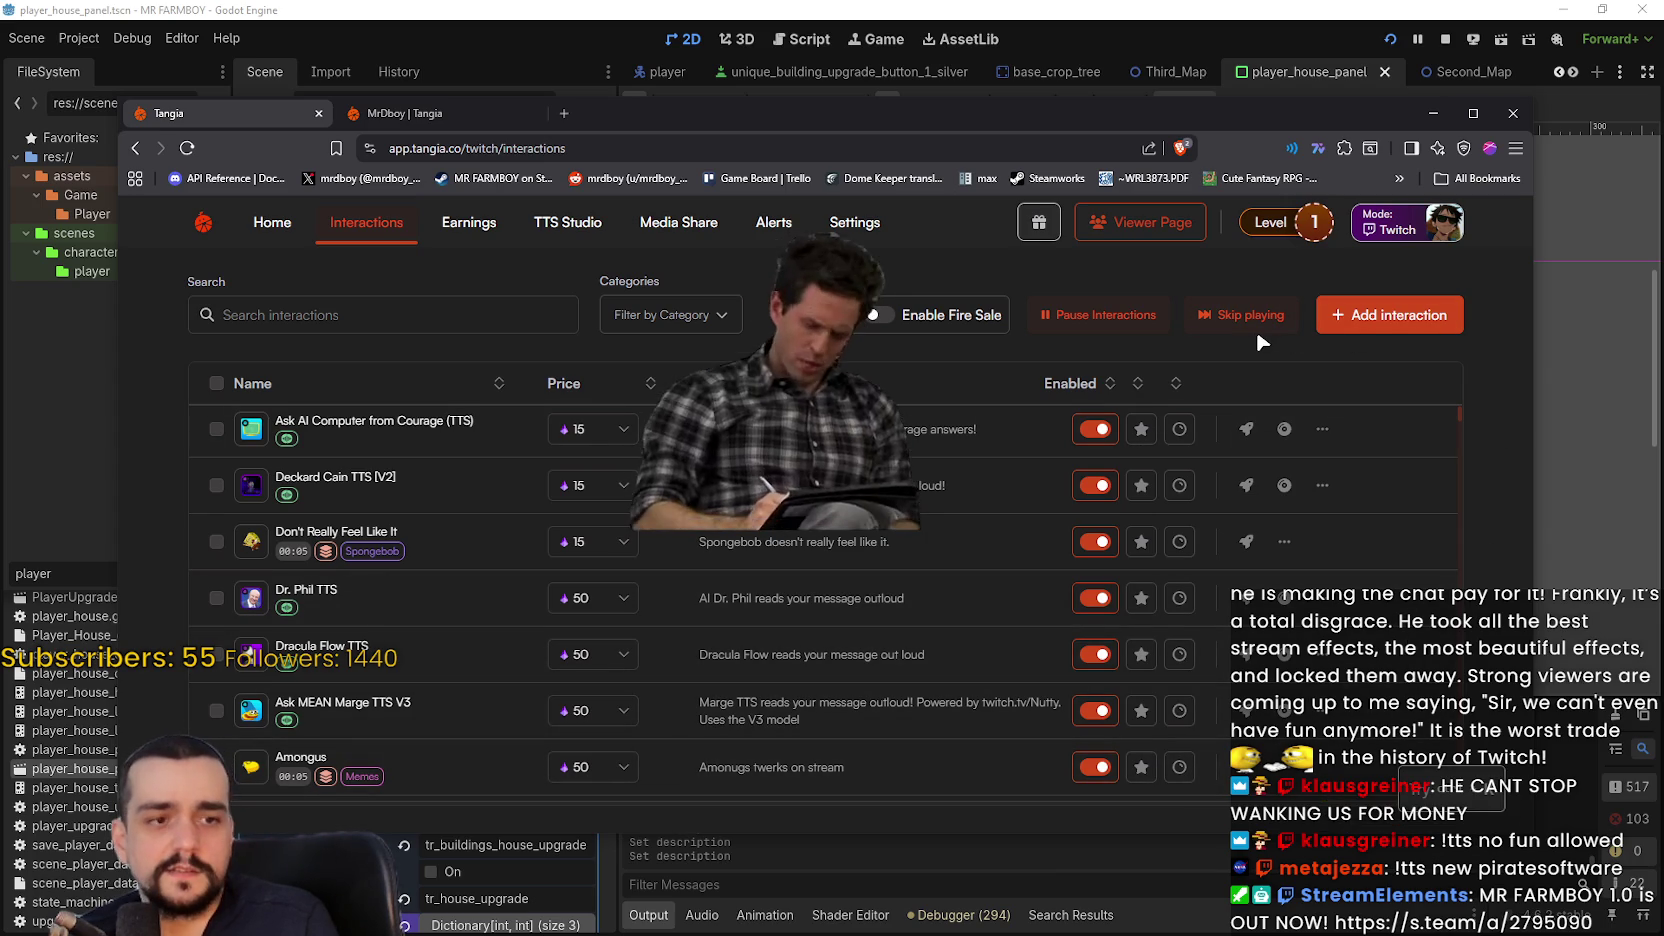
- Set the price to 15 for Dr. Phil TTS, Dracula Flow, Ask MEAN Marge TTS and Amongus
{"action": "left_click", "coordinate": [610, 598]}
{"action": "left_click", "coordinate": [592, 638]}
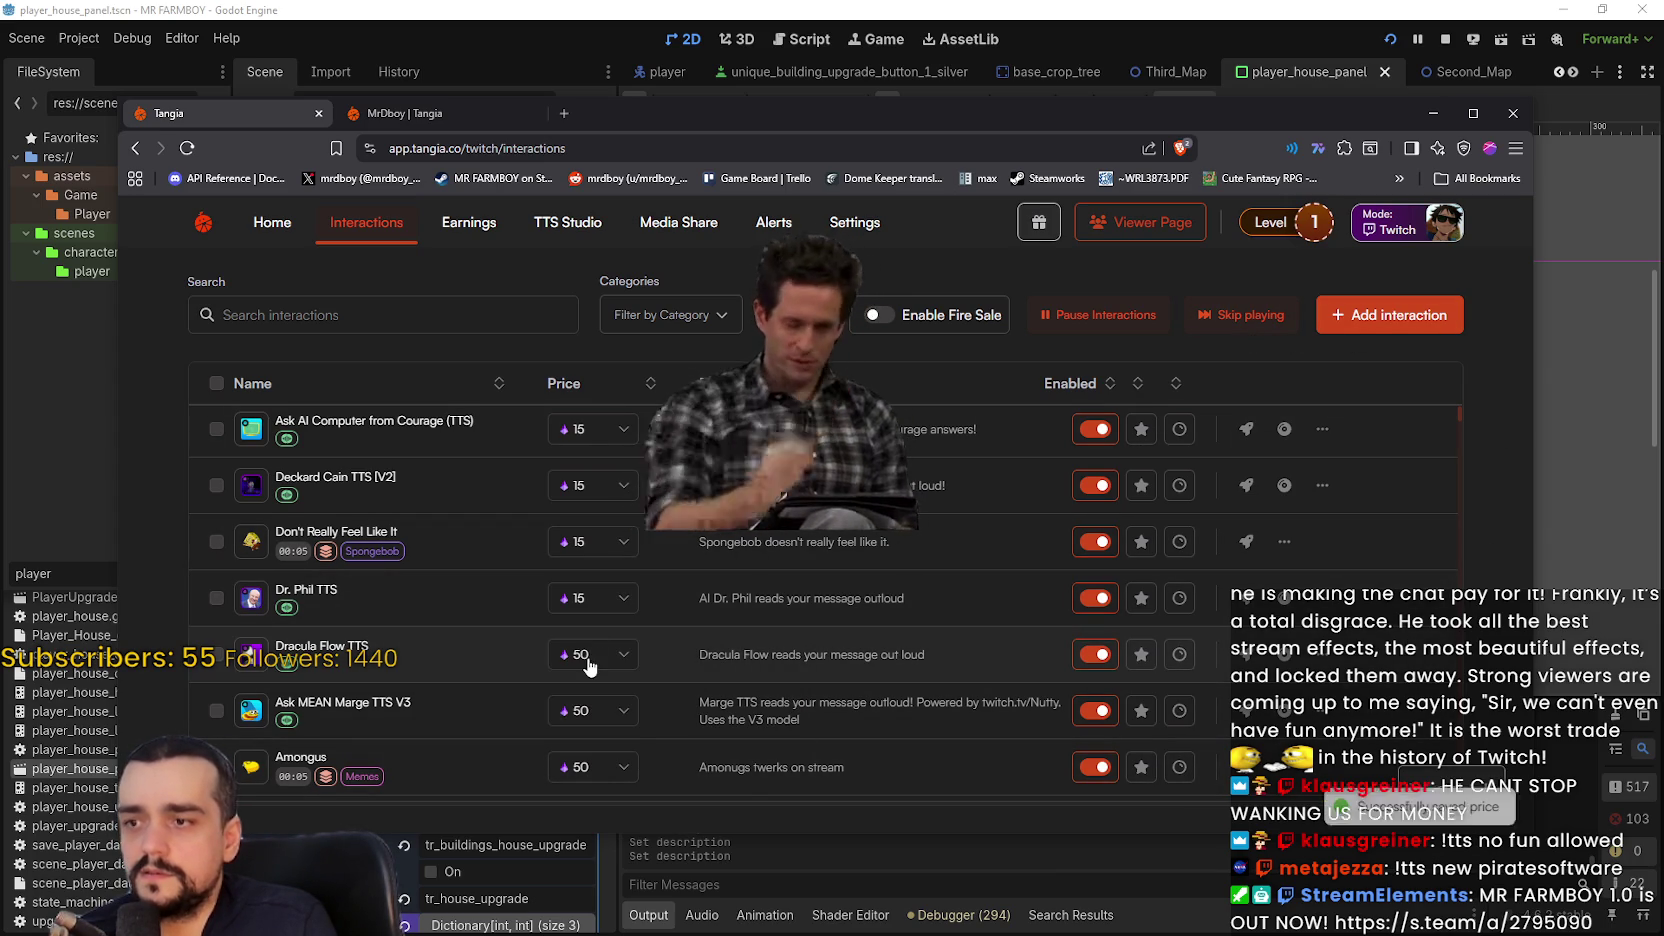
{"action": "left_click", "coordinate": [605, 654]}
{"action": "left_click", "coordinate": [597, 700]}
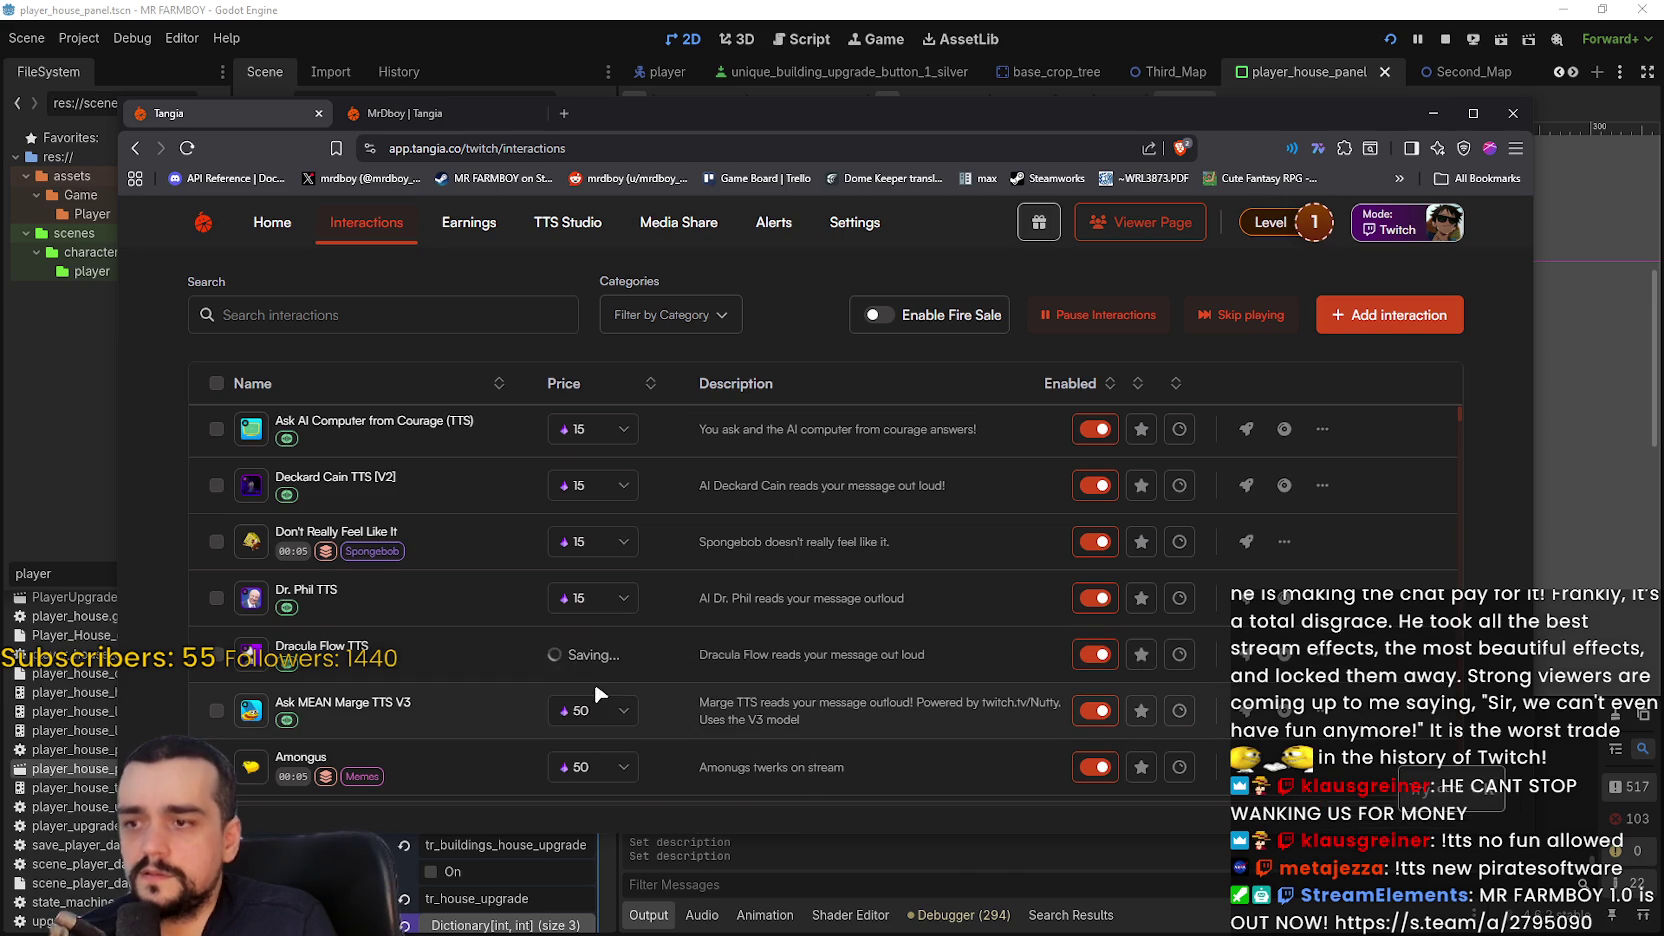
{"action": "scroll", "coordinate": [598, 690], "scroll_direction": "down", "scroll_amount": 1}
{"action": "left_click", "coordinate": [598, 635]}
{"action": "left_click", "coordinate": [598, 668]}
{"action": "left_click", "coordinate": [605, 681]}
{"action": "left_click", "coordinate": [603, 708]}
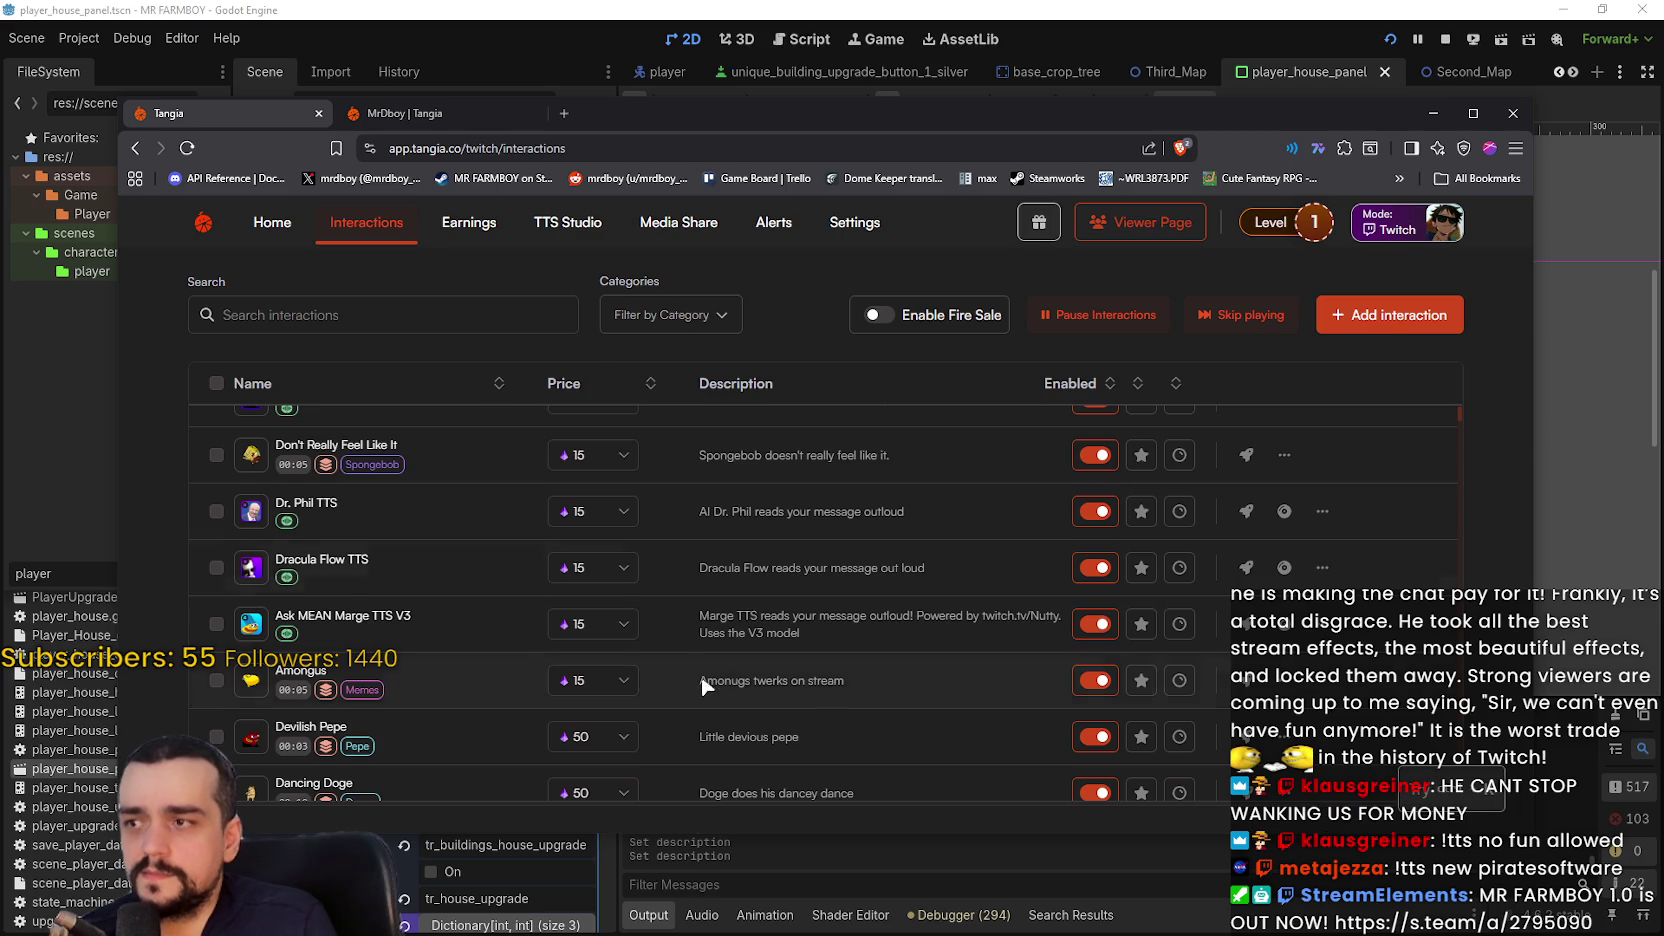
{"action": "scroll", "coordinate": [668, 650], "scroll_direction": "down", "scroll_amount": 1}
{"action": "left_click", "coordinate": [565, 387]}
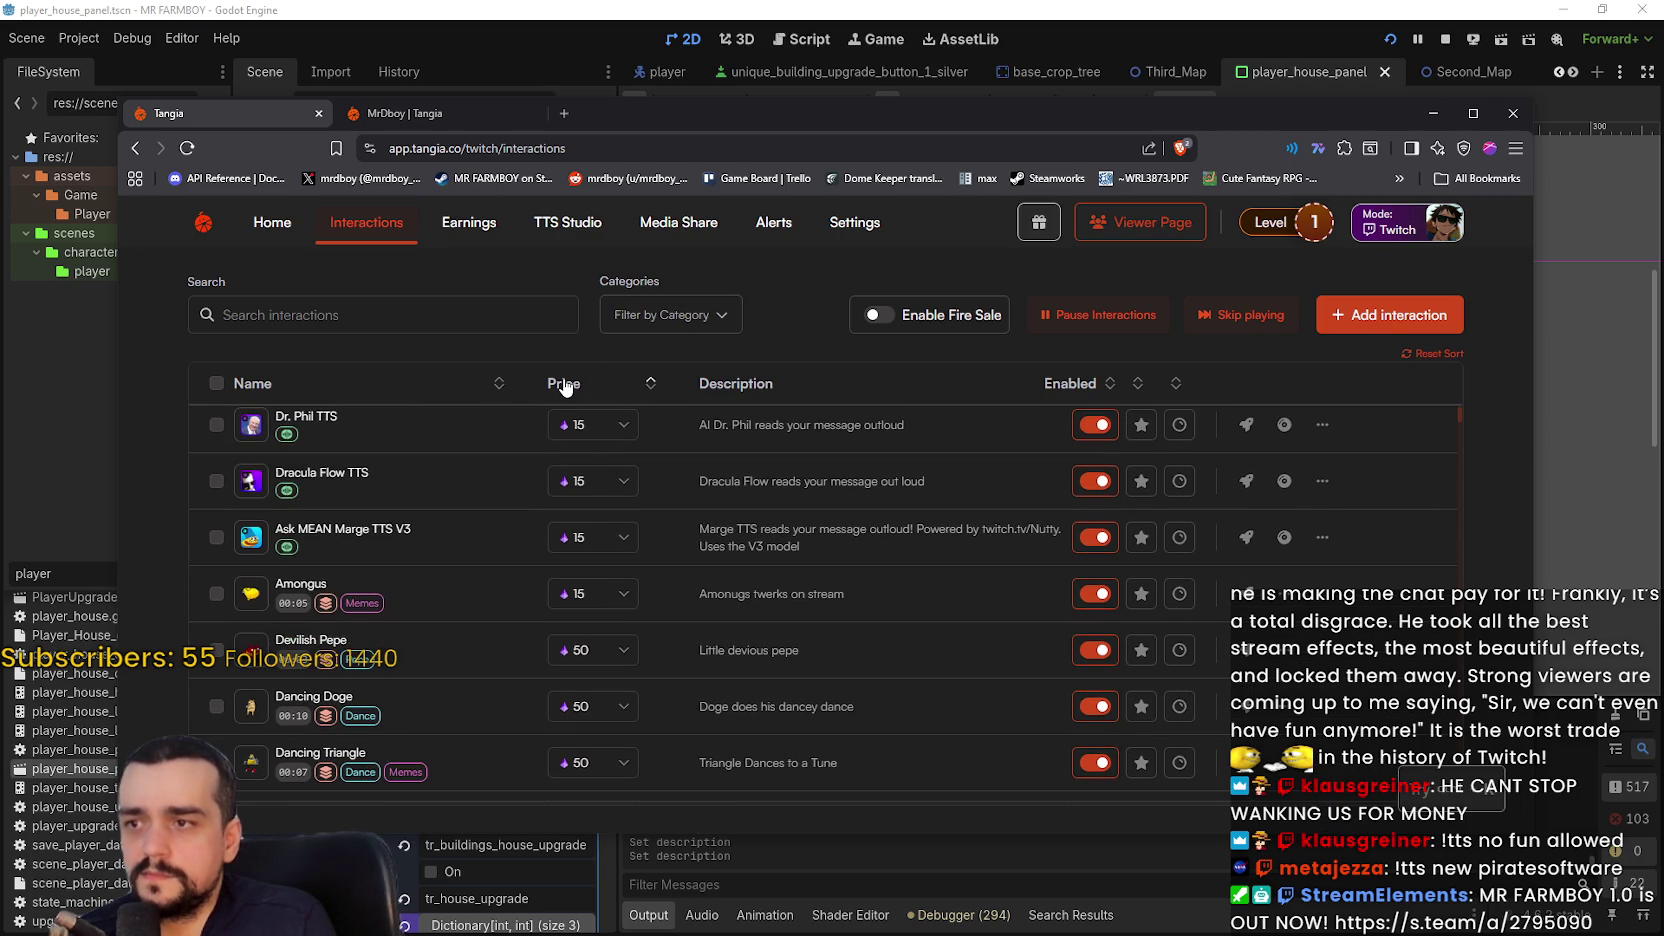
- Sort the interactions by price, trying highest-first and then lowest-first
{"action": "right_click", "coordinate": [565, 387]}
{"action": "left_click", "coordinate": [650, 383]}
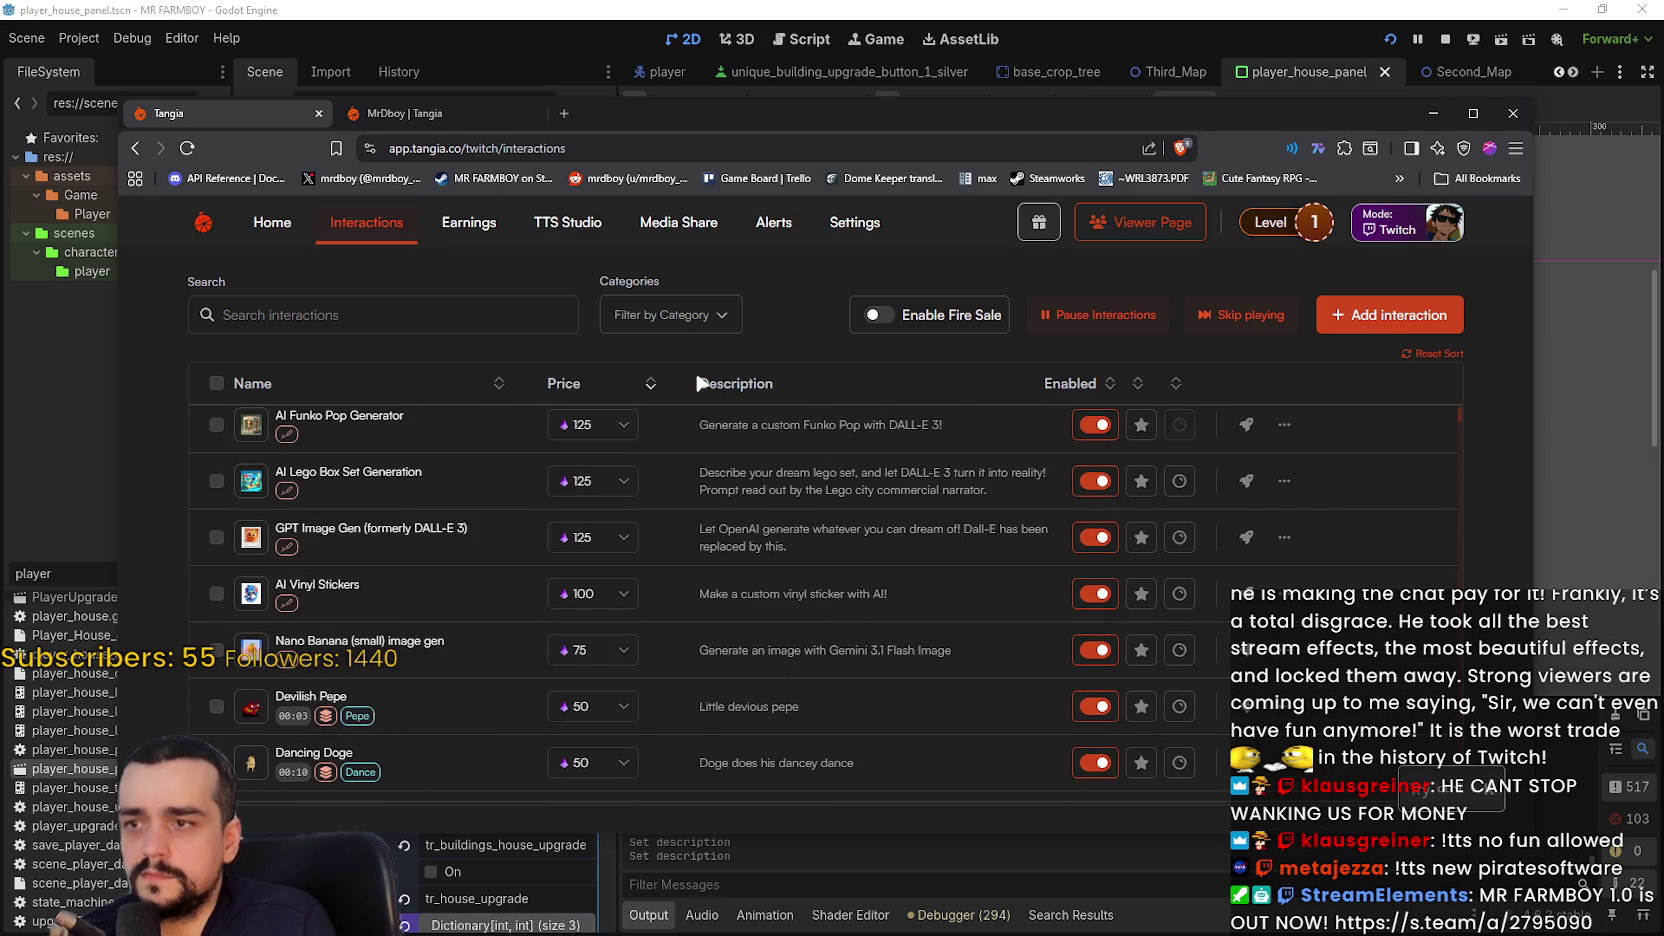
{"action": "scroll", "coordinate": [748, 577], "scroll_direction": "up", "scroll_amount": 3}
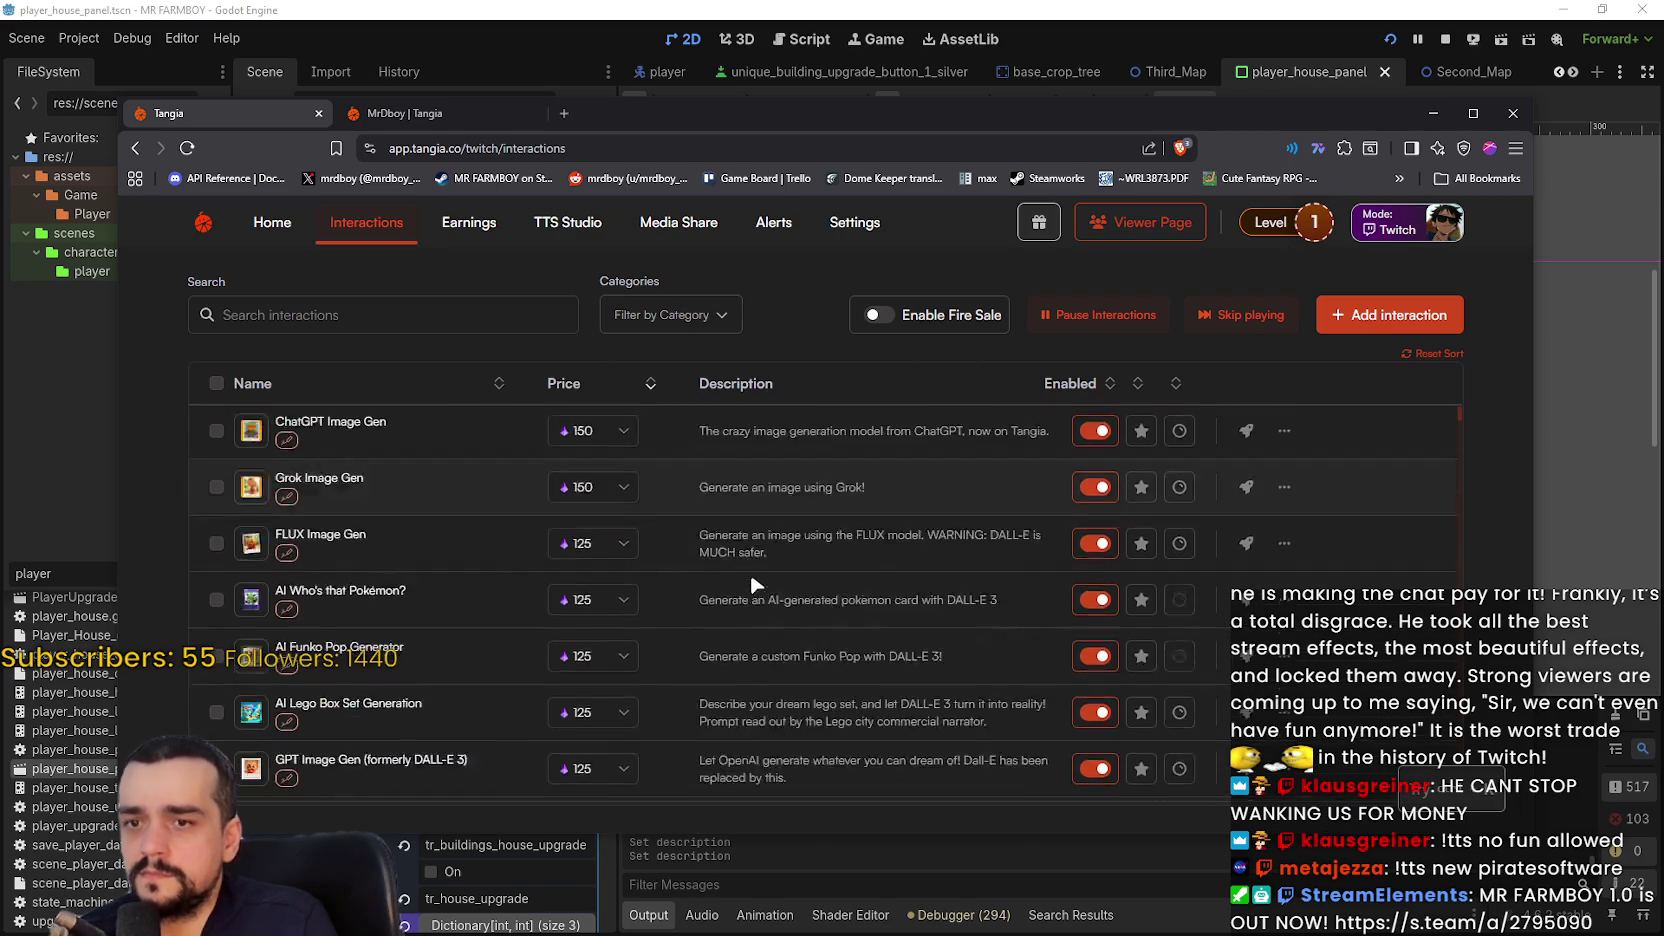
{"action": "scroll", "coordinate": [748, 577], "scroll_direction": "down", "scroll_amount": 5}
{"action": "left_click", "coordinate": [557, 383]}
{"action": "scroll", "coordinate": [769, 632], "scroll_direction": "up", "scroll_amount": 4}
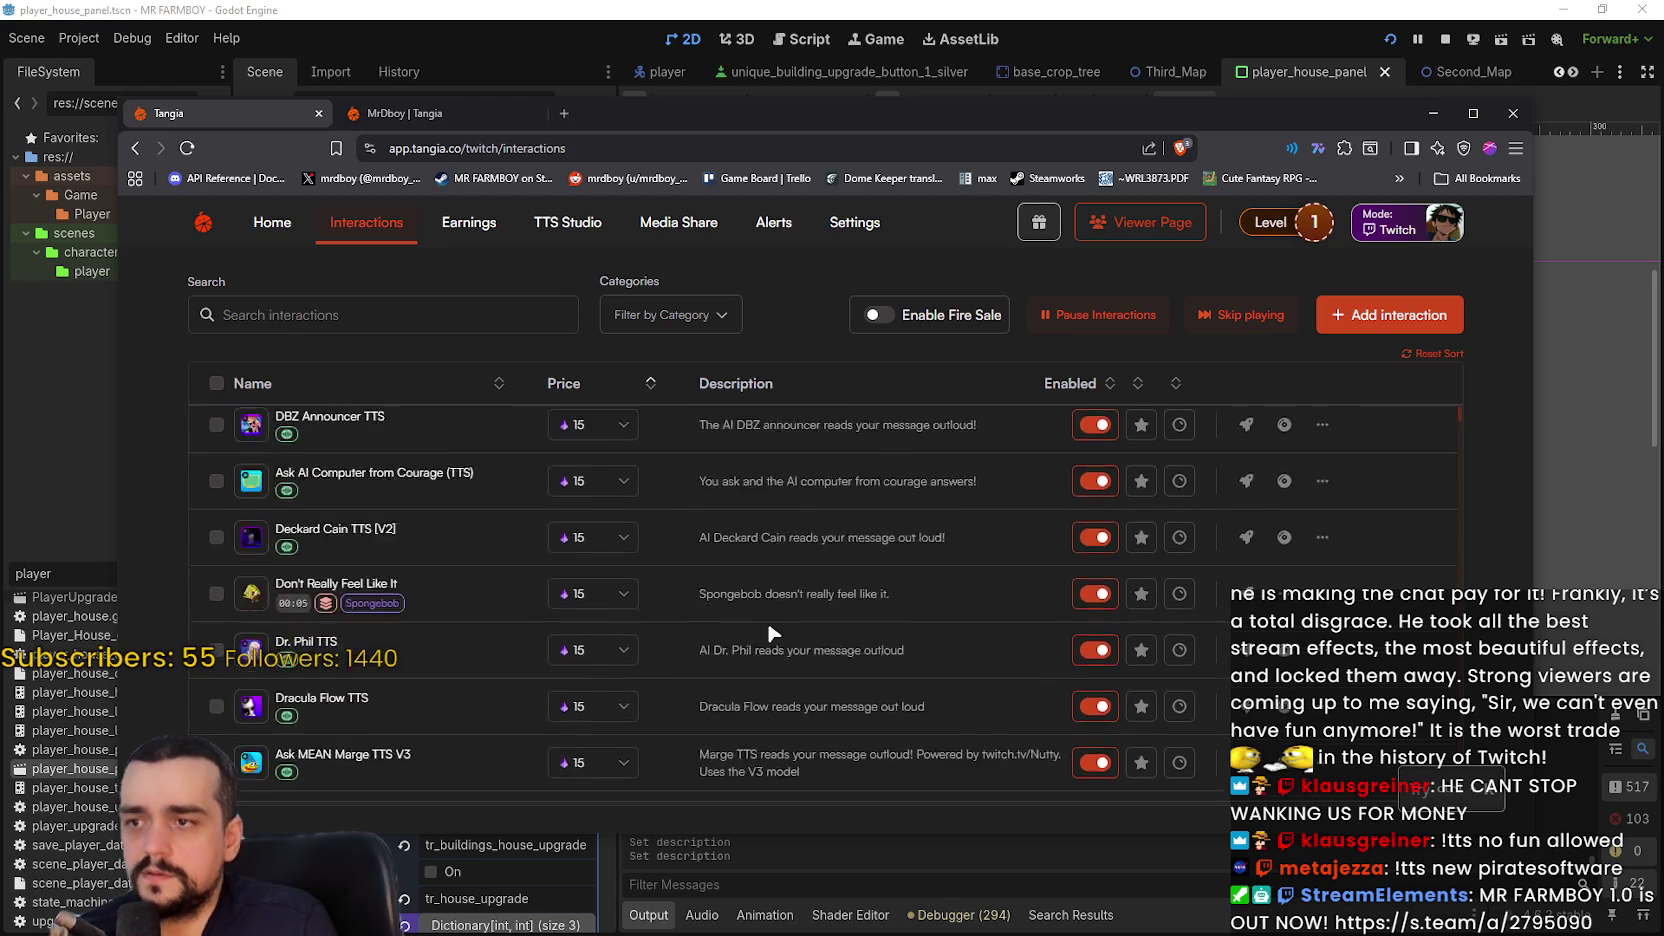
{"action": "scroll", "coordinate": [770, 625], "scroll_direction": "down", "scroll_amount": 5}
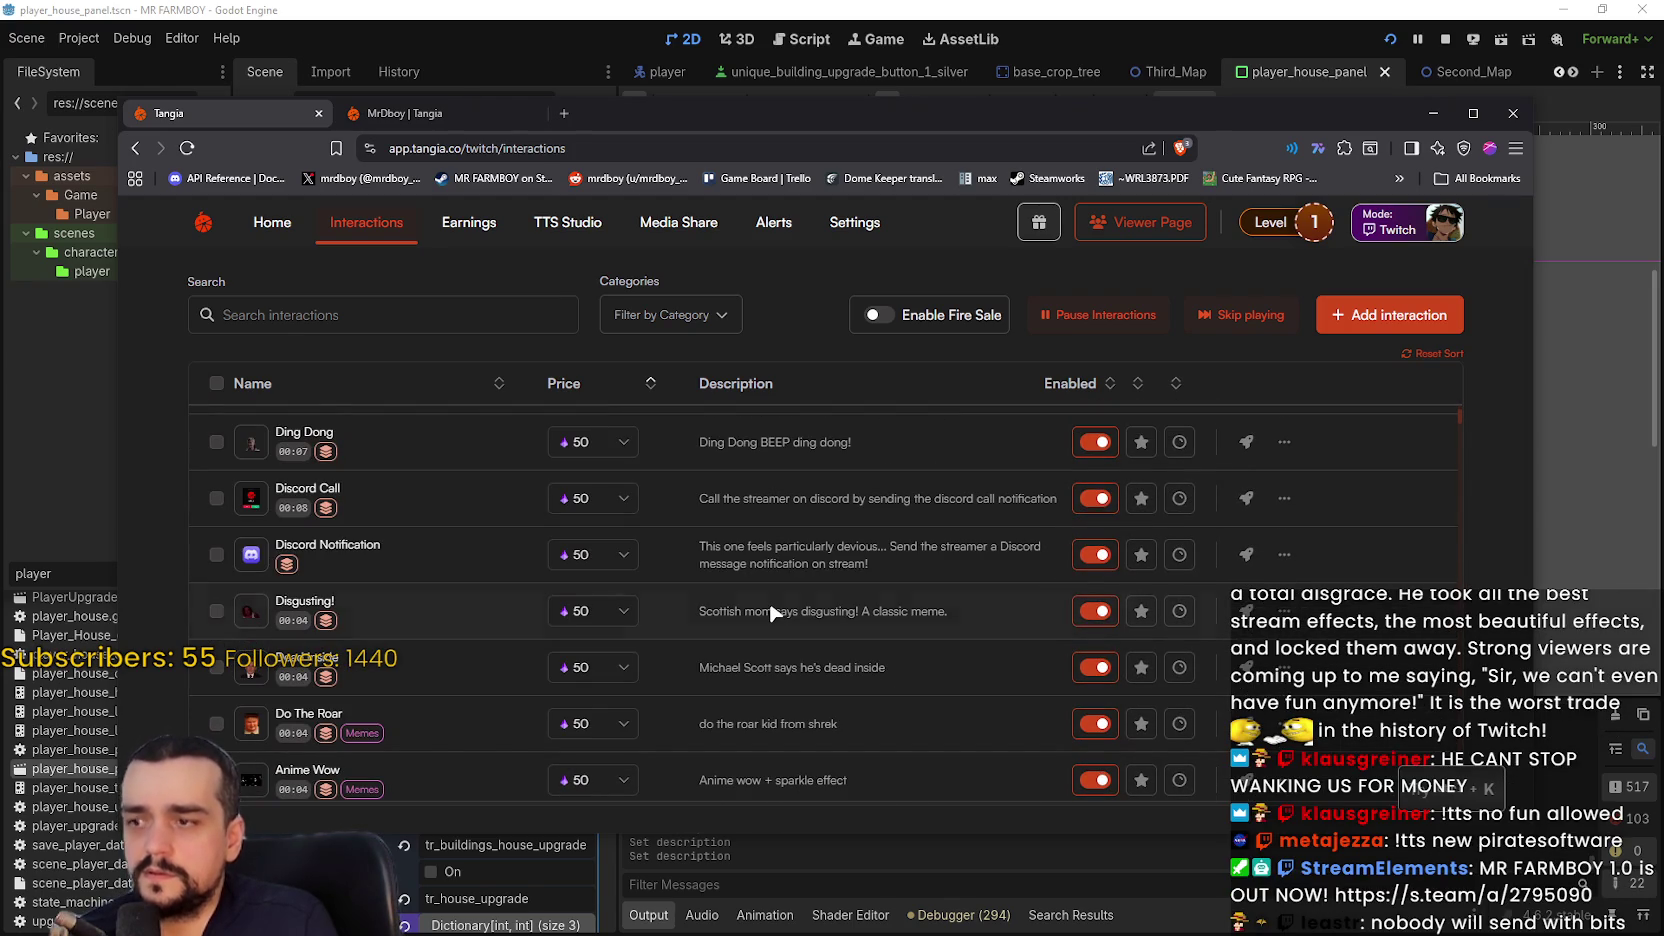
- Select all interactions, bulk-set their price to 15, clear the selection and return to Godot
{"action": "left_click", "coordinate": [216, 385]}
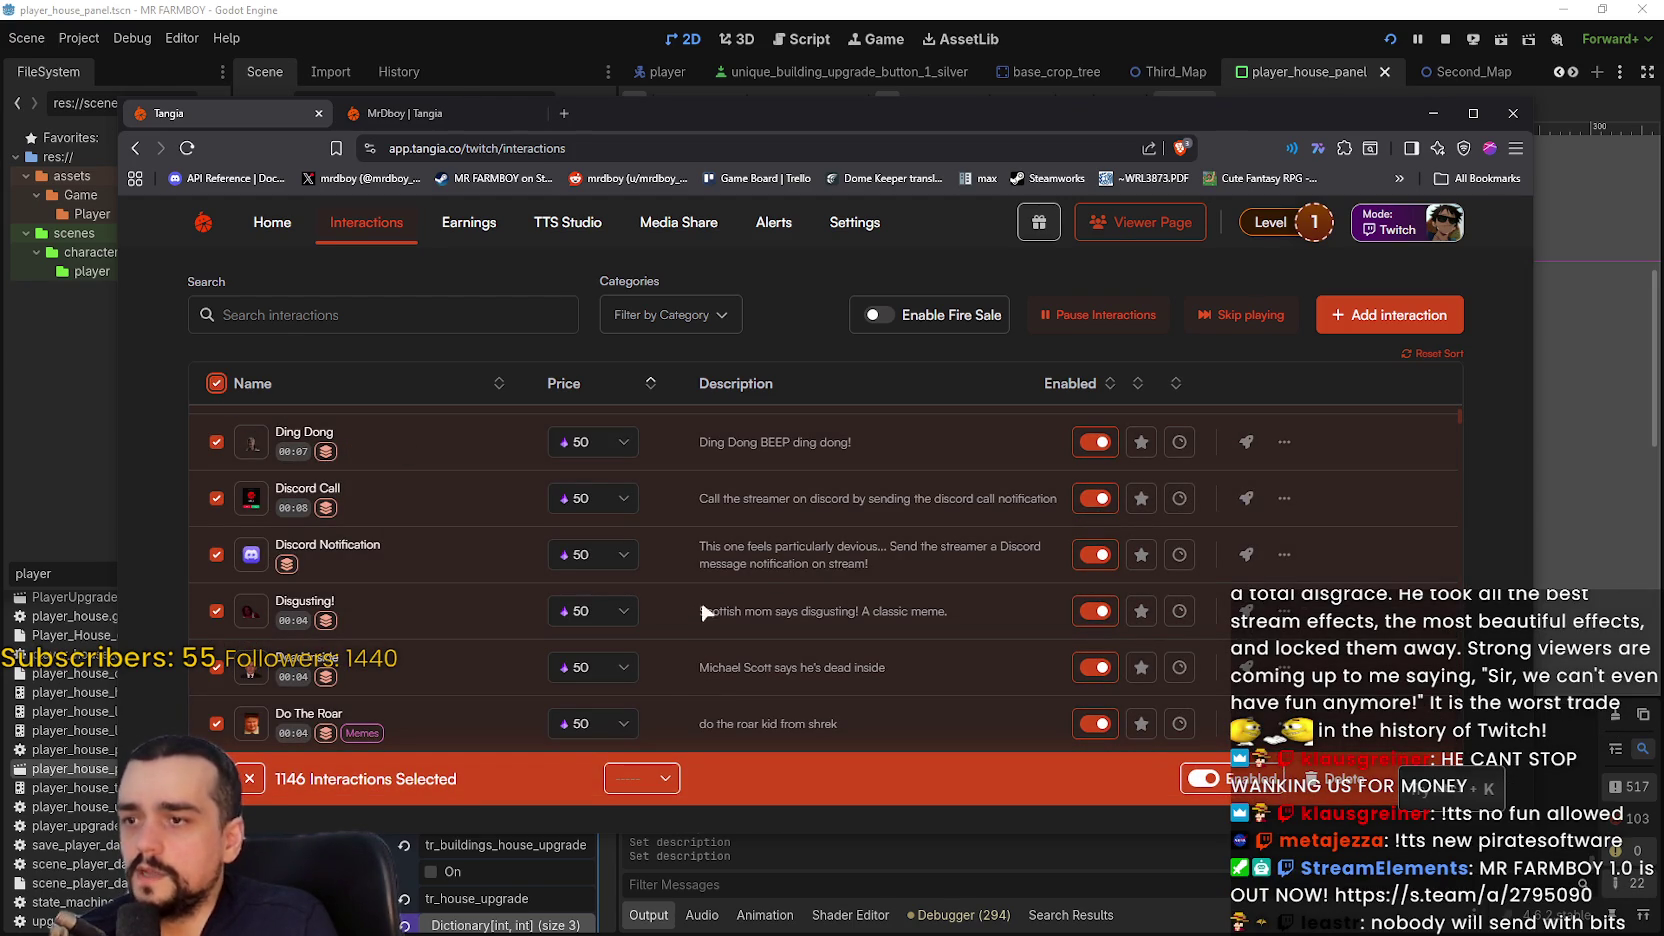
{"action": "left_click", "coordinate": [657, 782]}
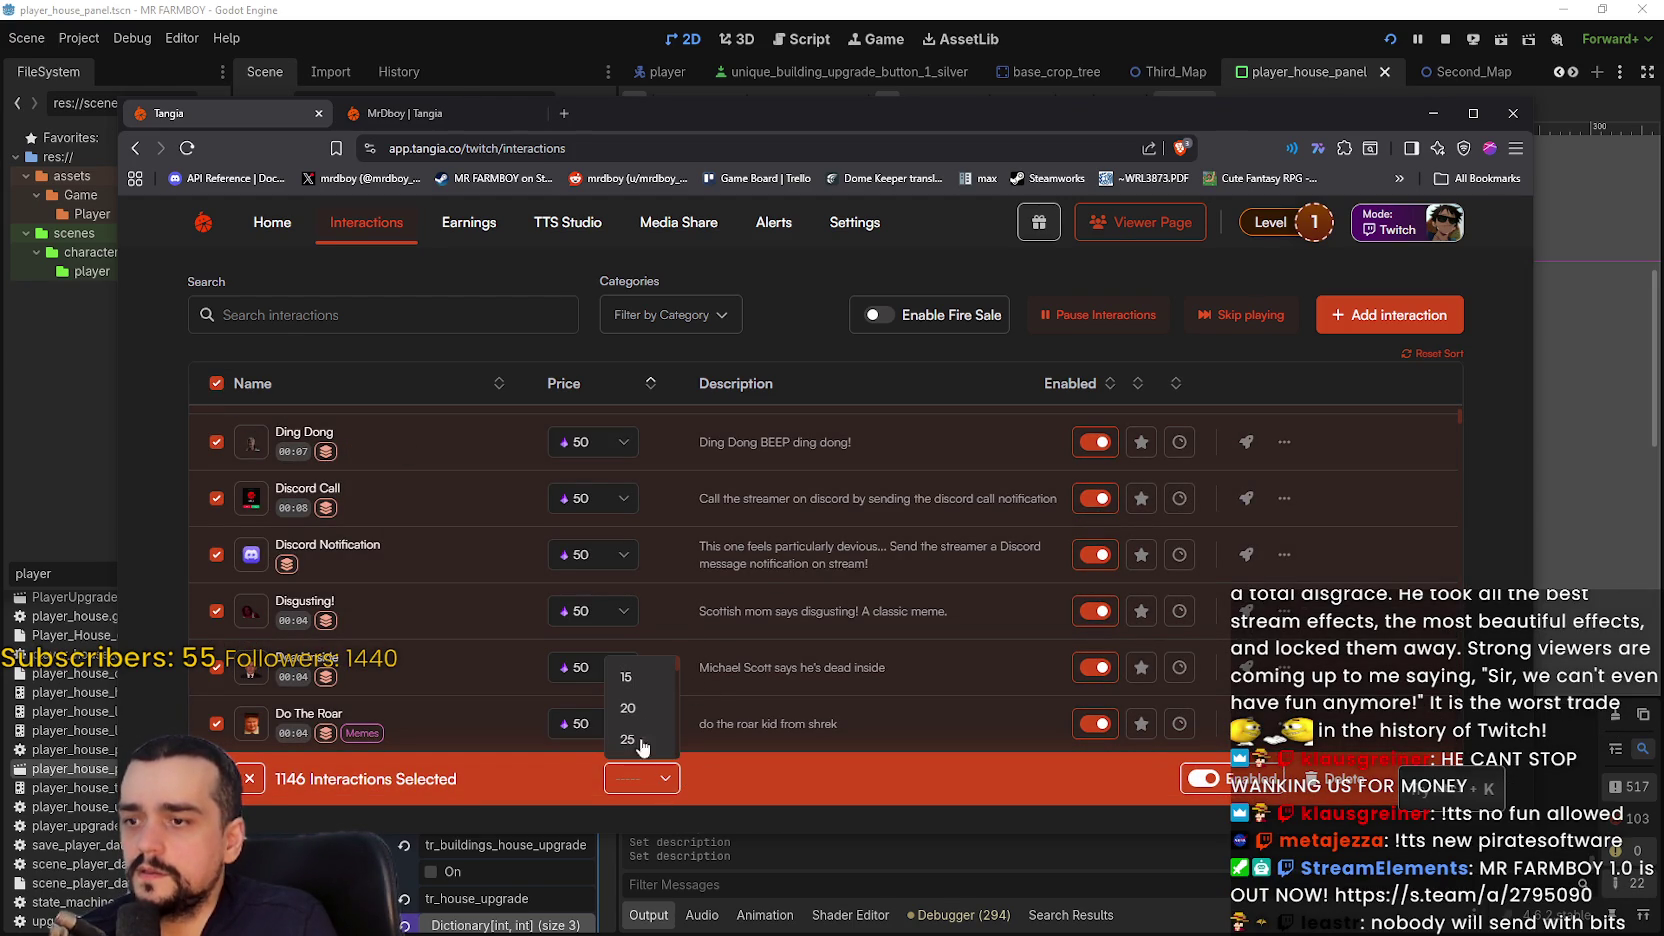
{"action": "left_click", "coordinate": [641, 684]}
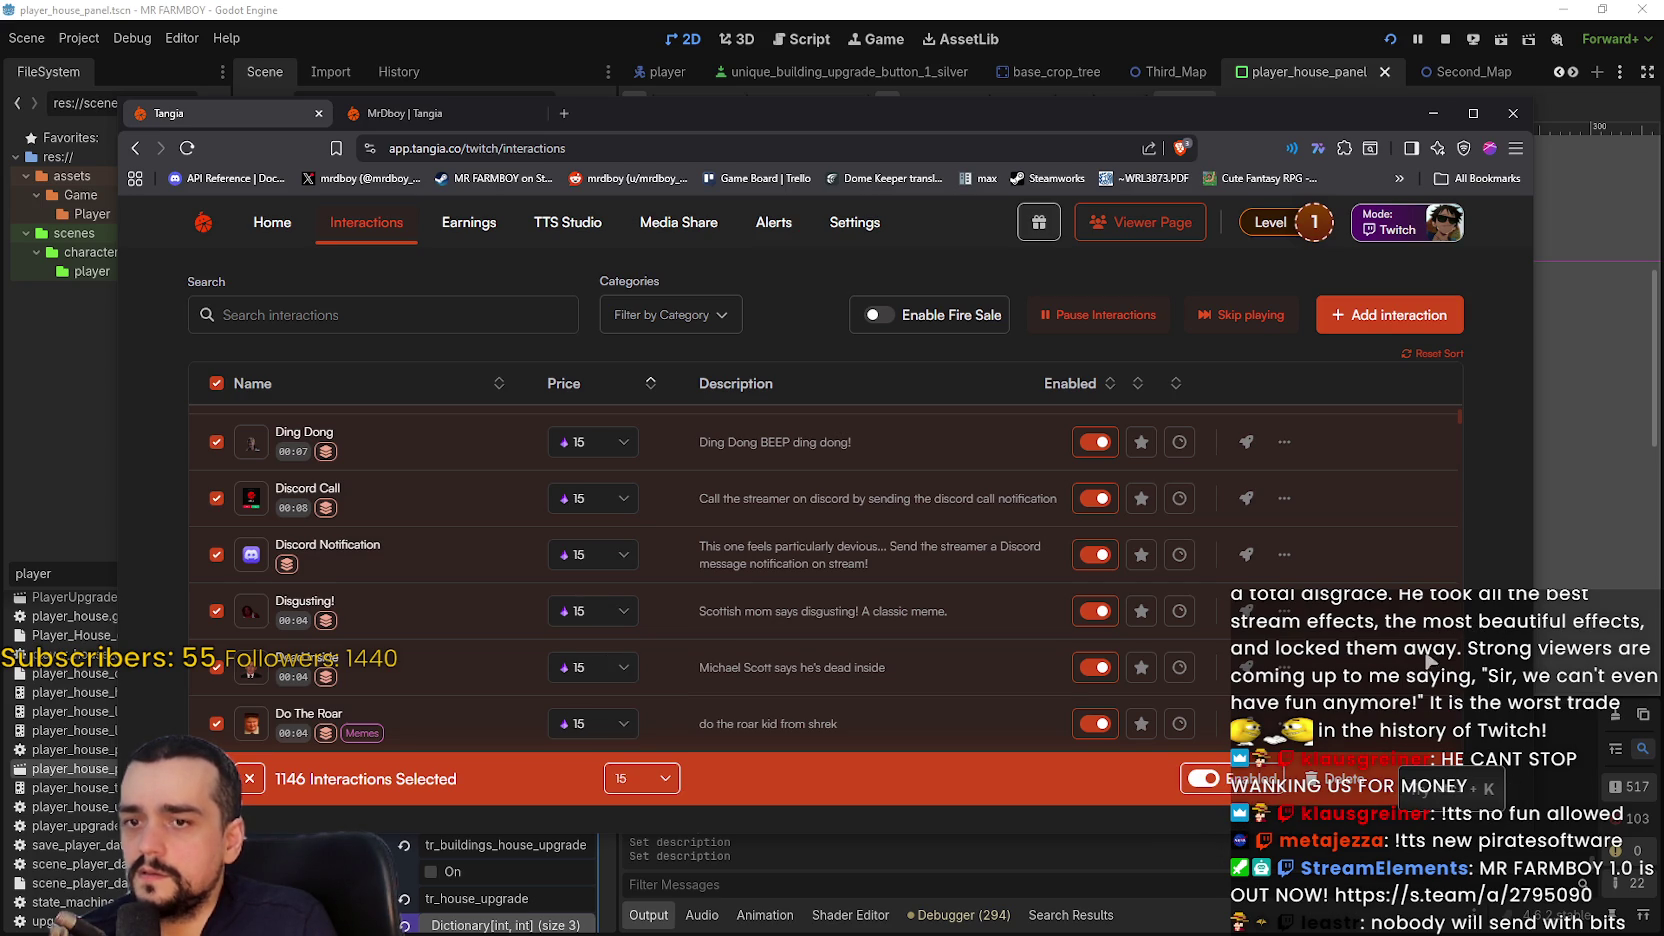
{"action": "scroll", "coordinate": [465, 642], "scroll_direction": "down", "scroll_amount": 3}
{"action": "scroll", "coordinate": [528, 614], "scroll_direction": "down", "scroll_amount": 5}
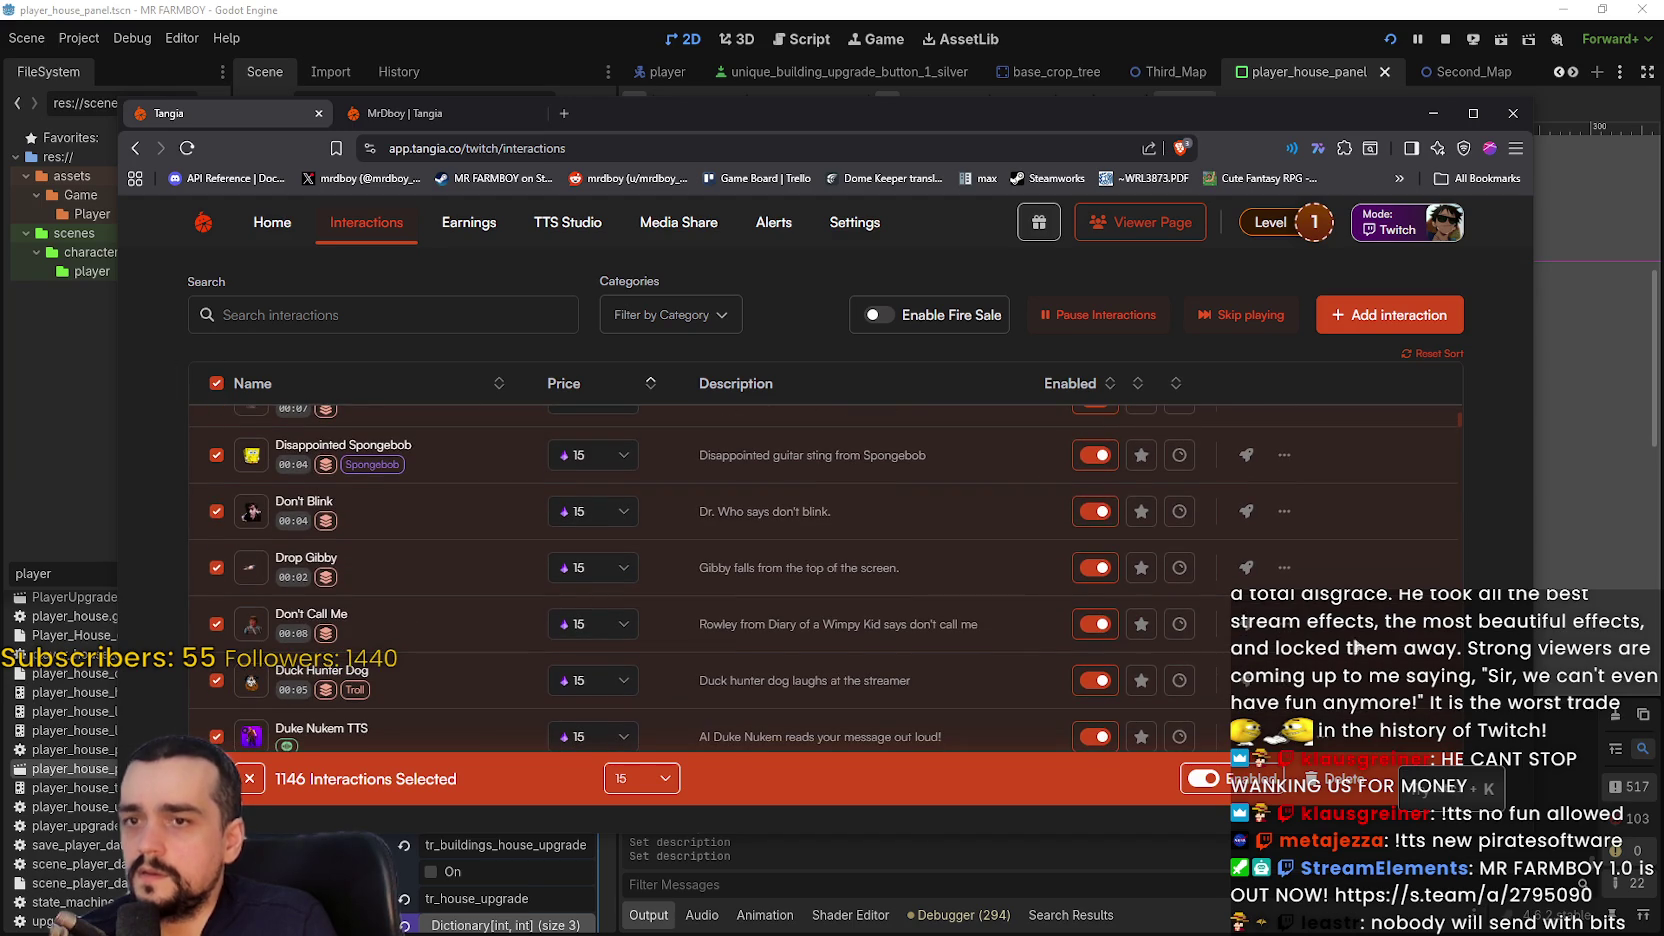
{"action": "left_click", "coordinate": [217, 383]}
{"action": "scroll", "coordinate": [985, 560], "scroll_direction": "up", "scroll_amount": 5}
{"action": "scroll", "coordinate": [990, 560], "scroll_direction": "up", "scroll_amount": 3}
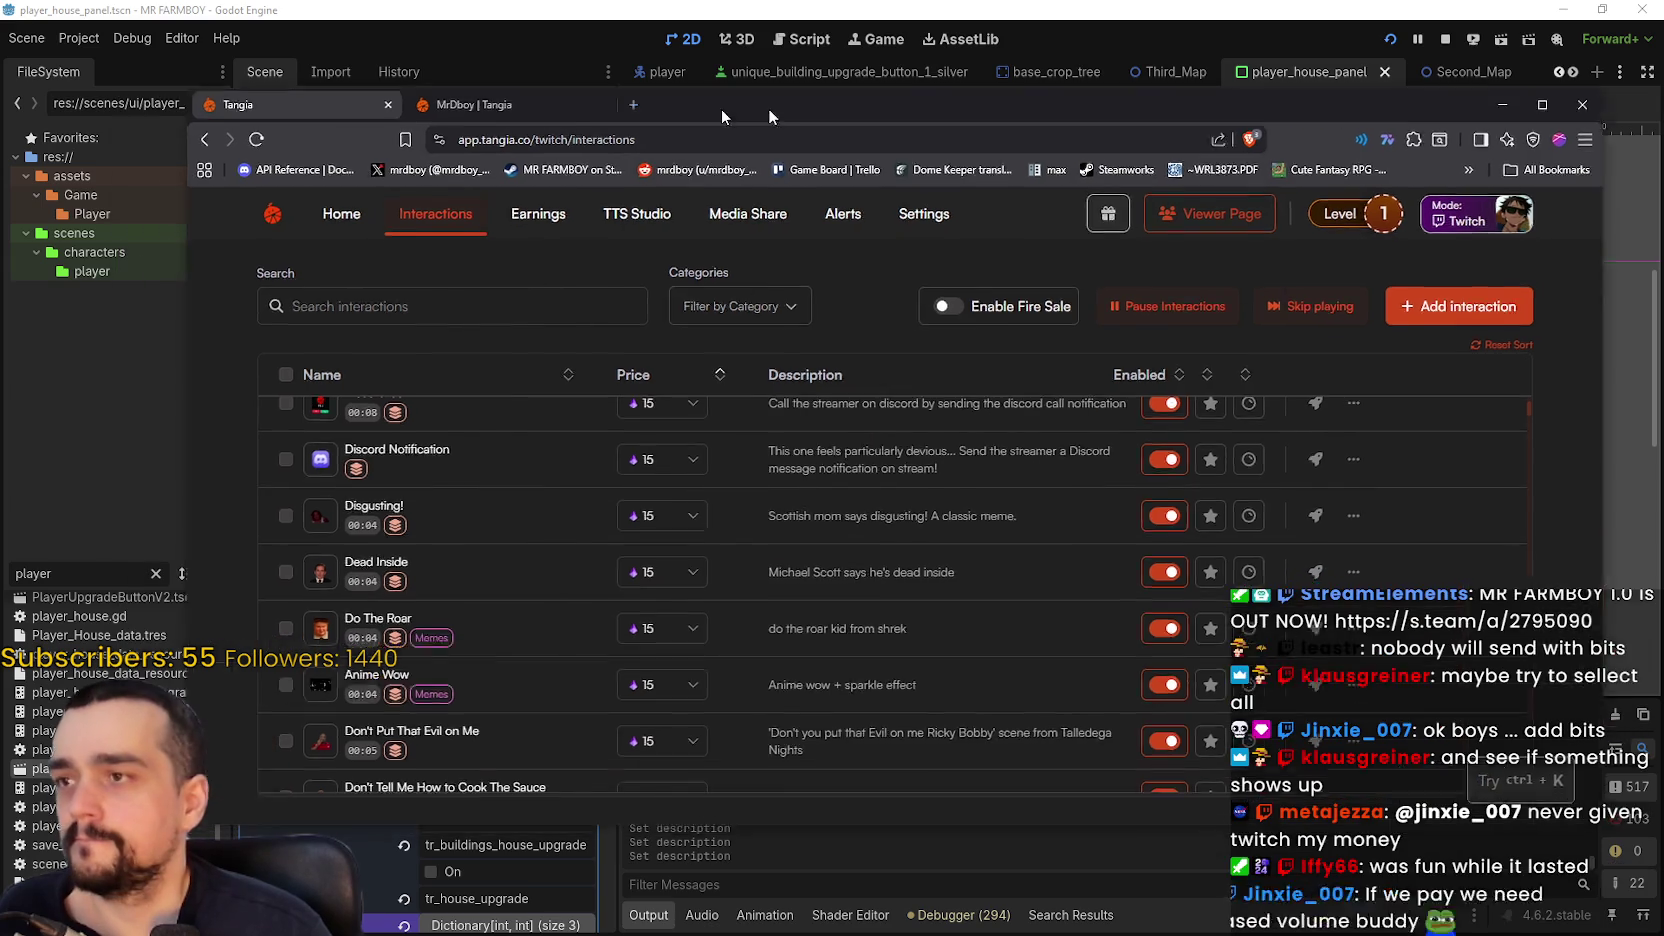
{"action": "key", "text": "alt+Tab"}
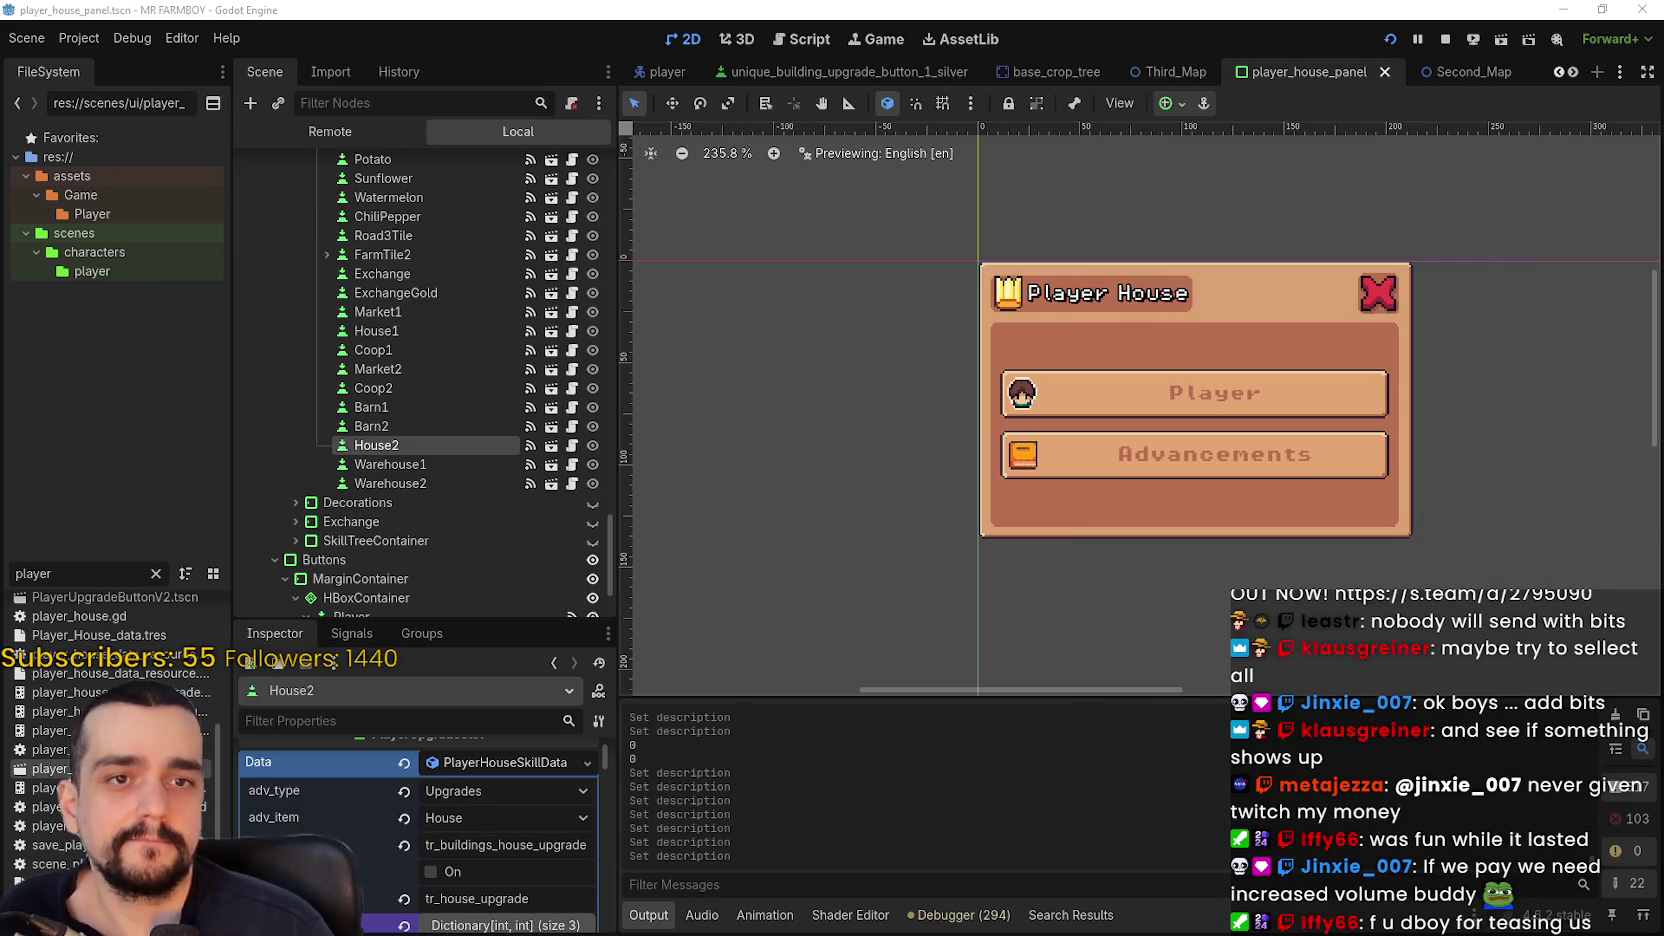
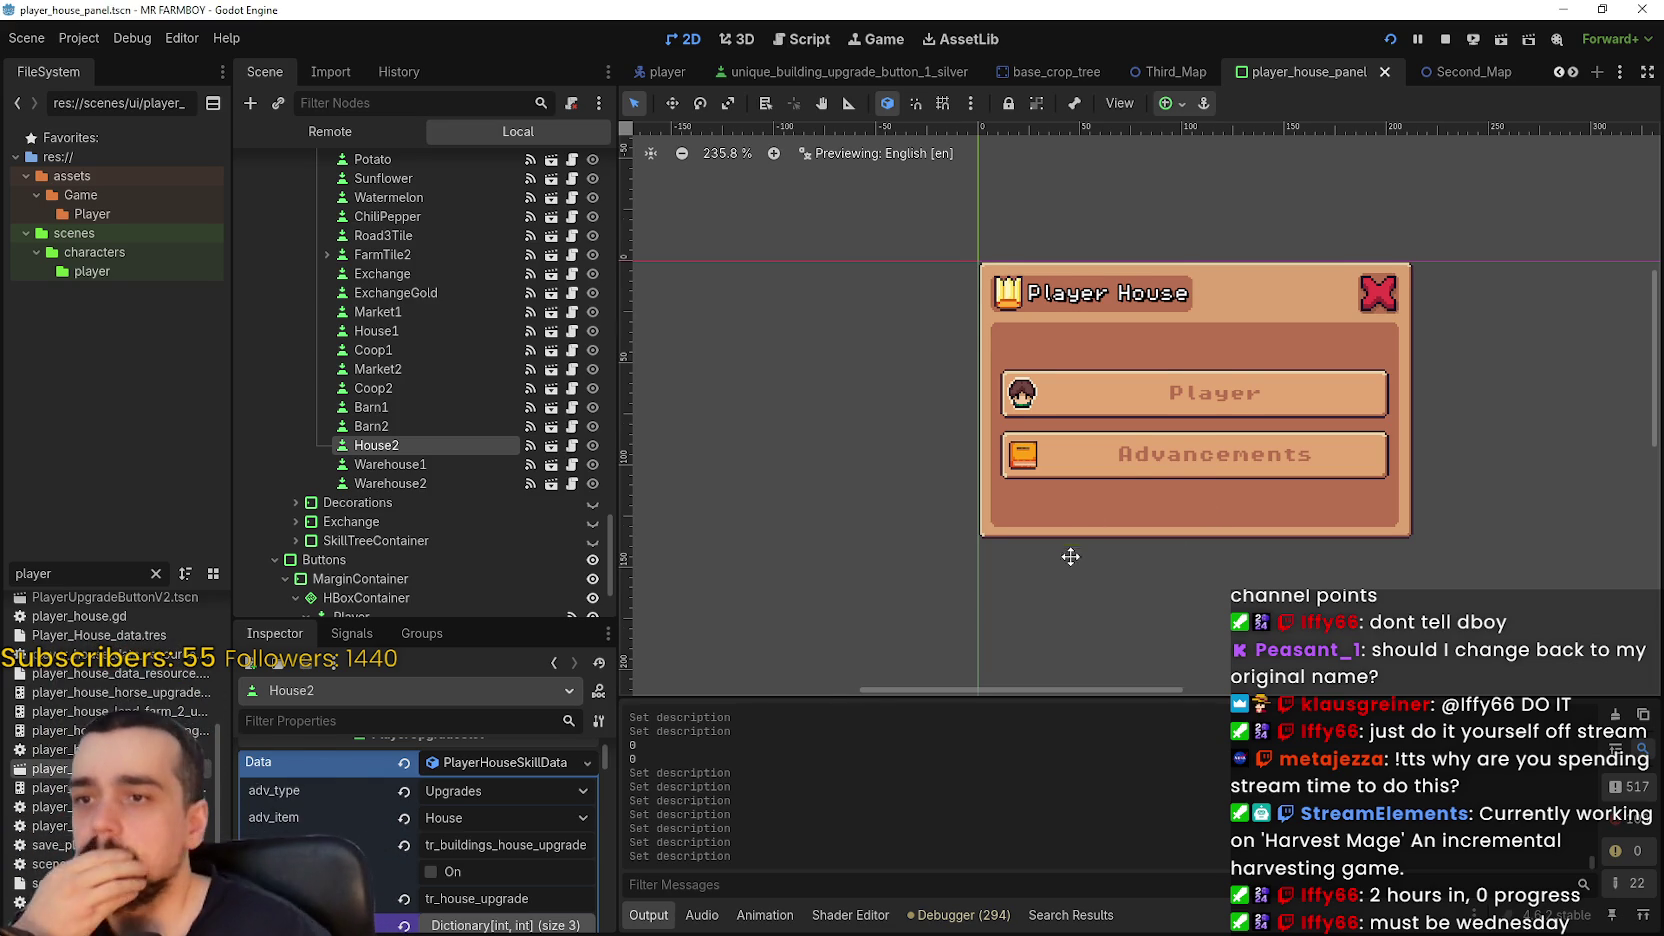
- Replace House2's description with tr_capacity_bed and save the panel scene
{"action": "scroll", "coordinate": [1089, 543], "scroll_direction": "down", "scroll_amount": 2}
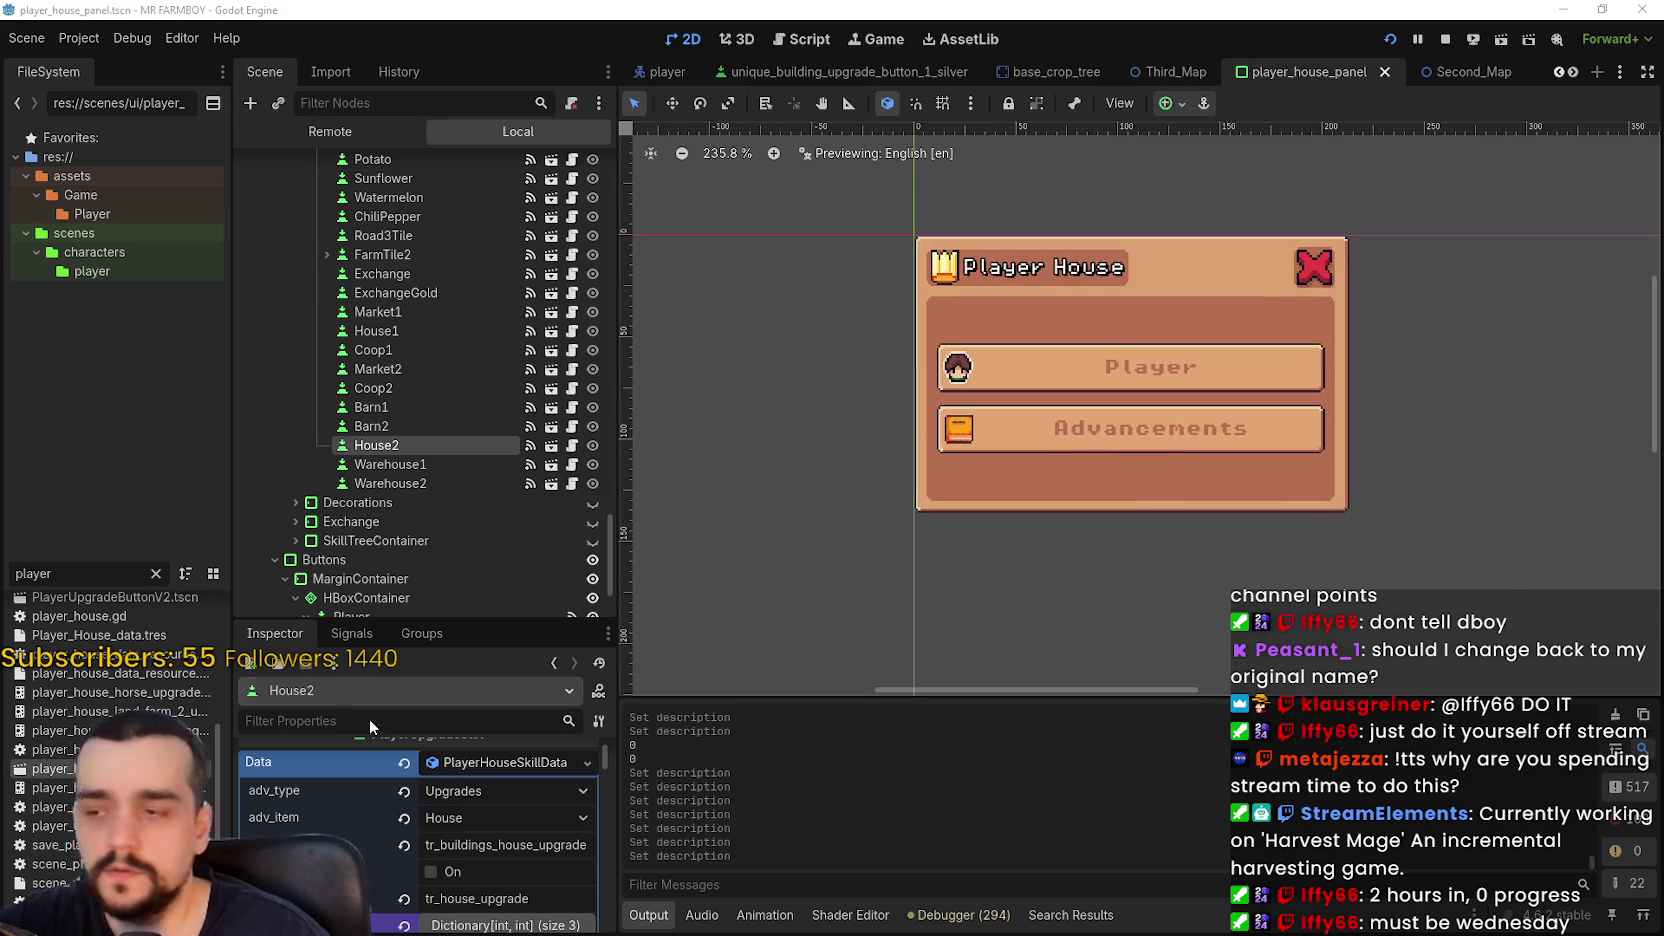
{"action": "triple_click", "coordinate": [493, 898]}
{"action": "type", "text": "tr_capacity_bed"}
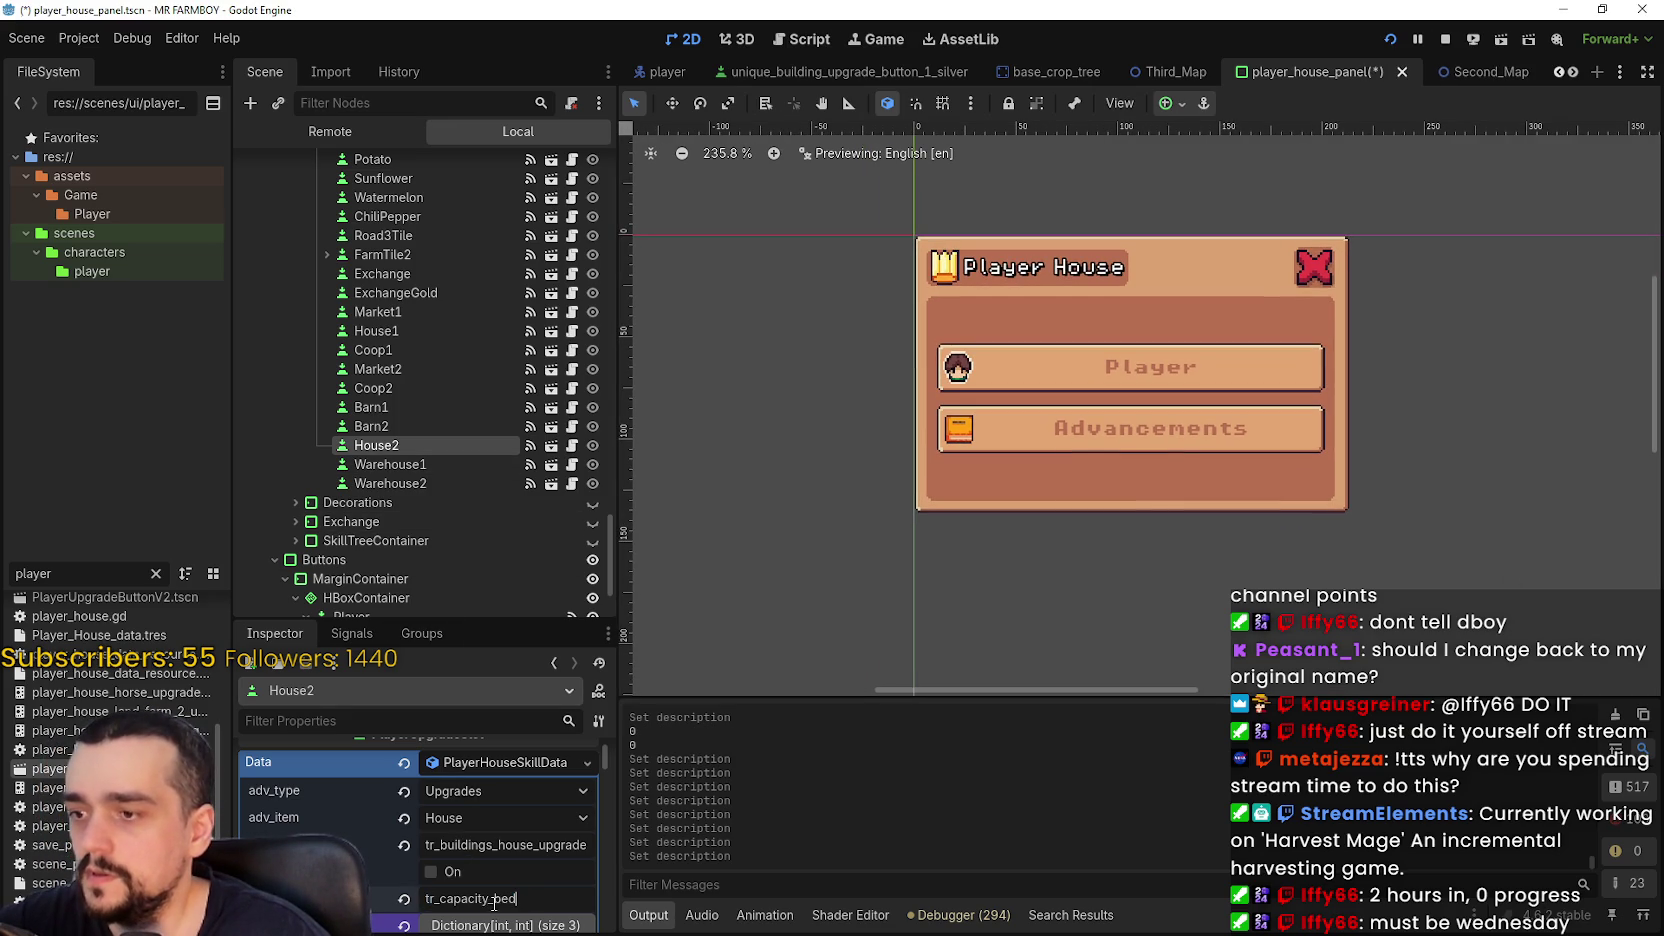
{"action": "key", "text": "ctrl+s"}
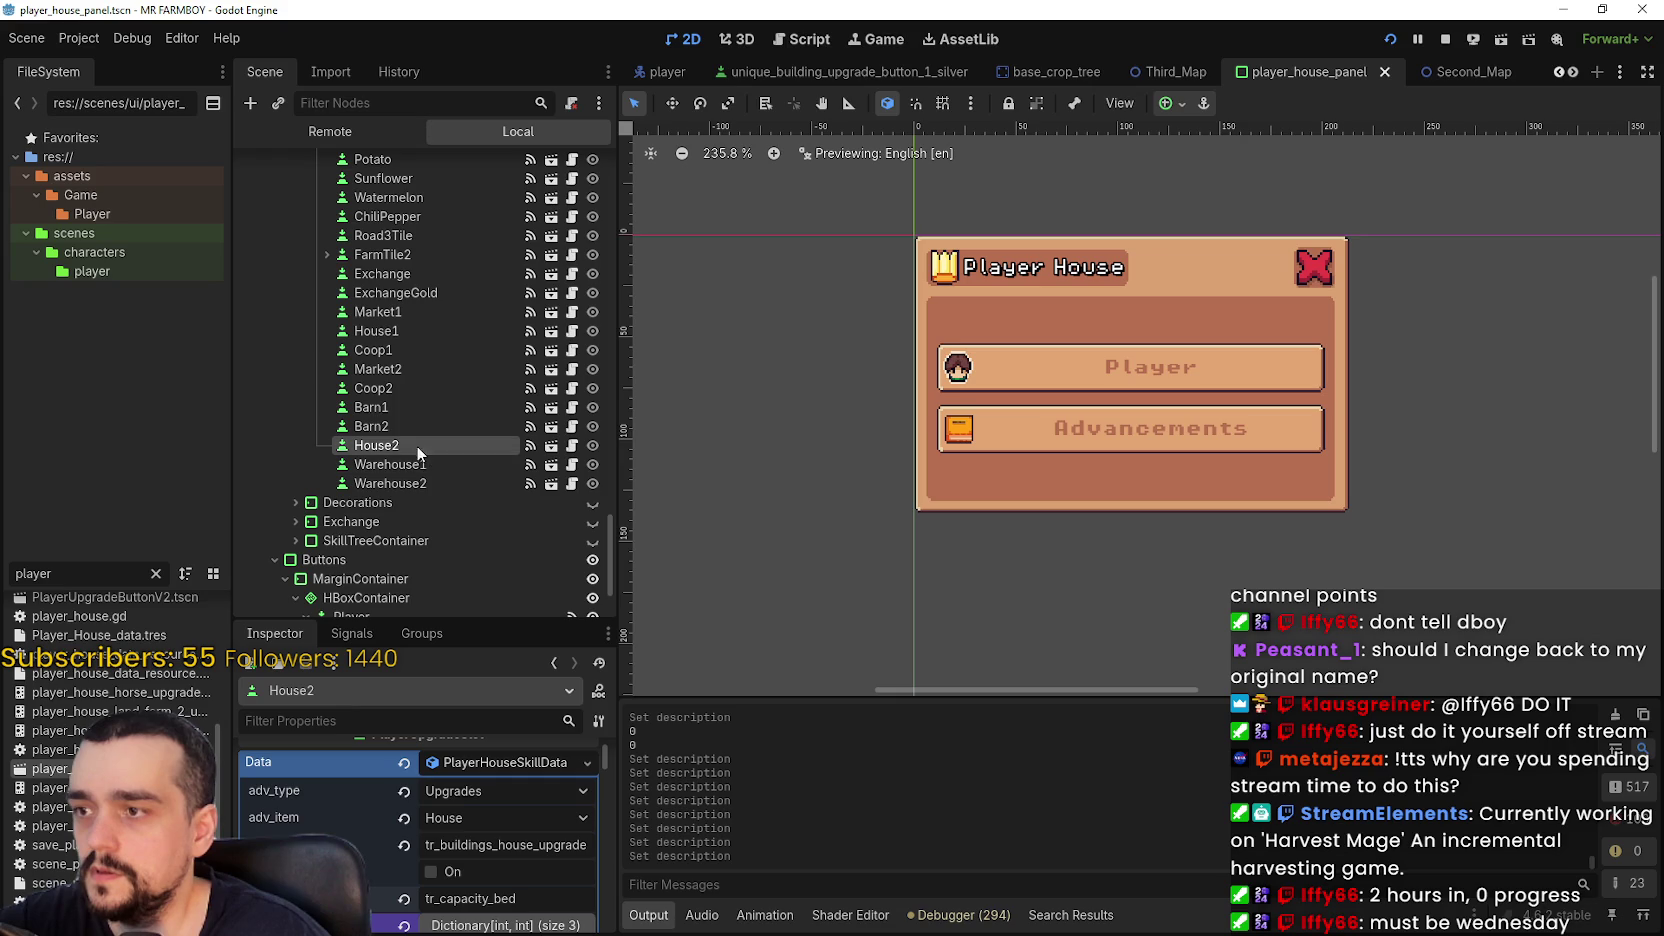
- Set both Warehouse1 and Warehouse2 descriptions to tr_capacity_stock and save the scene
{"action": "left_click", "coordinate": [420, 464]}
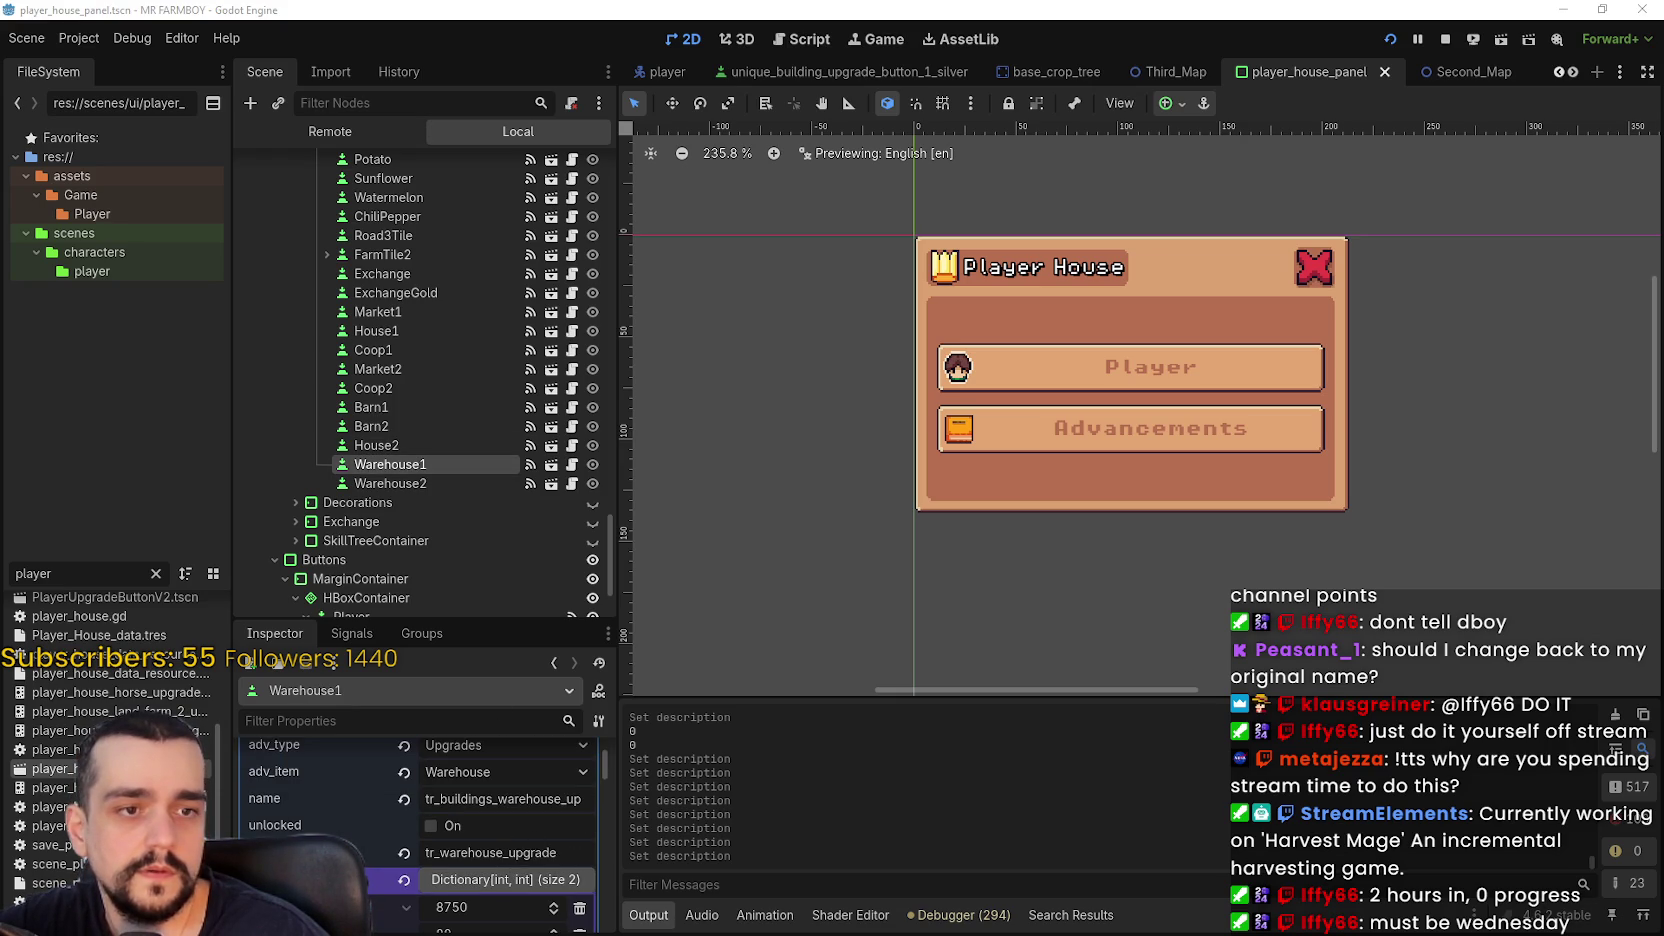
{"action": "scroll", "coordinate": [502, 841], "scroll_direction": "down", "scroll_amount": 1}
{"action": "type", "text": "tr_capacity_stock"}
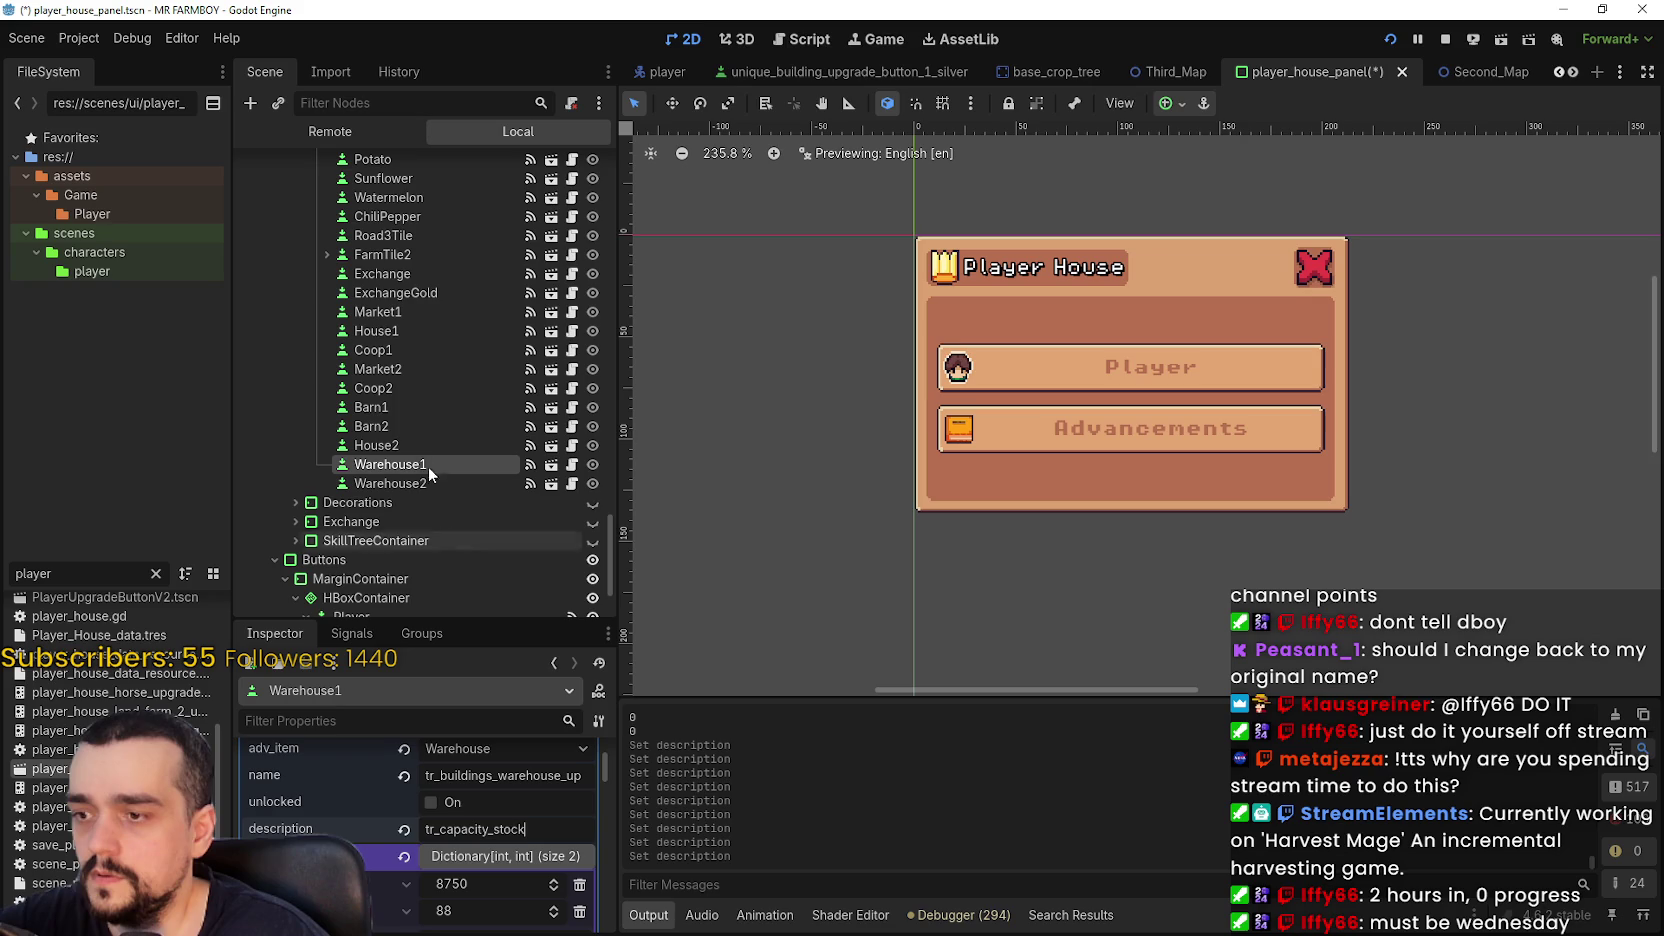
{"action": "left_click", "coordinate": [400, 483]}
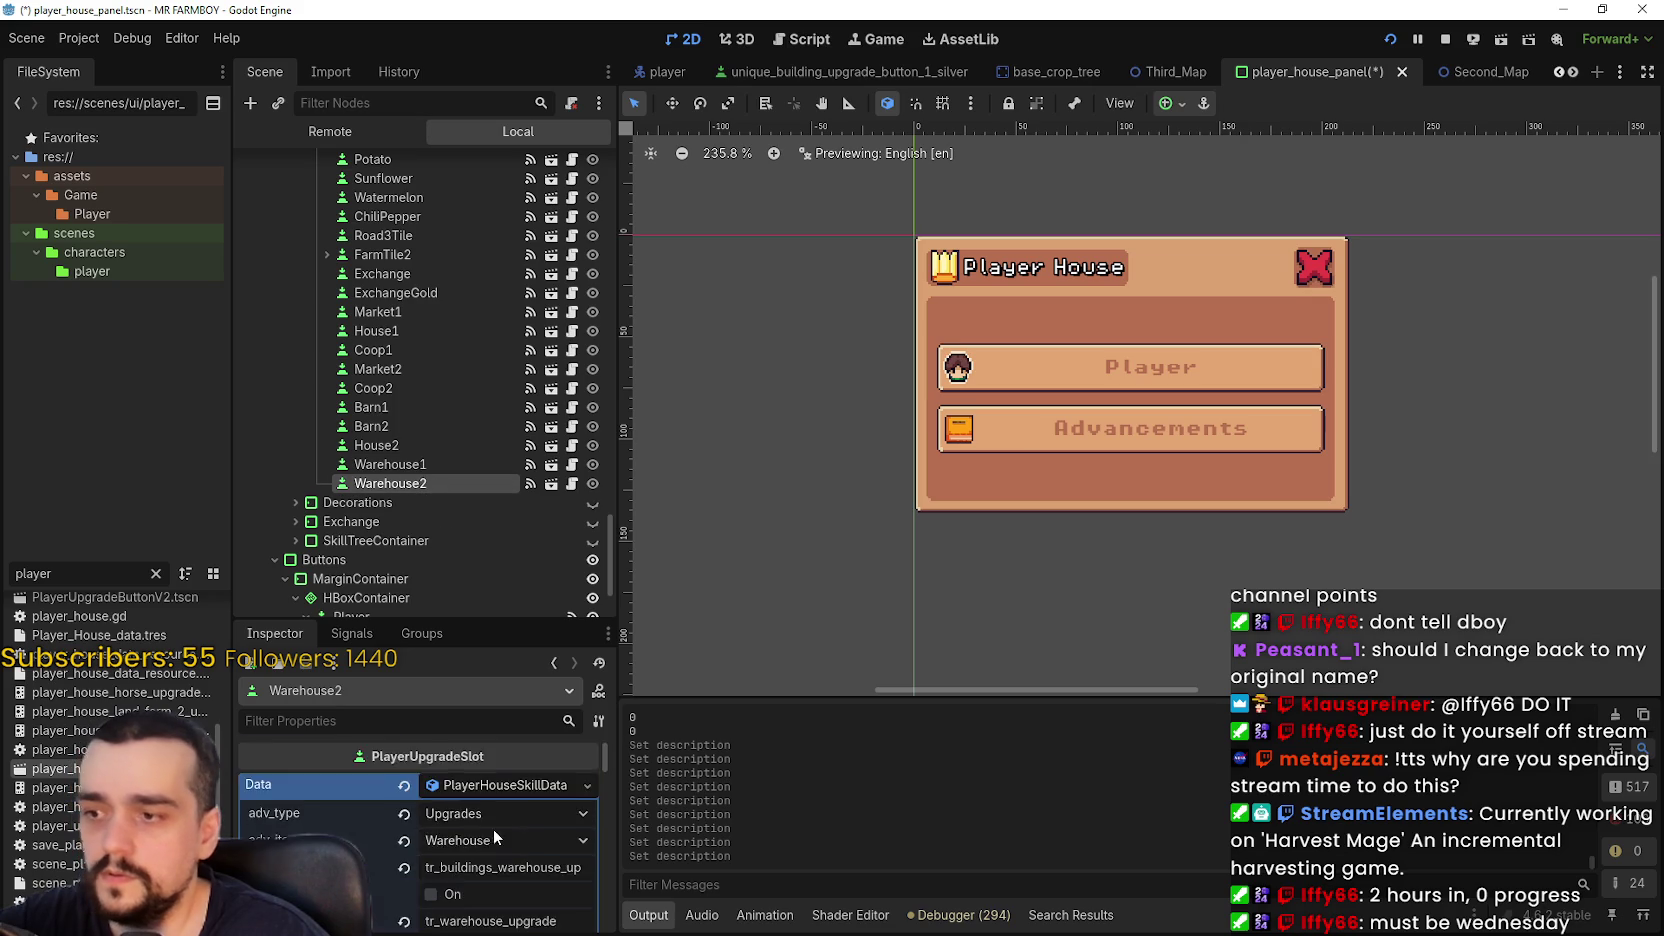
{"action": "left_click", "coordinate": [494, 806]}
{"action": "type", "text": "tr_capacity_stock"}
{"action": "key", "text": "ctrl+s"}
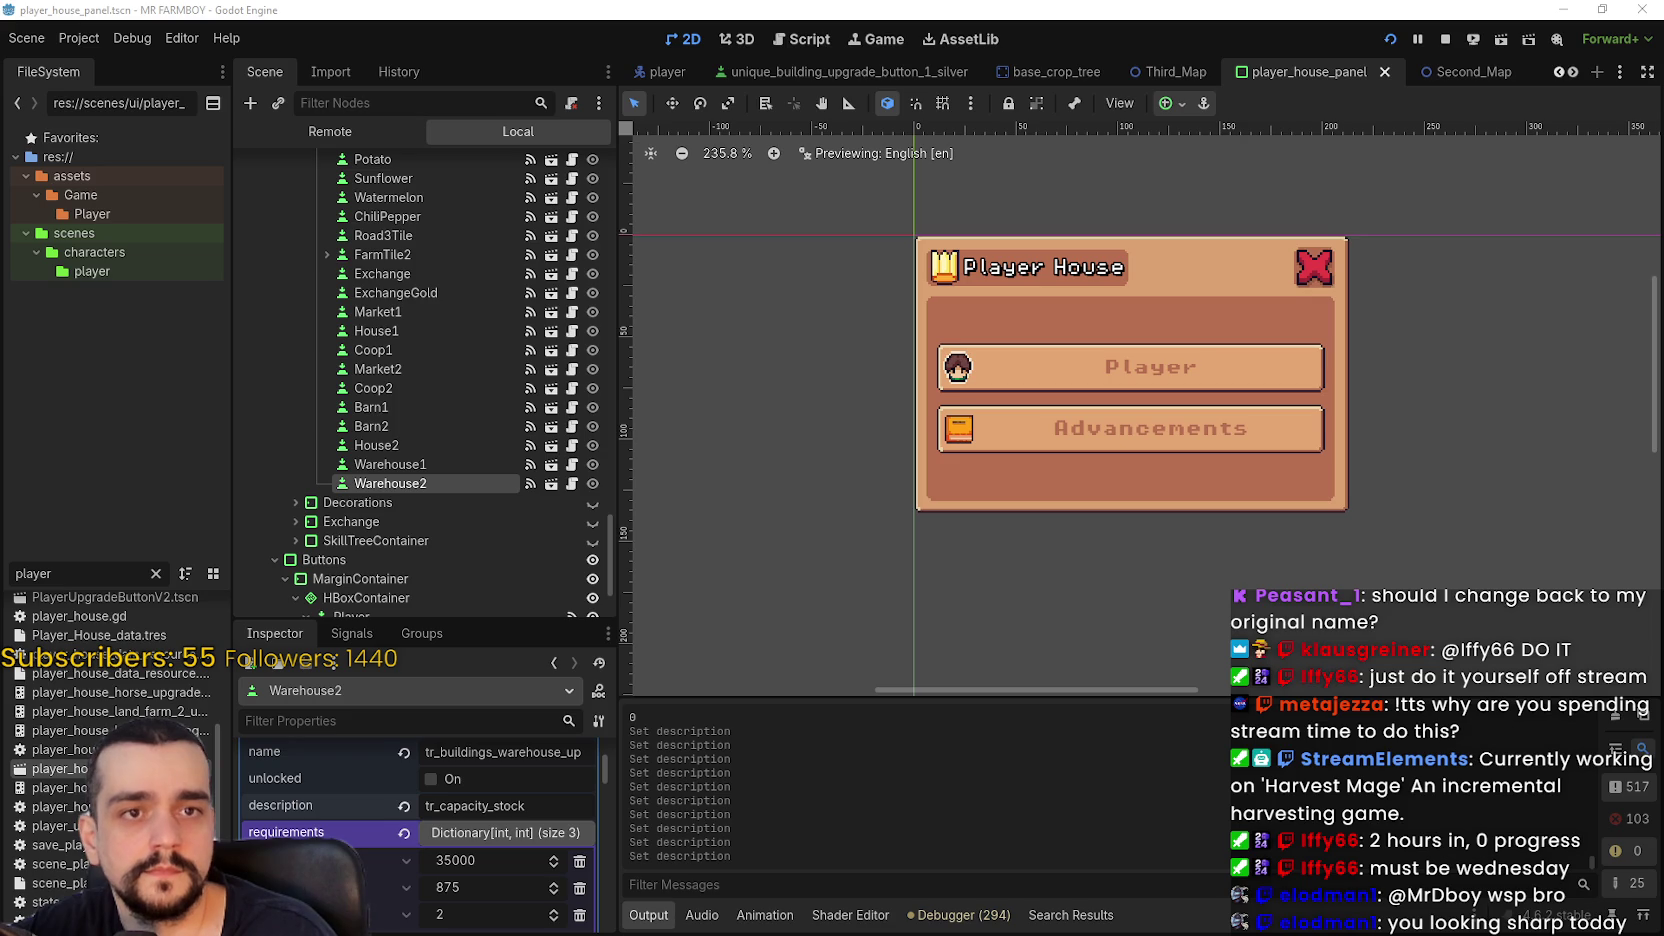
{"action": "scroll", "coordinate": [1165, 499], "scroll_direction": "up", "scroll_amount": 2}
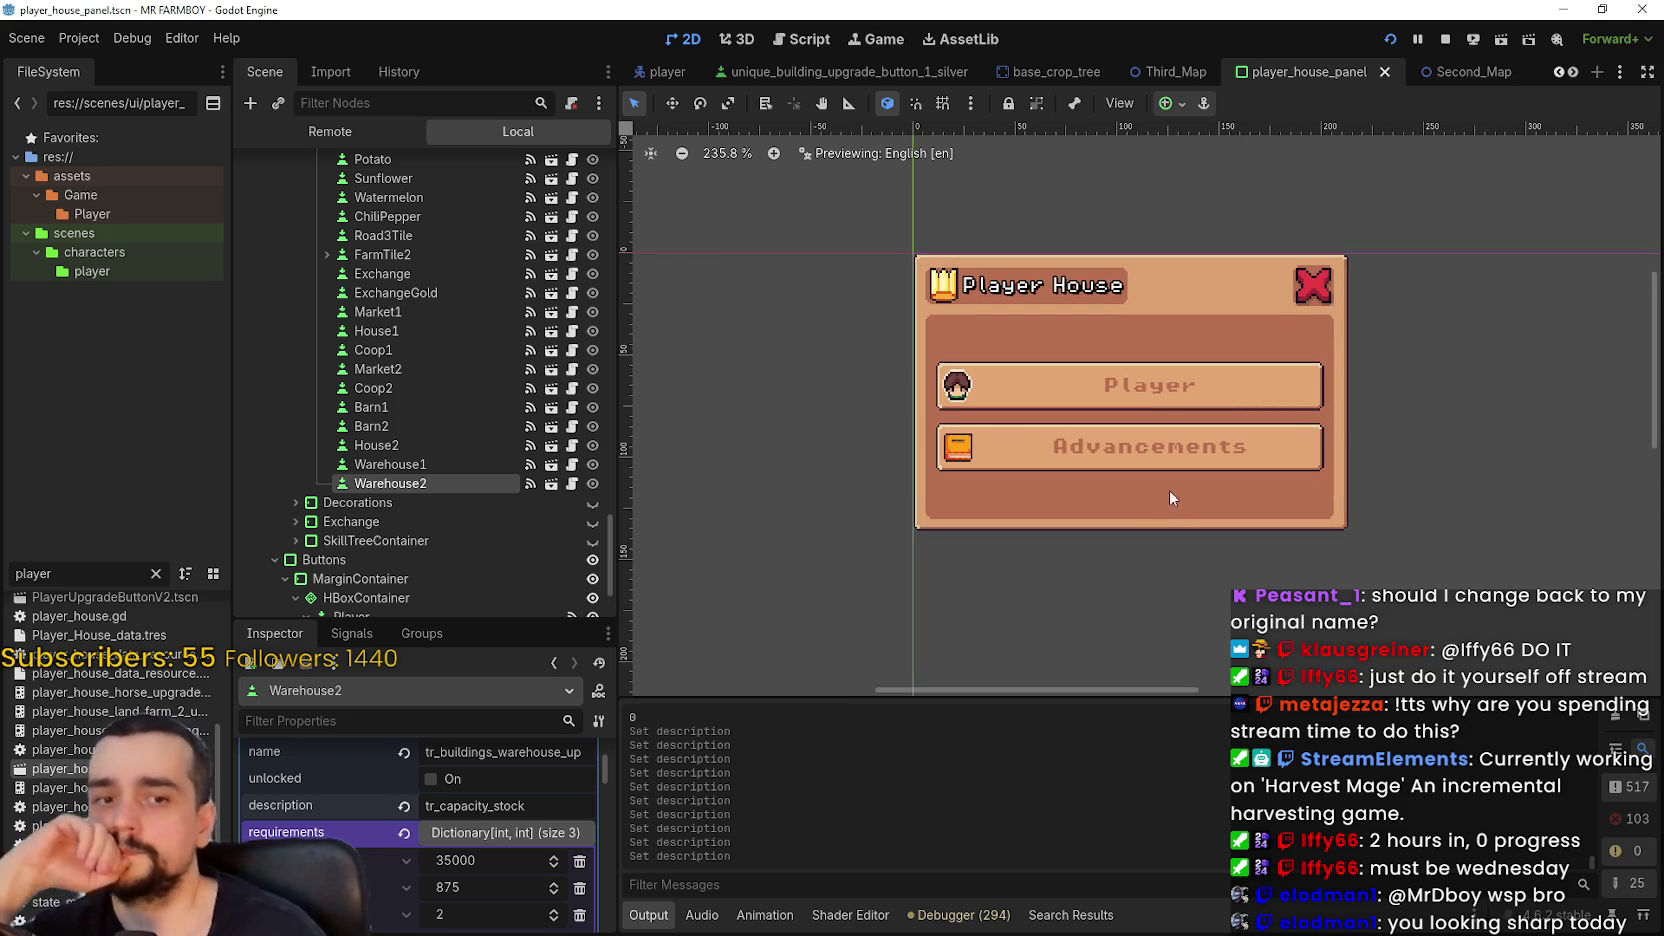
{"action": "scroll", "coordinate": [1154, 497], "scroll_direction": "left", "scroll_amount": 2}
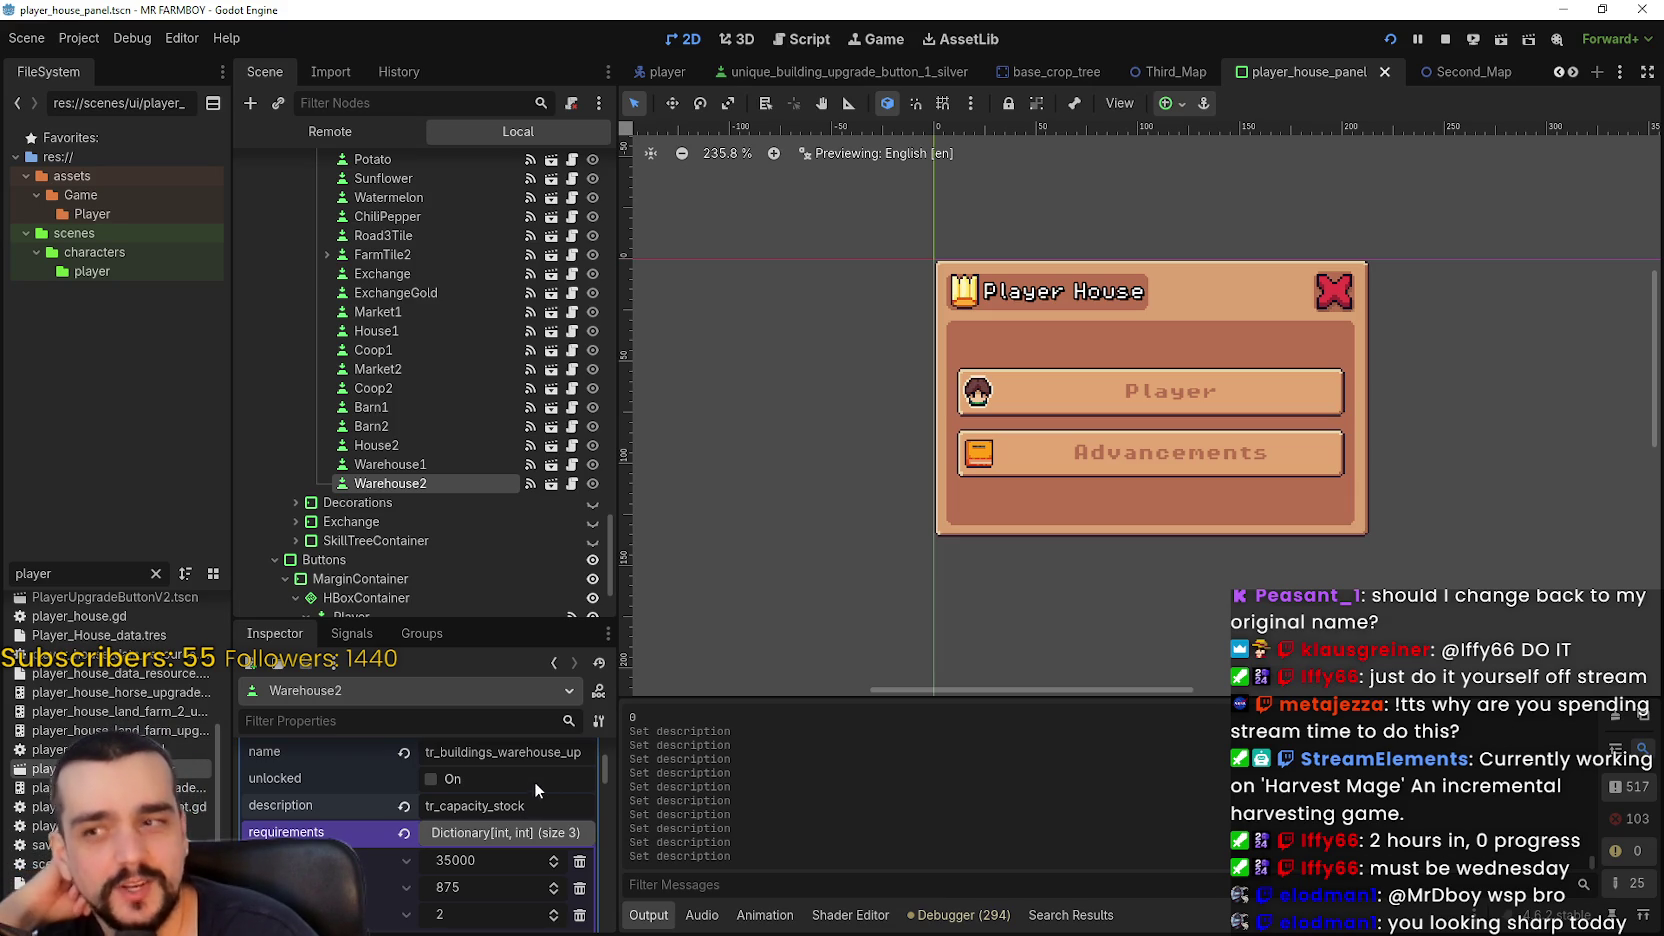
{"action": "left_click", "coordinate": [436, 470]}
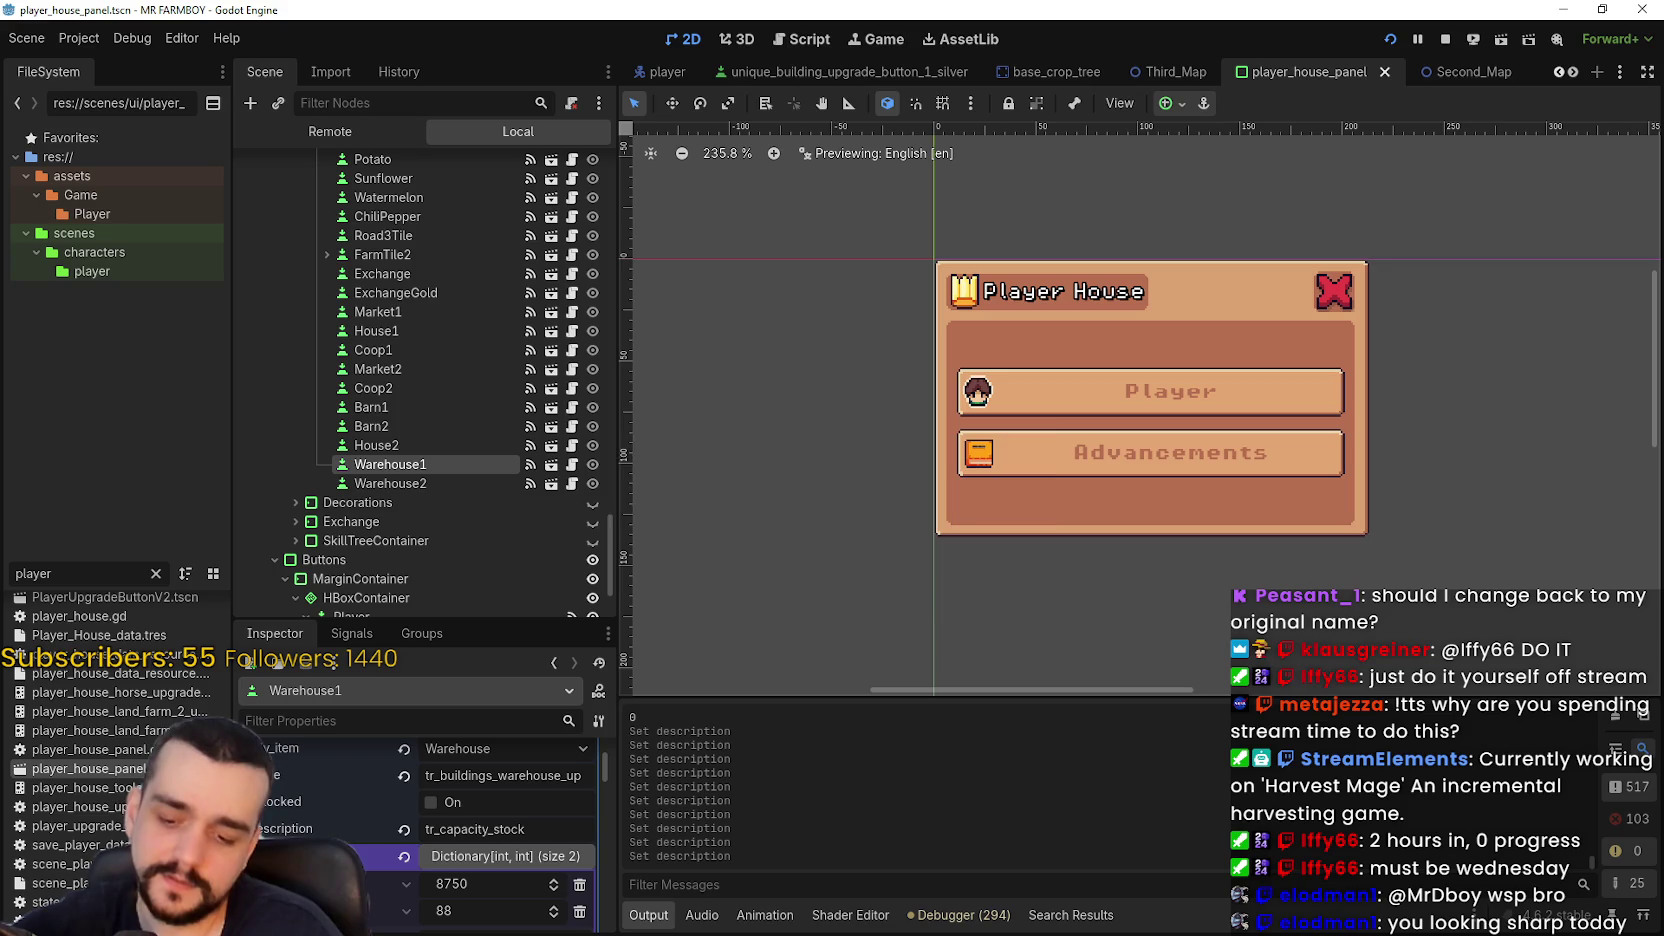
{"action": "key", "text": "ctrl+s"}
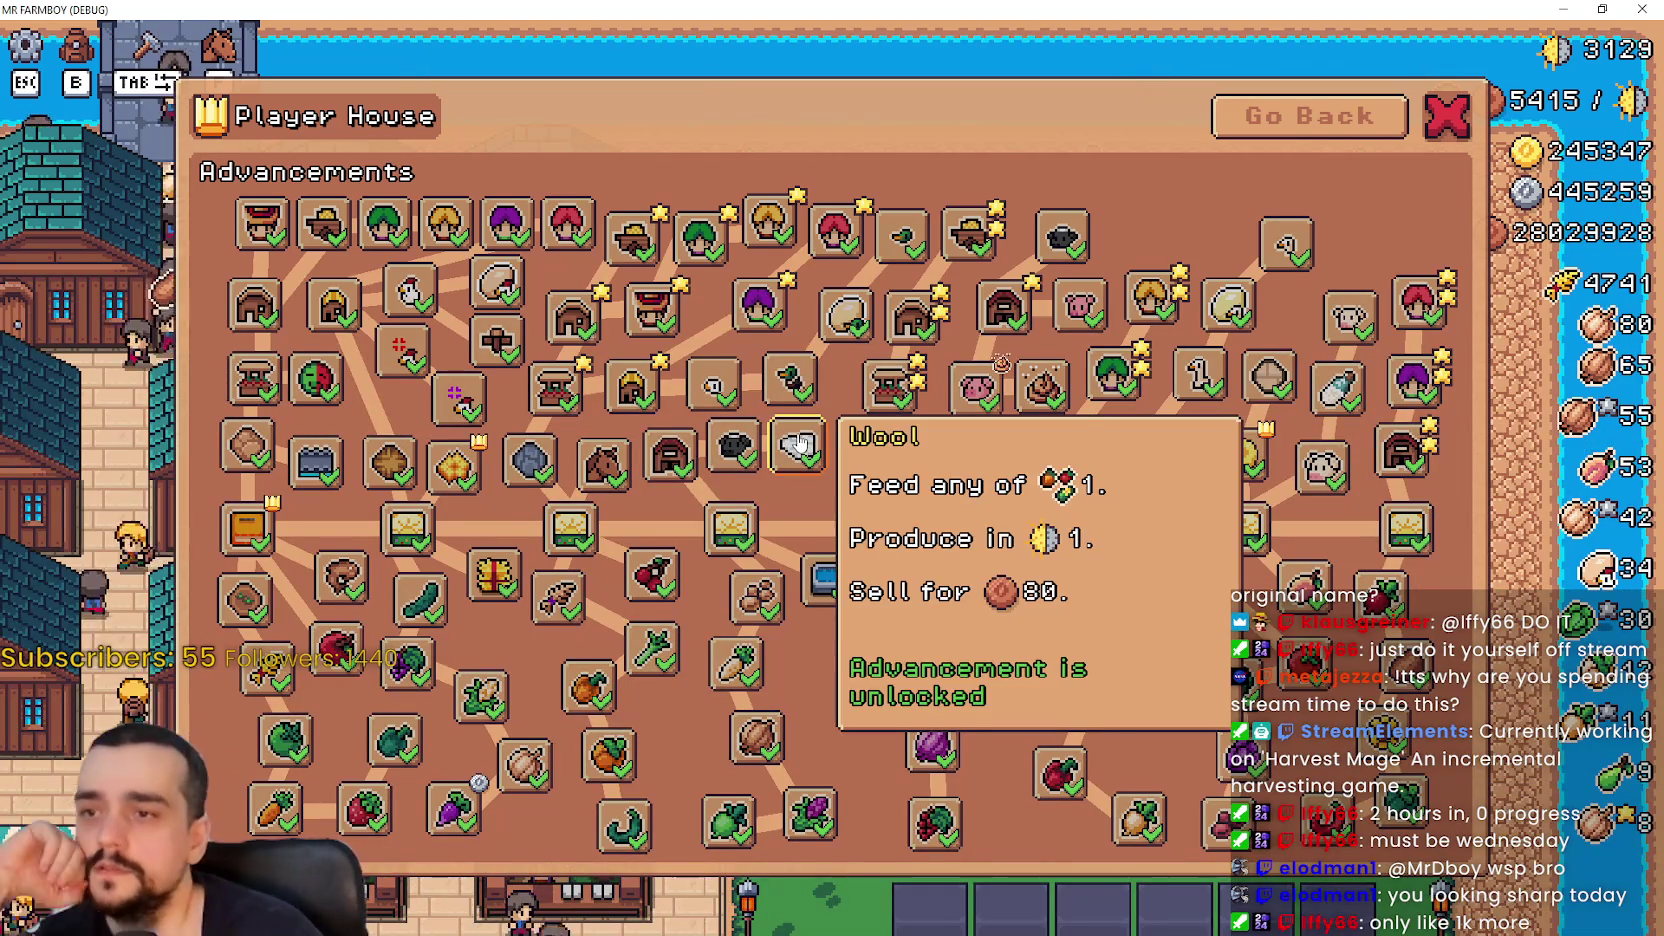
- Inspect the Warehouse, Rancher and Farmer upgrade tooltips; their capacity lines show no amount
{"action": "mouse_move", "coordinate": [787, 452]}
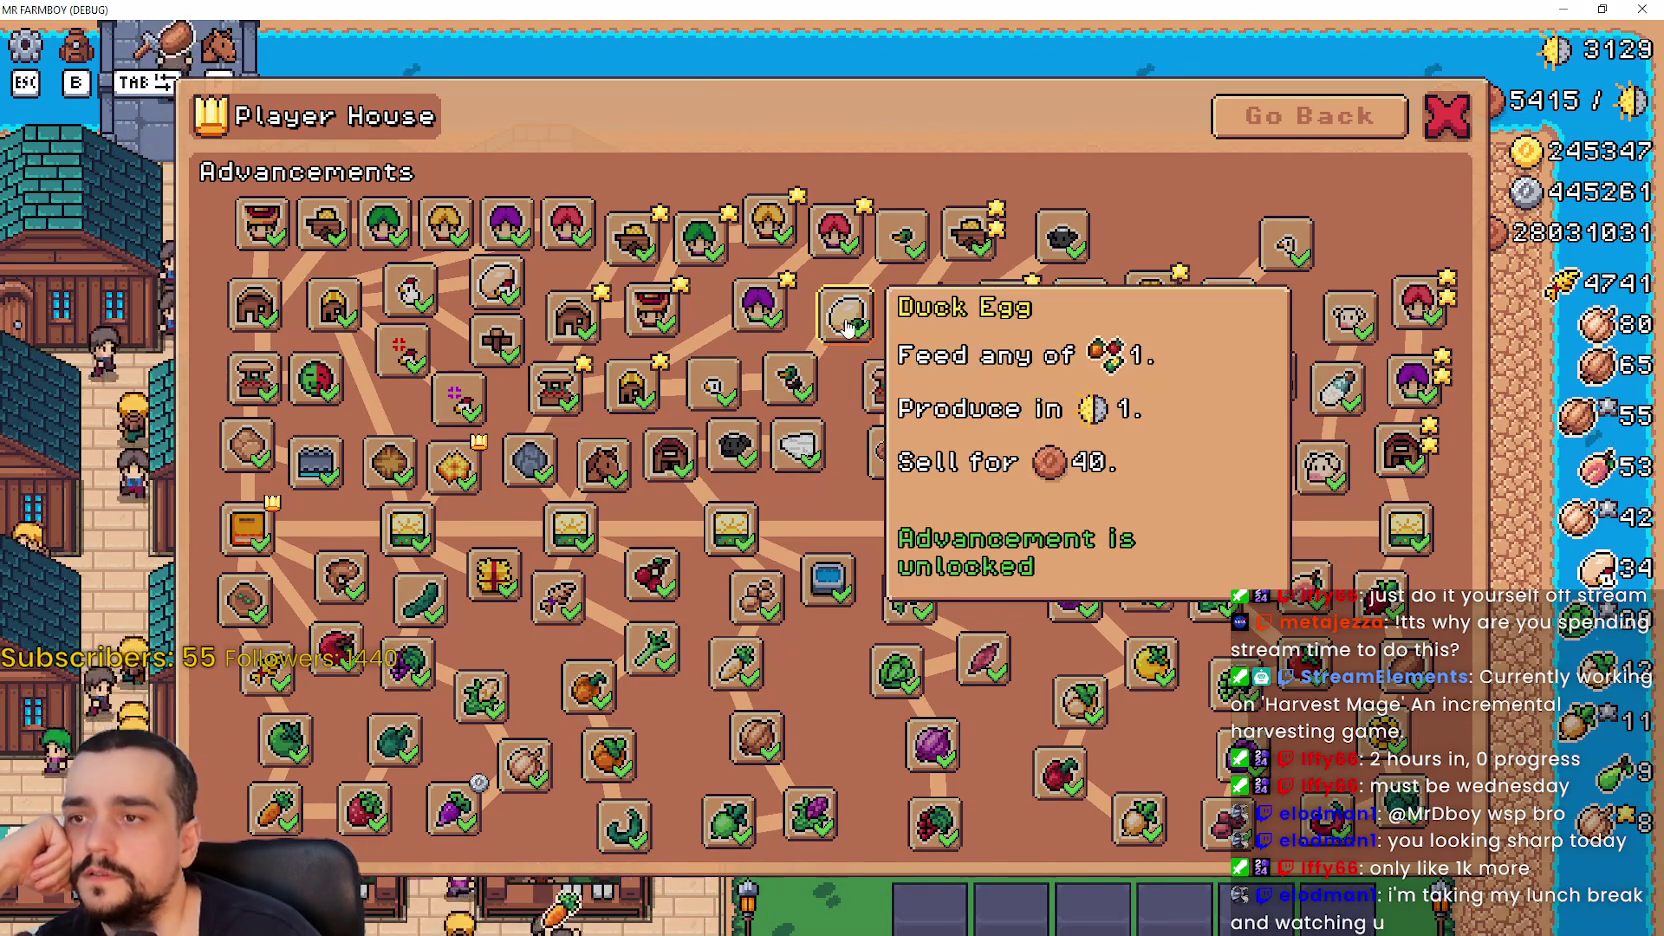
{"action": "mouse_move", "coordinate": [857, 298]}
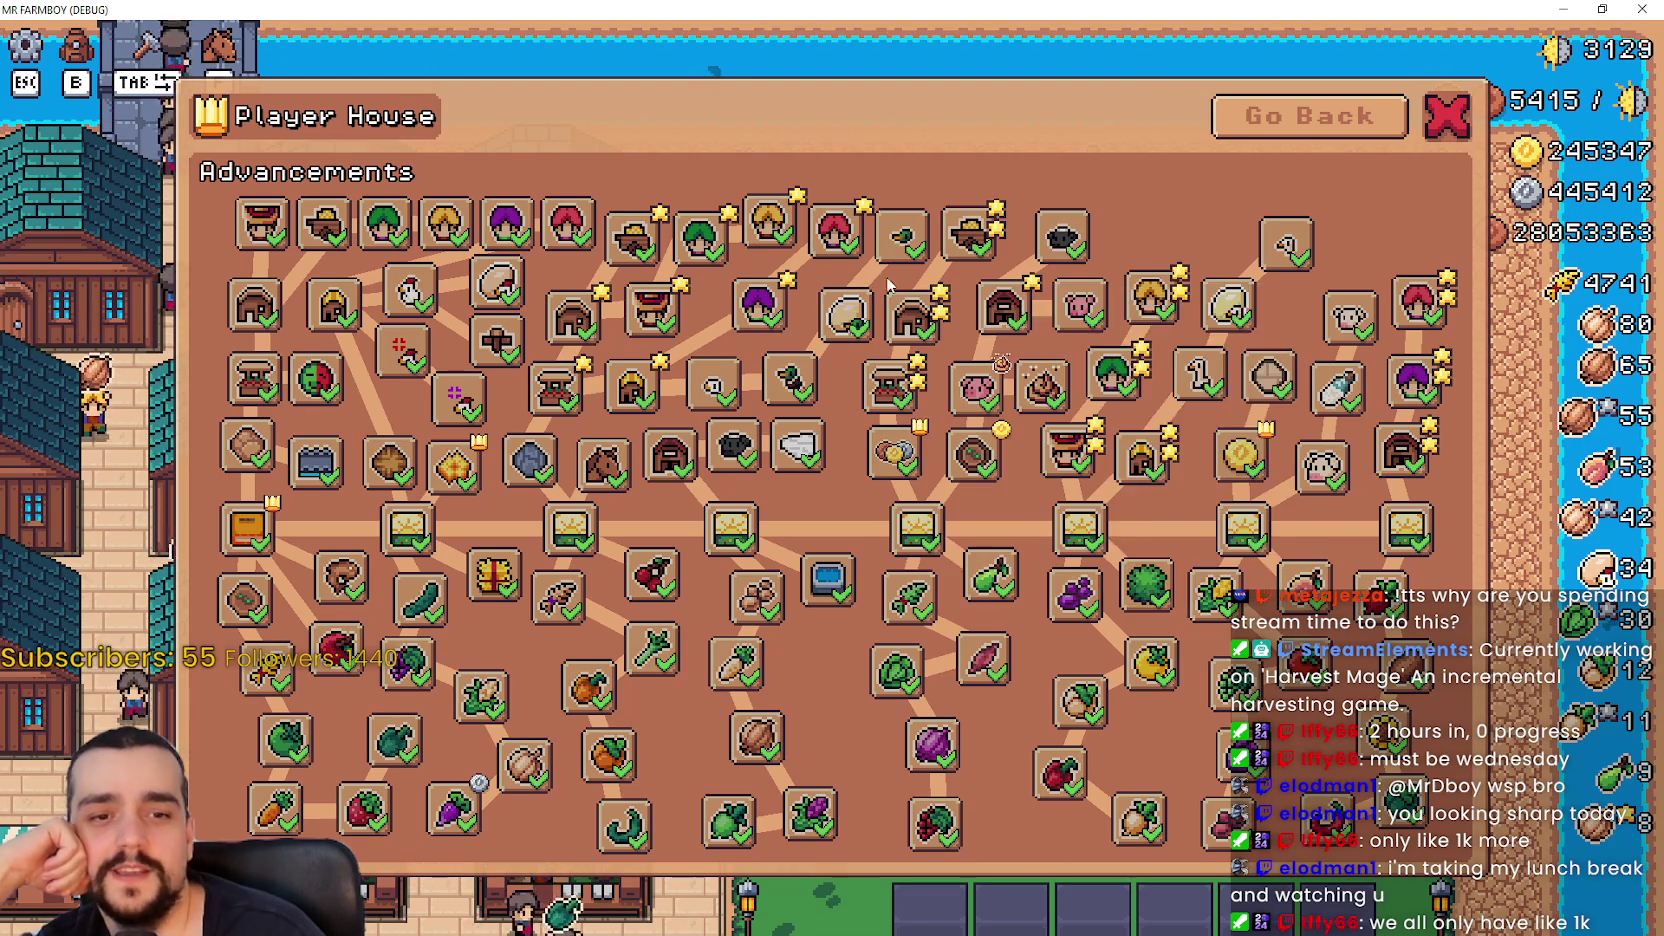
{"action": "mouse_move", "coordinate": [970, 250]}
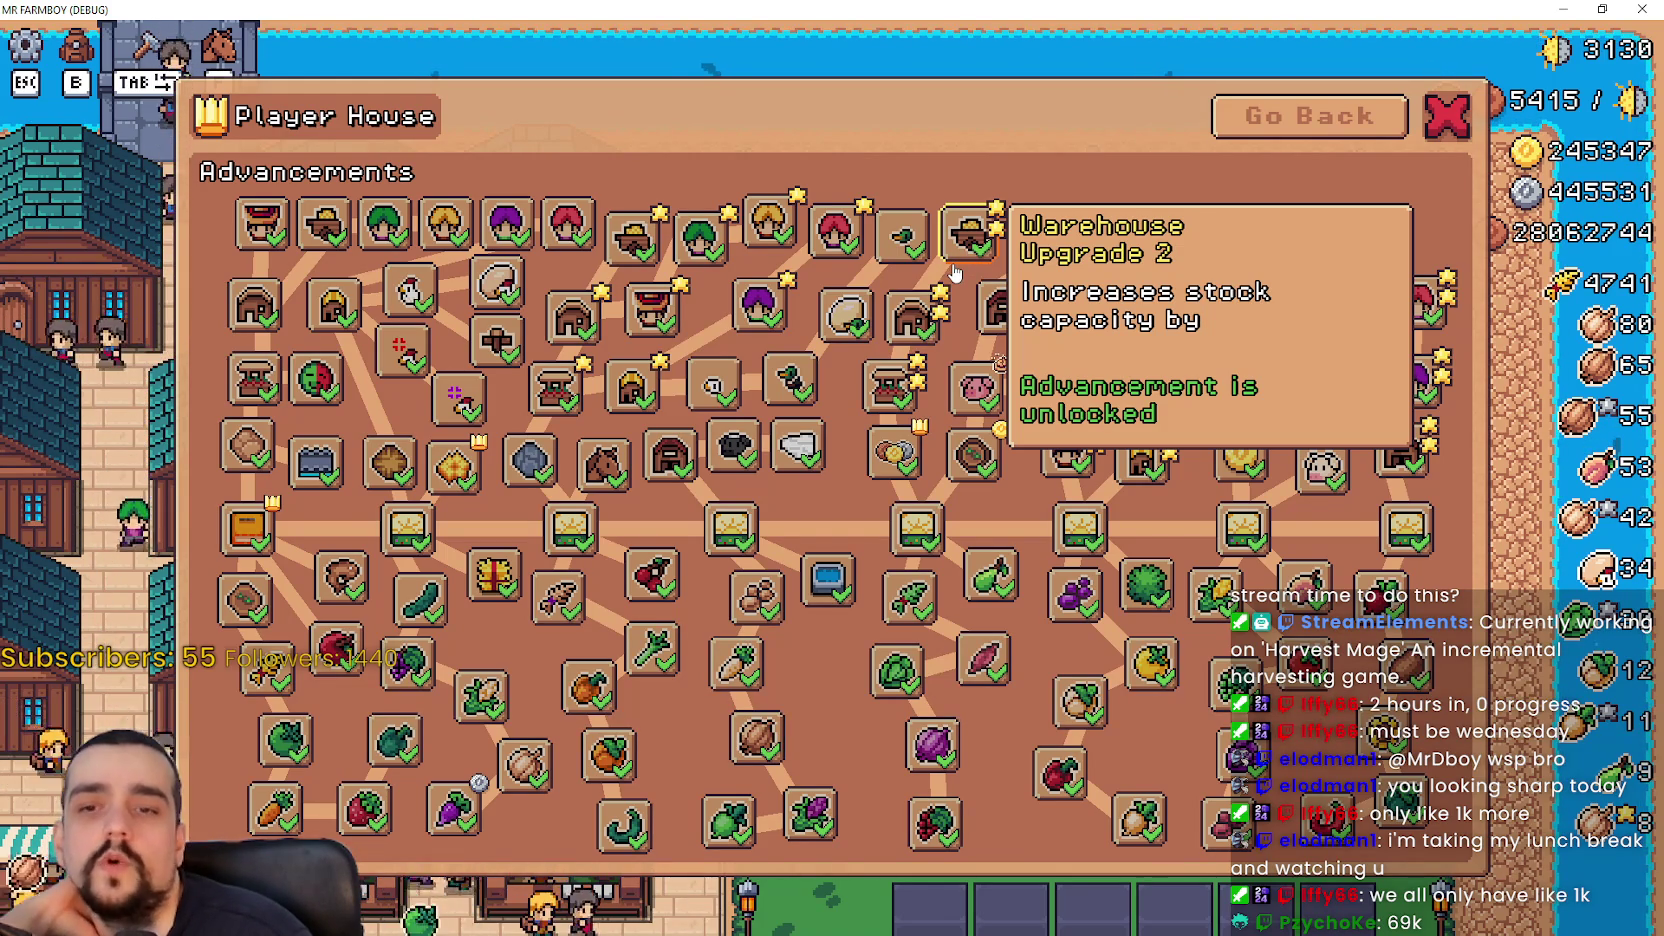
{"action": "mouse_move", "coordinate": [1408, 320]}
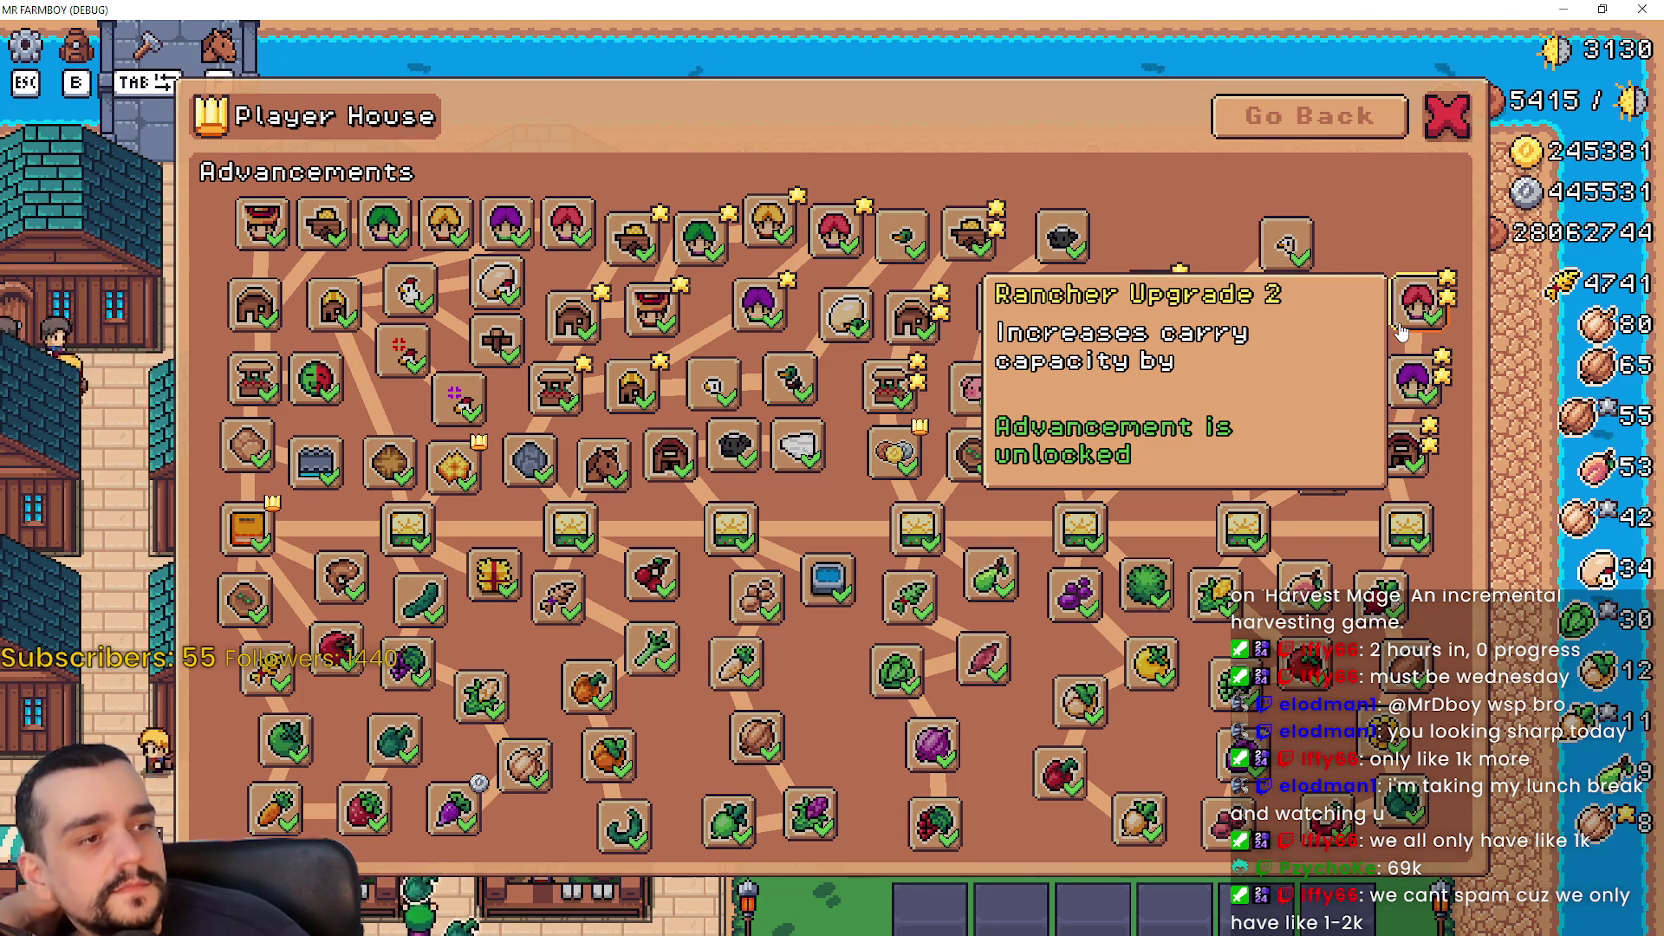
{"action": "mouse_move", "coordinate": [1379, 350]}
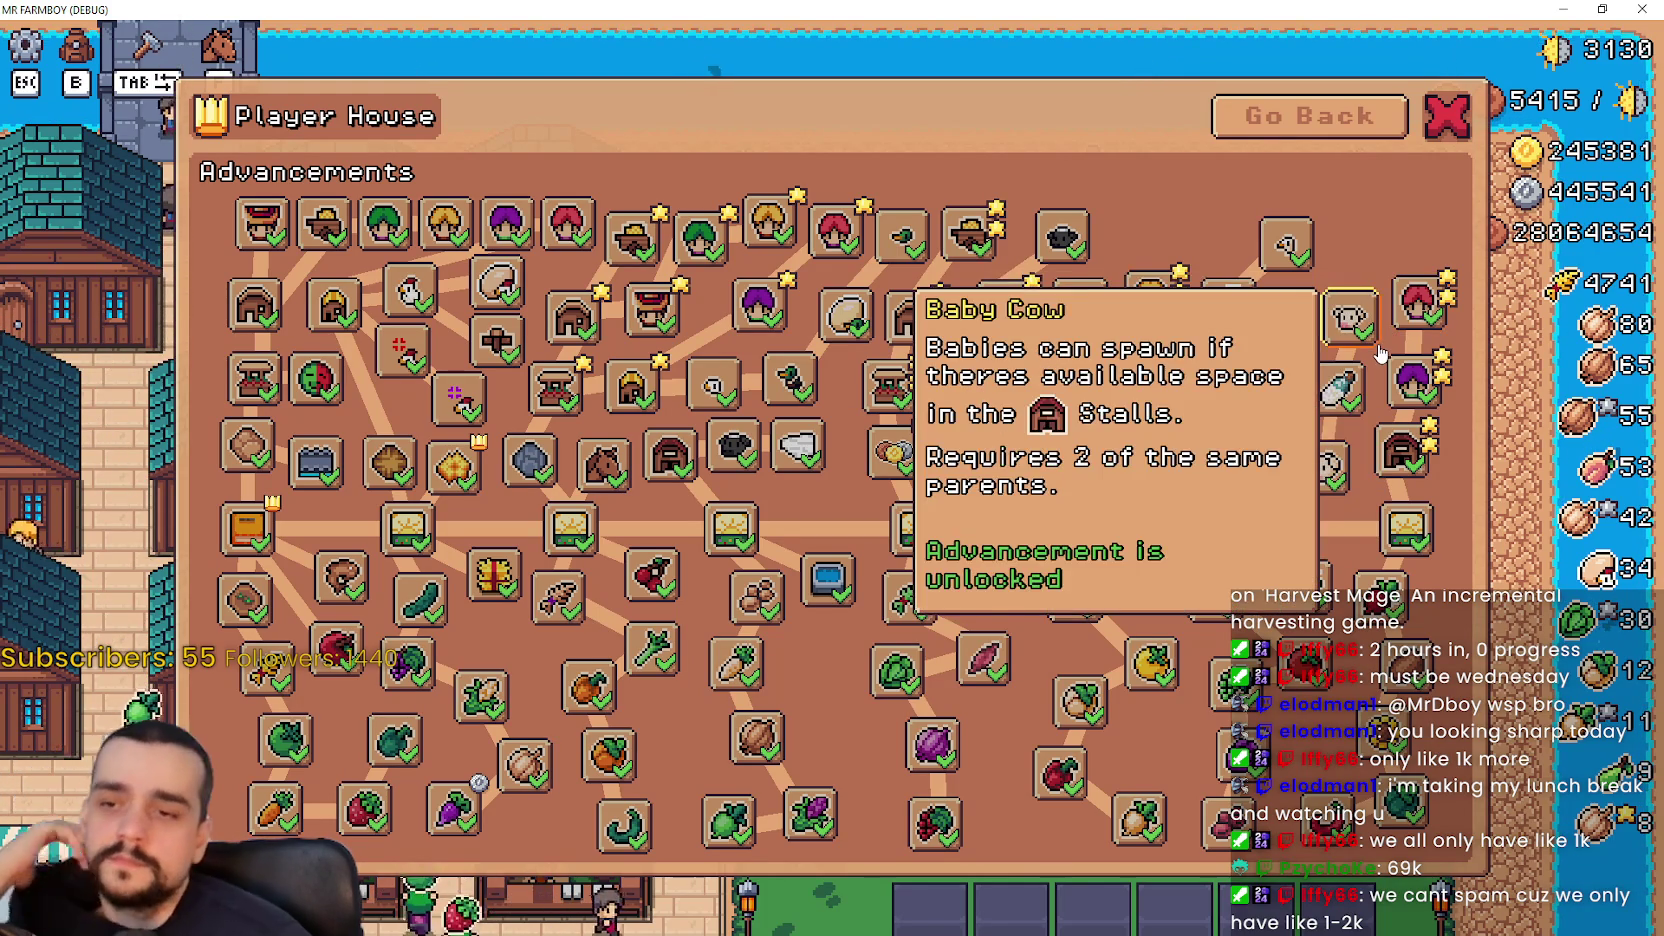
{"action": "mouse_move", "coordinate": [1365, 598]}
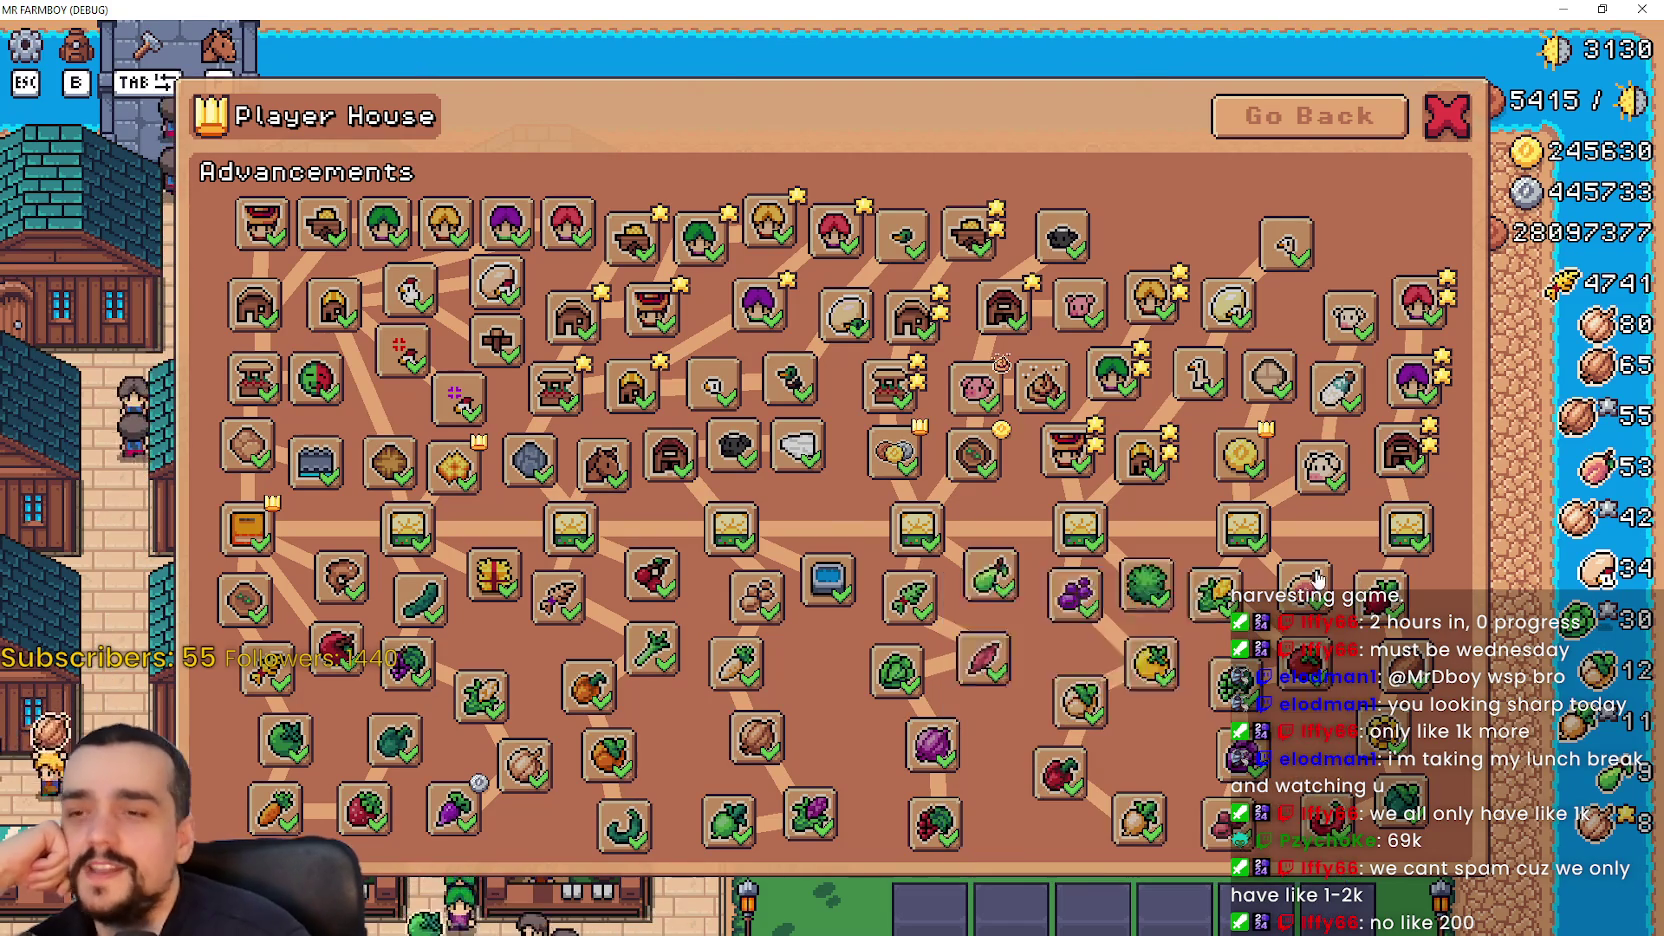
{"action": "mouse_move", "coordinate": [986, 402]}
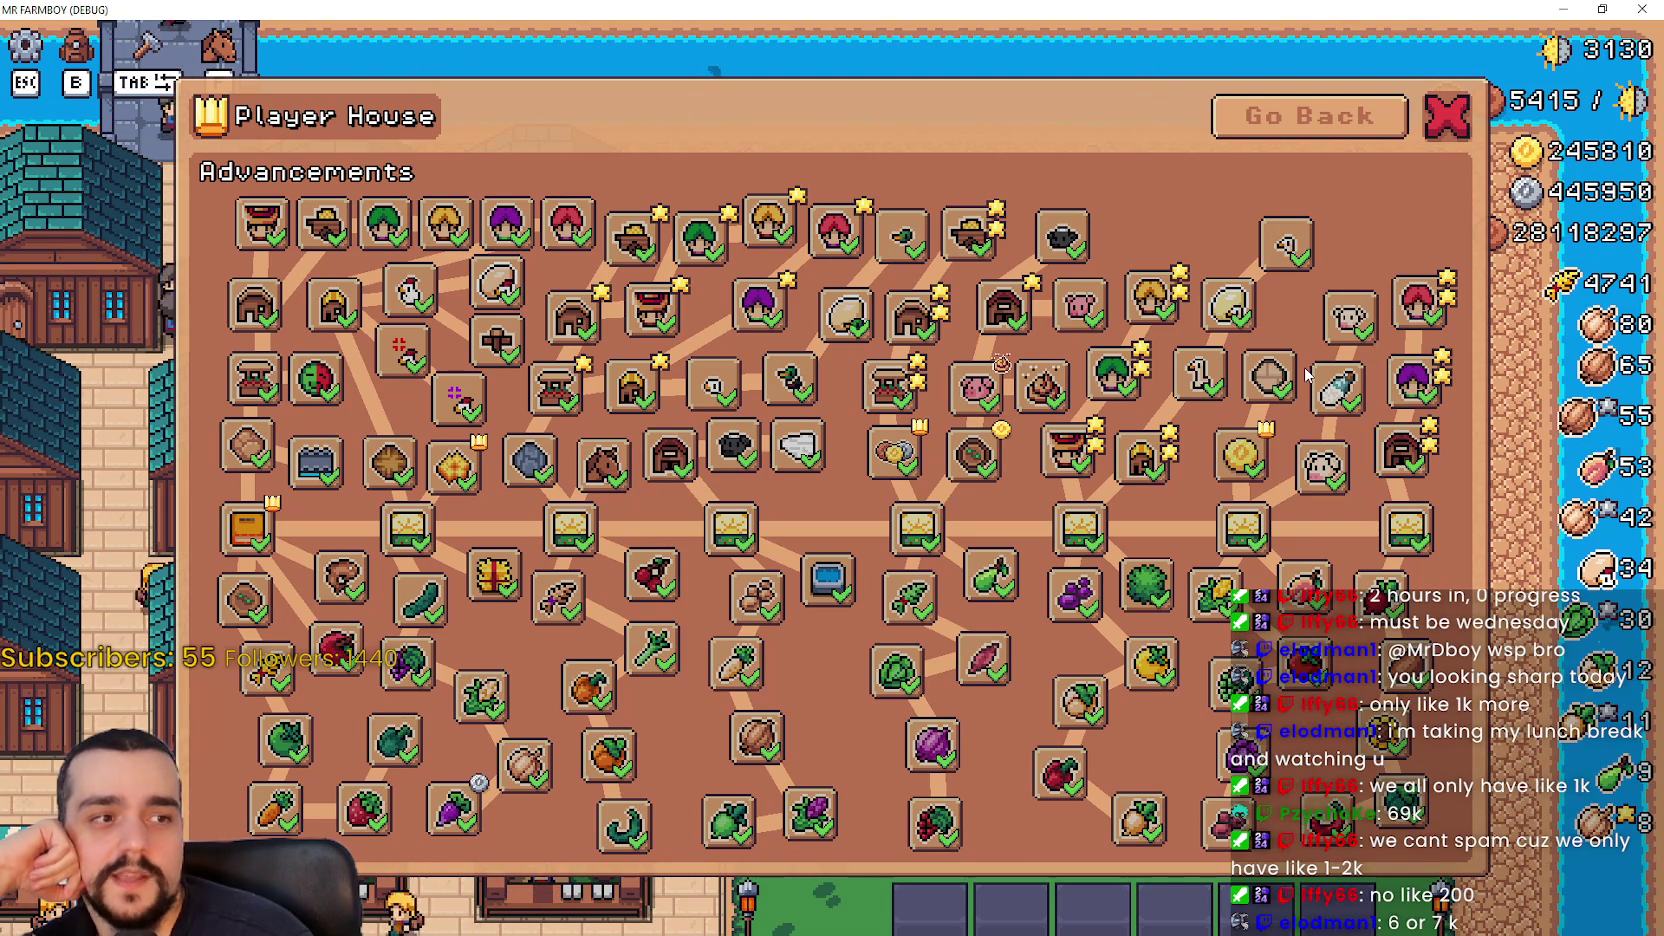
{"action": "mouse_move", "coordinate": [1062, 472]}
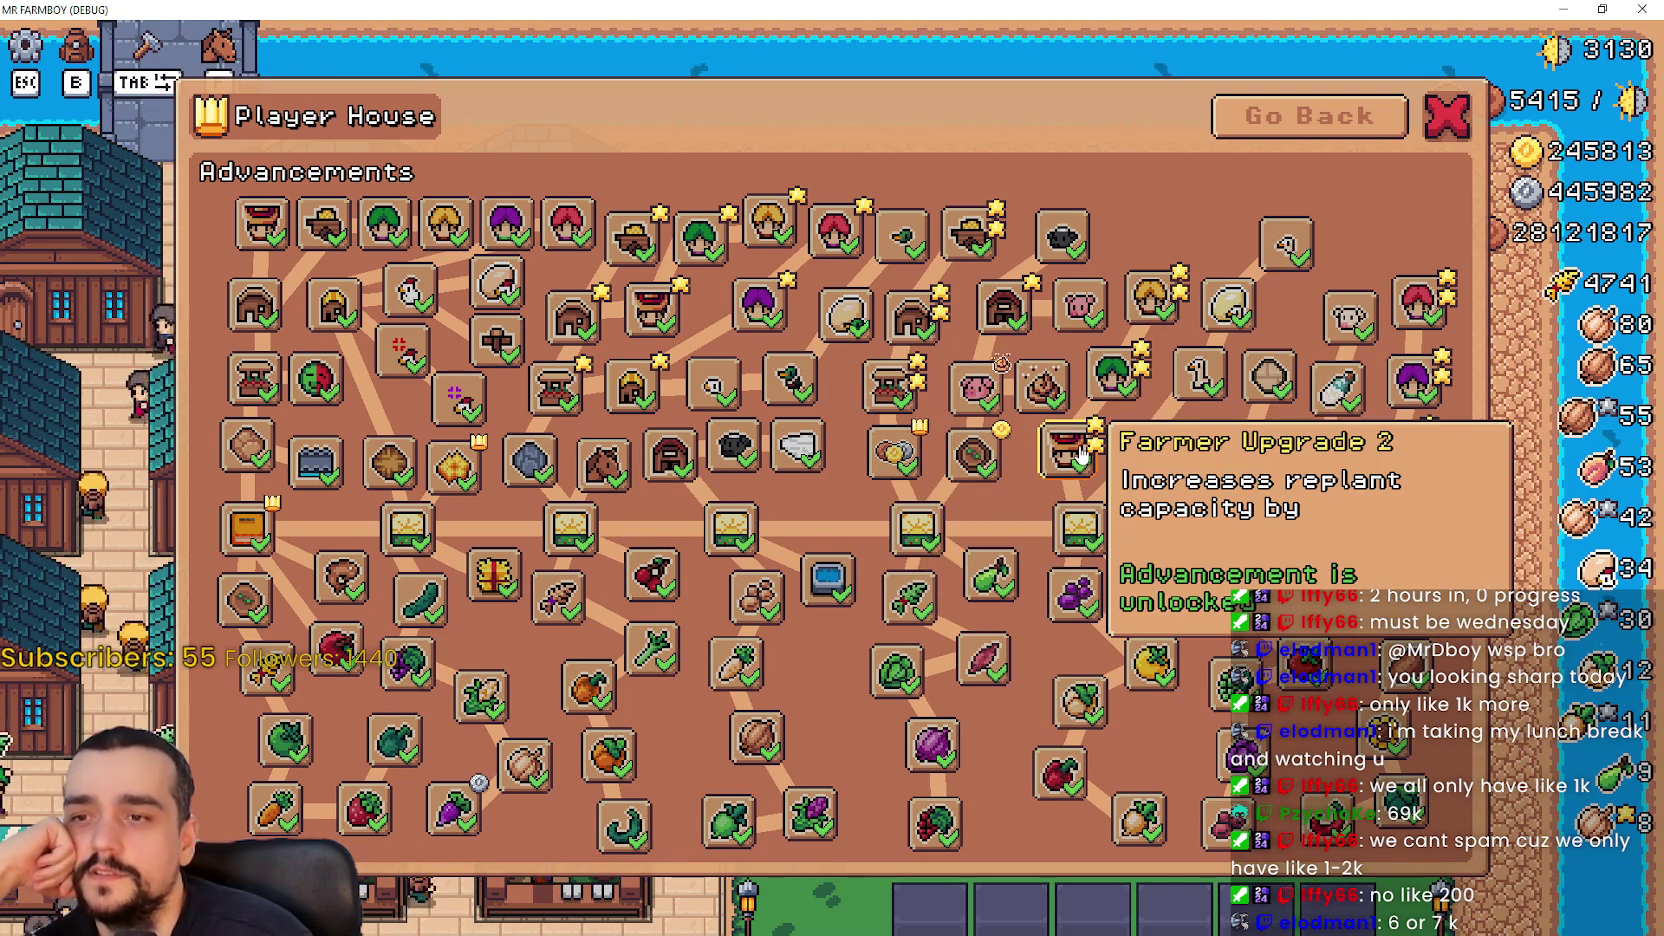
{"action": "mouse_move", "coordinate": [1172, 590]}
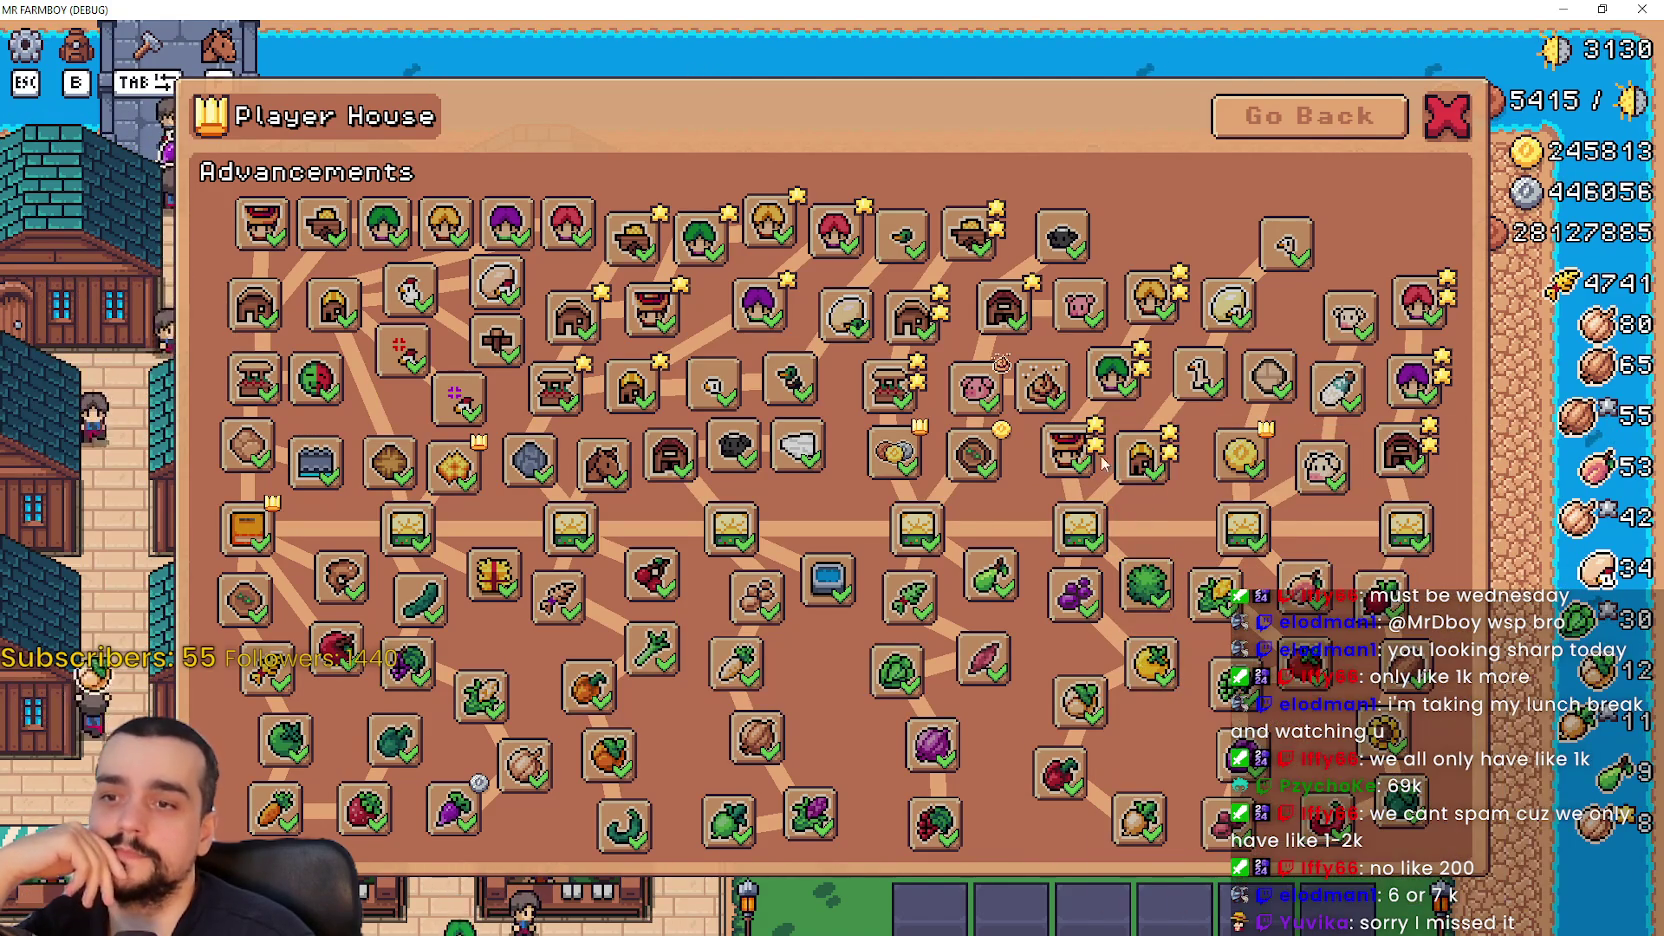
{"action": "mouse_move", "coordinate": [709, 262]}
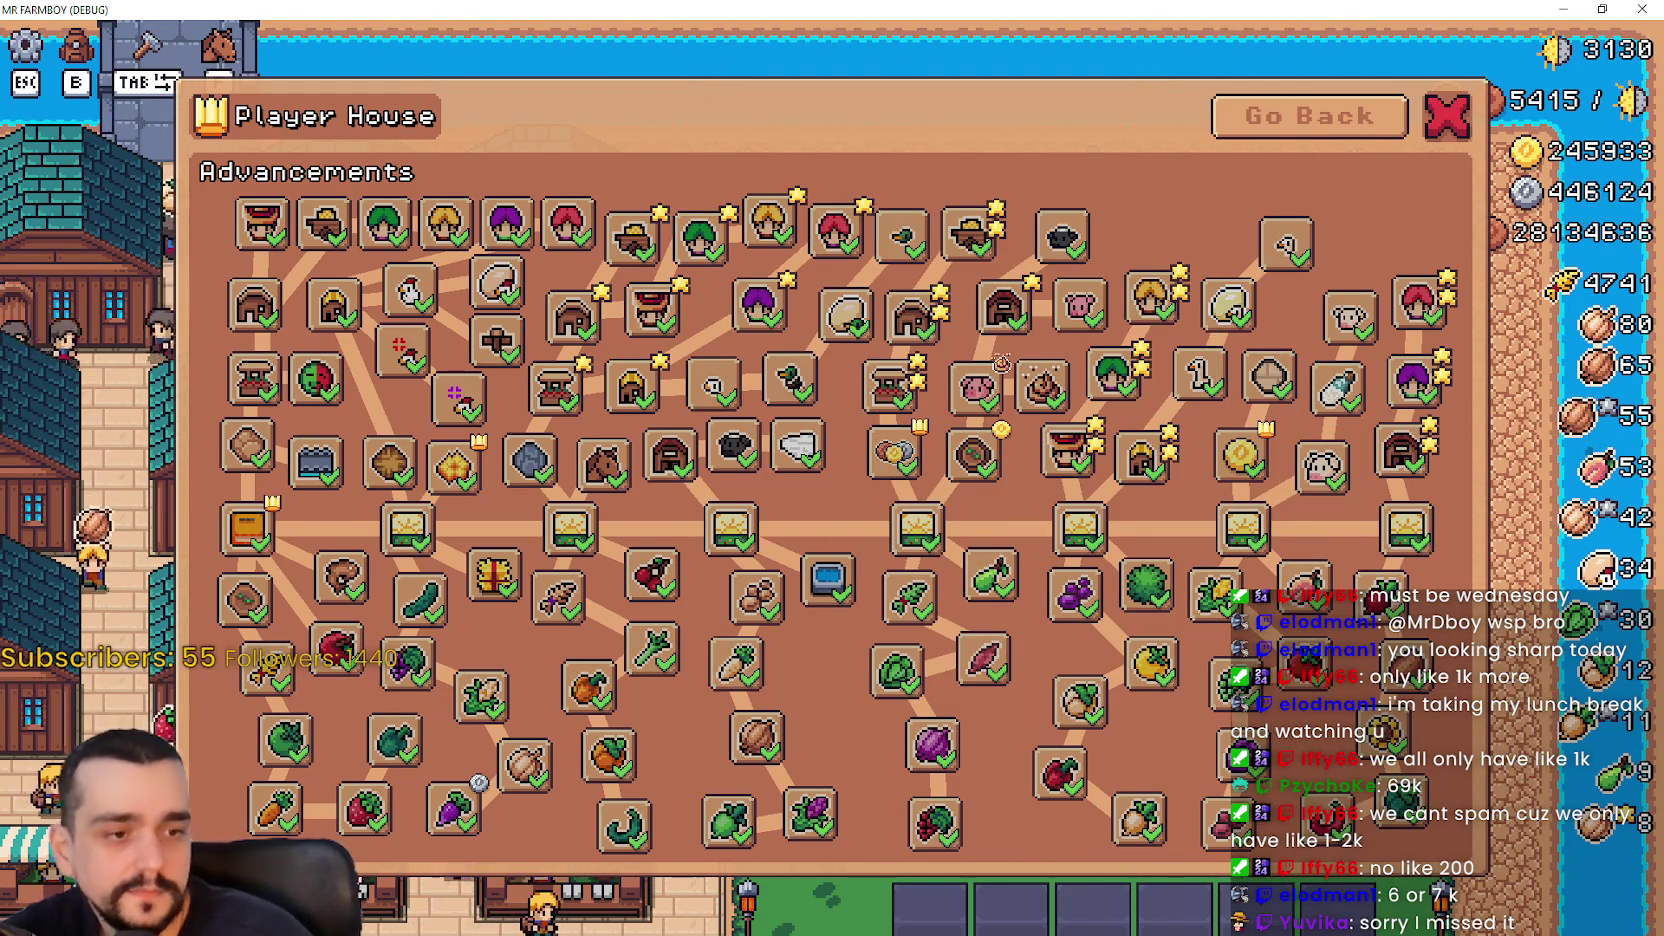
{"action": "key", "text": "alt+Tab"}
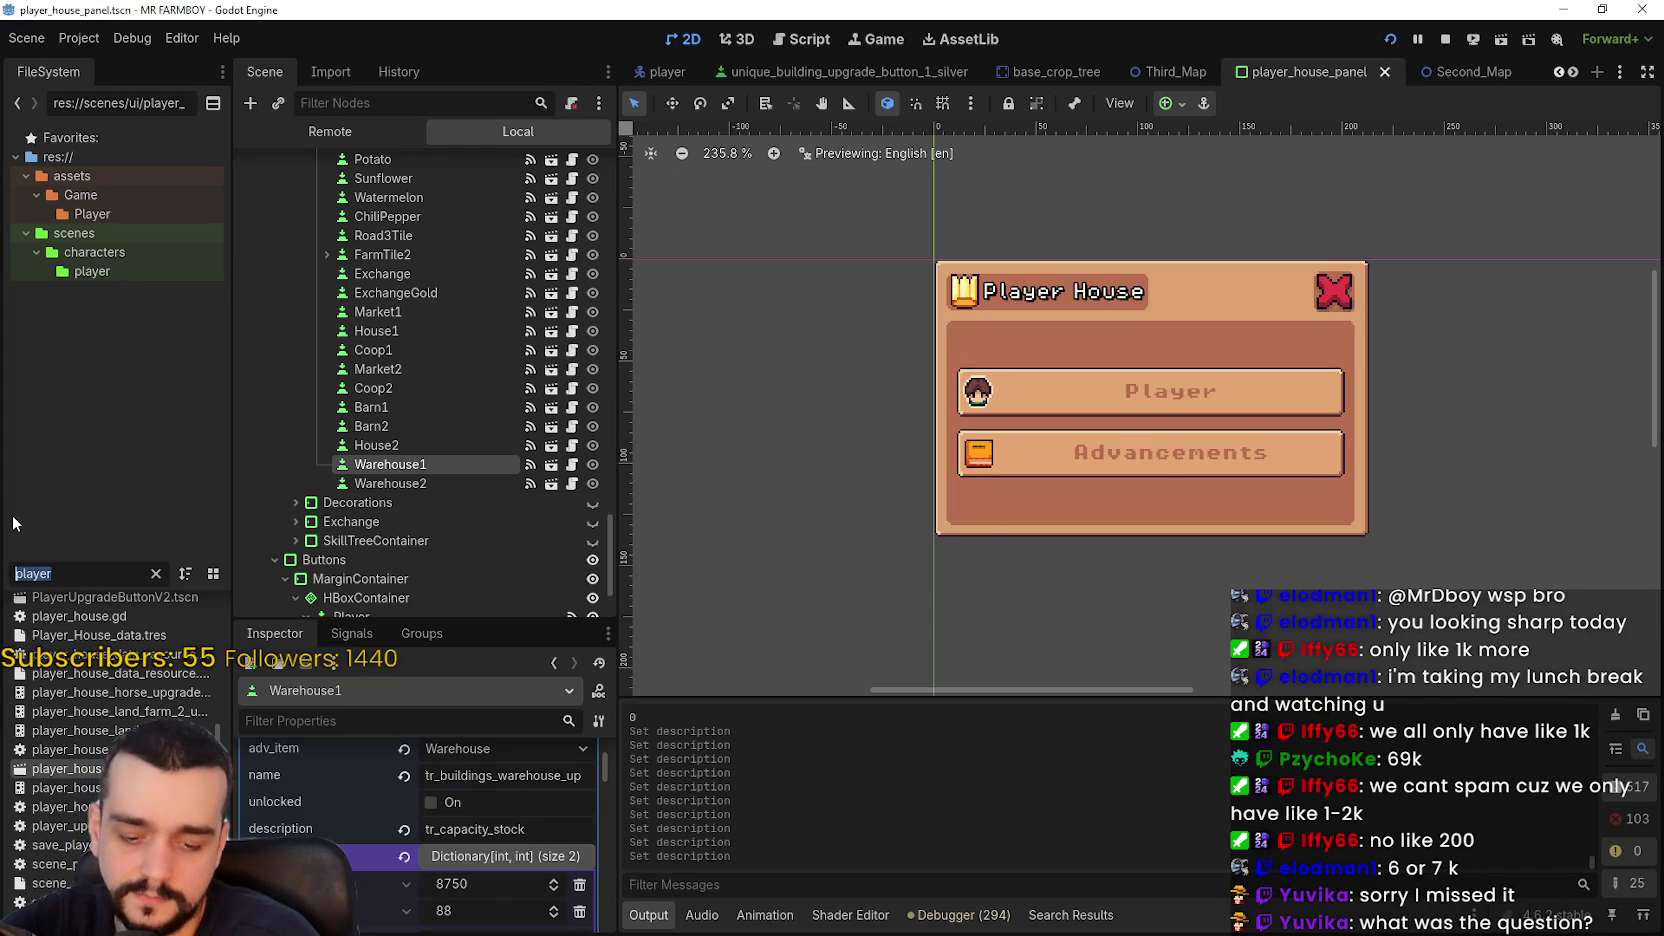
- Filter the FileSystem dock by 'tool' and open tool_selection_panel.gd in the Script editor
{"action": "type", "text": "tool"}
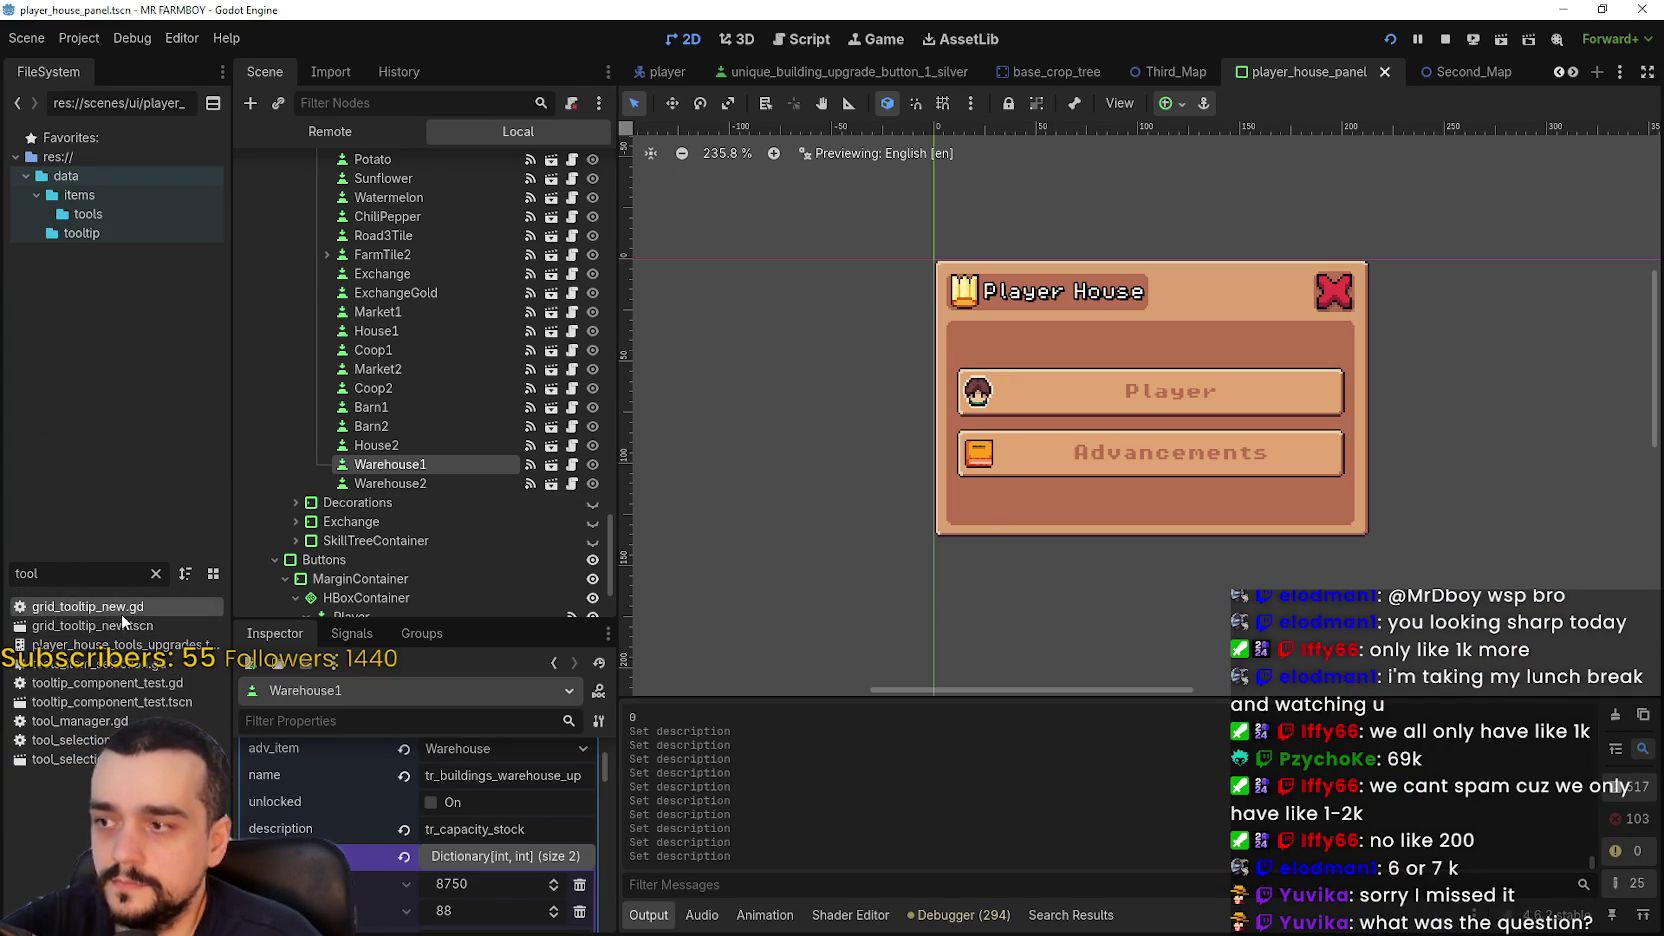
{"action": "left_click", "coordinate": [100, 727]}
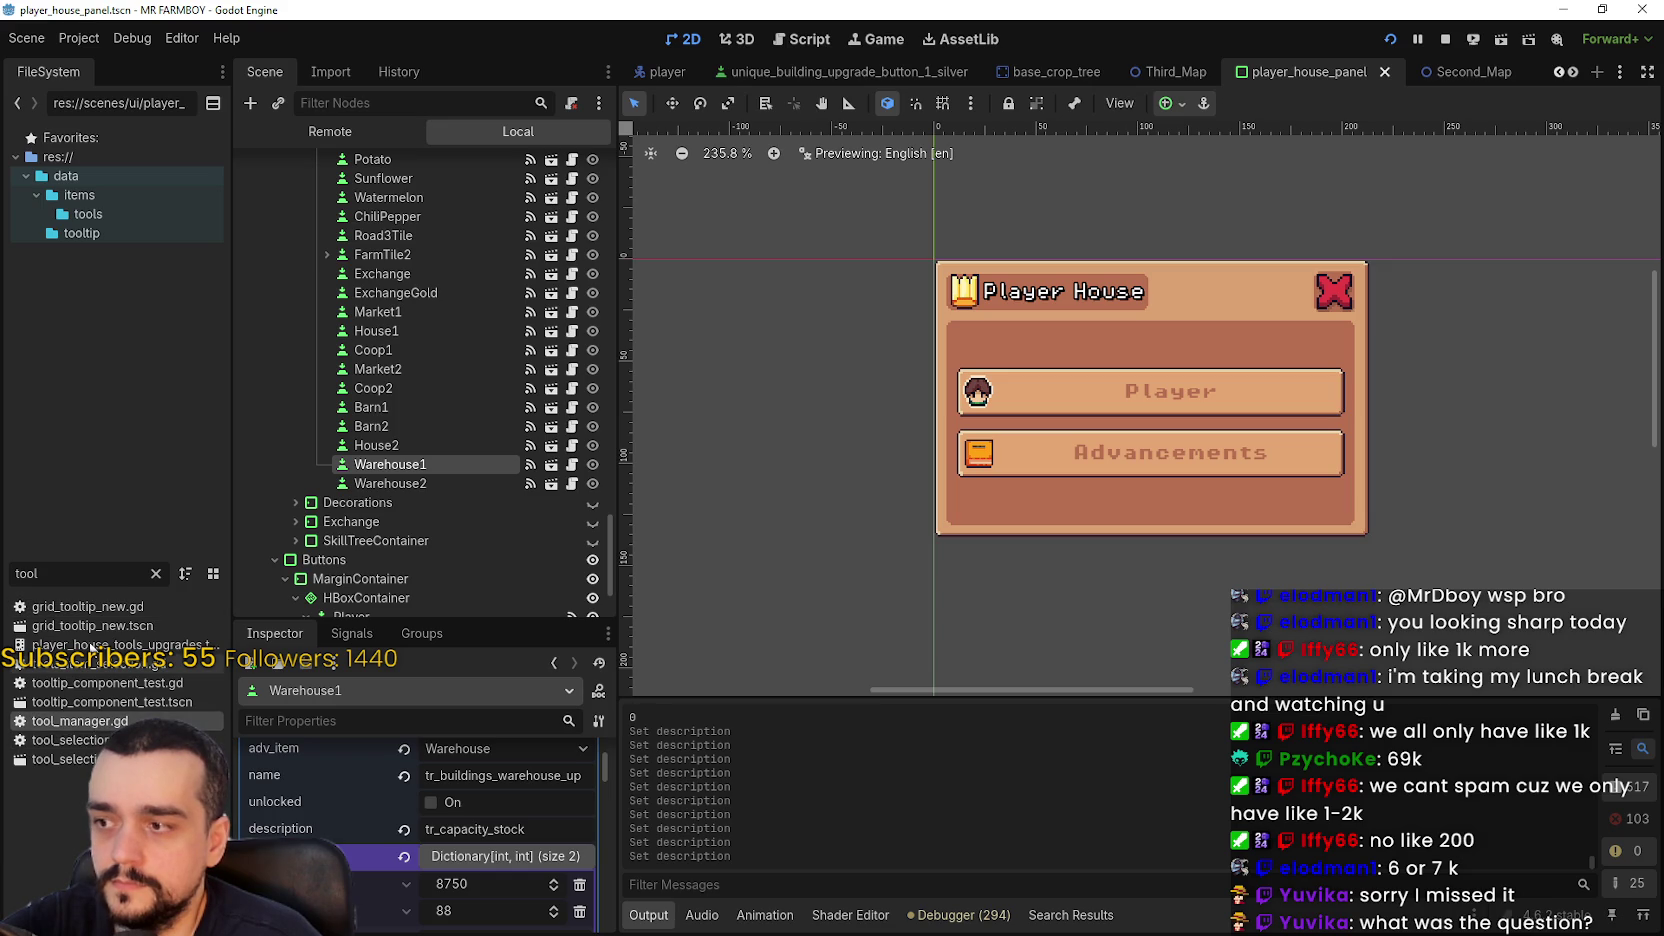
{"action": "double_click", "coordinate": [95, 742]}
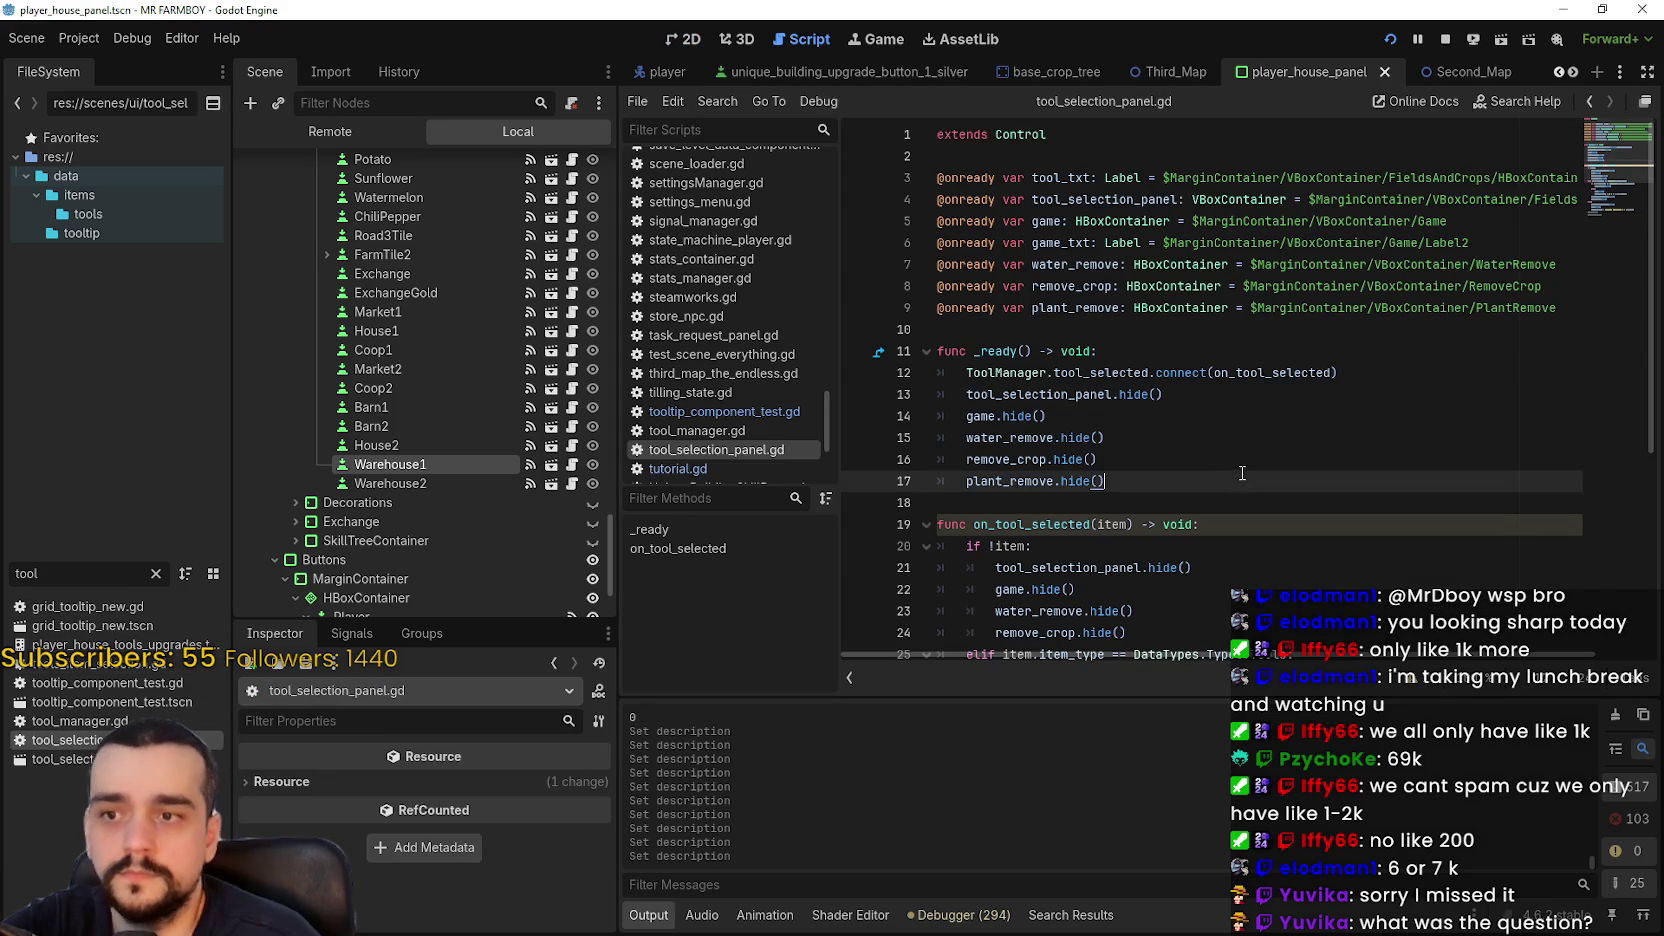
- Open tooltip_component_test.gd and look up the setTooltipAdv function definition
{"action": "scroll", "coordinate": [1590, 163], "scroll_direction": "down", "scroll_amount": 3}
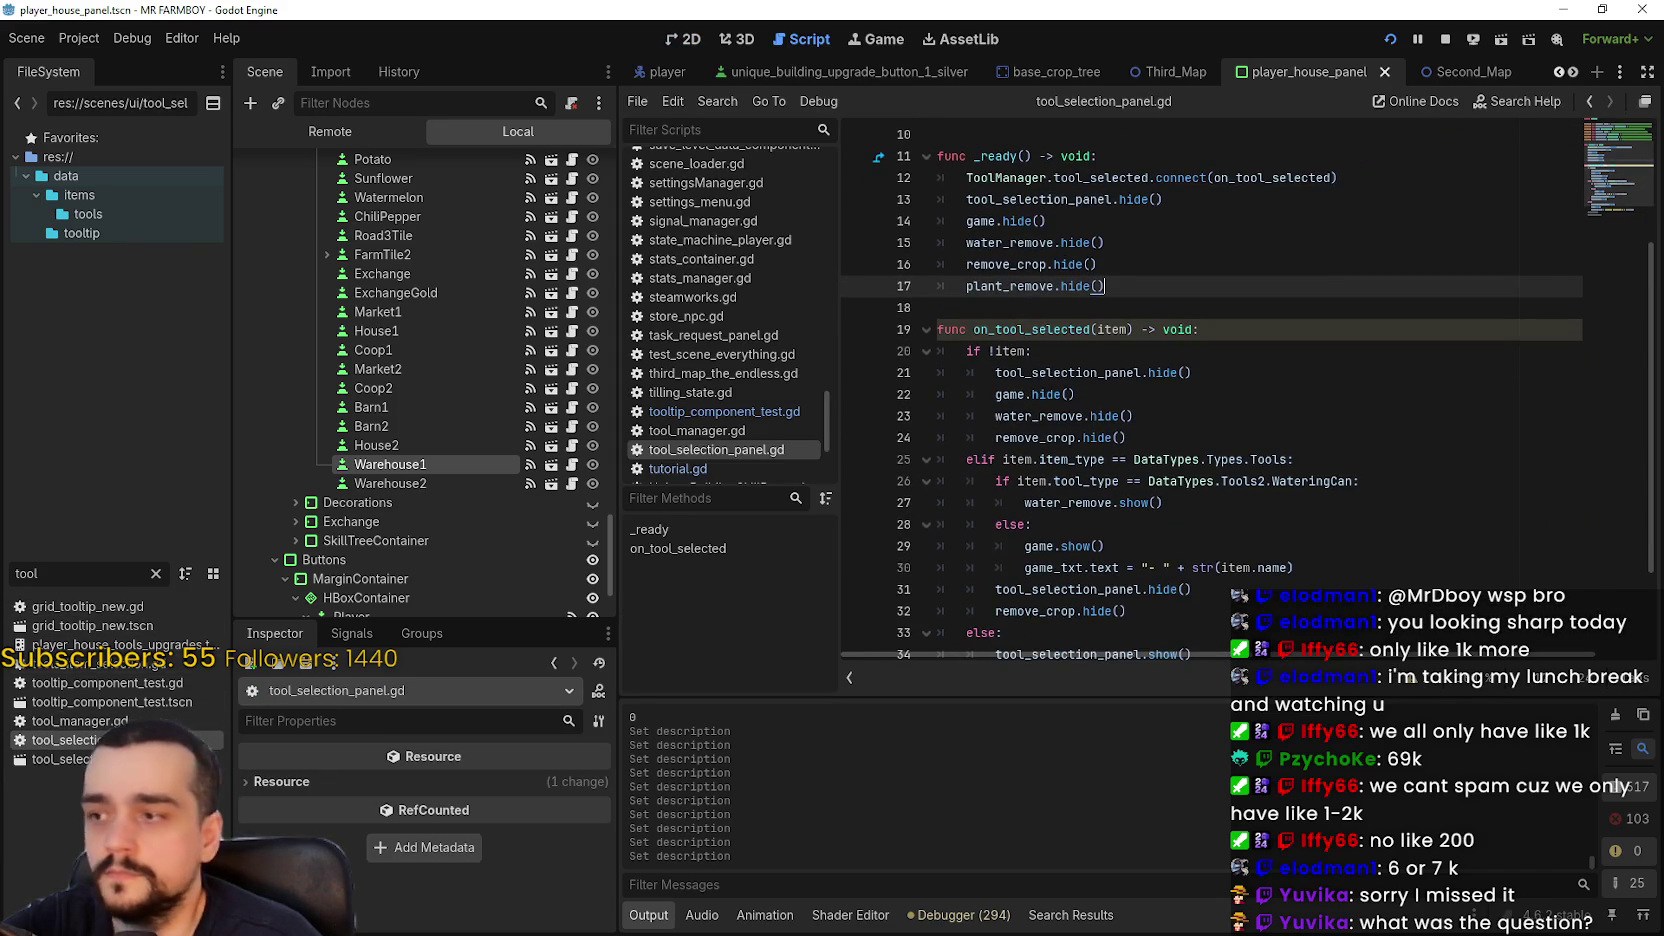
{"action": "double_click", "coordinate": [100, 682]}
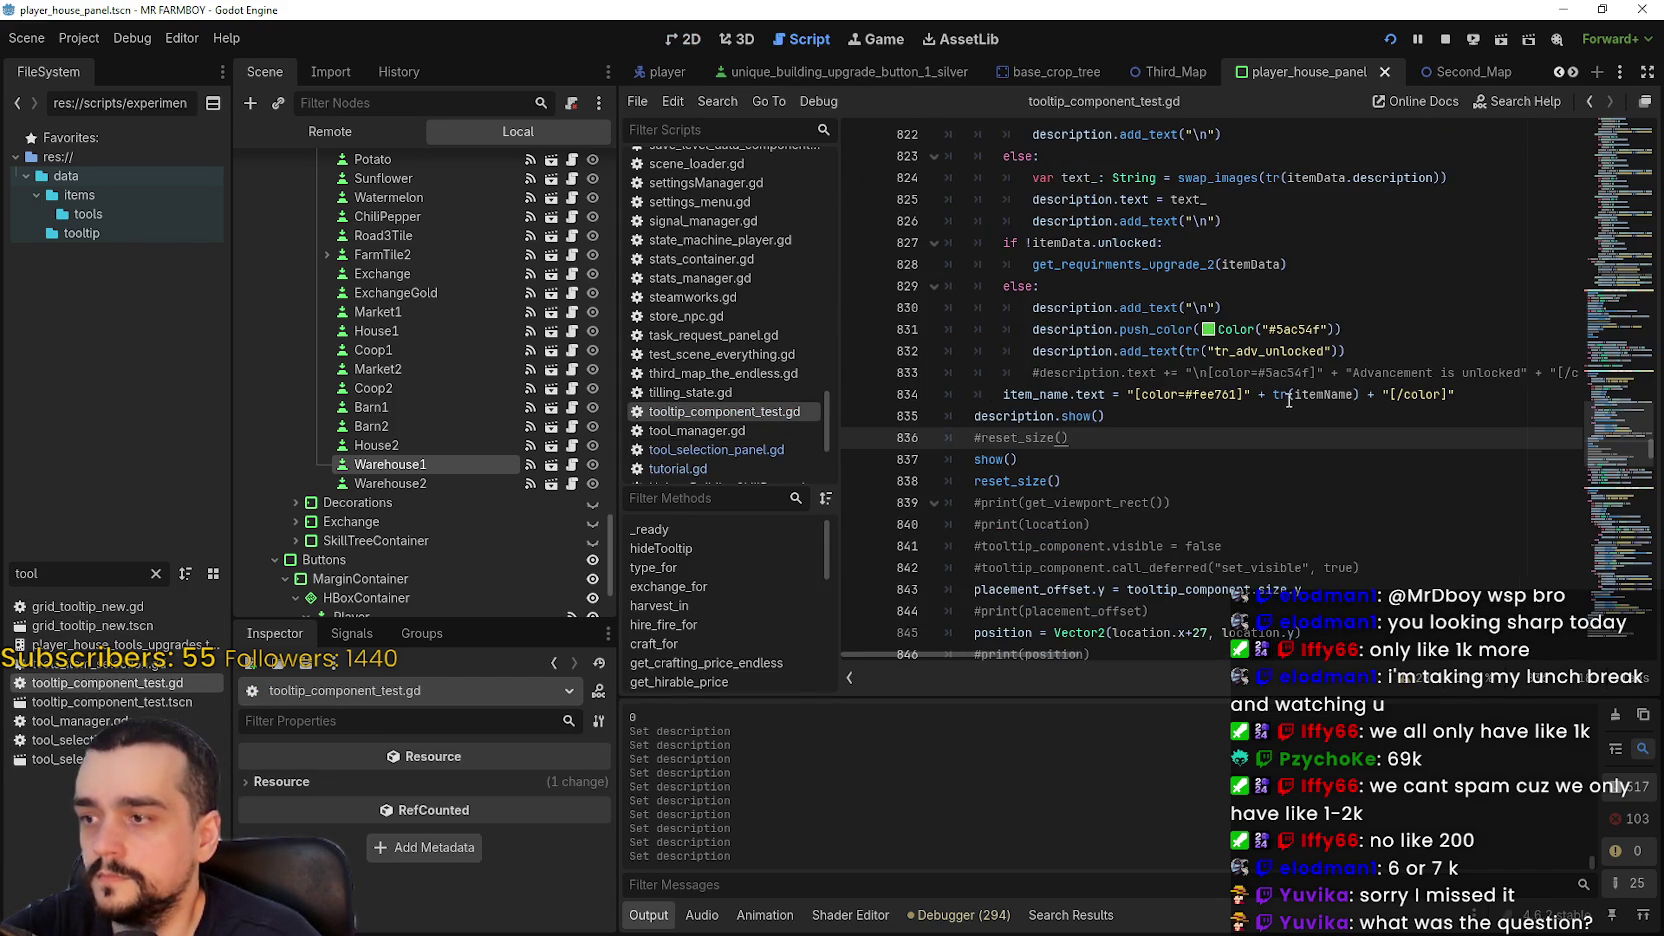
{"action": "scroll", "coordinate": [1250, 445], "scroll_direction": "up", "scroll_amount": 3}
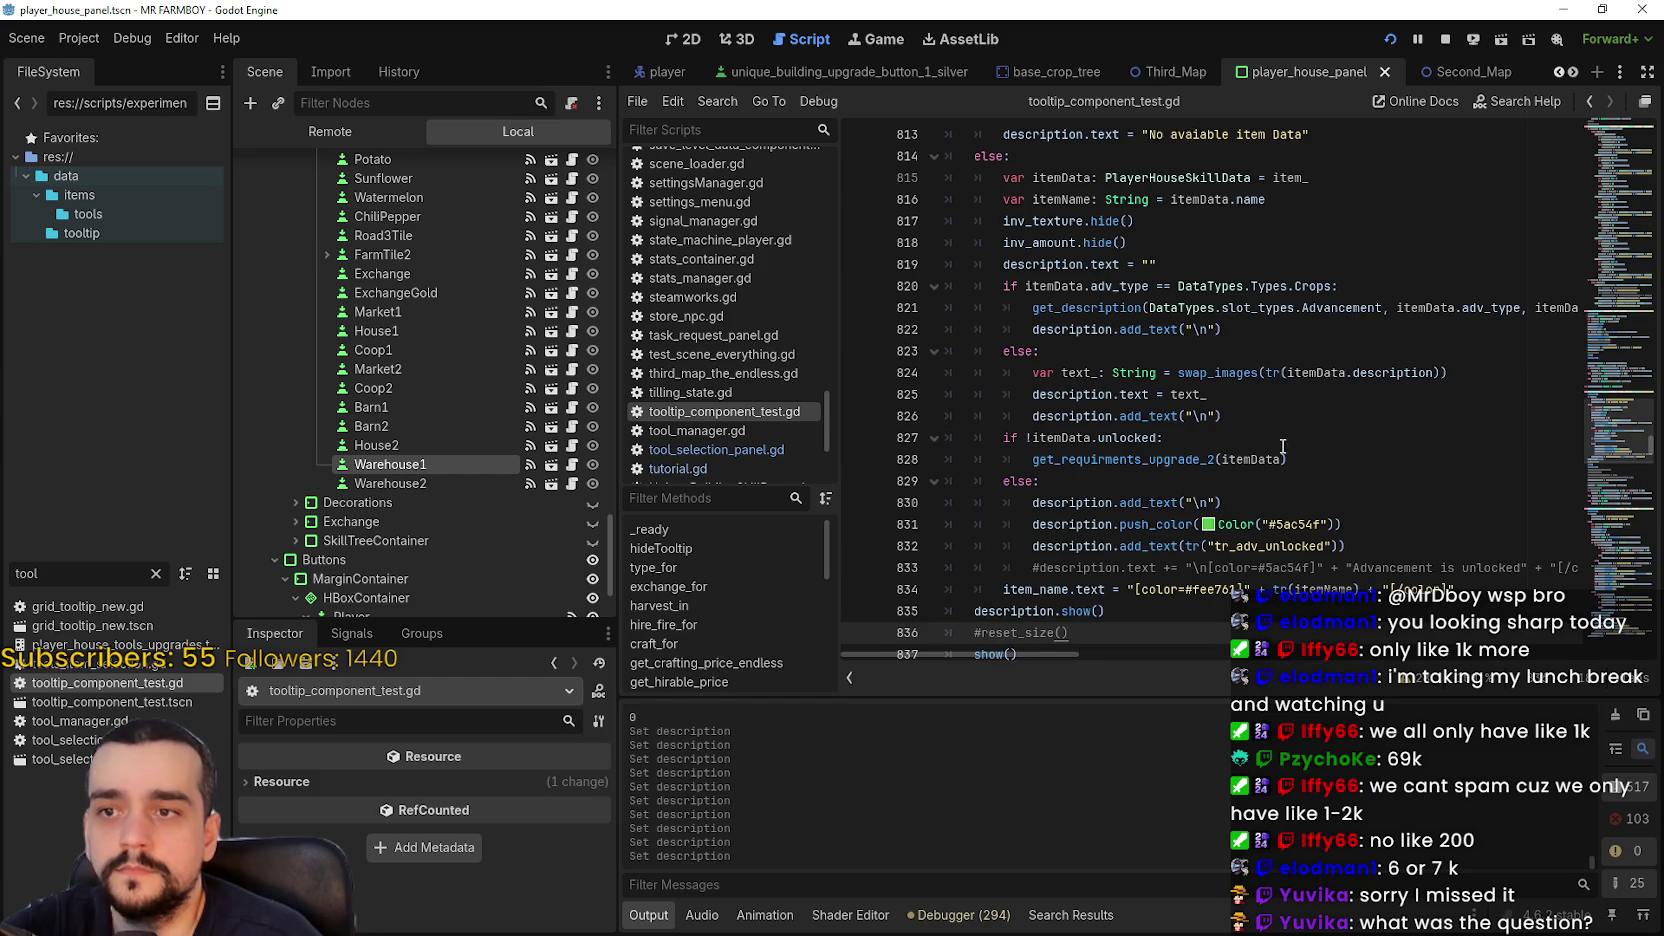
{"action": "left_click_drag", "start_coordinate": [1320, 462], "coordinate": [1012, 460]}
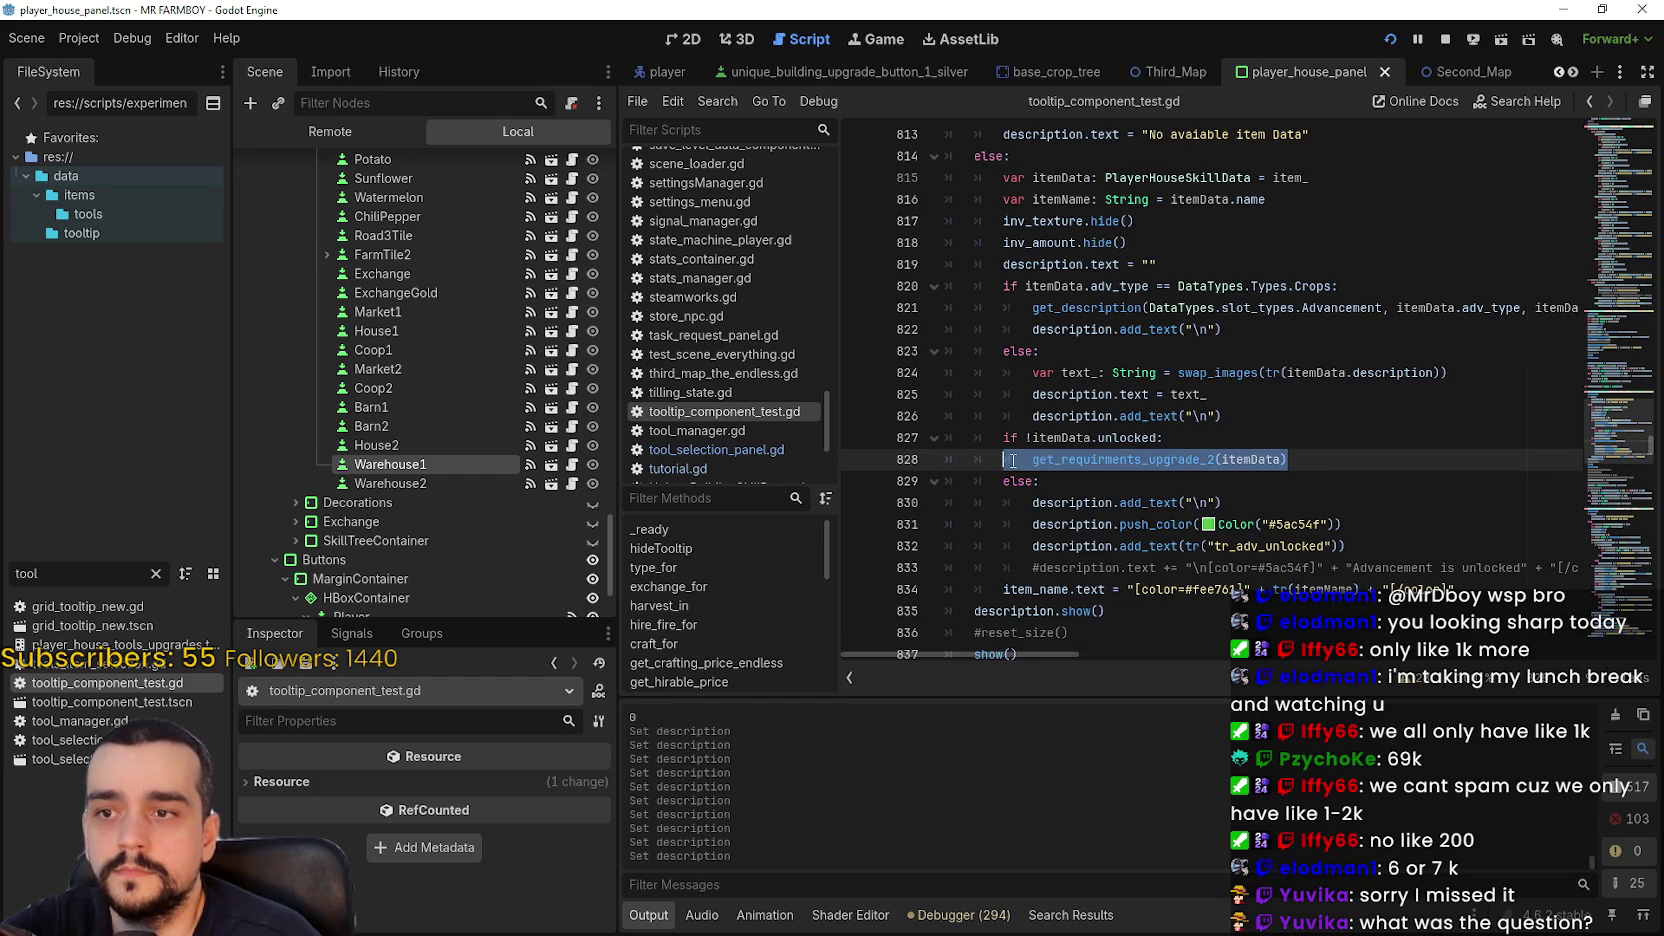
{"action": "left_click_drag", "start_coordinate": [1622, 440], "coordinate": [1617, 120]}
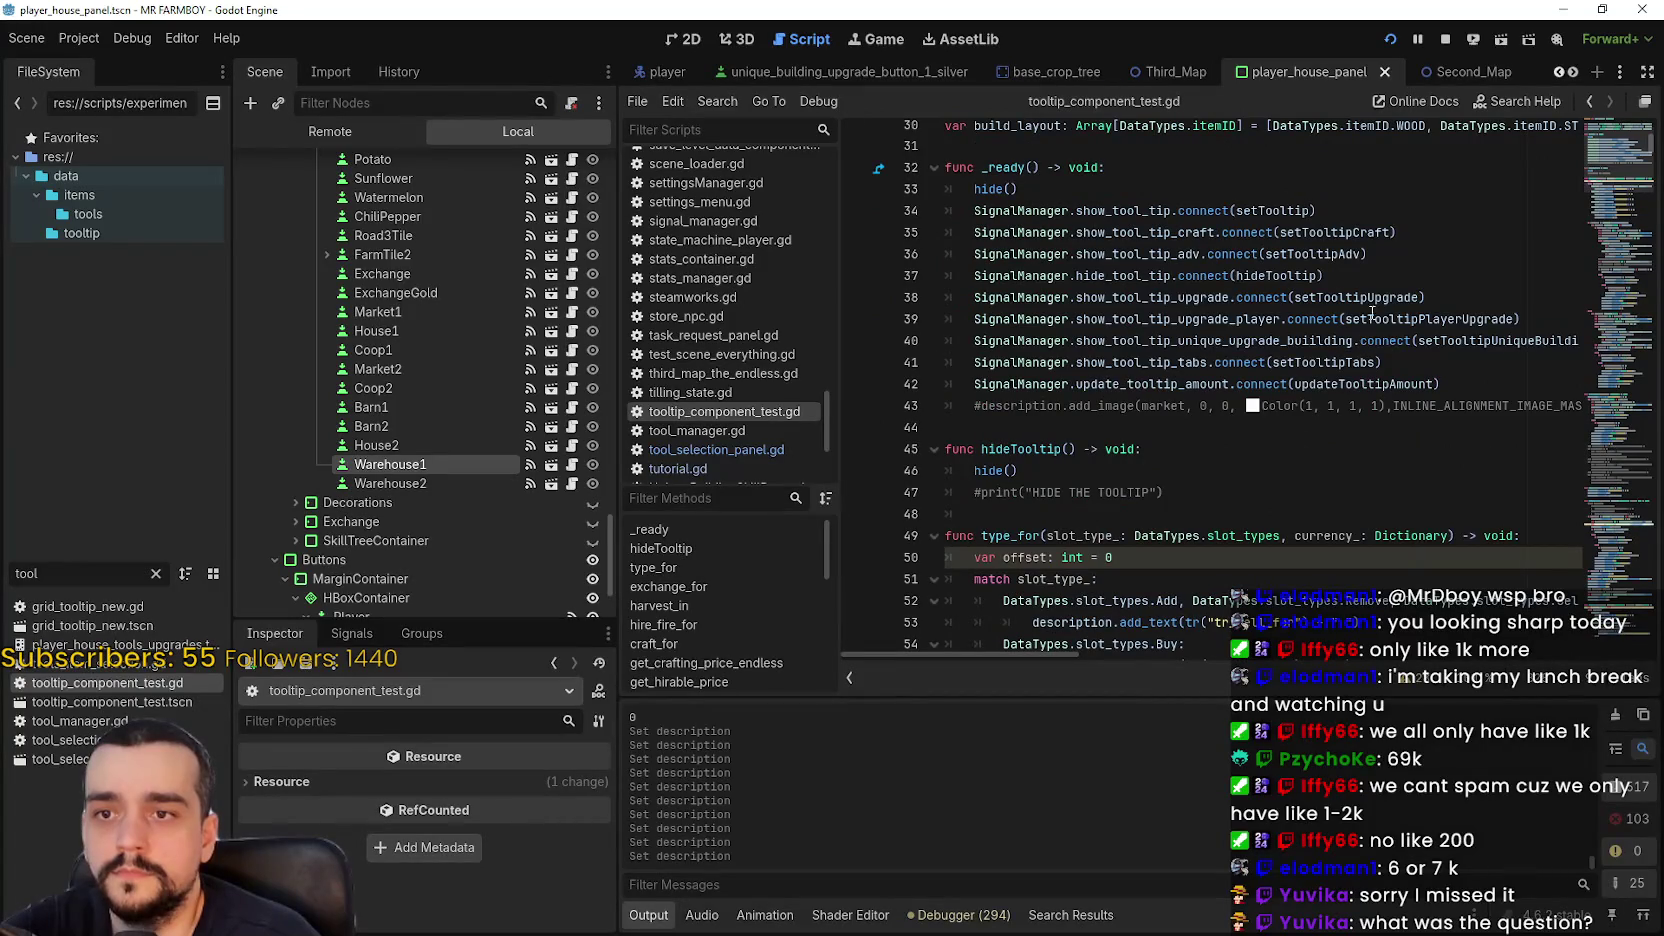
{"action": "right_click", "coordinate": [1322, 255]}
{"action": "left_click", "coordinate": [1378, 536]}
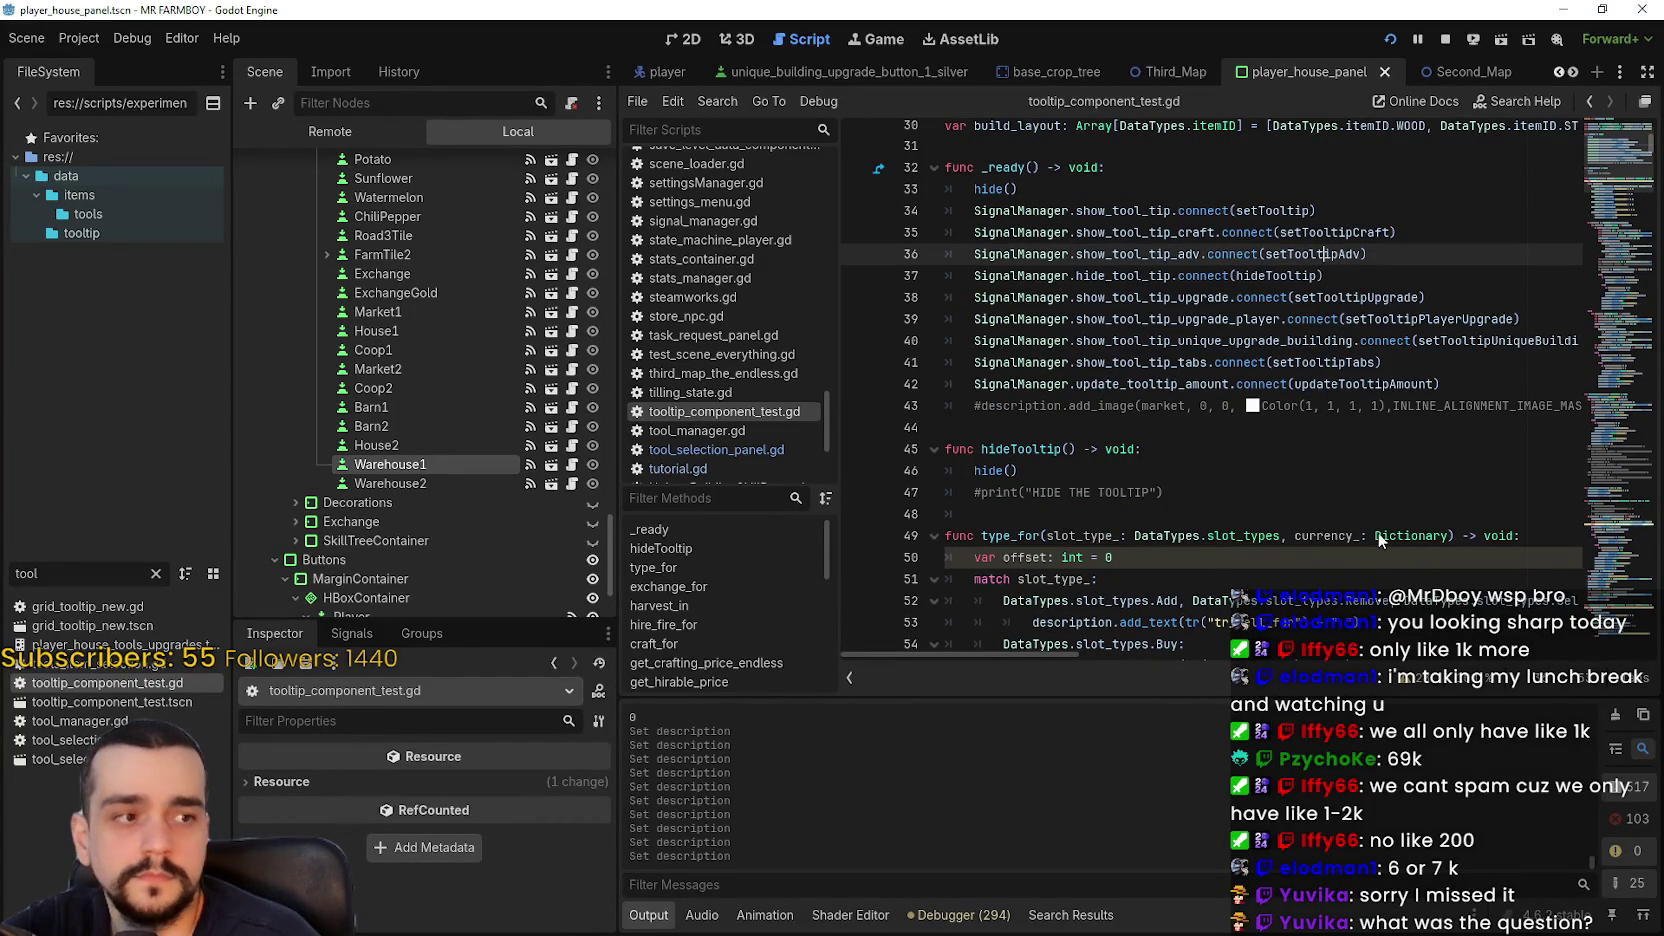
- Examine the get_description_capacity call on lines 679–681 inside setTooltipAdv
{"action": "scroll", "coordinate": [1243, 416], "scroll_direction": "down", "scroll_amount": 3}
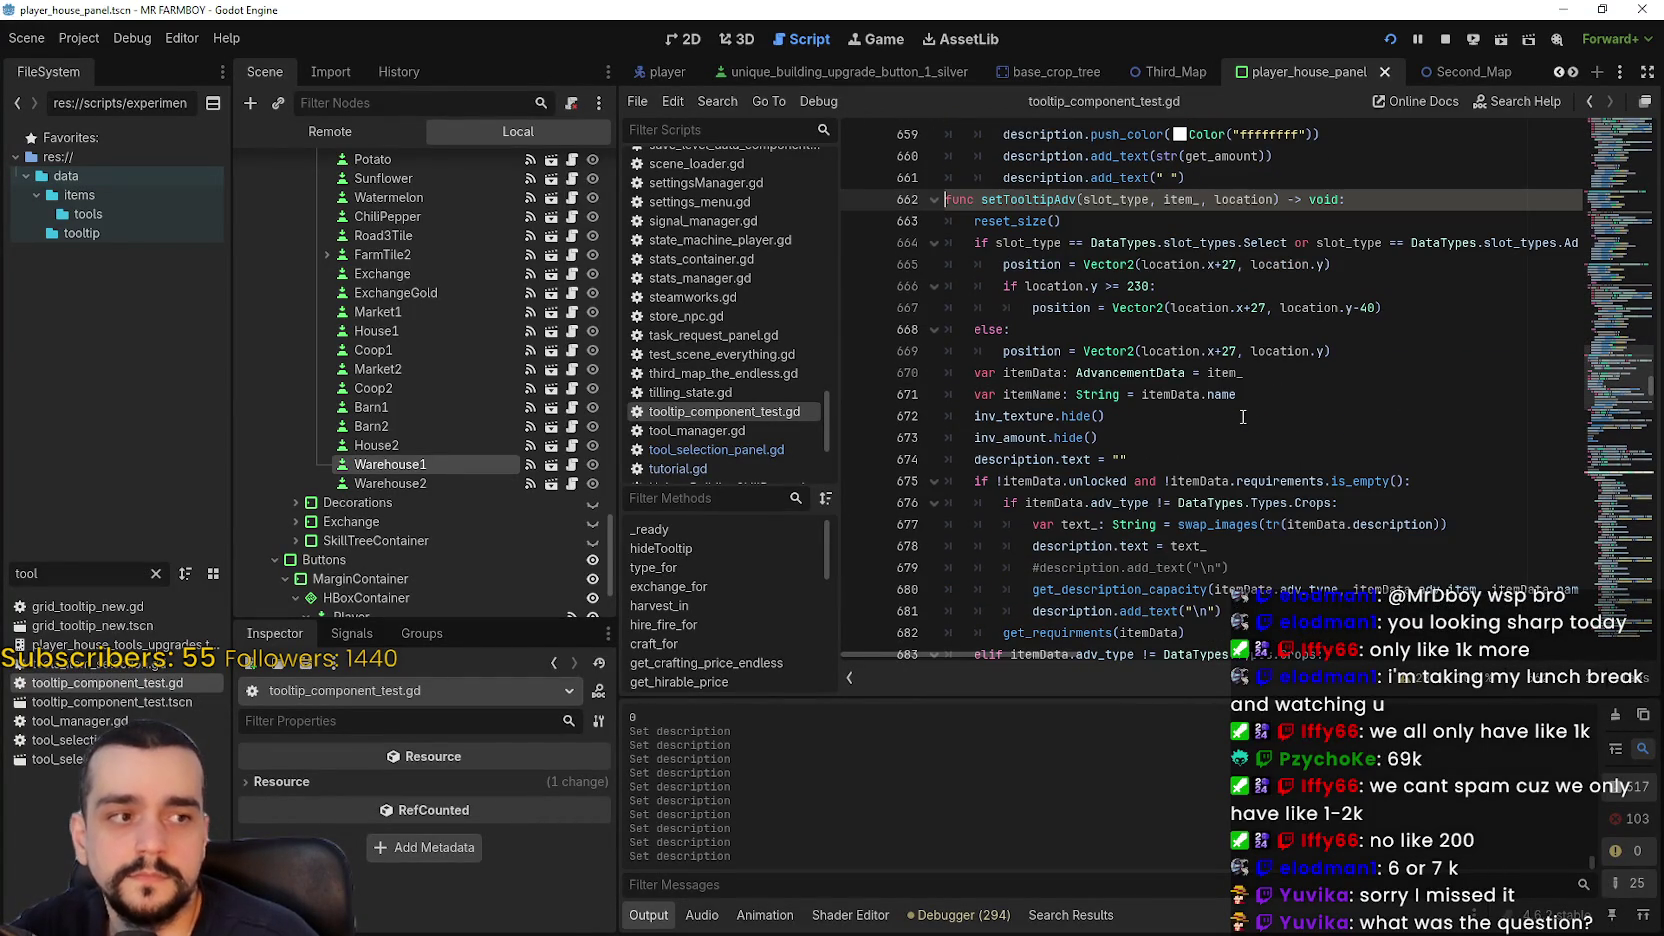
{"action": "left_click", "coordinate": [1127, 329]}
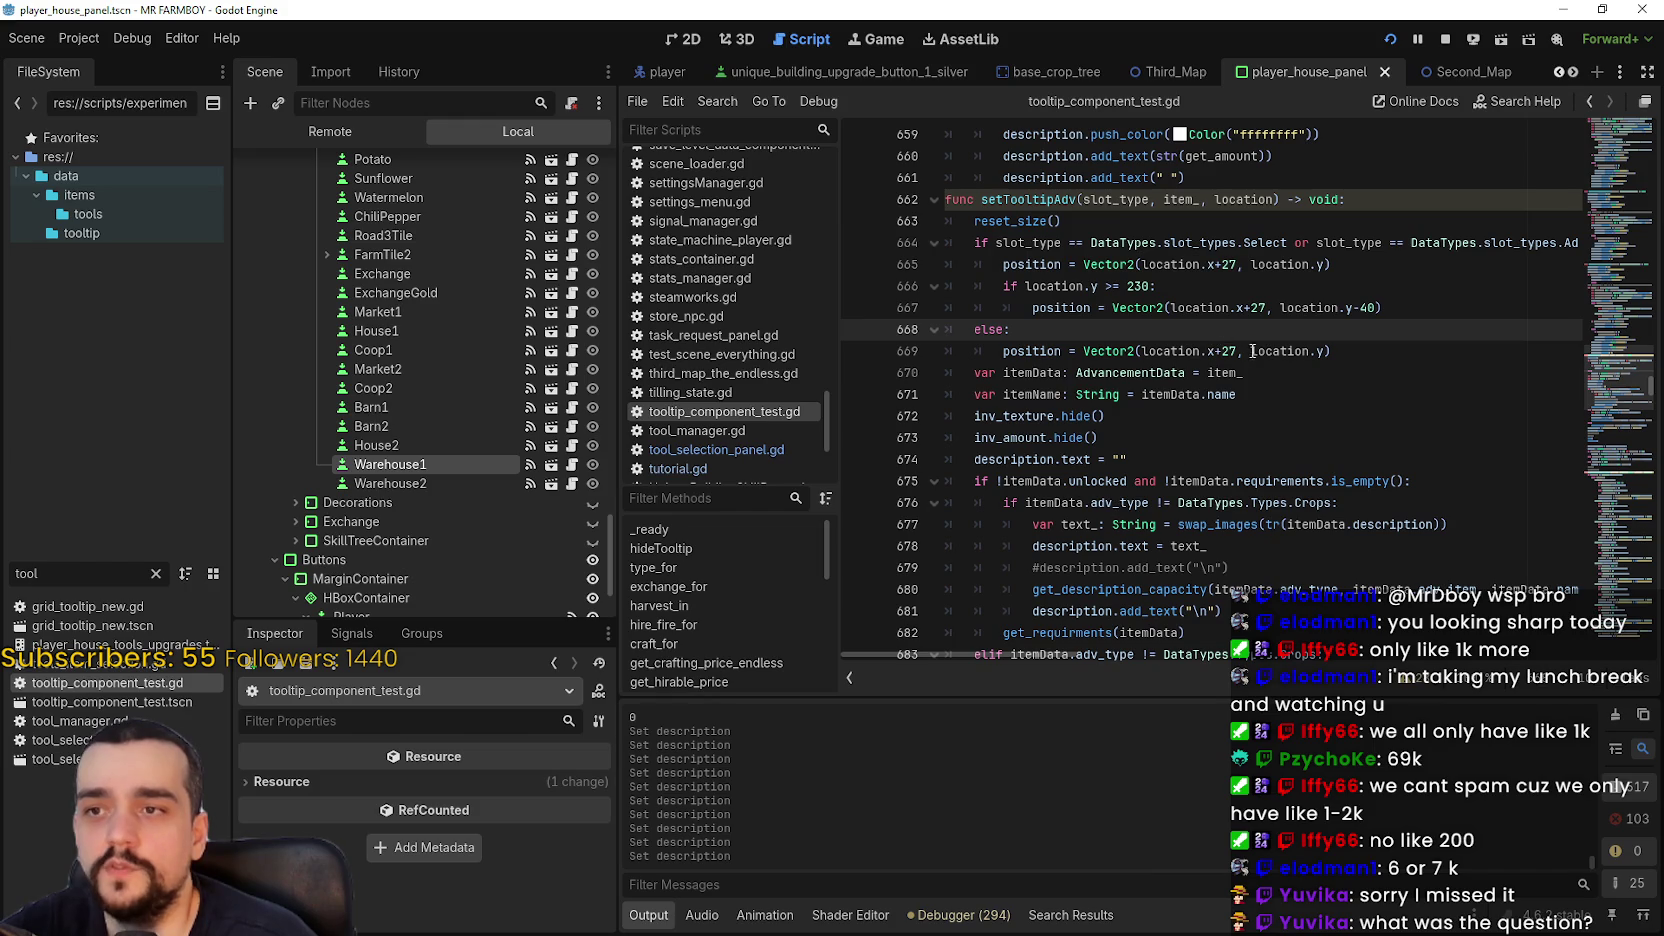
{"action": "scroll", "coordinate": [1241, 345], "scroll_direction": "down", "scroll_amount": 3}
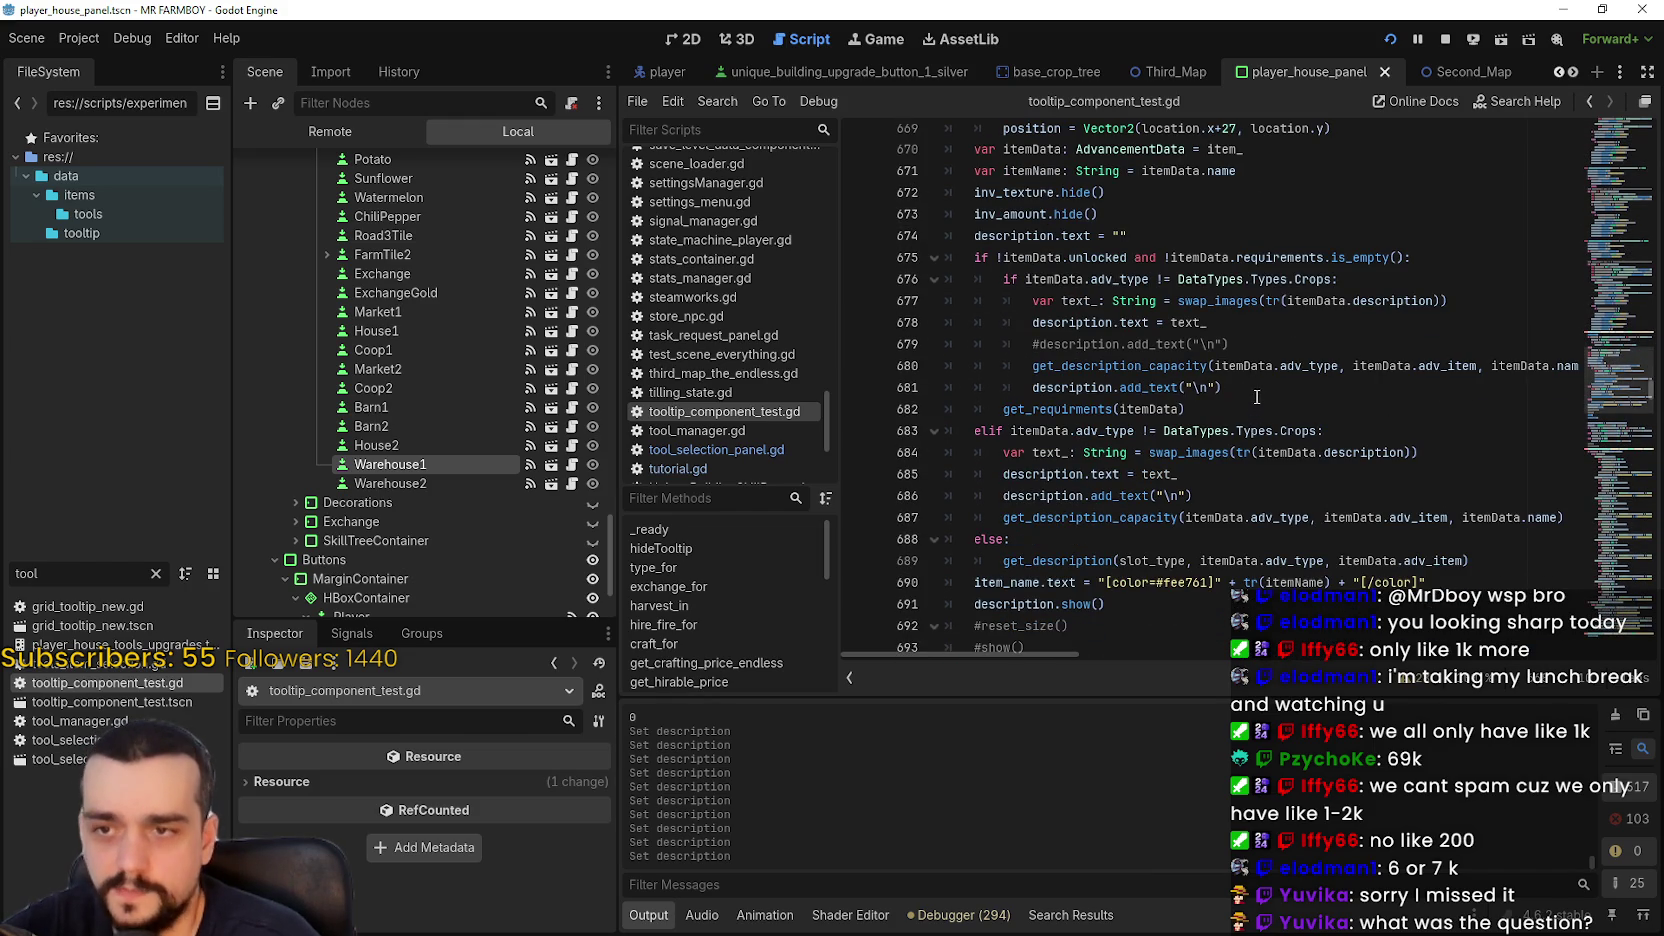
{"action": "left_click_drag", "start_coordinate": [1031, 366], "coordinate": [1575, 366]}
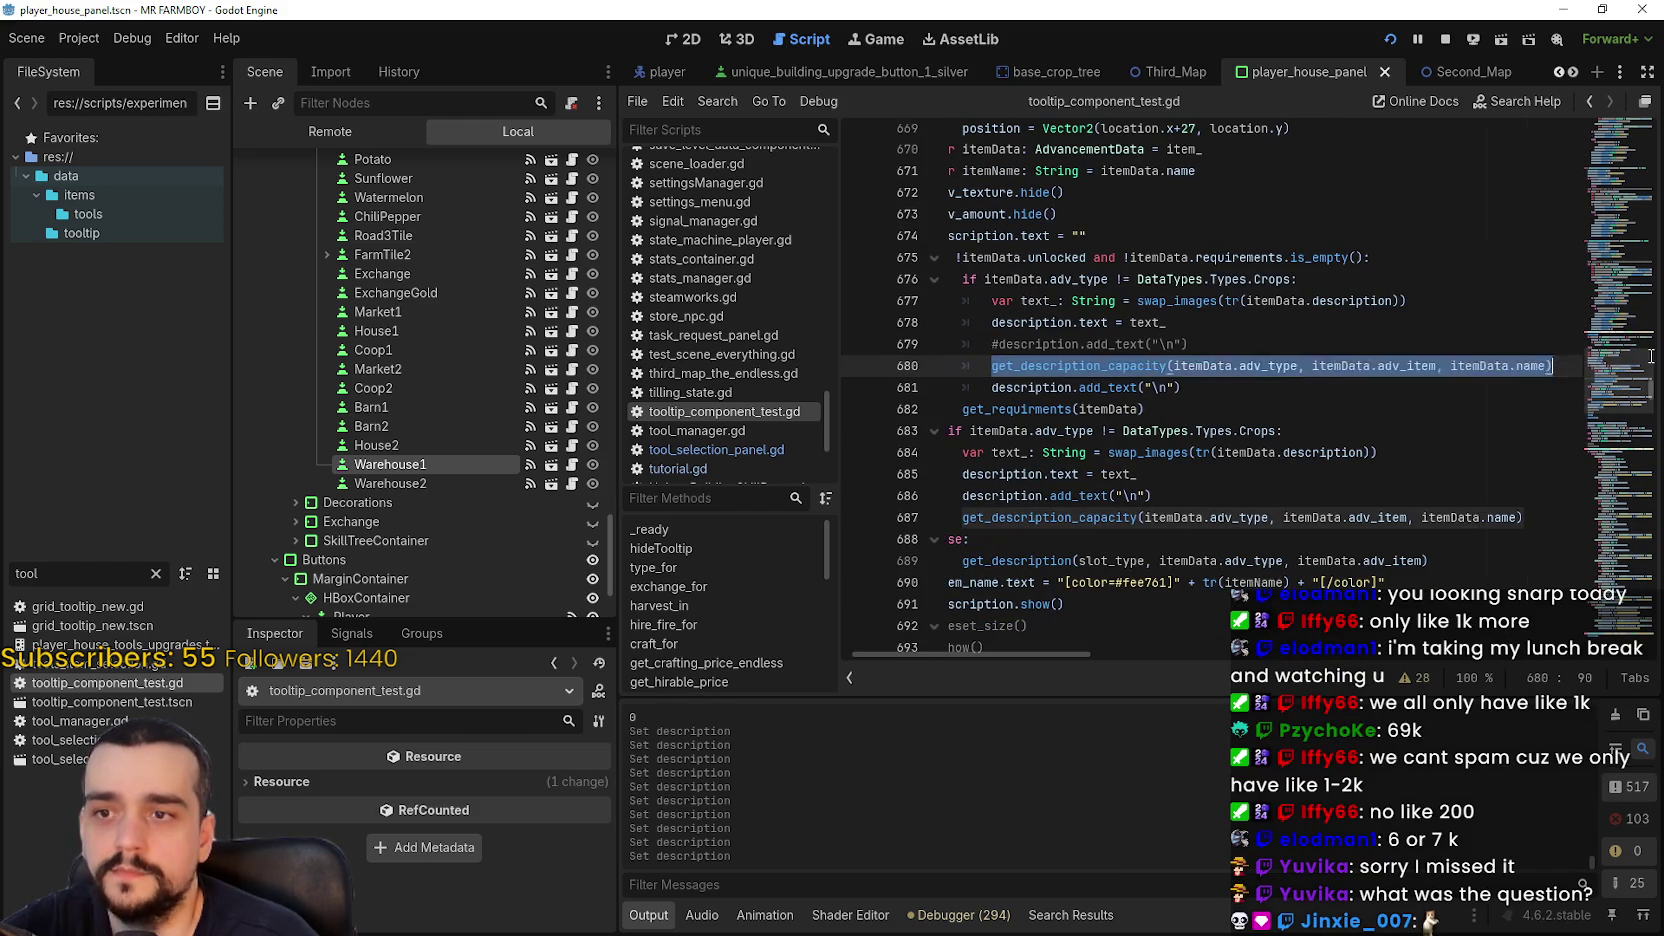
{"action": "left_click_drag", "start_coordinate": [1313, 395], "coordinate": [850, 343]}
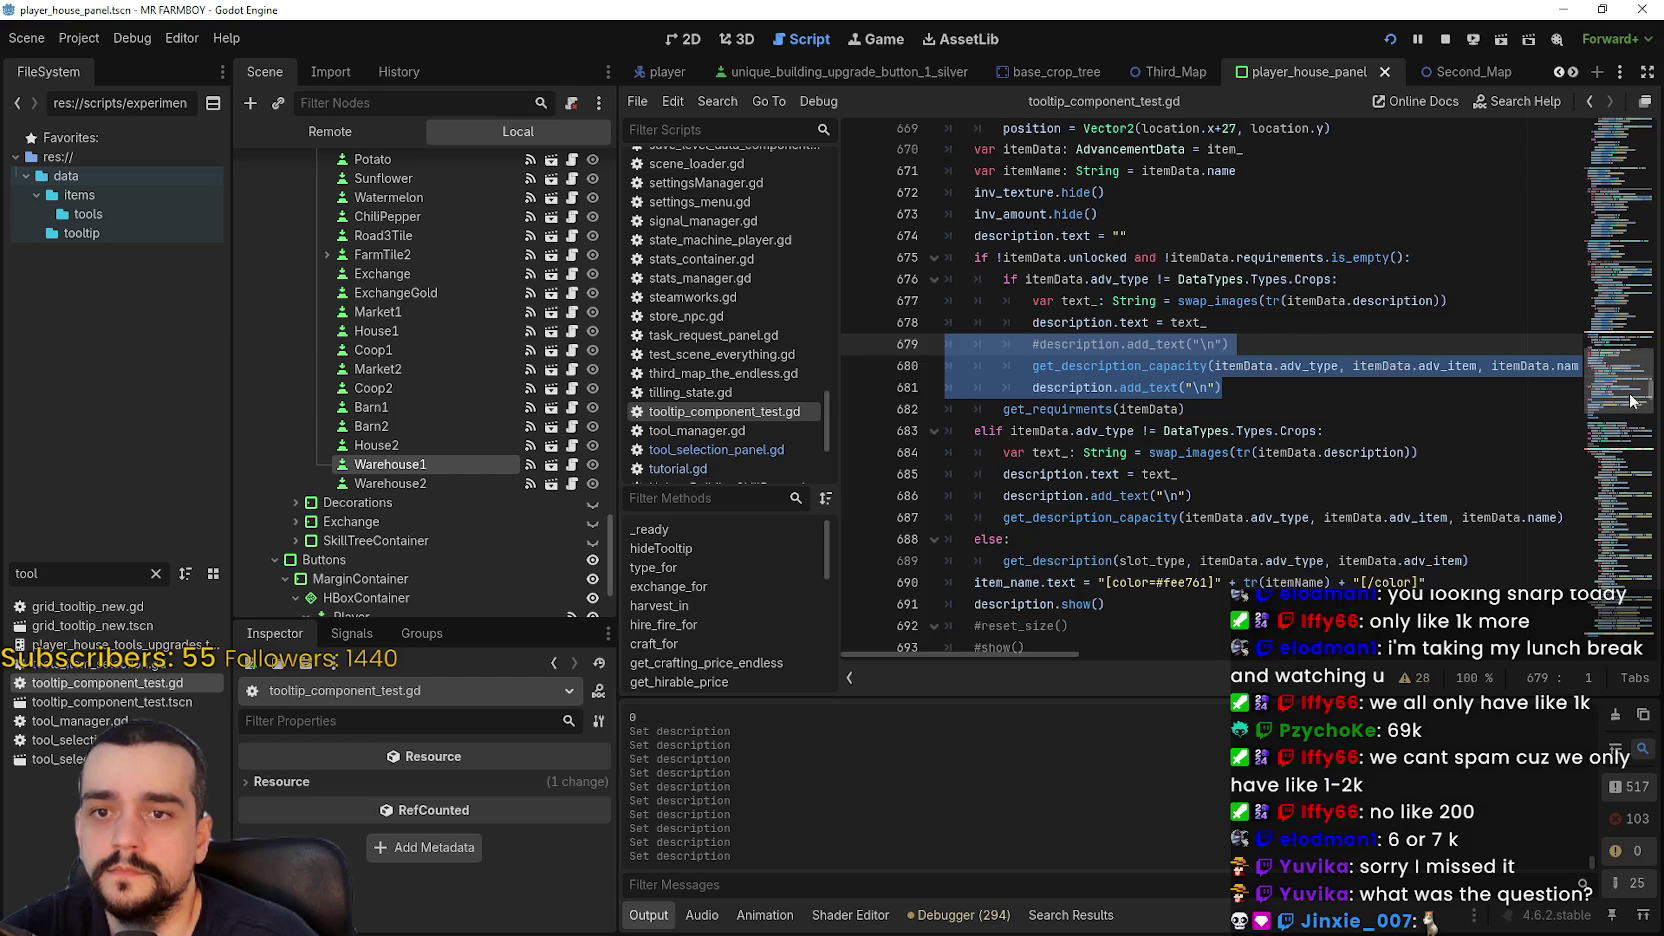
{"action": "scroll", "coordinate": [1628, 373], "scroll_direction": "up", "scroll_amount": 6}
{"action": "left_click_drag", "start_coordinate": [1628, 373], "coordinate": [1616, 134]}
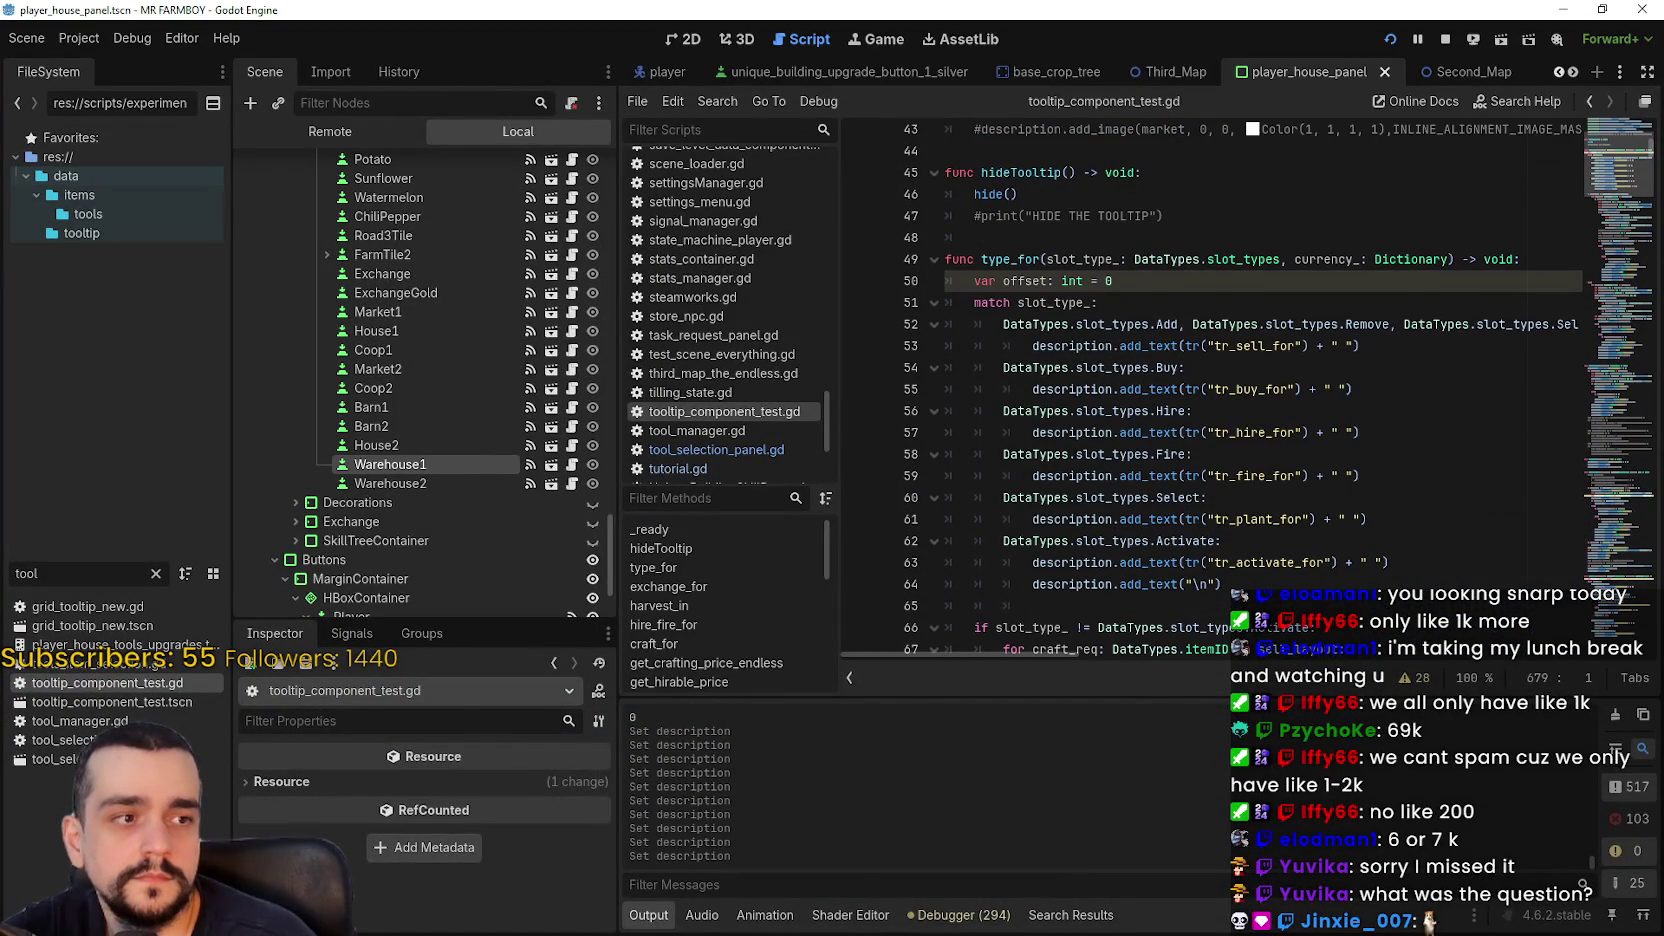
- Scroll up to _ready and review the SignalManager tooltip connections on lines 38–42
{"action": "left_click", "coordinate": [1249, 450]}
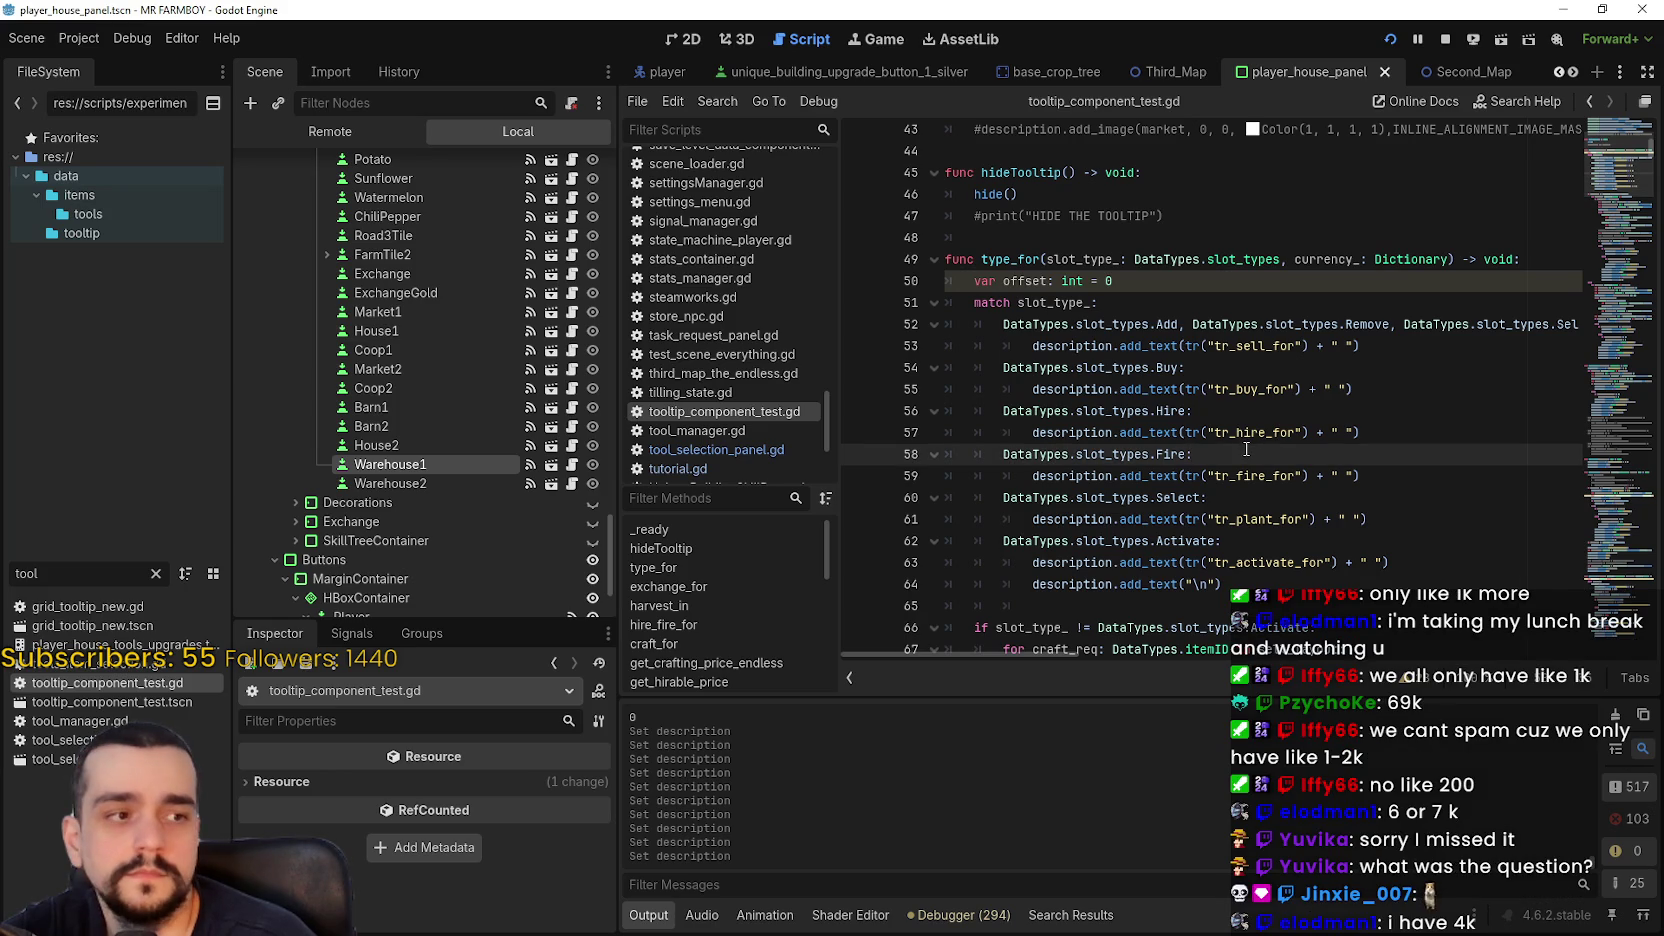
{"action": "scroll", "coordinate": [1243, 445], "scroll_direction": "up", "scroll_amount": 3}
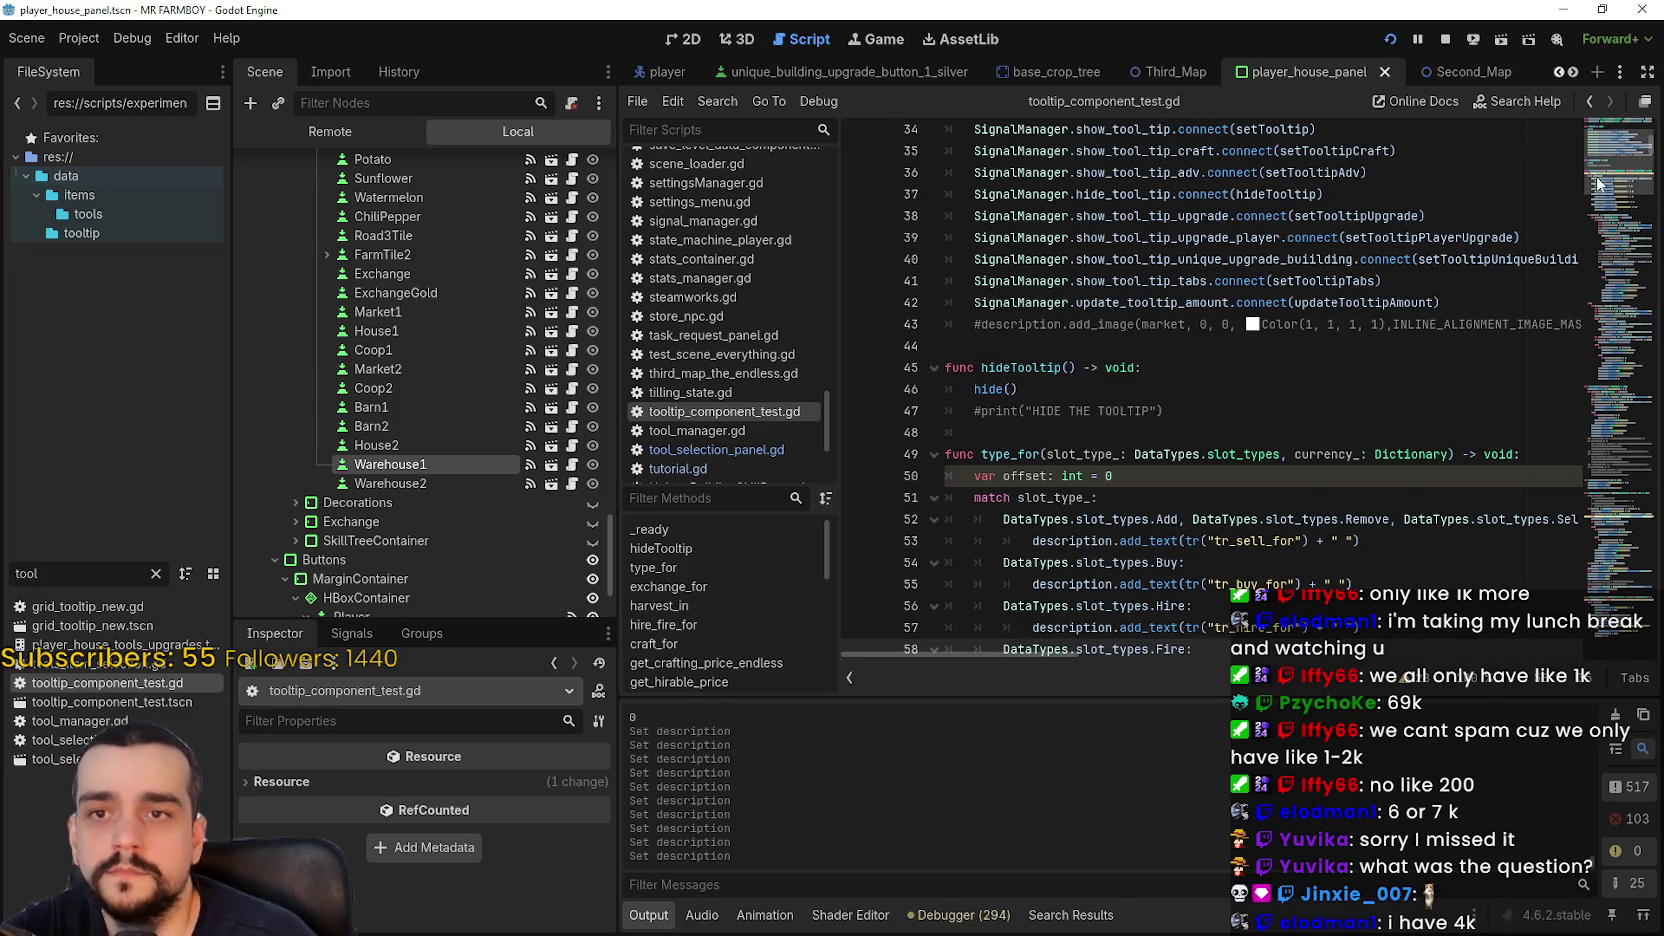
{"action": "scroll", "coordinate": [1603, 181], "scroll_direction": "up", "scroll_amount": 4}
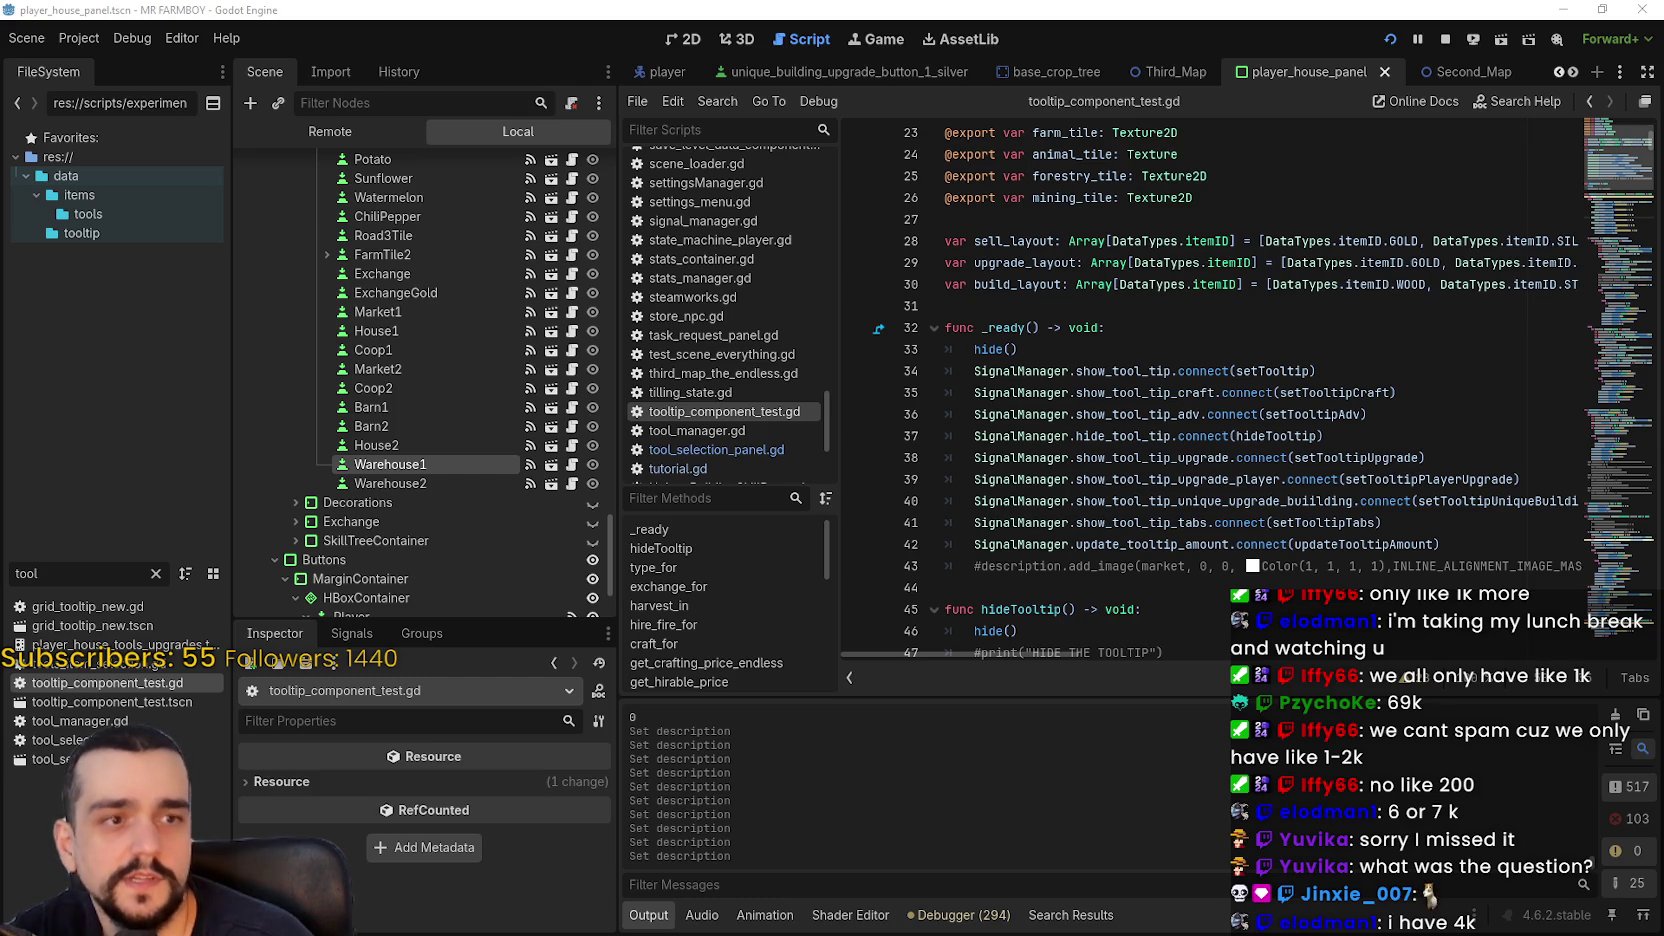
{"action": "left_click", "coordinate": [1095, 476]}
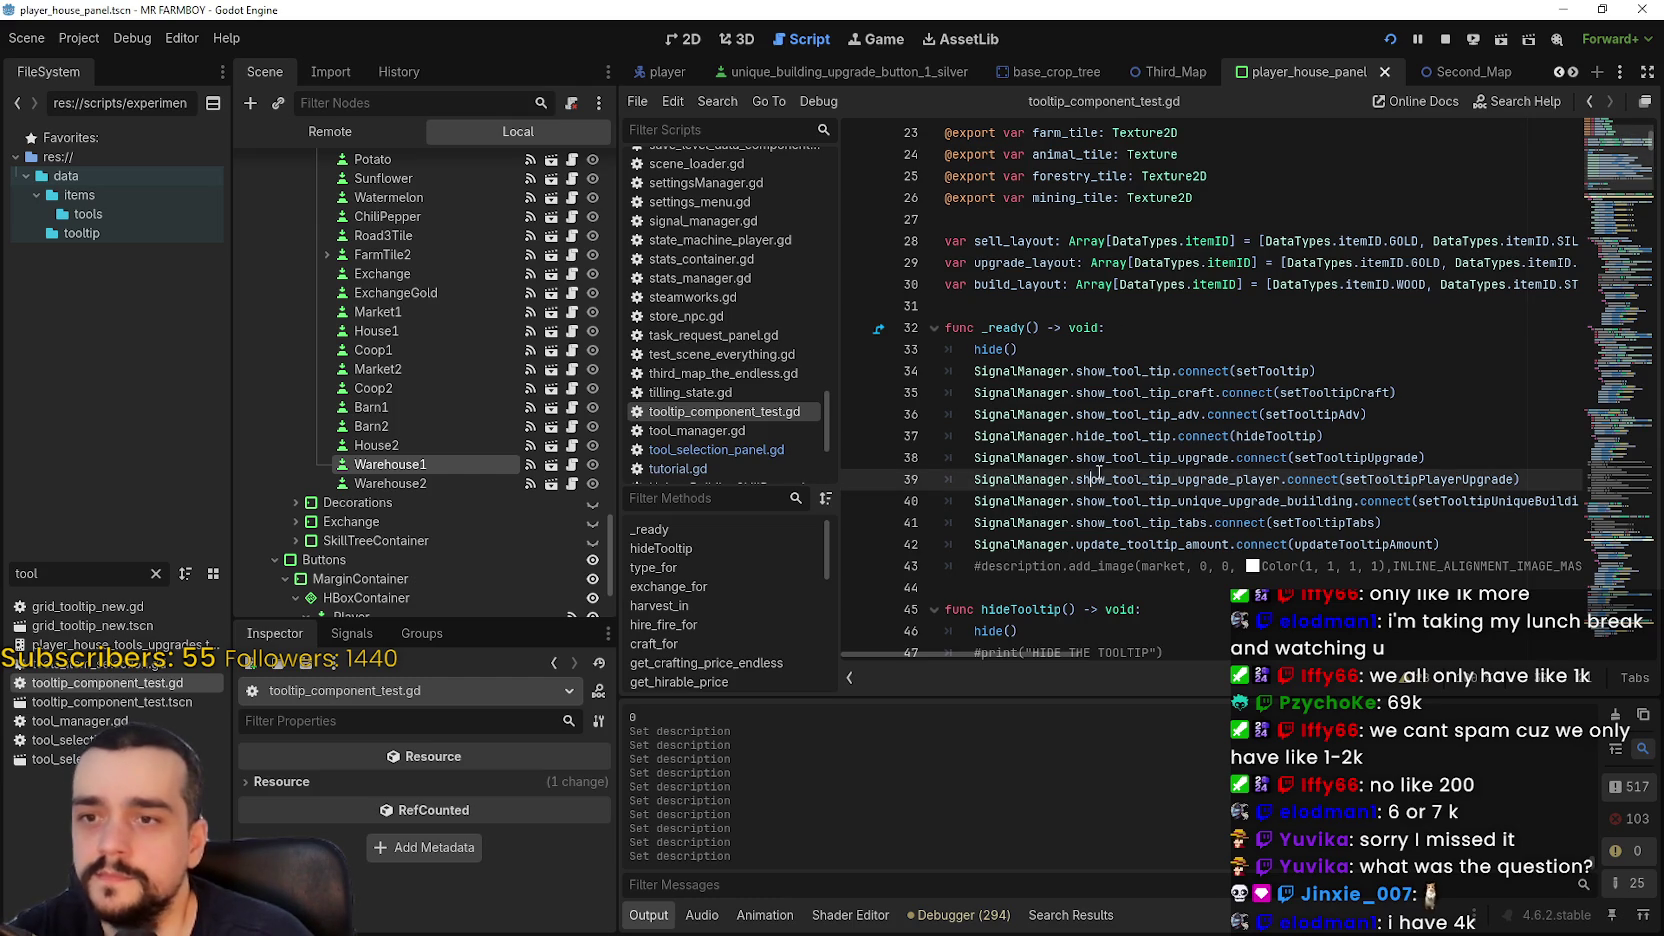
{"action": "key", "text": "Up"}
{"action": "left_click", "coordinate": [1482, 503]}
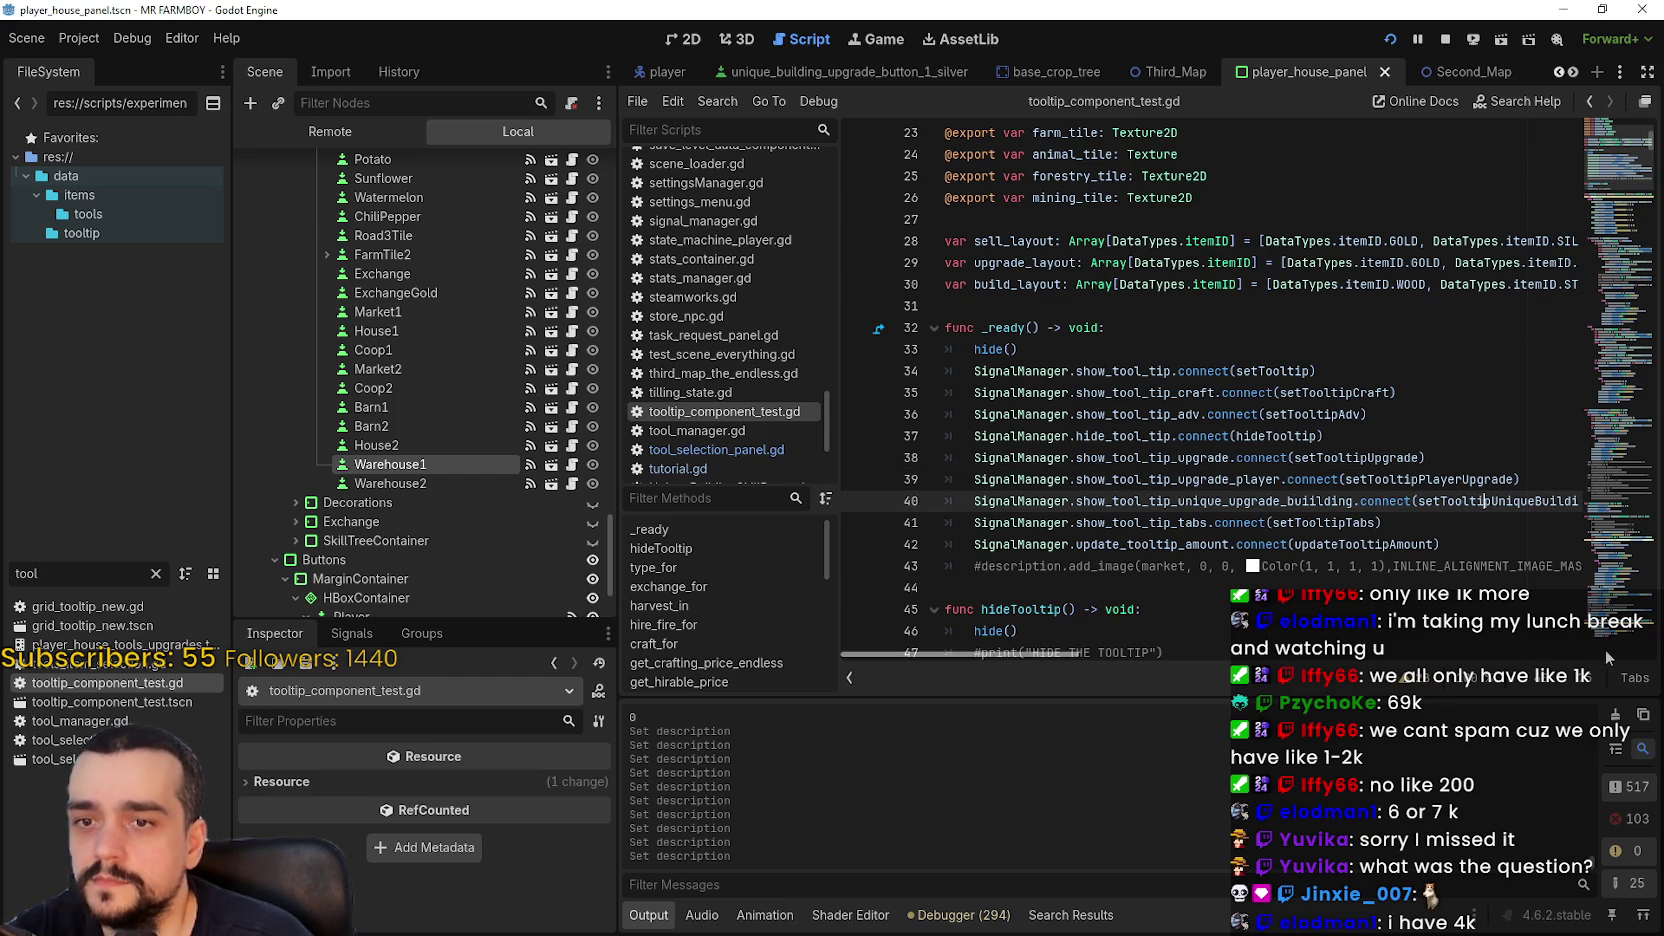
{"action": "left_click", "coordinate": [1355, 544]}
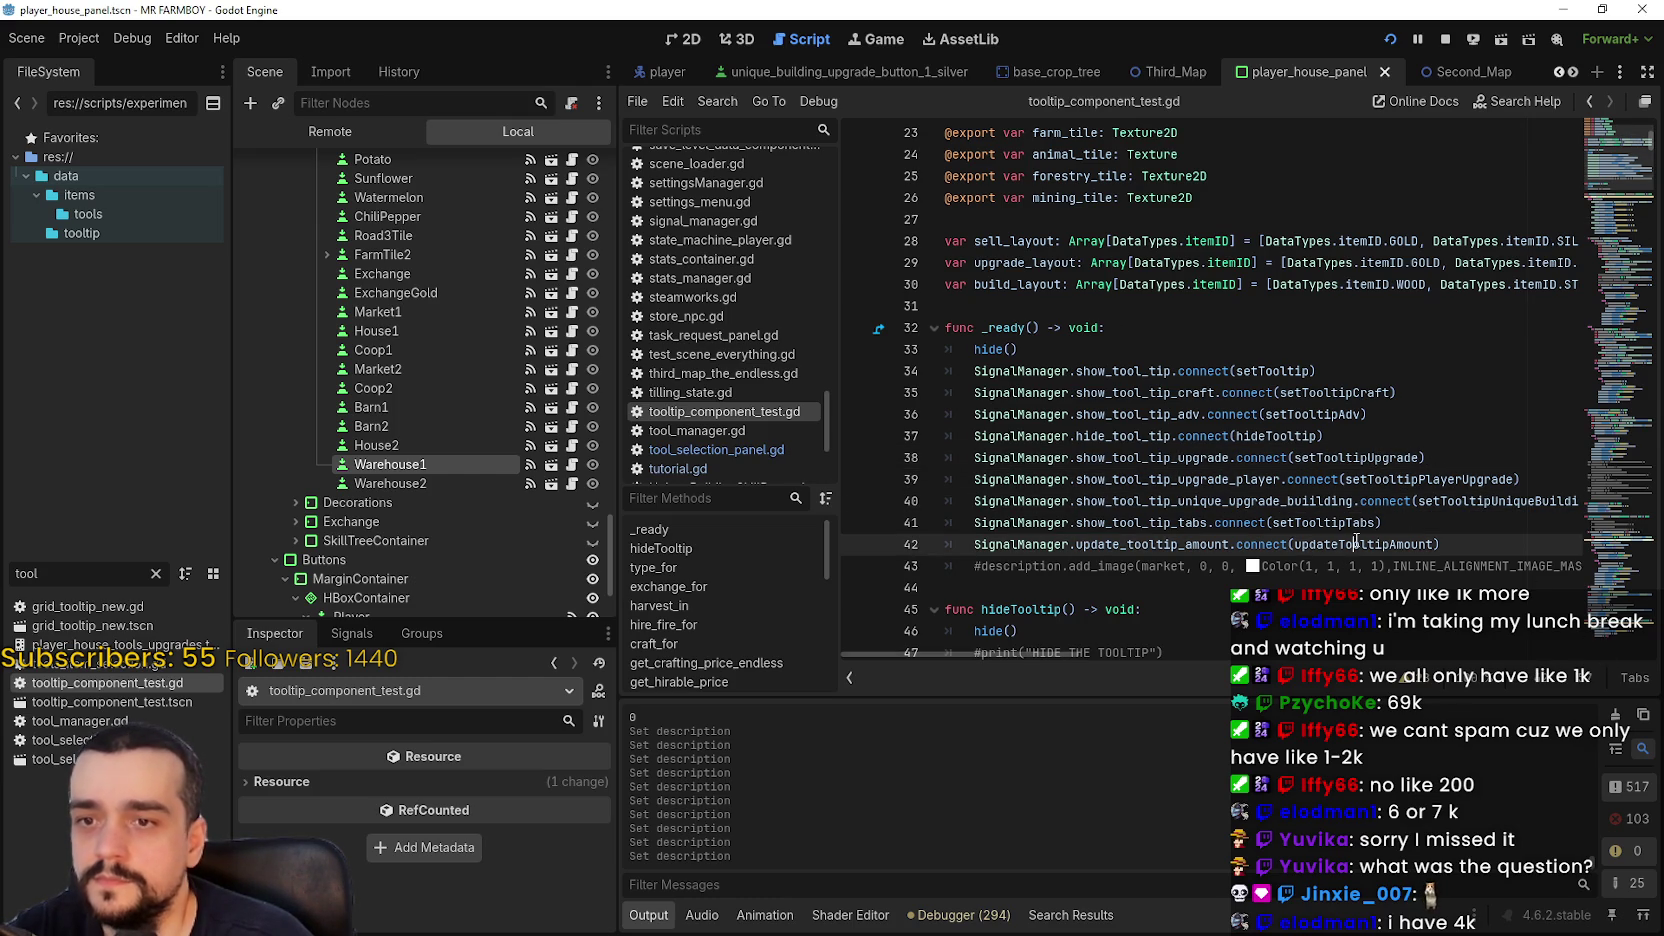
- Select the show_tool_tip_upgrade_player signal and bring up actions for setTooltipPlayerUpgrade on line 39
{"action": "double_click", "coordinate": [1190, 479]}
{"action": "left_click", "coordinate": [1421, 479]}
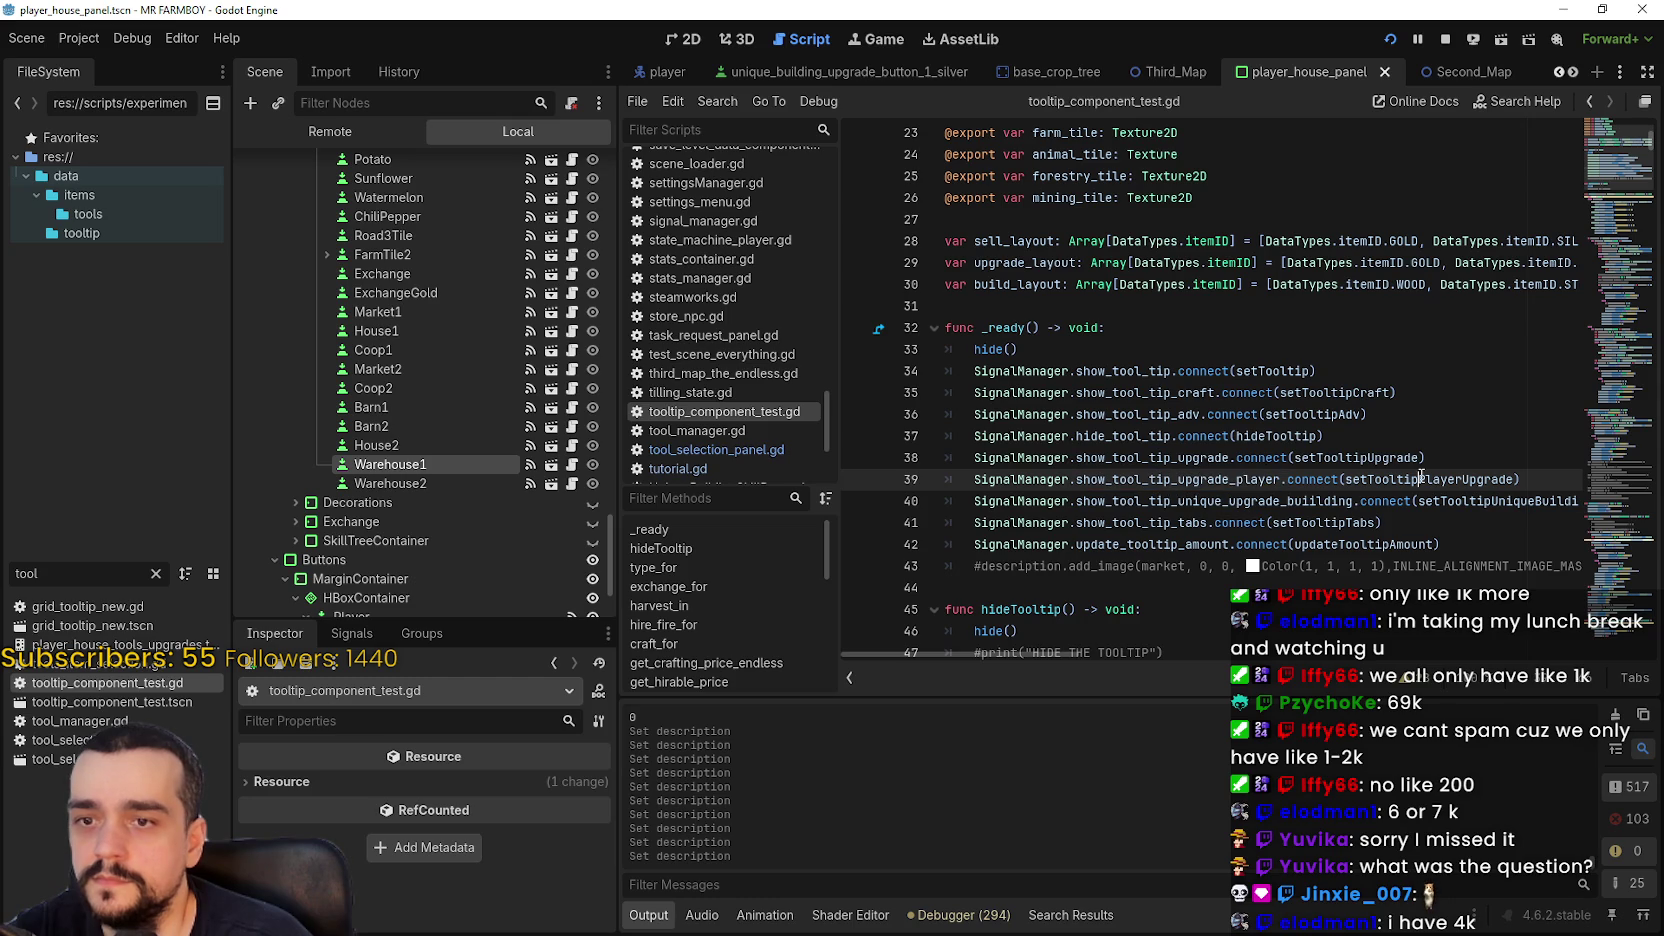
{"action": "double_click", "coordinate": [1183, 479]}
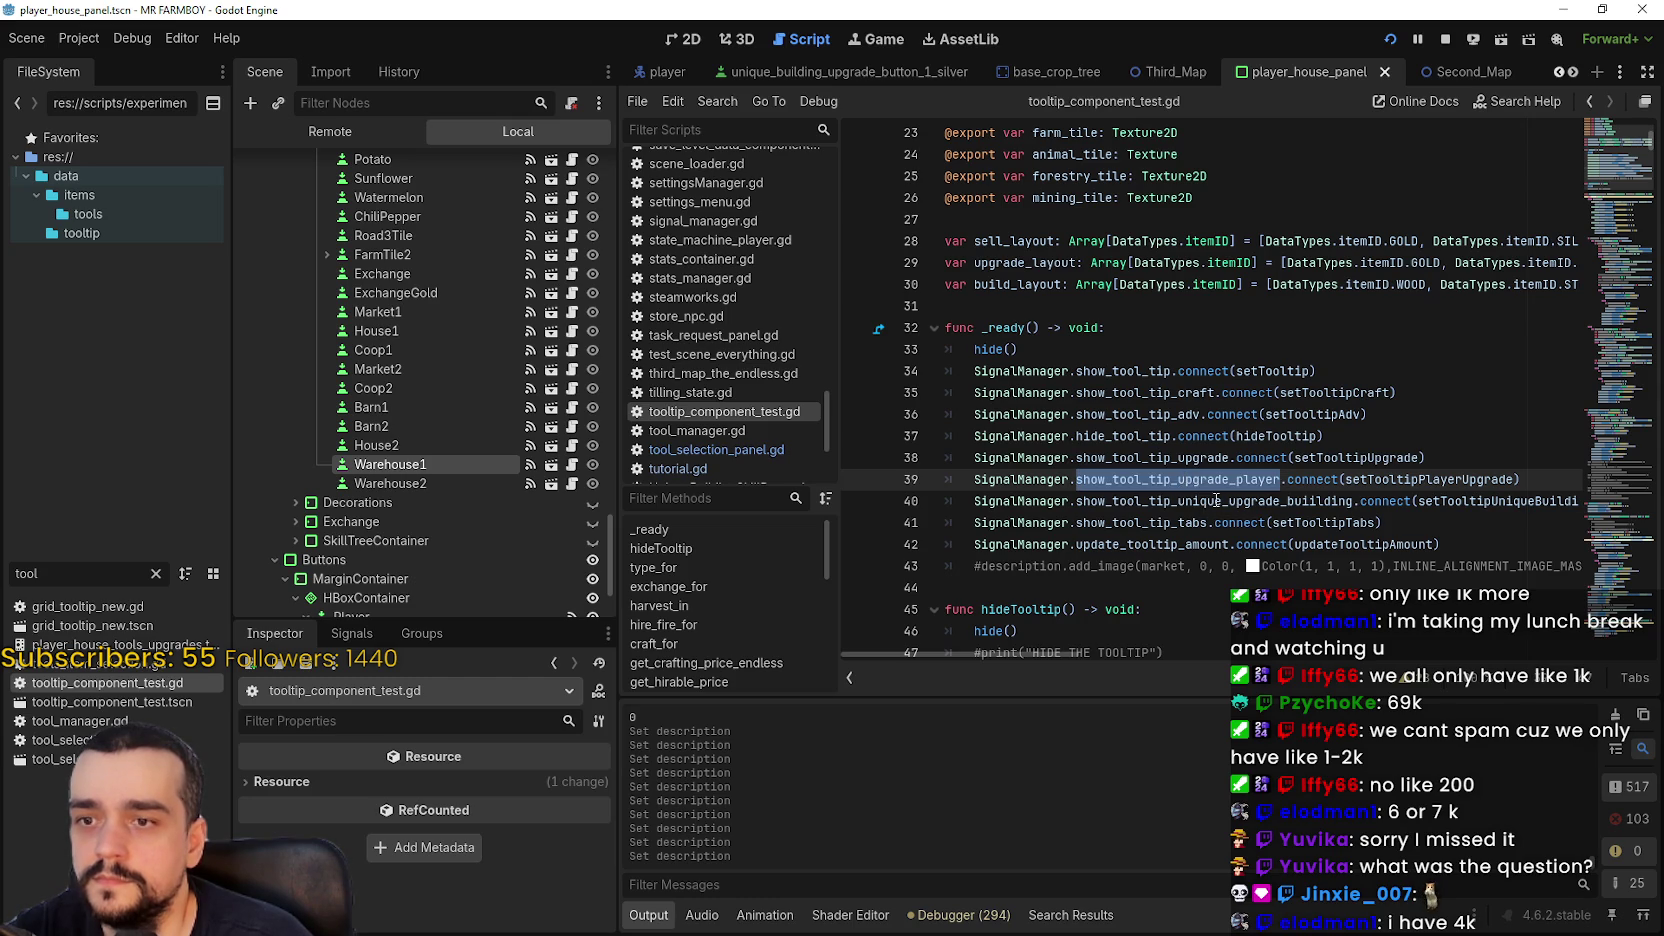
{"action": "left_click", "coordinate": [1395, 479]}
{"action": "right_click", "coordinate": [1395, 479]}
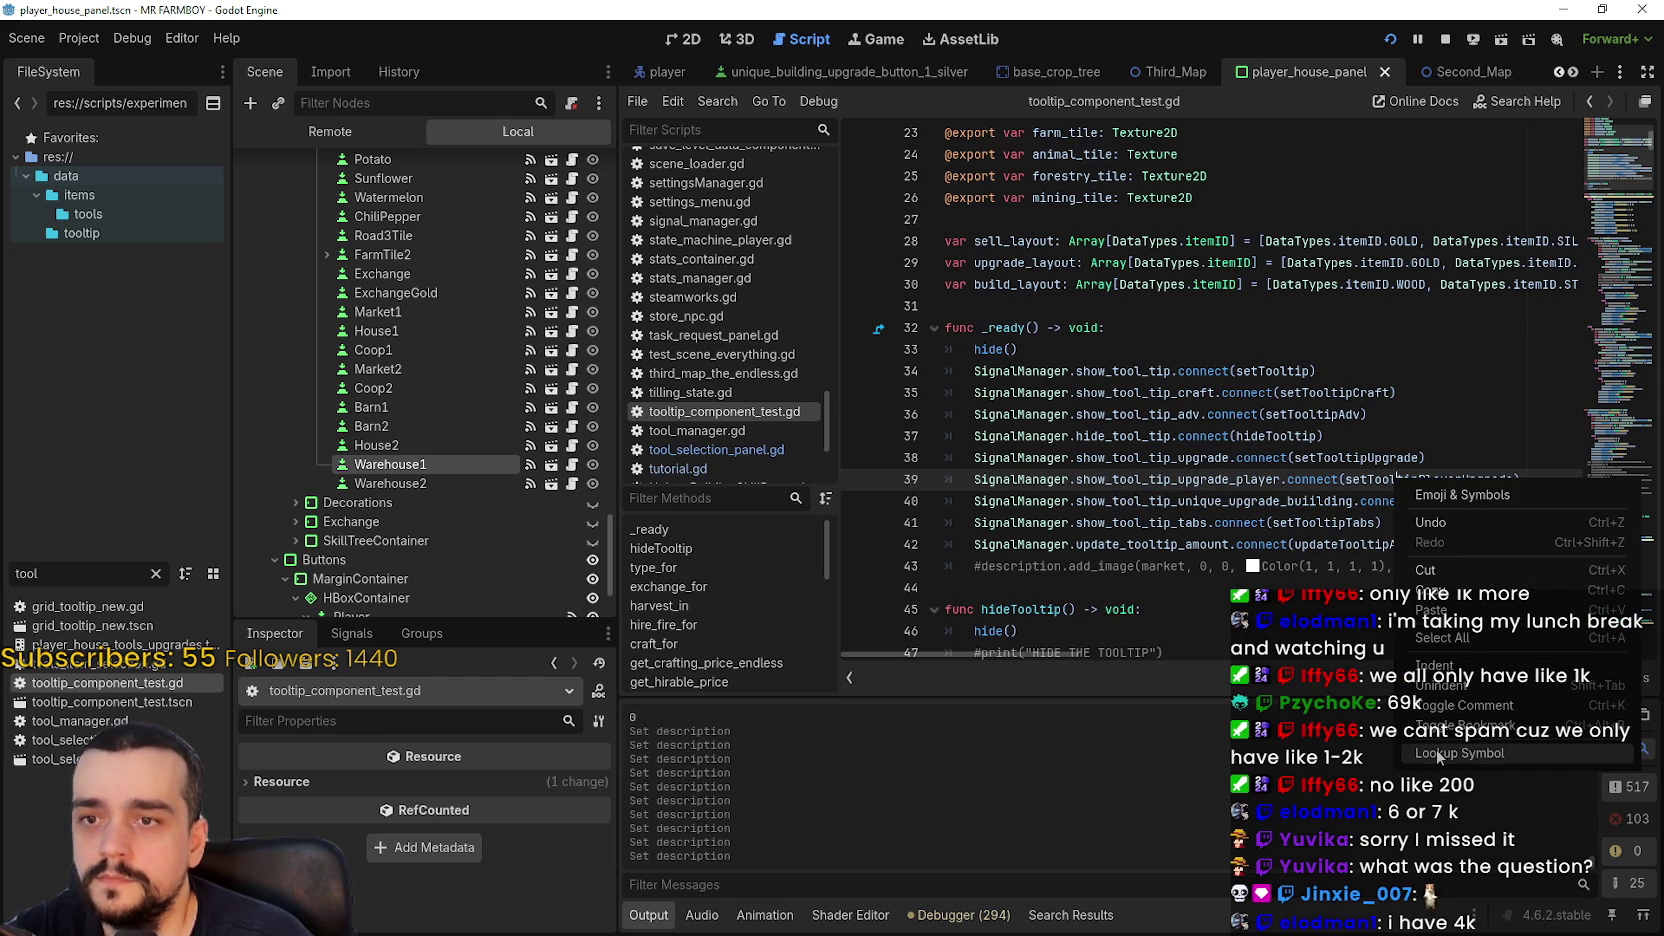
- Jump to setTooltipPlayerUpgrade, resume the game from its breakpoint, and return to the editor
{"action": "left_click", "coordinate": [1437, 754]}
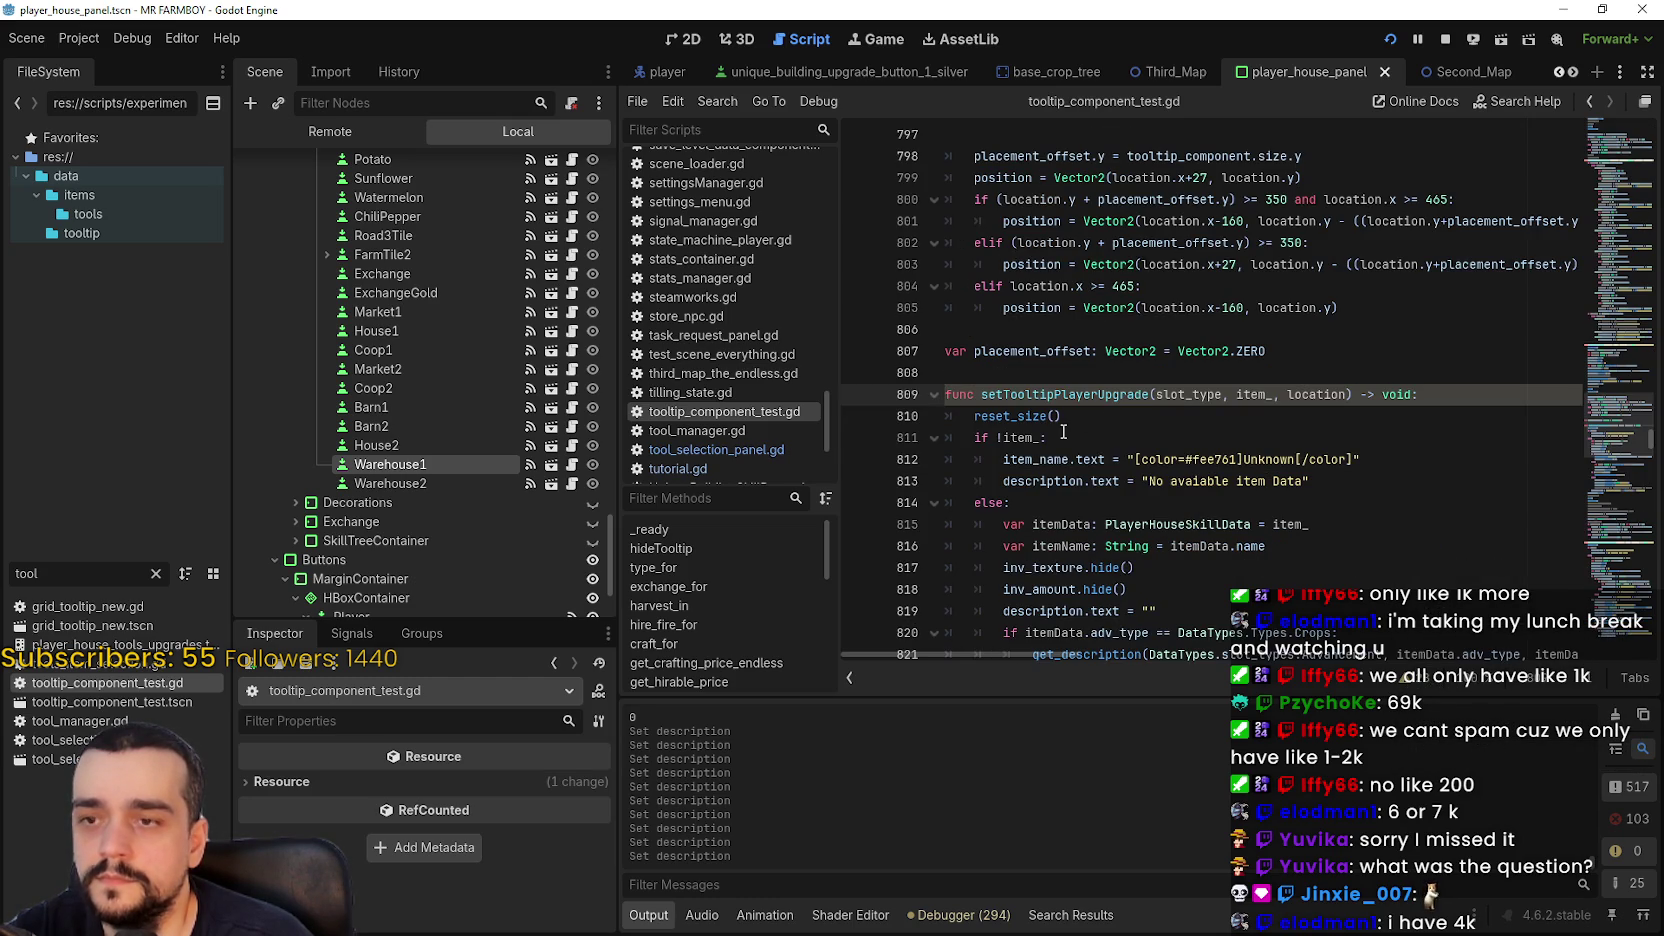
{"action": "left_click", "coordinate": [1047, 437]}
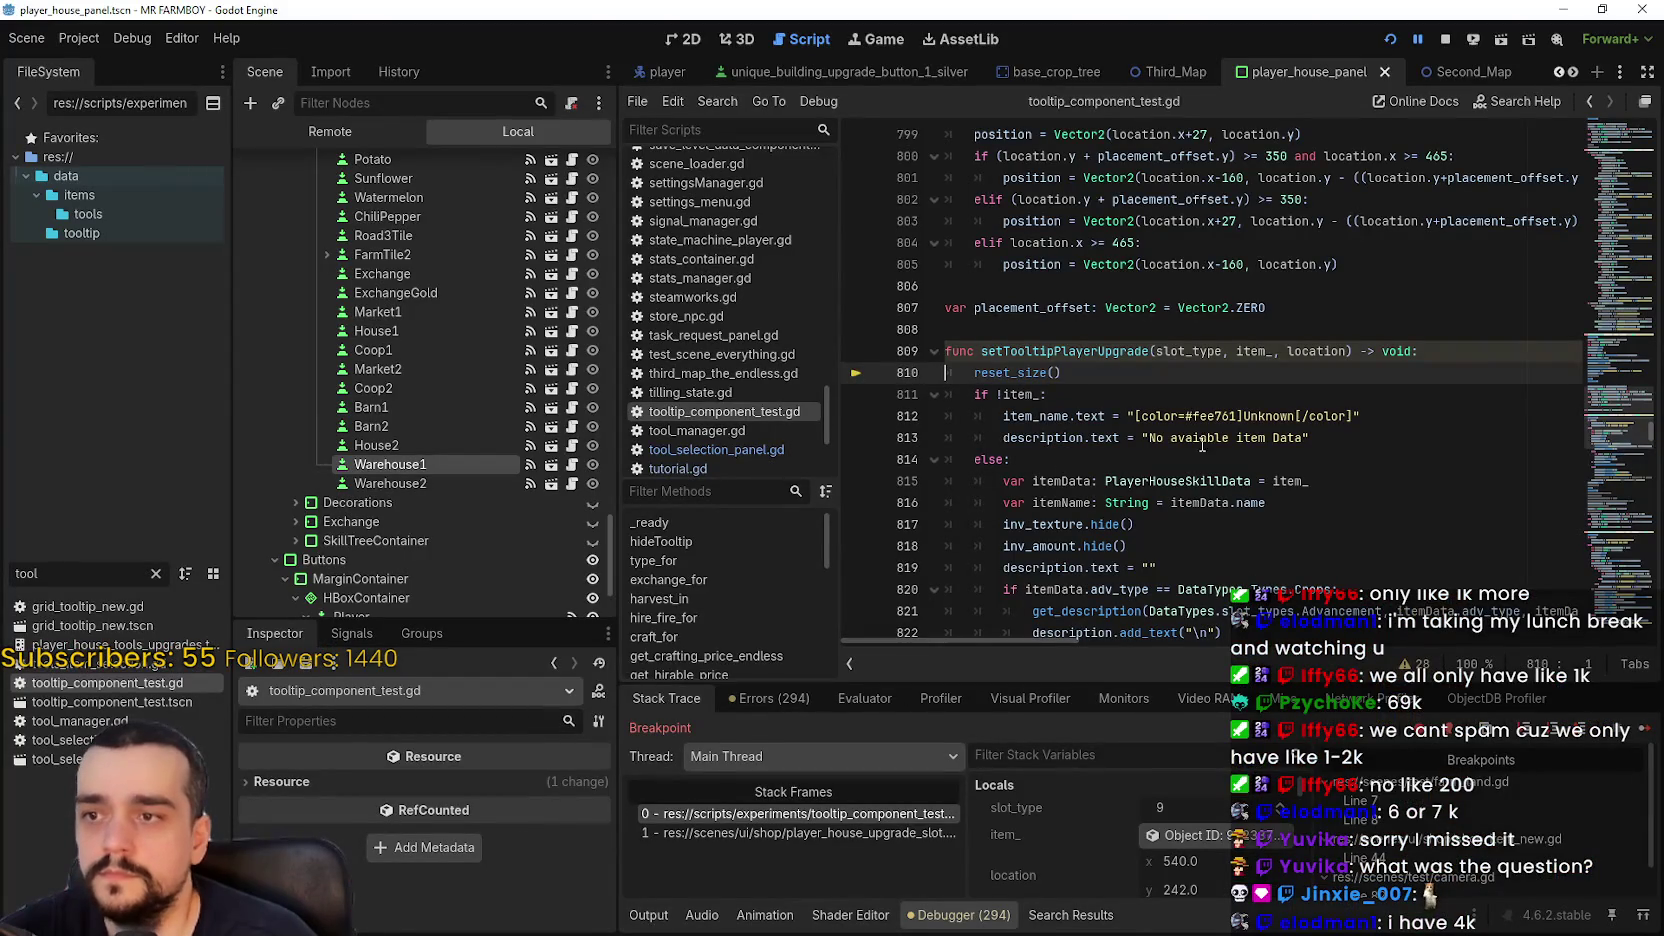
{"action": "left_click", "coordinate": [1202, 445]}
{"action": "key", "text": "F12"}
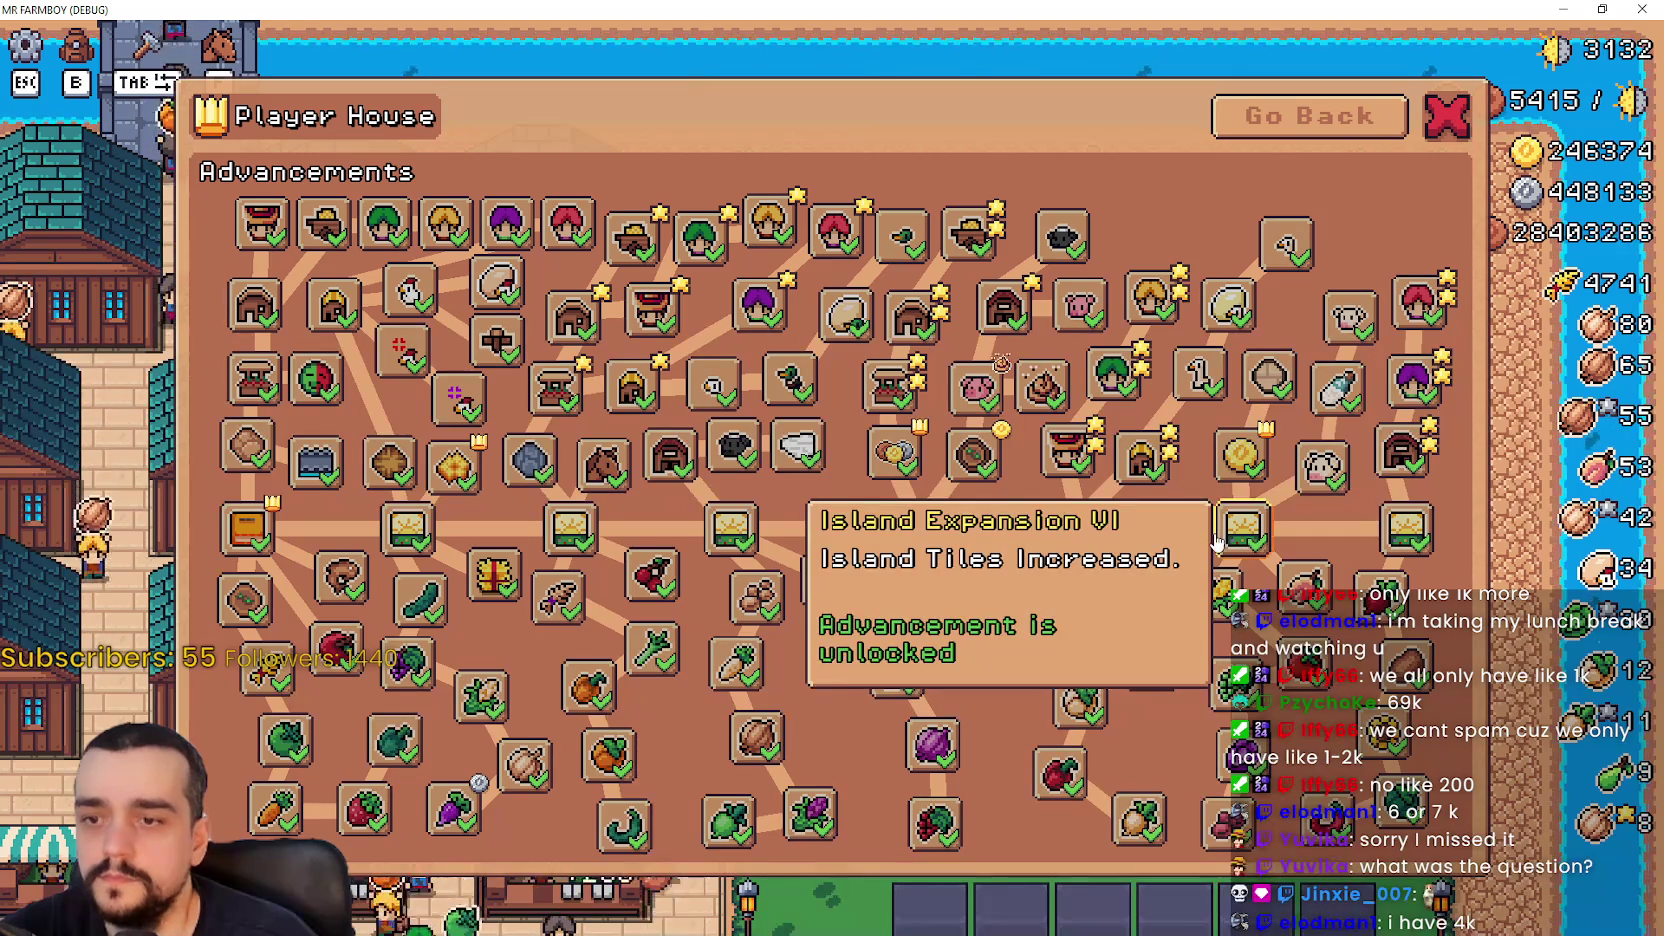
{"action": "key", "text": "alt+Tab"}
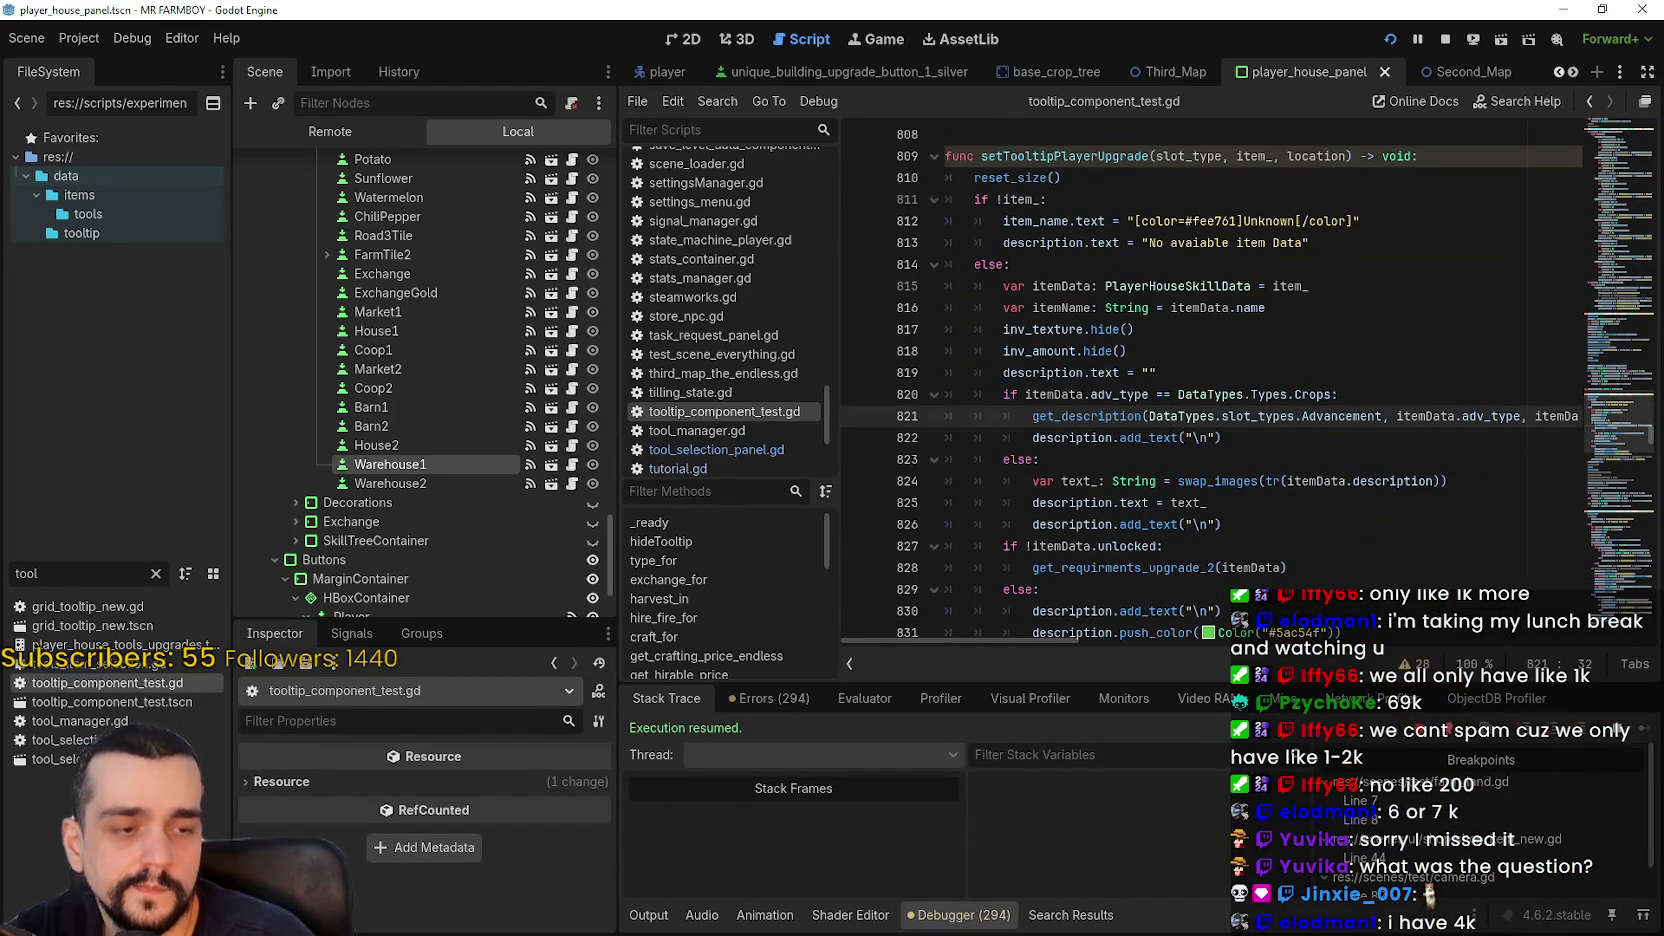
- Insert get_description_capacity(itemData.adv_type, itemData.adv_item, itemData.name) after line 826 and save the script
{"action": "left_click", "coordinate": [1194, 462]}
{"action": "scroll", "coordinate": [1194, 466], "scroll_direction": "down", "scroll_amount": 2}
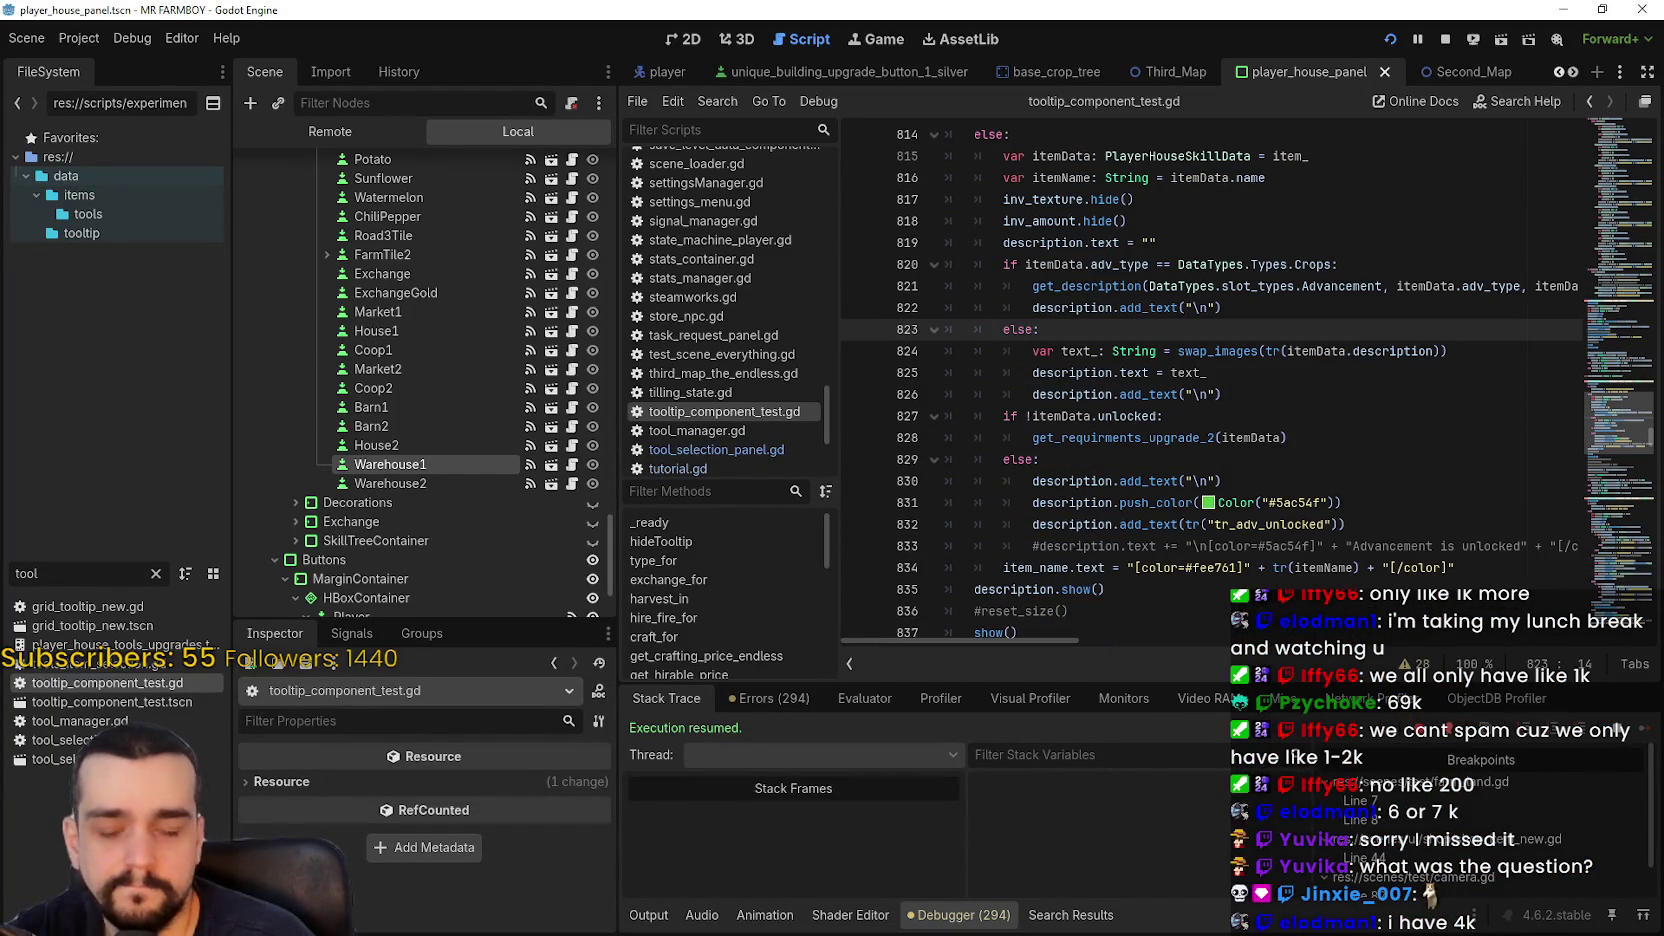
{"action": "left_click", "coordinate": [1378, 462]}
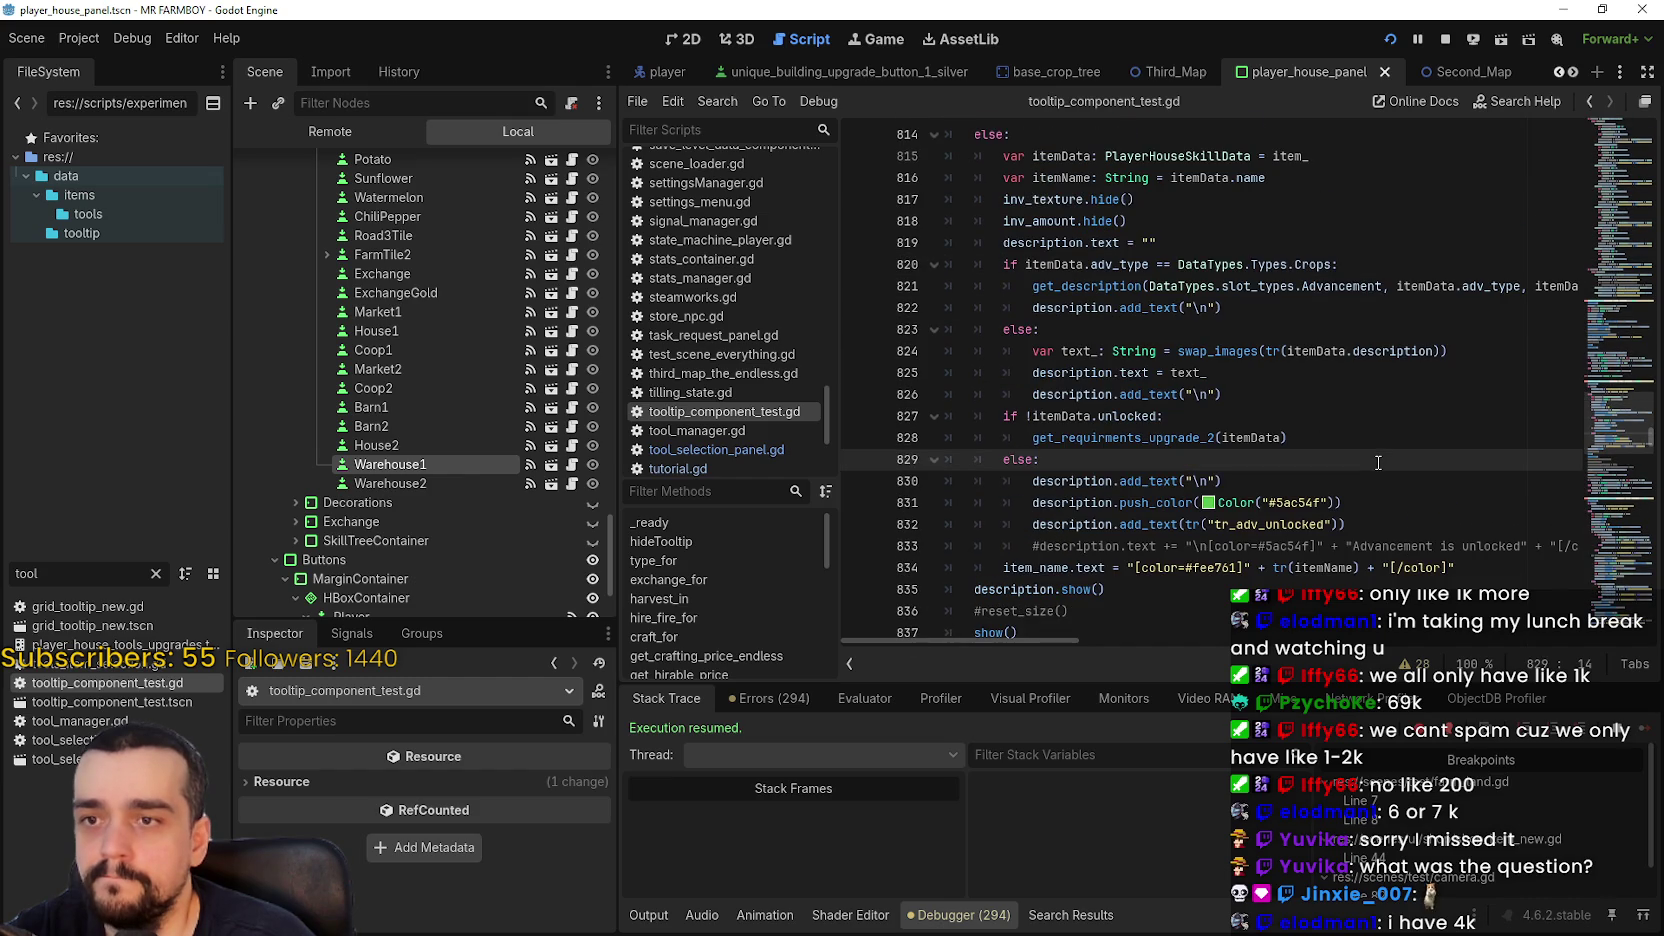
{"action": "left_click", "coordinate": [1361, 436]}
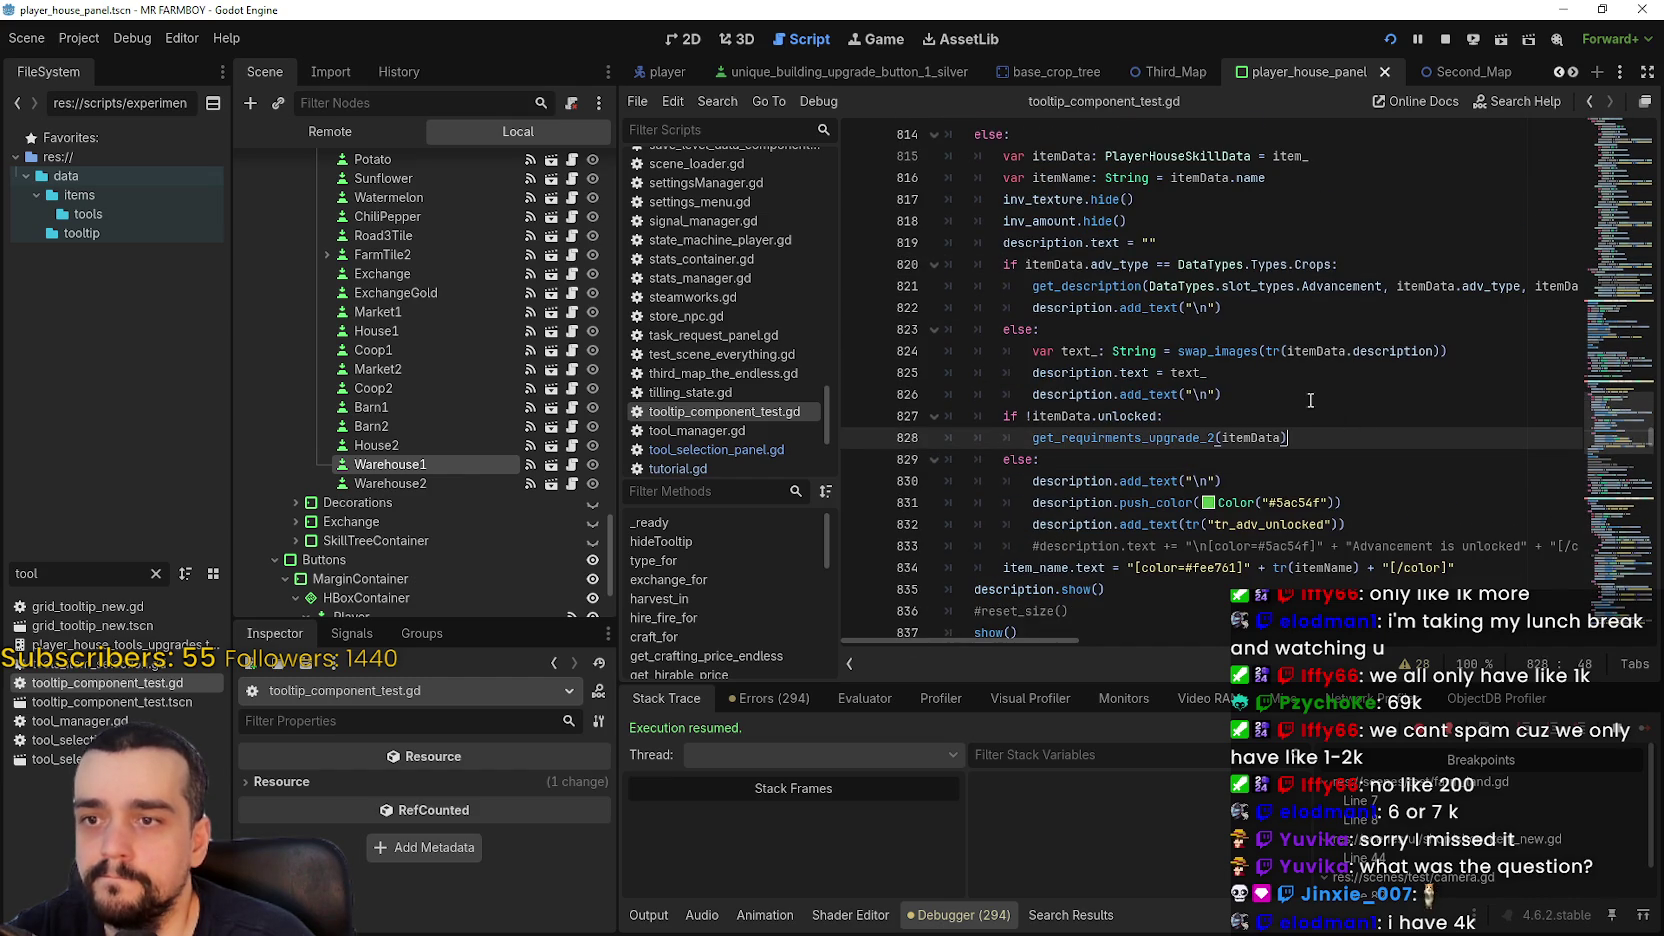
{"action": "left_click", "coordinate": [1319, 400]}
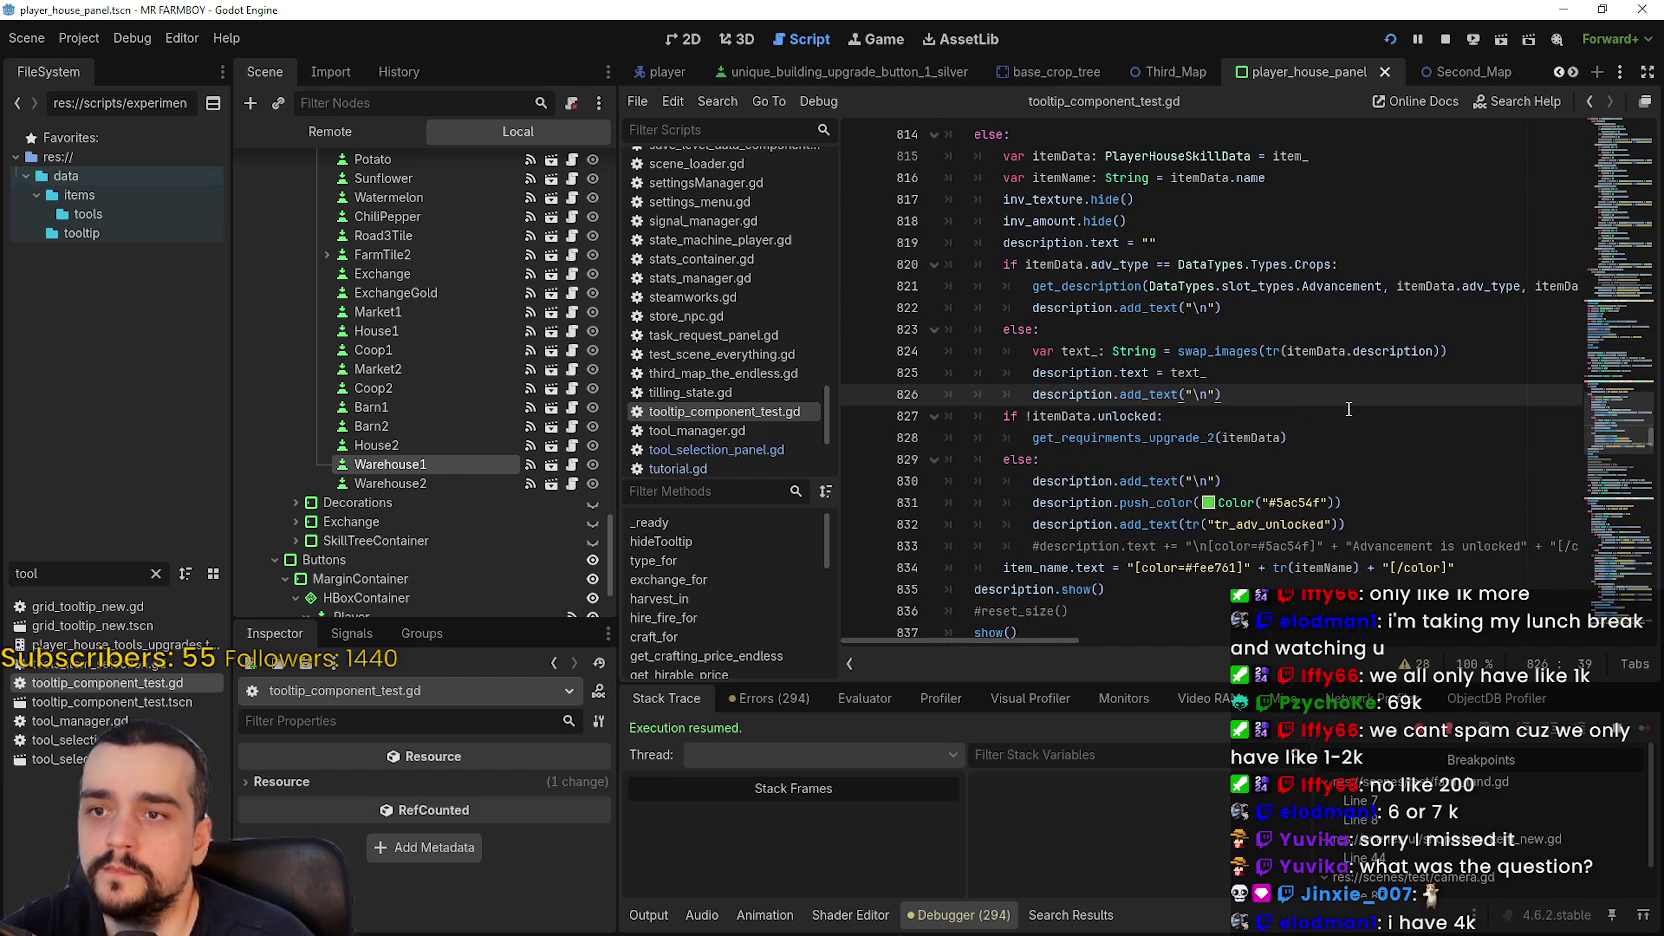
{"action": "key", "text": "Return"}
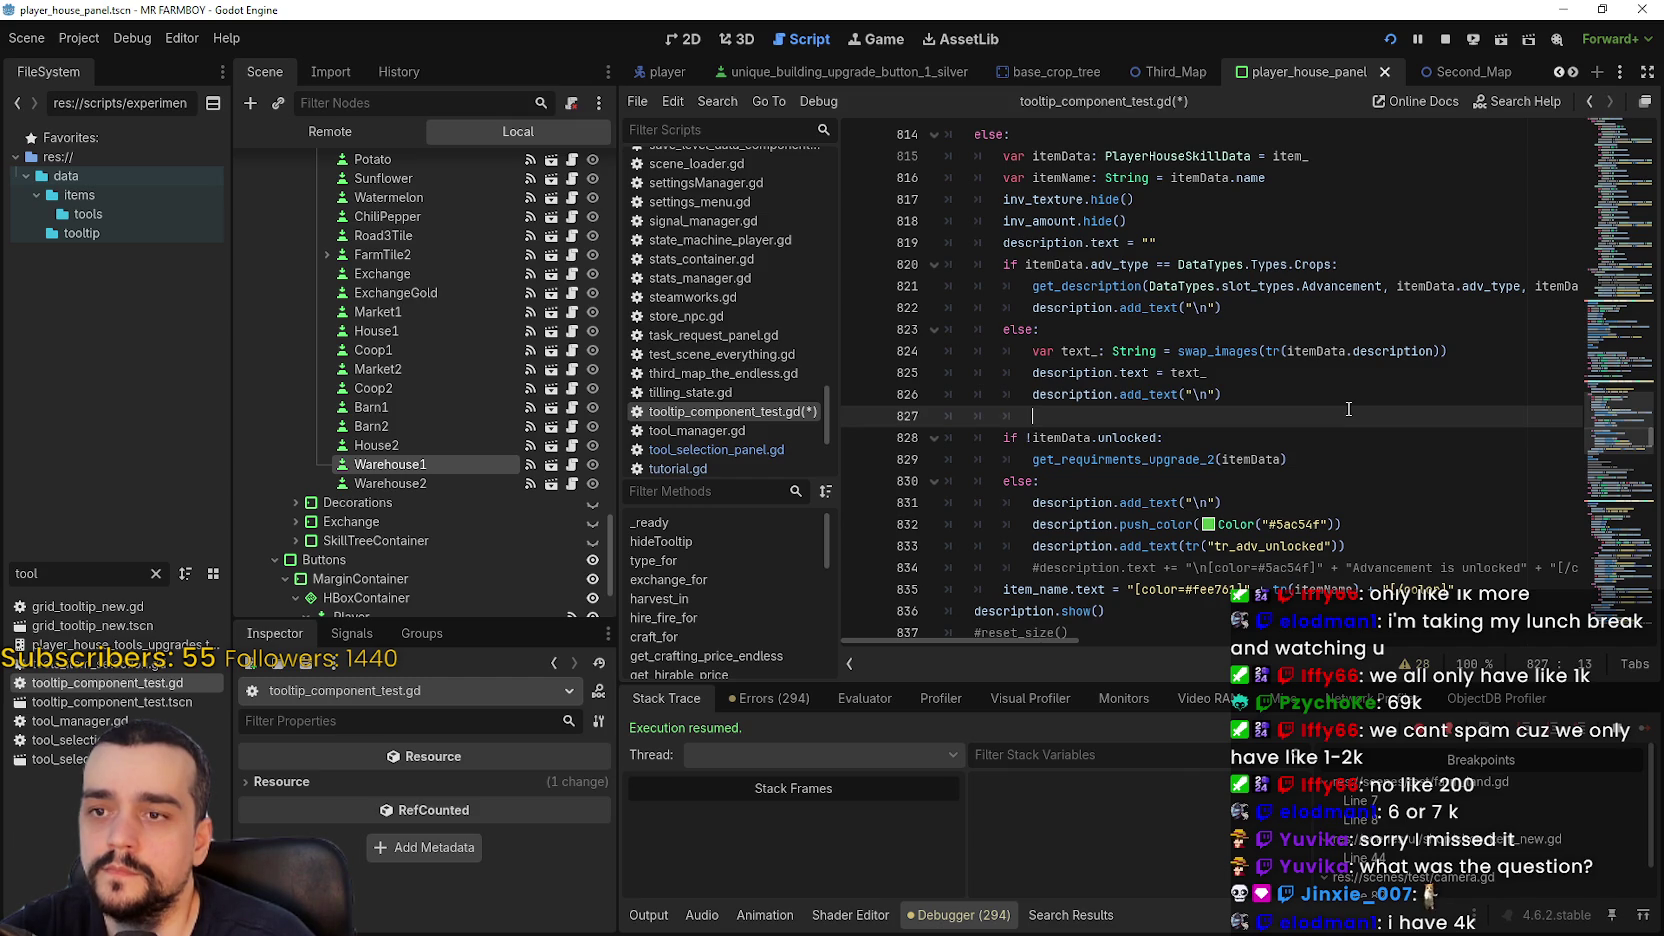
{"action": "type", "text": "get_description_capacity(itemData.adv_type, itemData.adv_item, itemData.name)"}
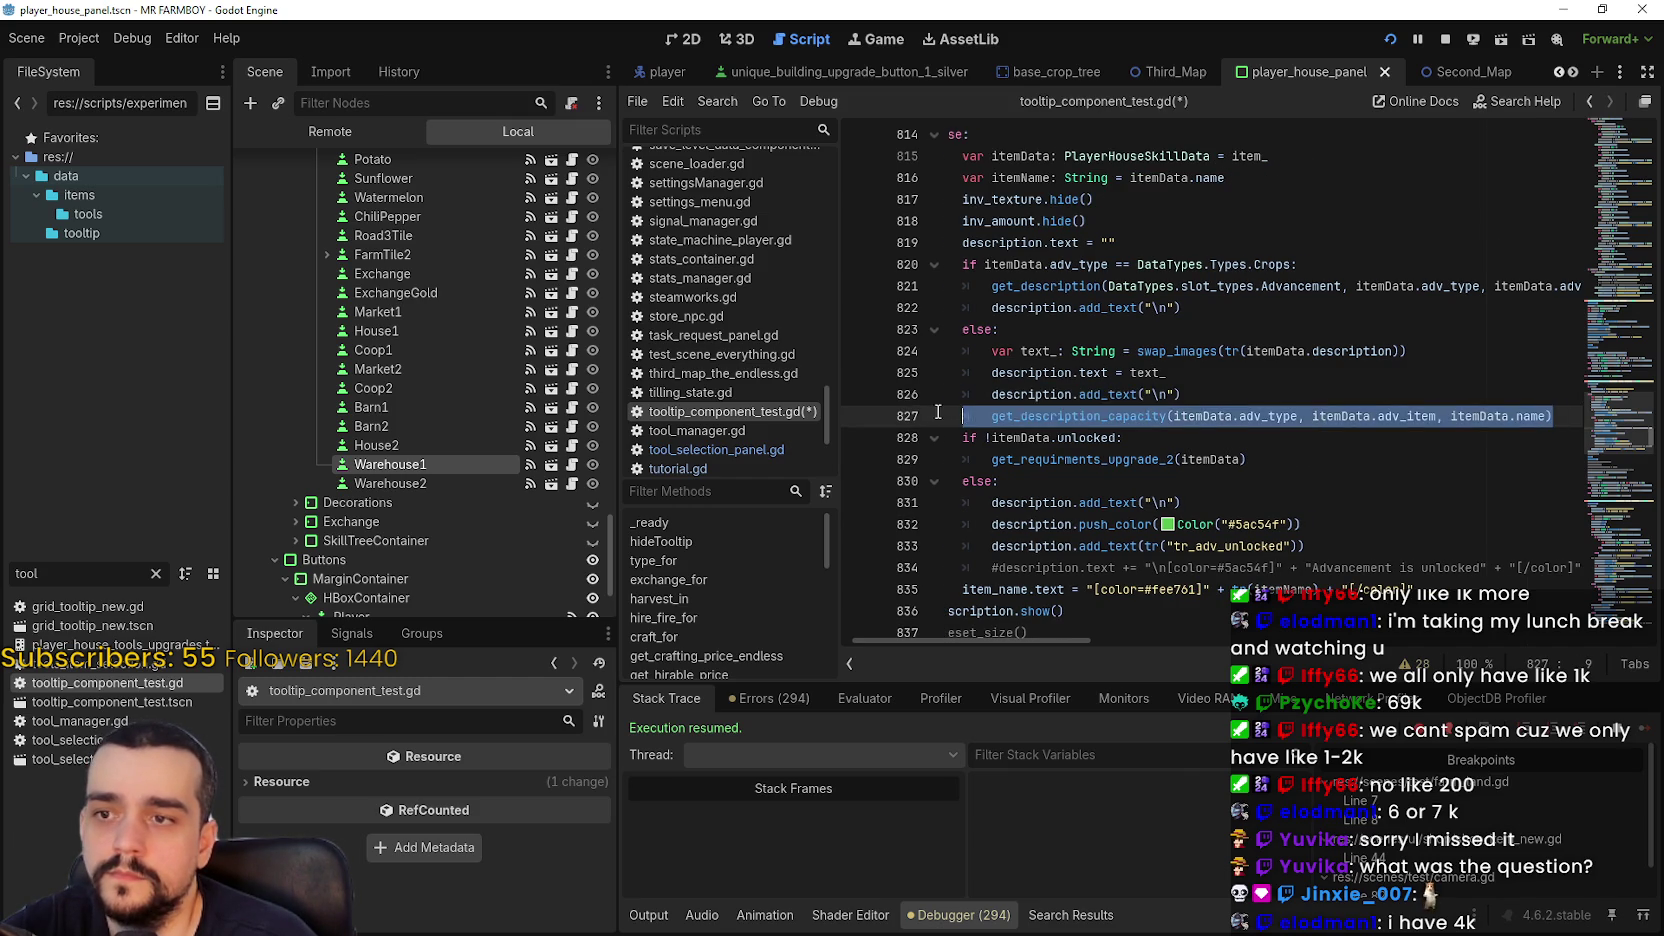
{"action": "left_click", "coordinate": [1175, 440]}
{"action": "key", "text": "ctrl+s"}
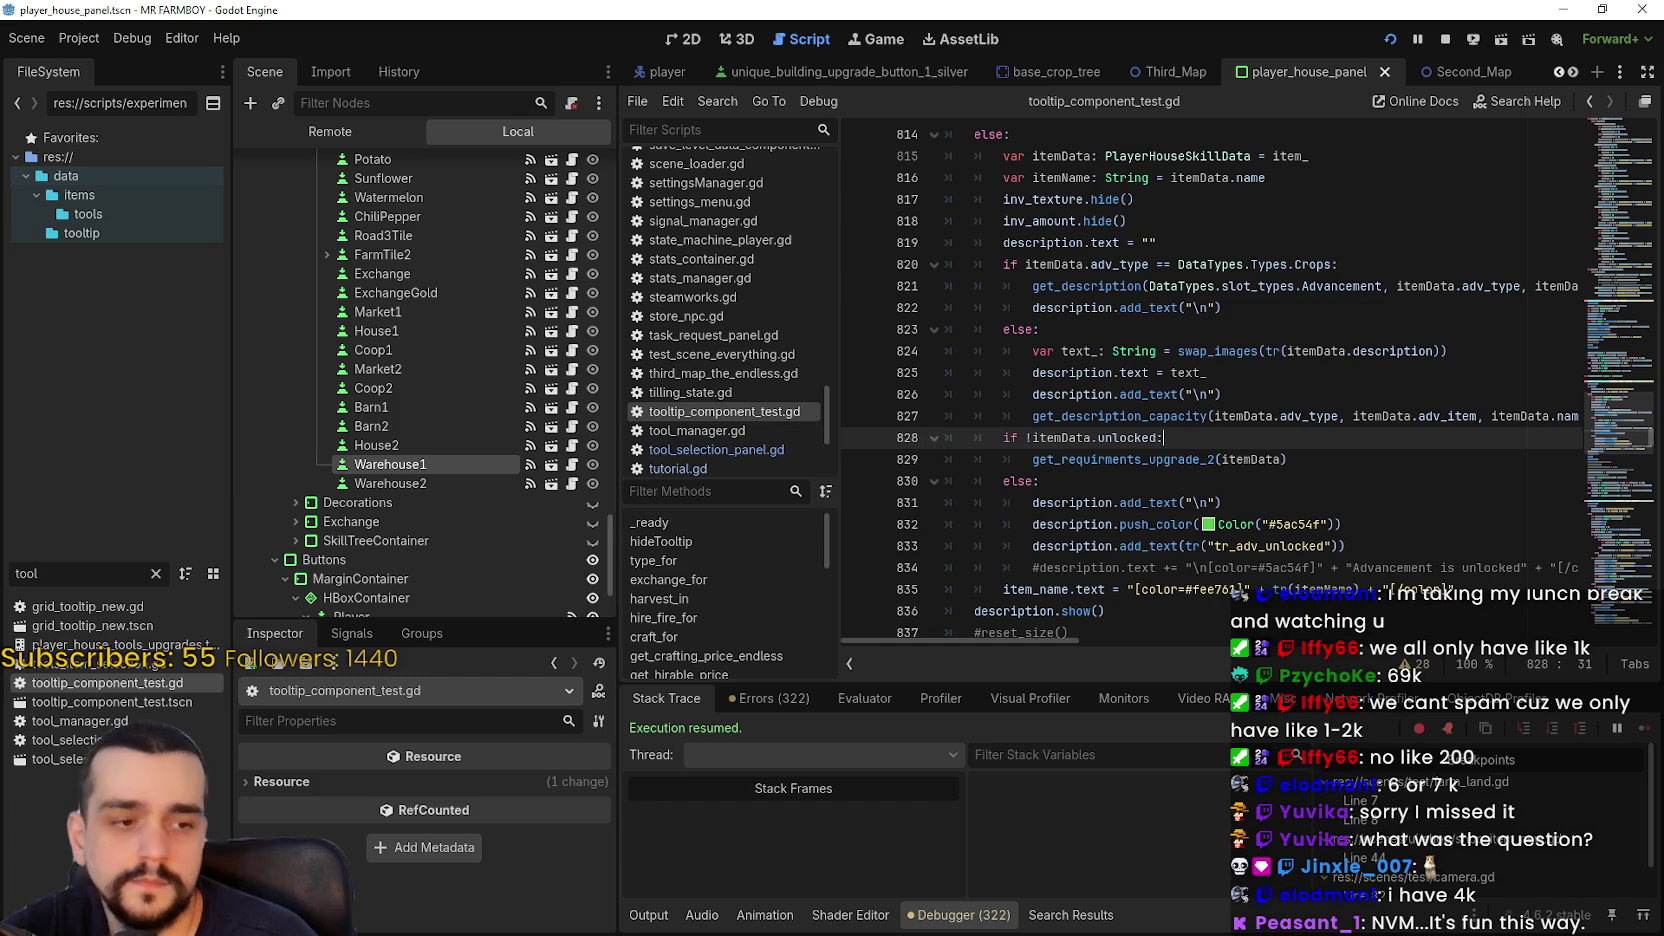
{"action": "key", "text": "alt+Tab"}
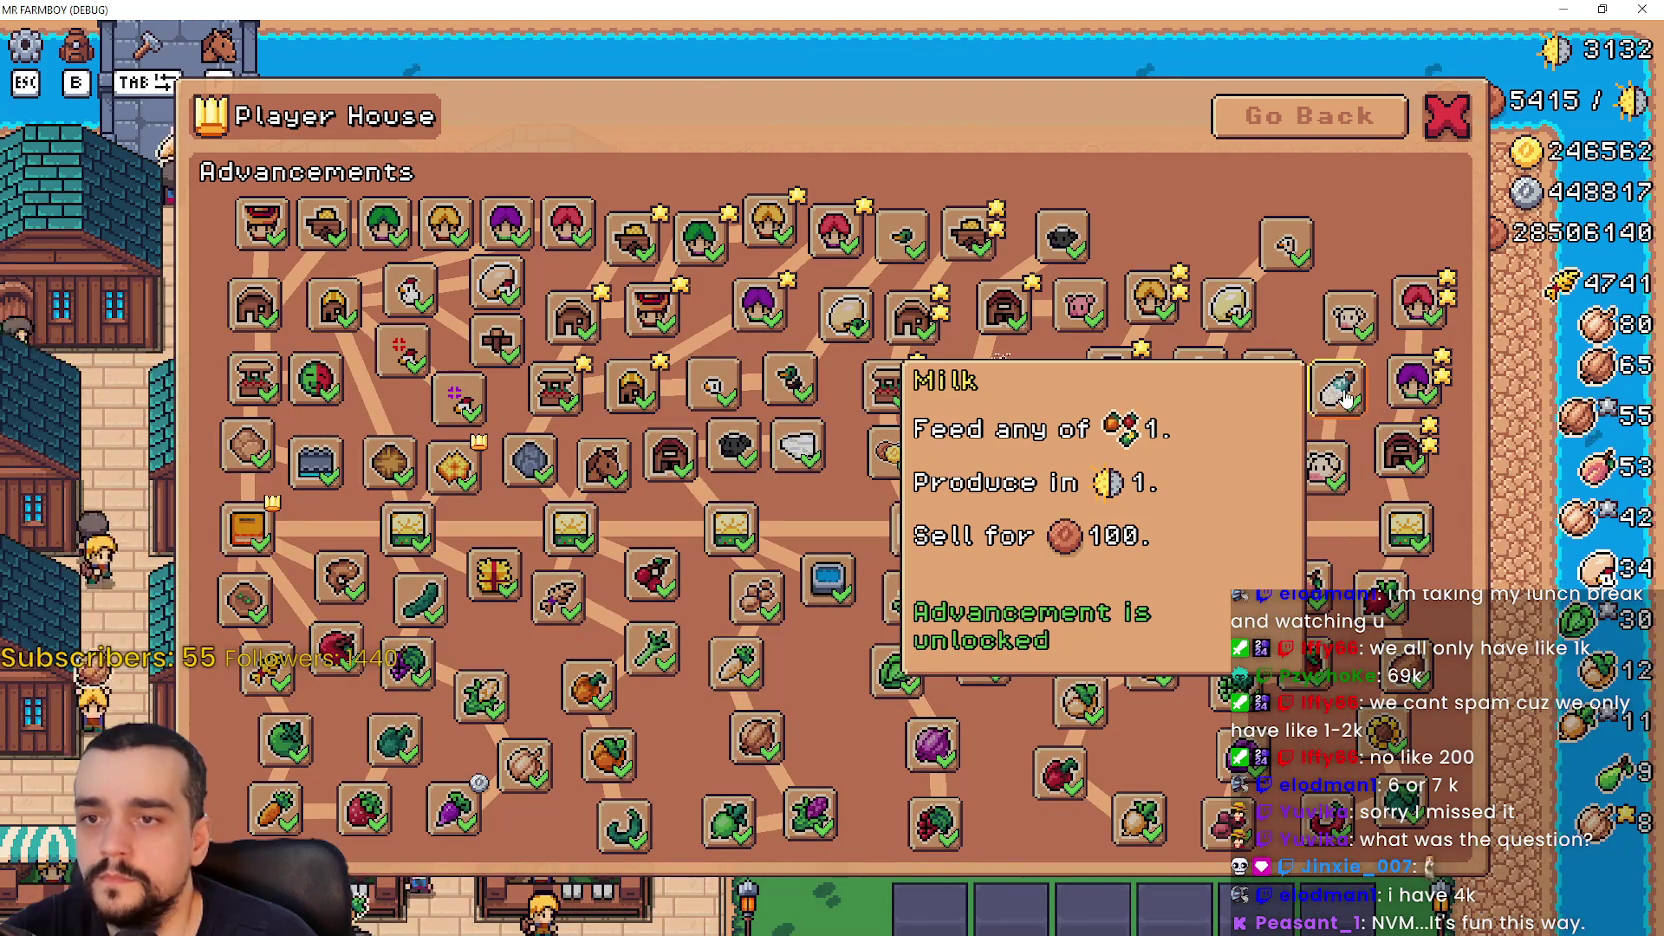
{"action": "mouse_move", "coordinate": [1410, 325]}
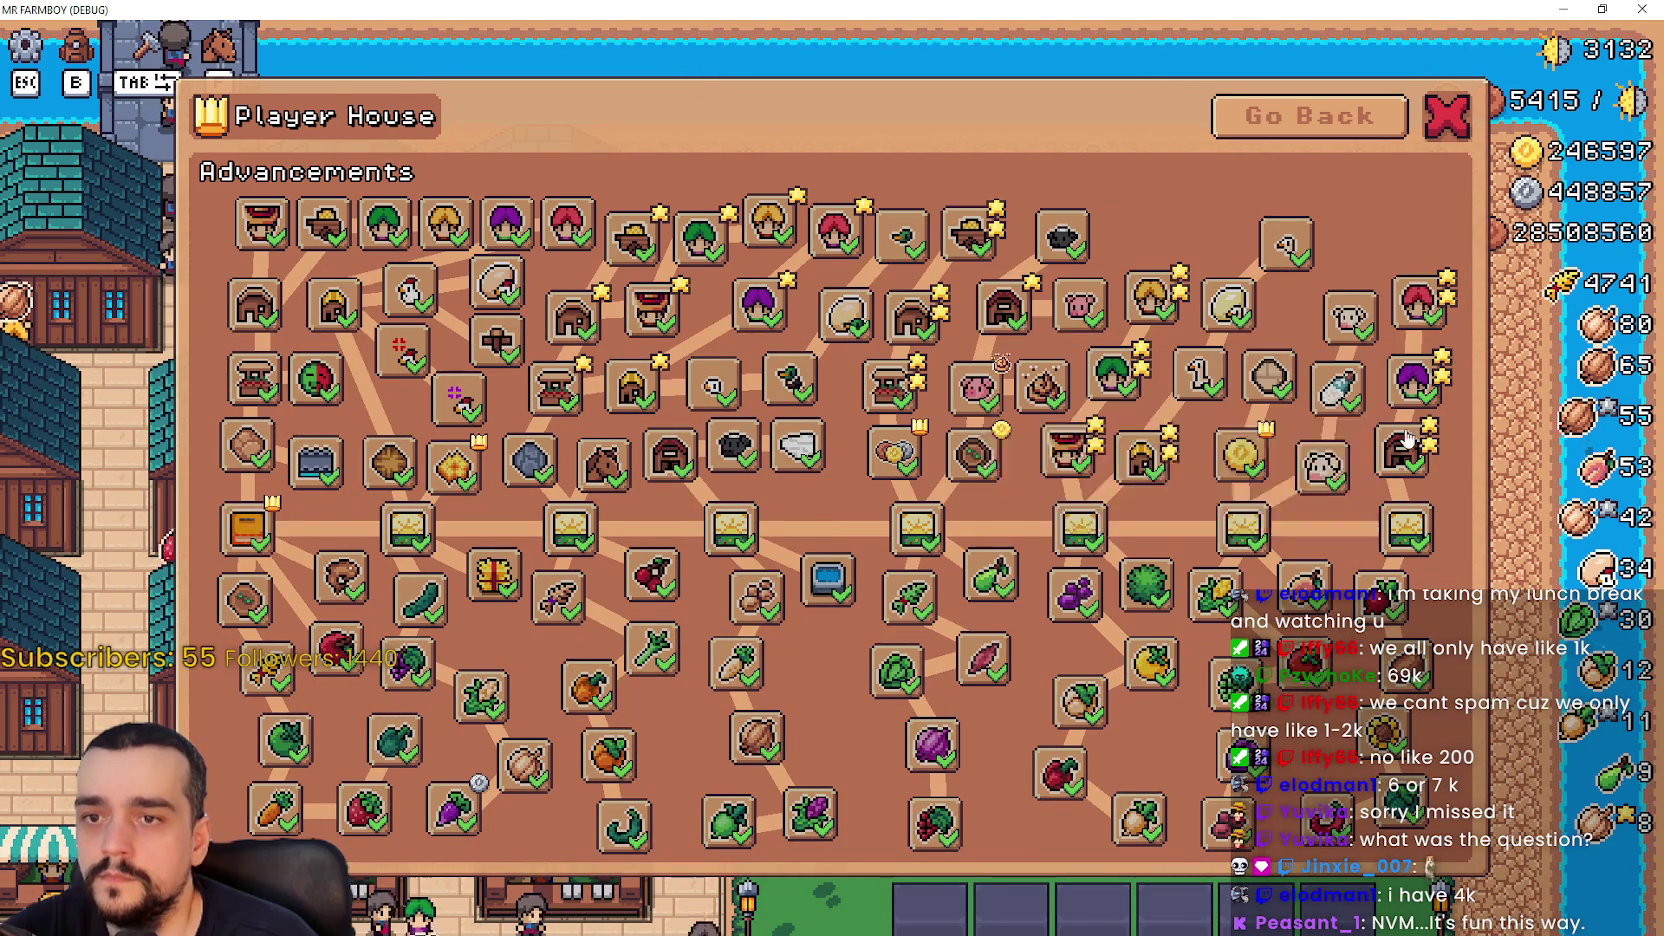
{"action": "mouse_move", "coordinate": [1403, 457]}
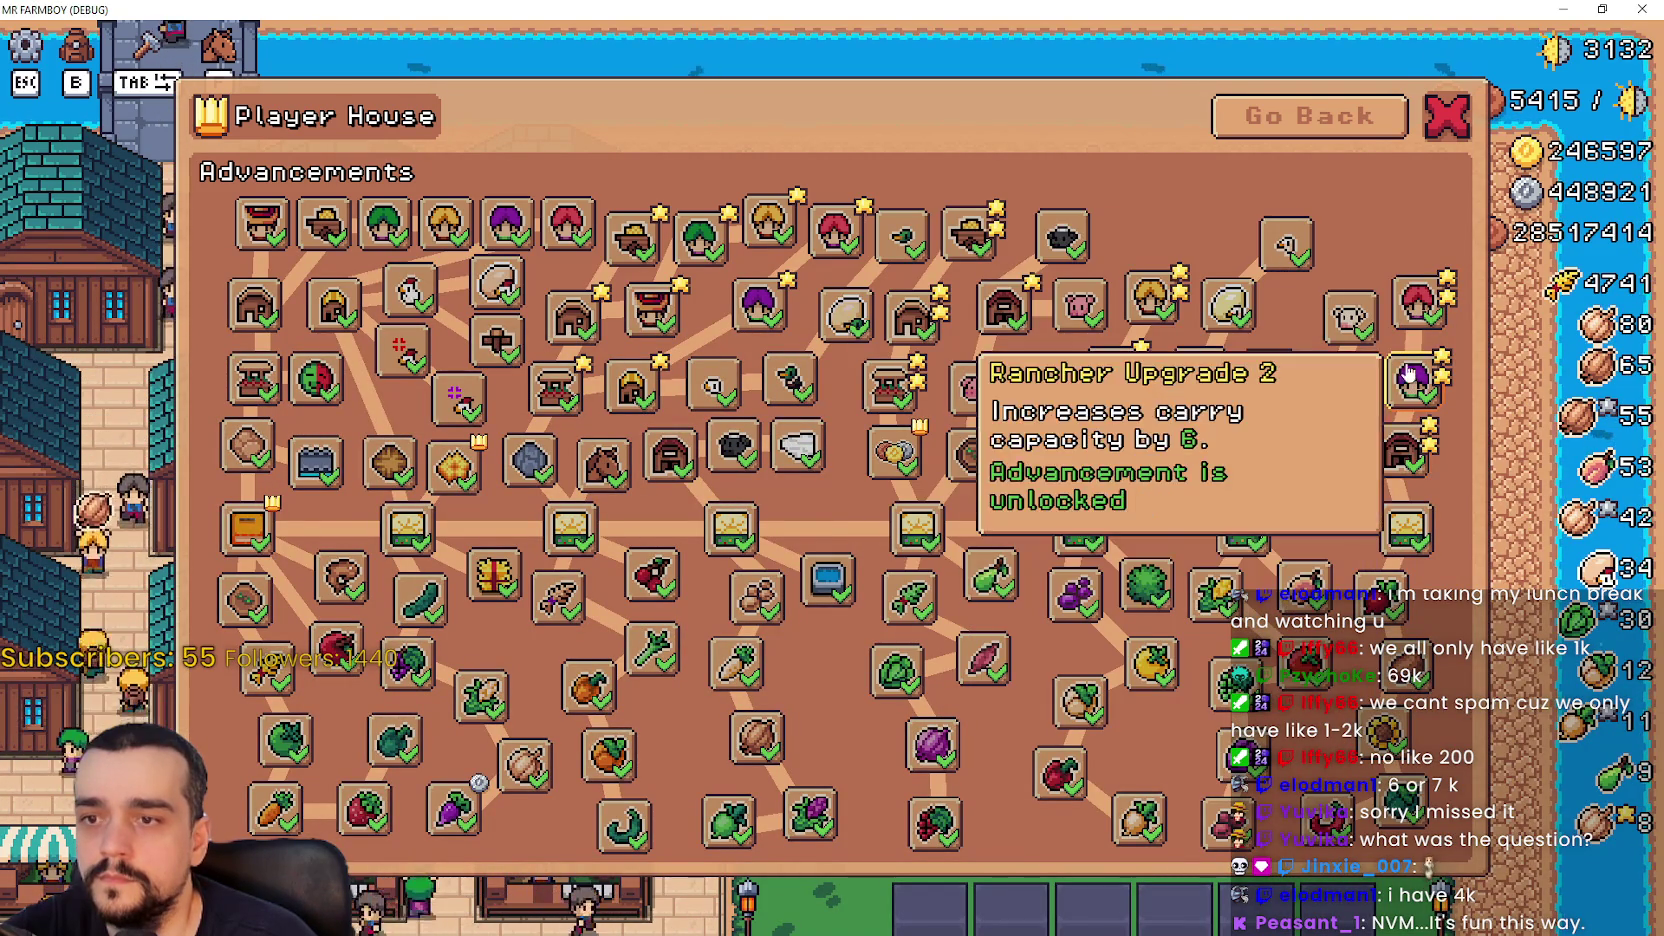
{"action": "mouse_move", "coordinate": [779, 450]}
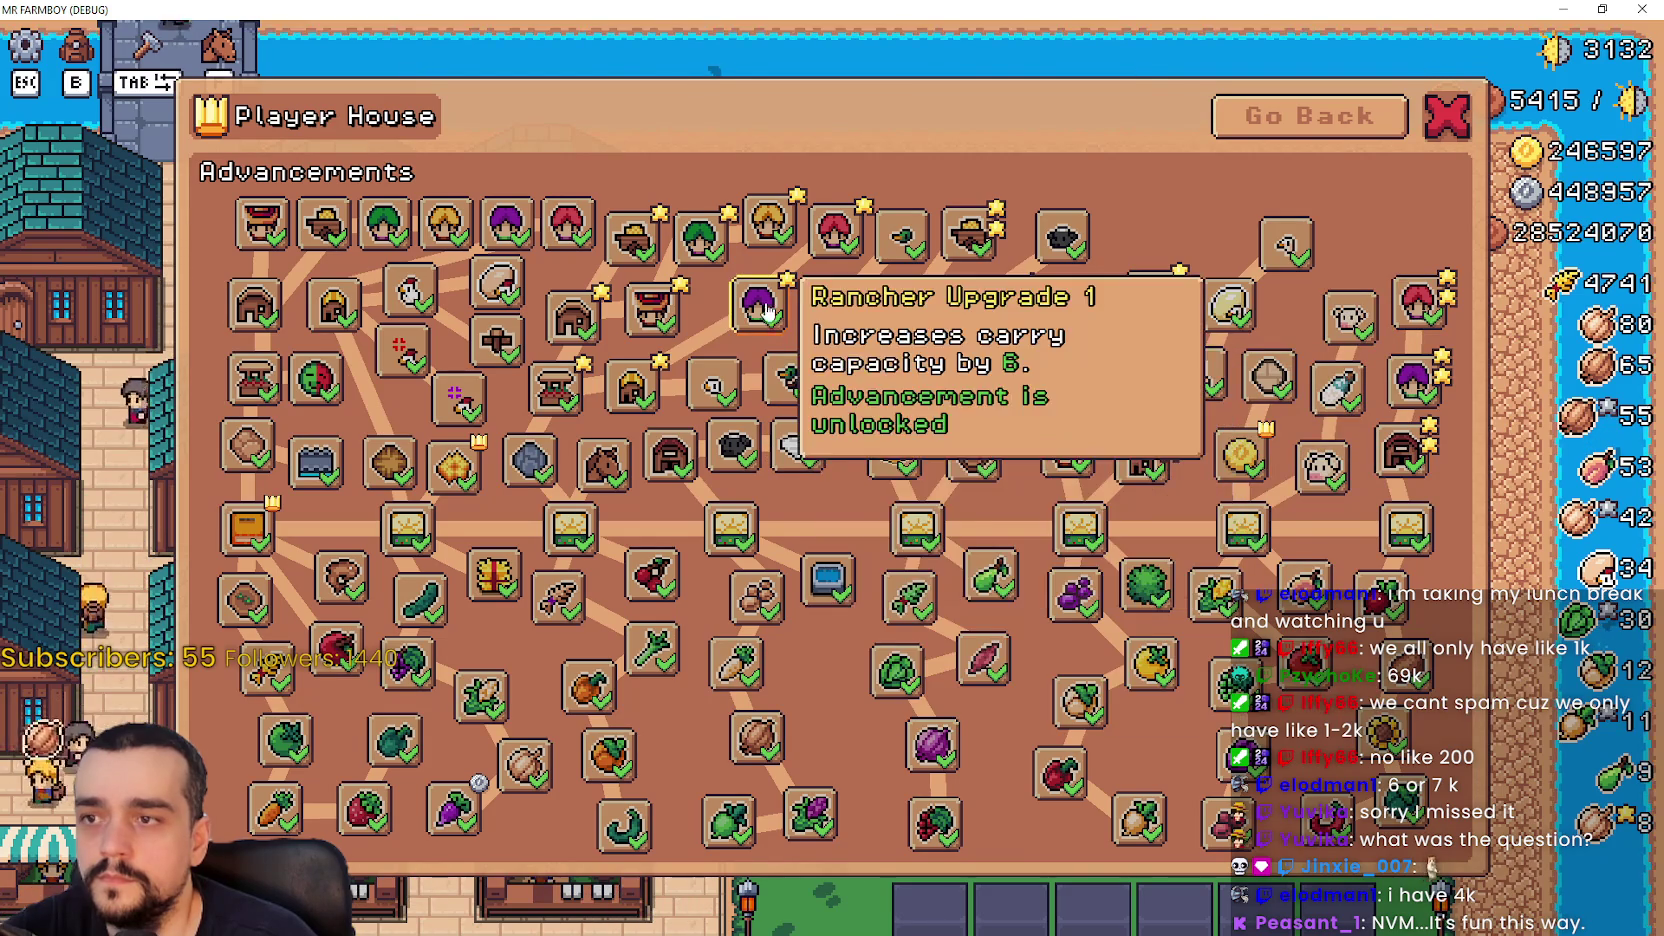
{"action": "mouse_move", "coordinate": [740, 316]}
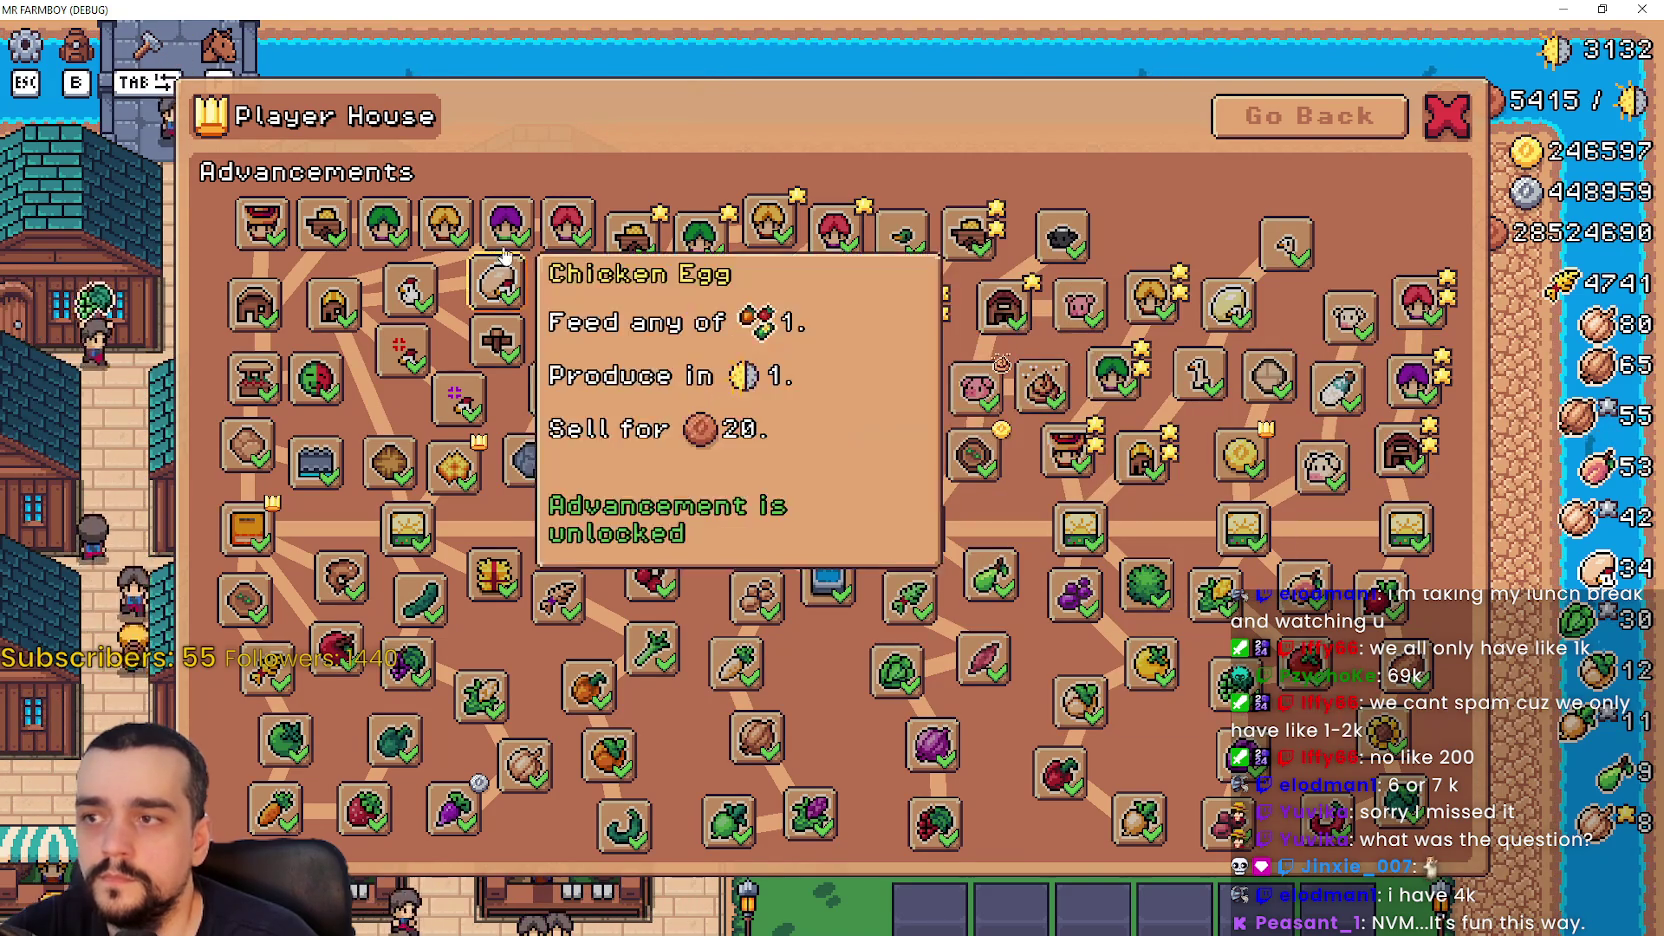
{"action": "mouse_move", "coordinate": [365, 230]}
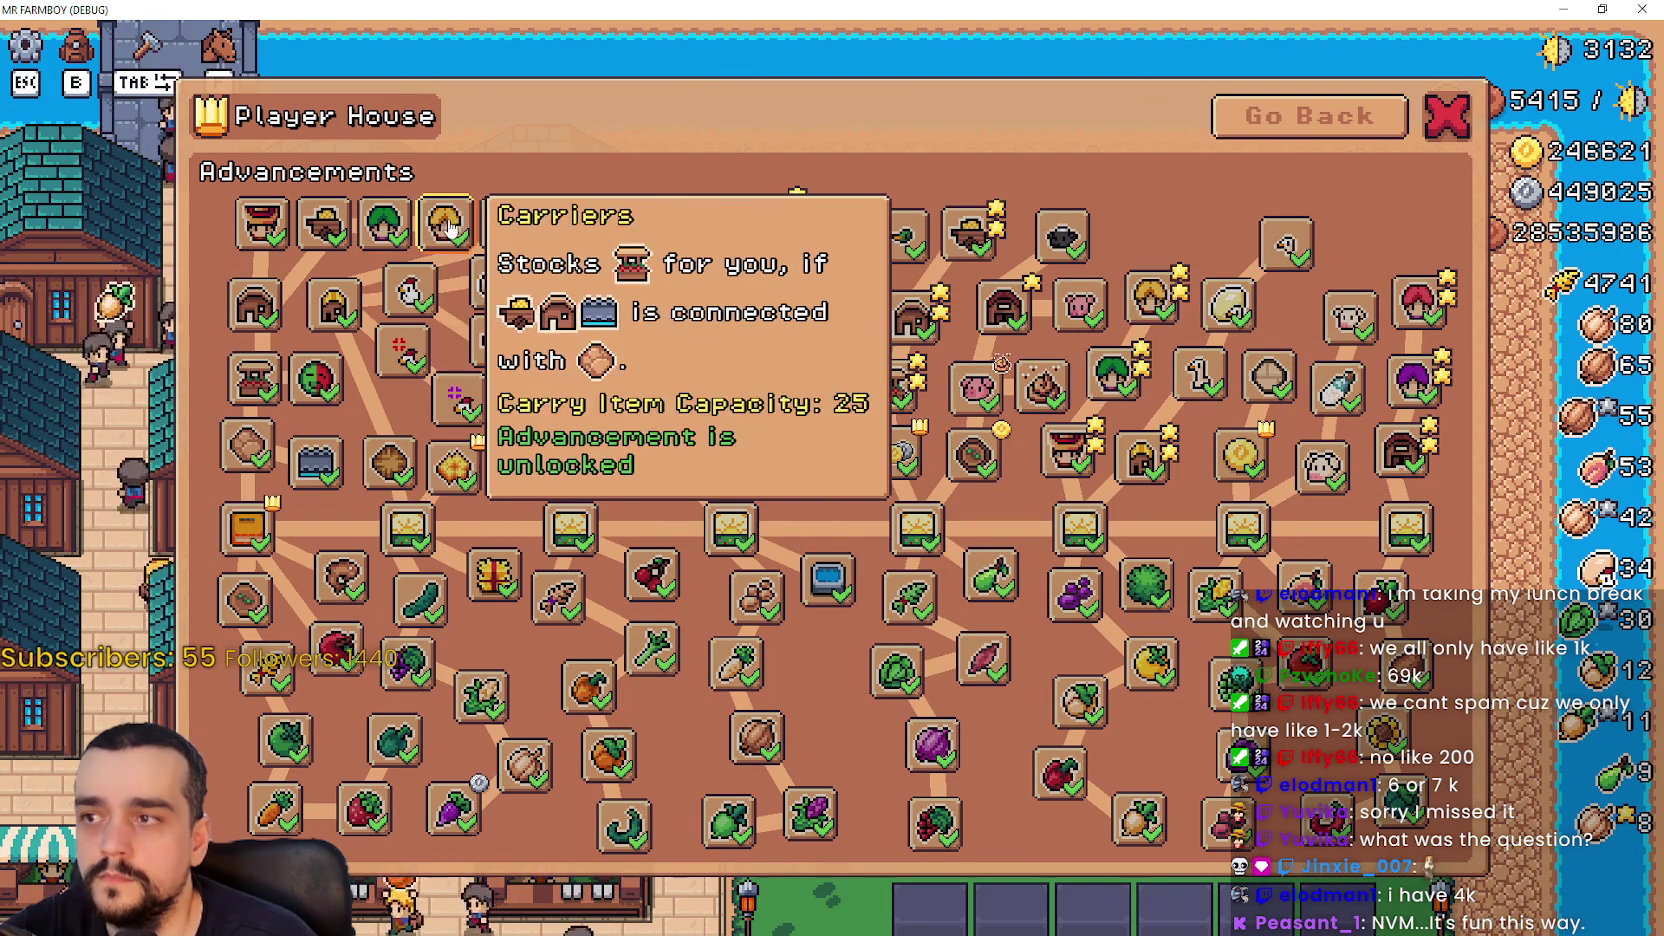
{"action": "mouse_move", "coordinate": [266, 224]}
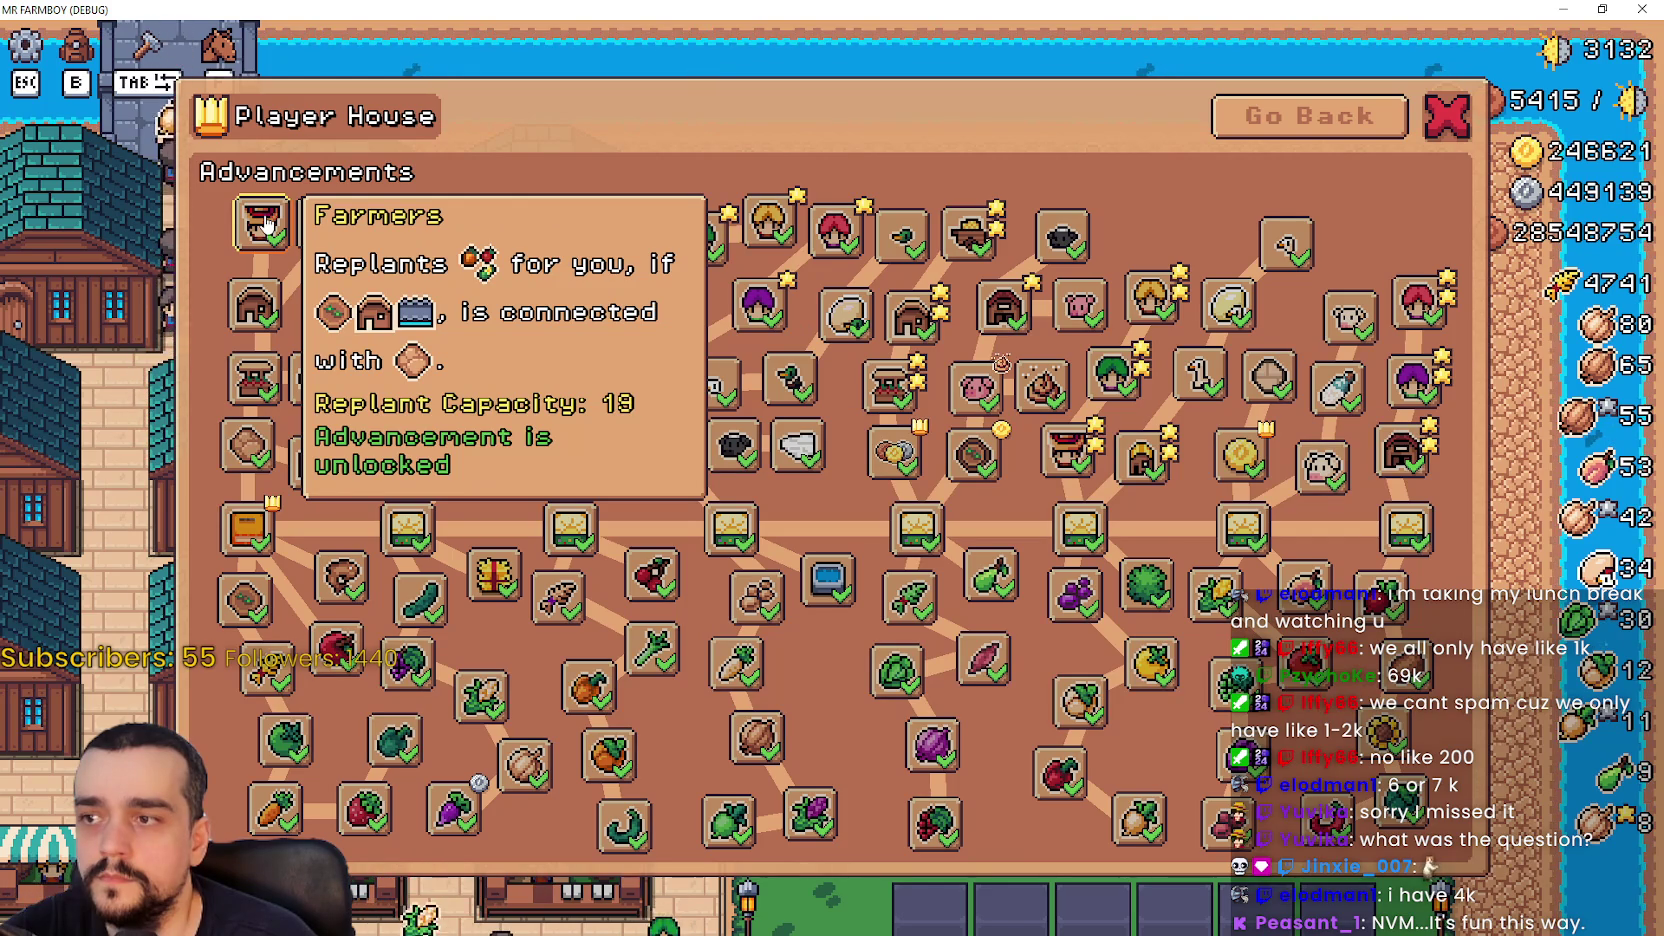
{"action": "key", "text": "alt+Tab"}
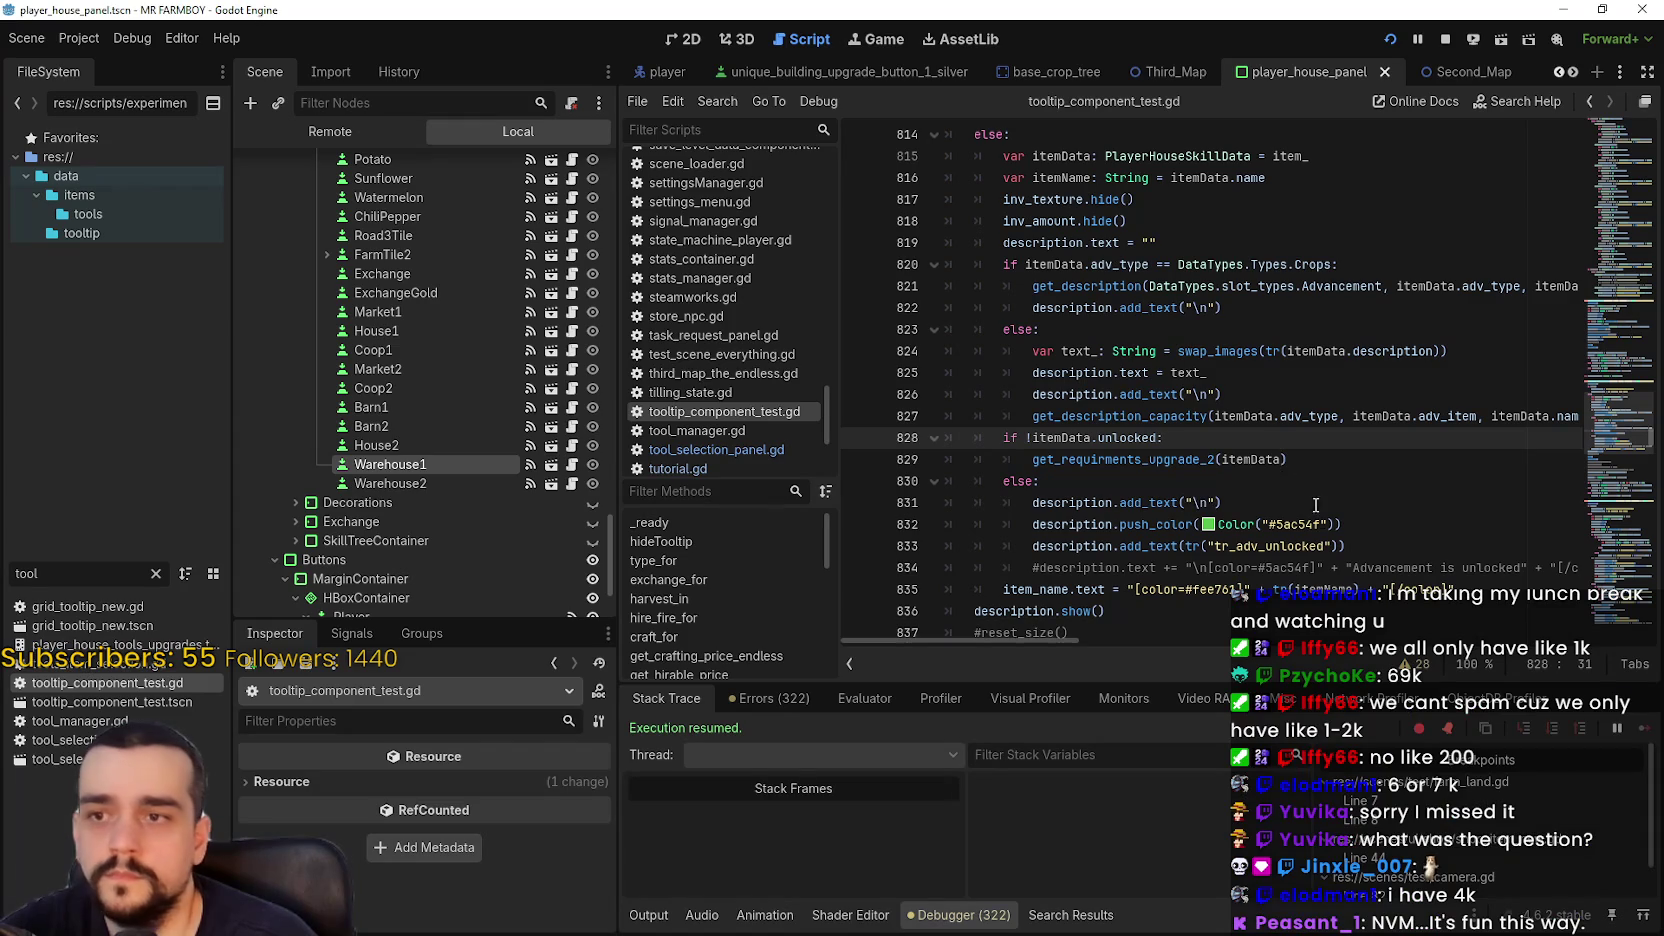
- Review the new get_description_capacity call on lines 826–827, then return to the running MR FARMBOY window
{"action": "mouse_move", "coordinate": [1012, 415]}
{"action": "left_mouse_down"}
{"action": "mouse_move", "coordinate": [1580, 415]}
{"action": "mouse_move", "coordinate": [746, 396]}
{"action": "mouse_move", "coordinate": [989, 413]}
{"action": "left_mouse_up"}
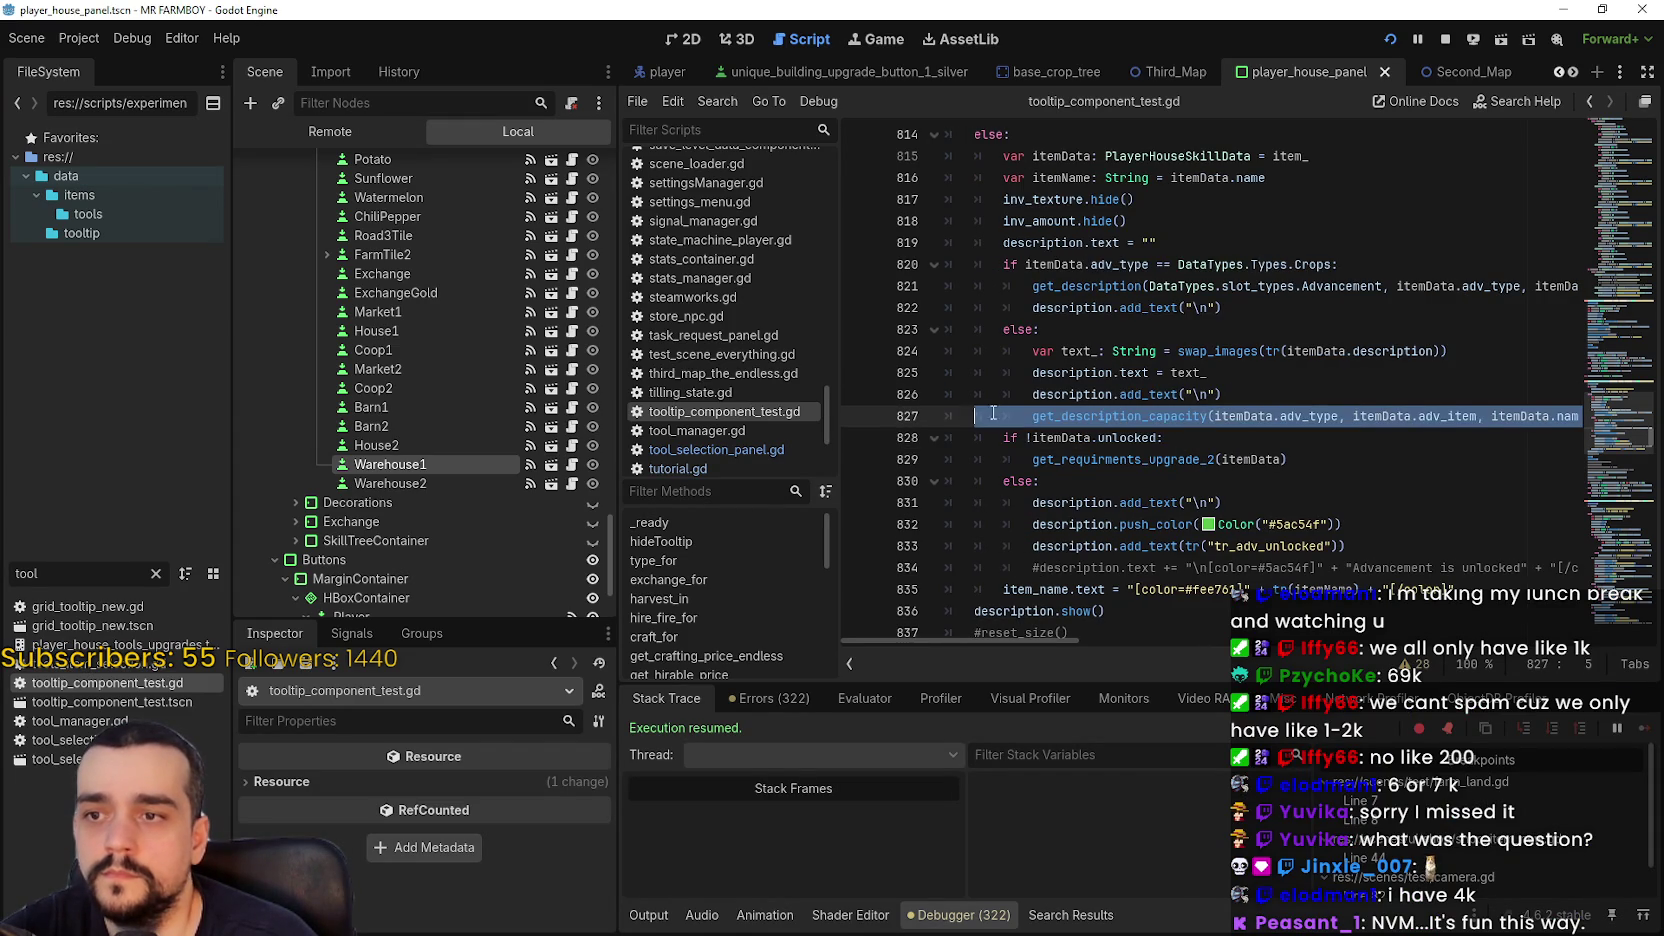
{"action": "left_click", "coordinate": [1327, 462]}
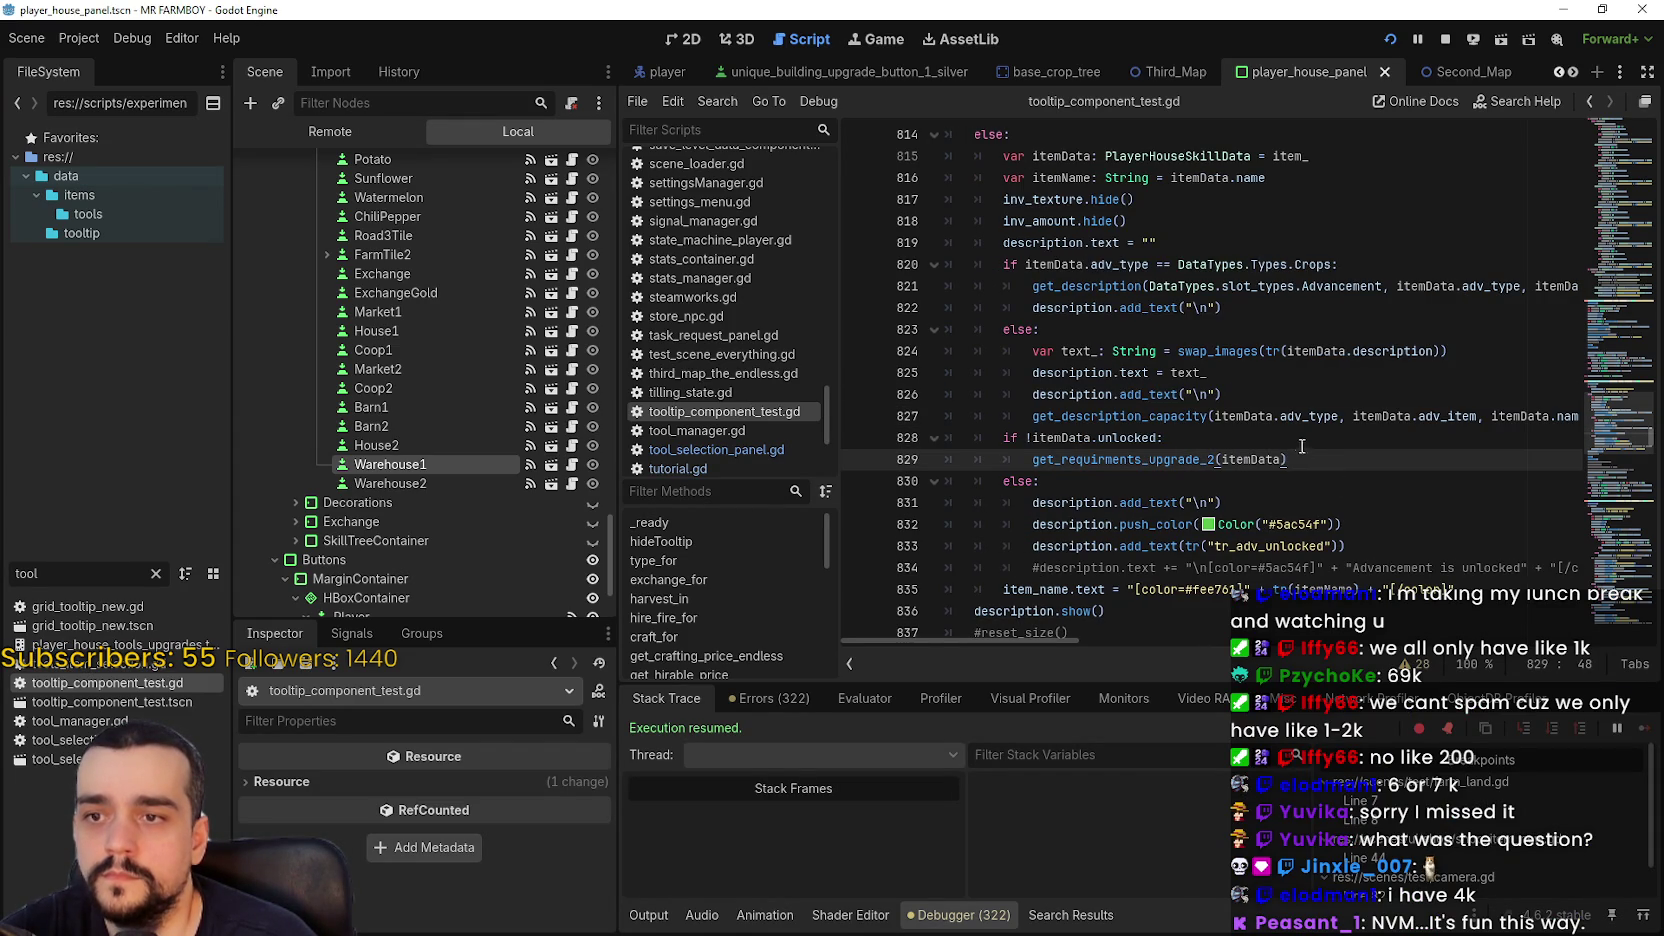
{"action": "left_click", "coordinate": [1294, 442]}
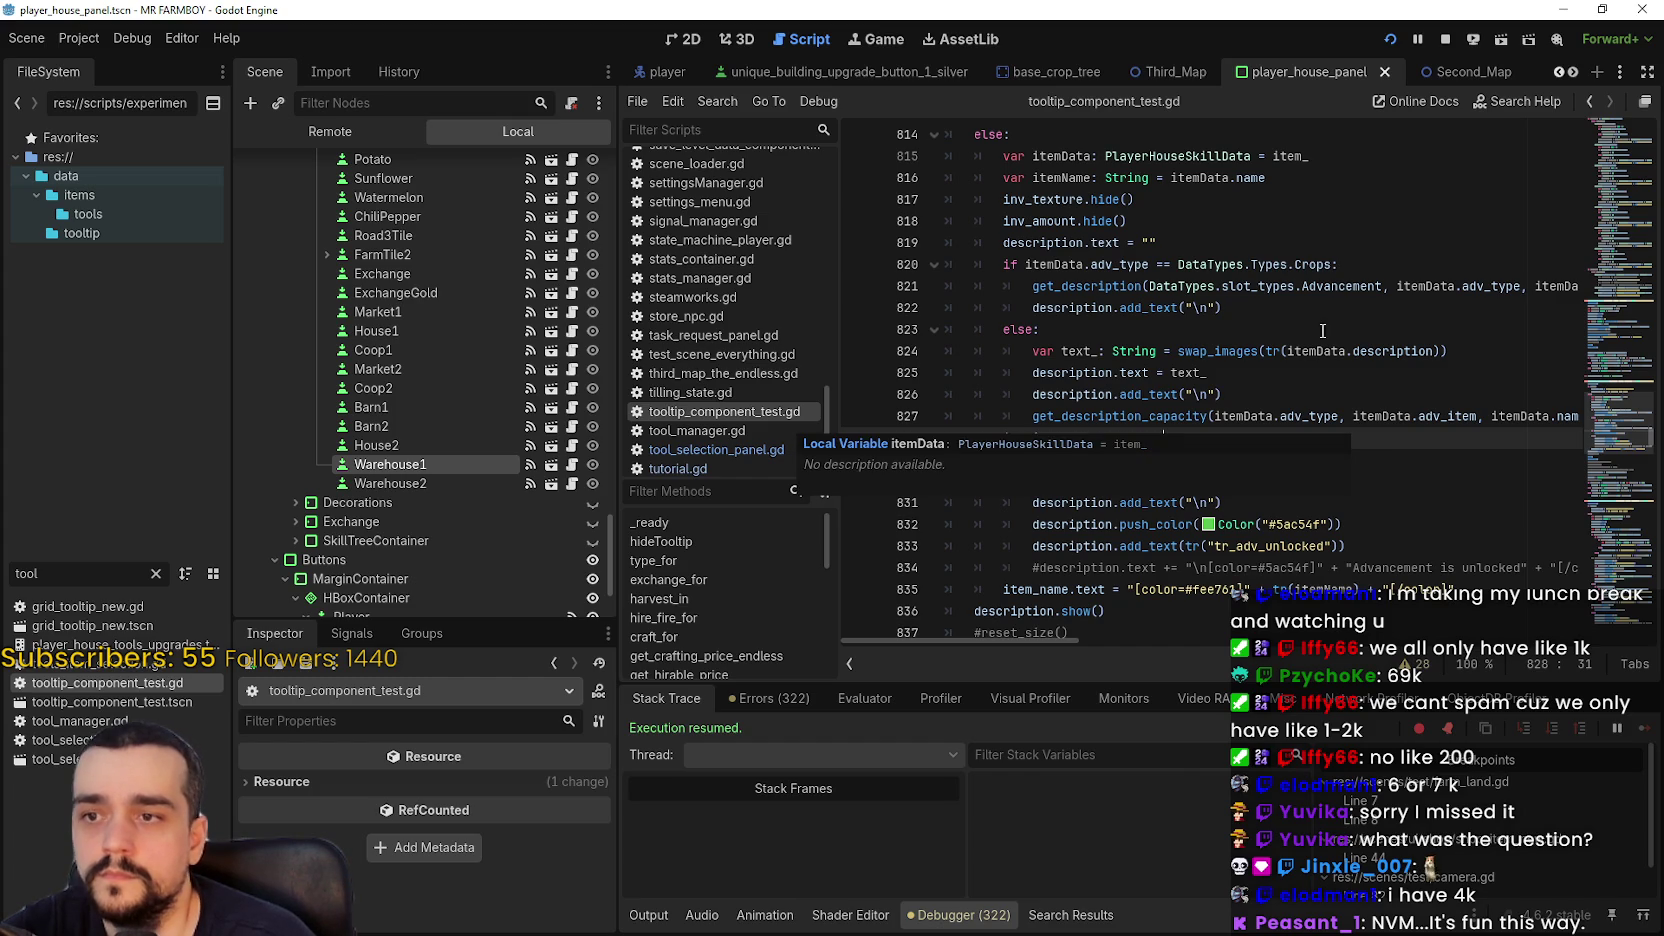
{"action": "left_click", "coordinate": [1315, 464]}
{"action": "left_click", "coordinate": [1273, 440]}
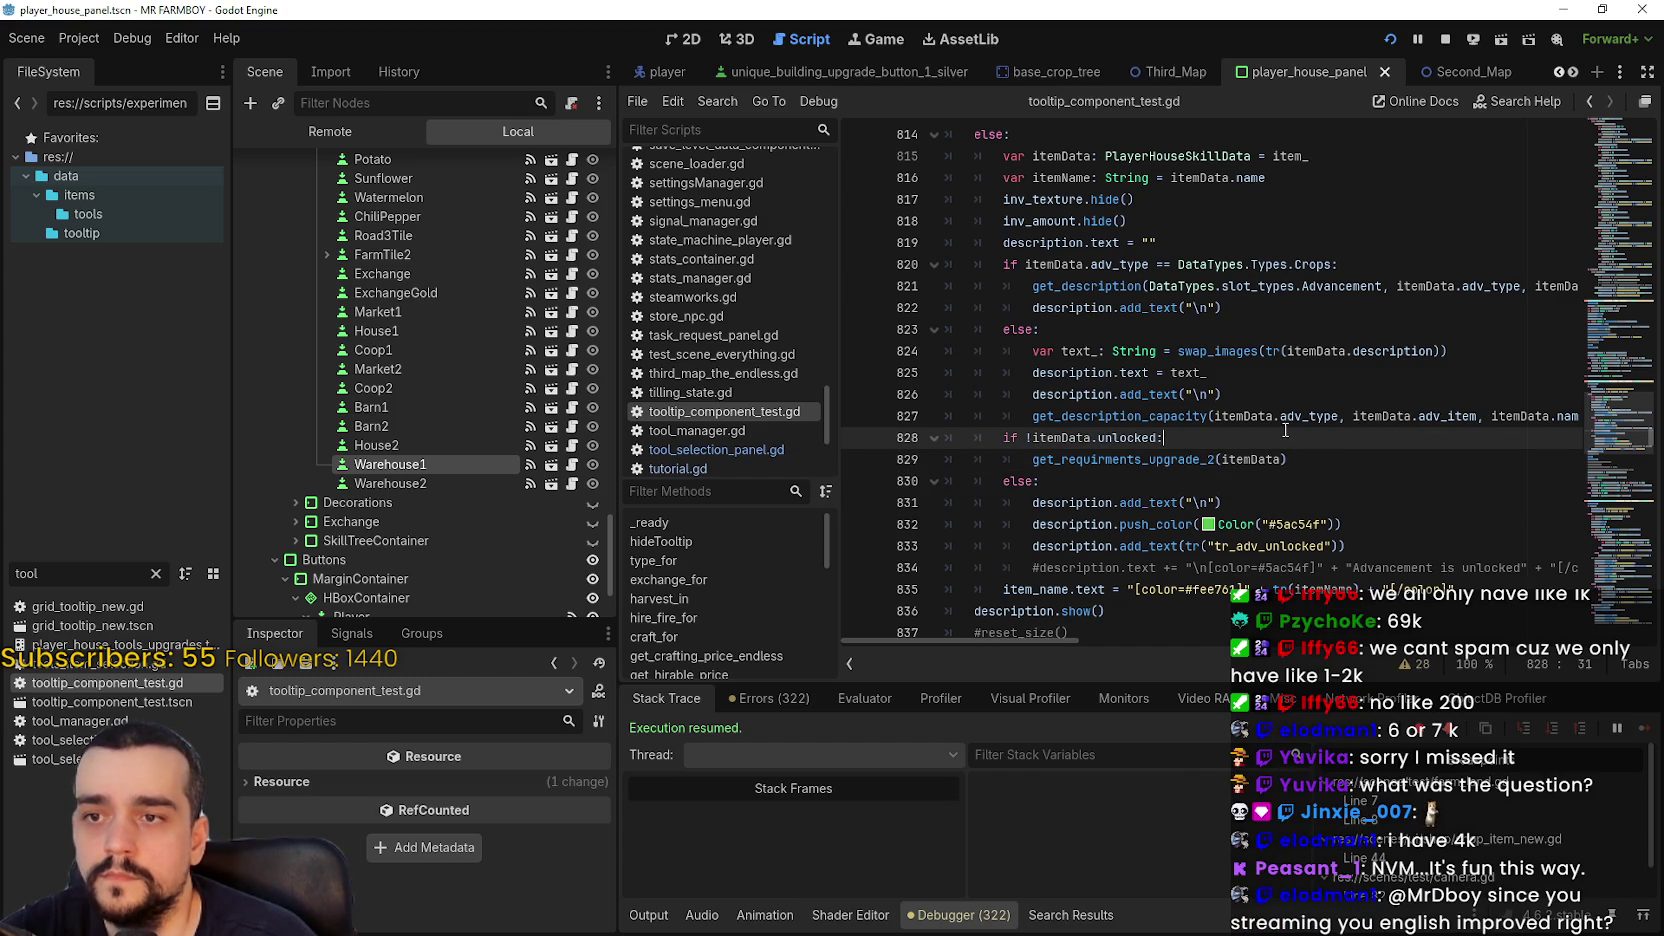
{"action": "key", "text": "alt+Tab"}
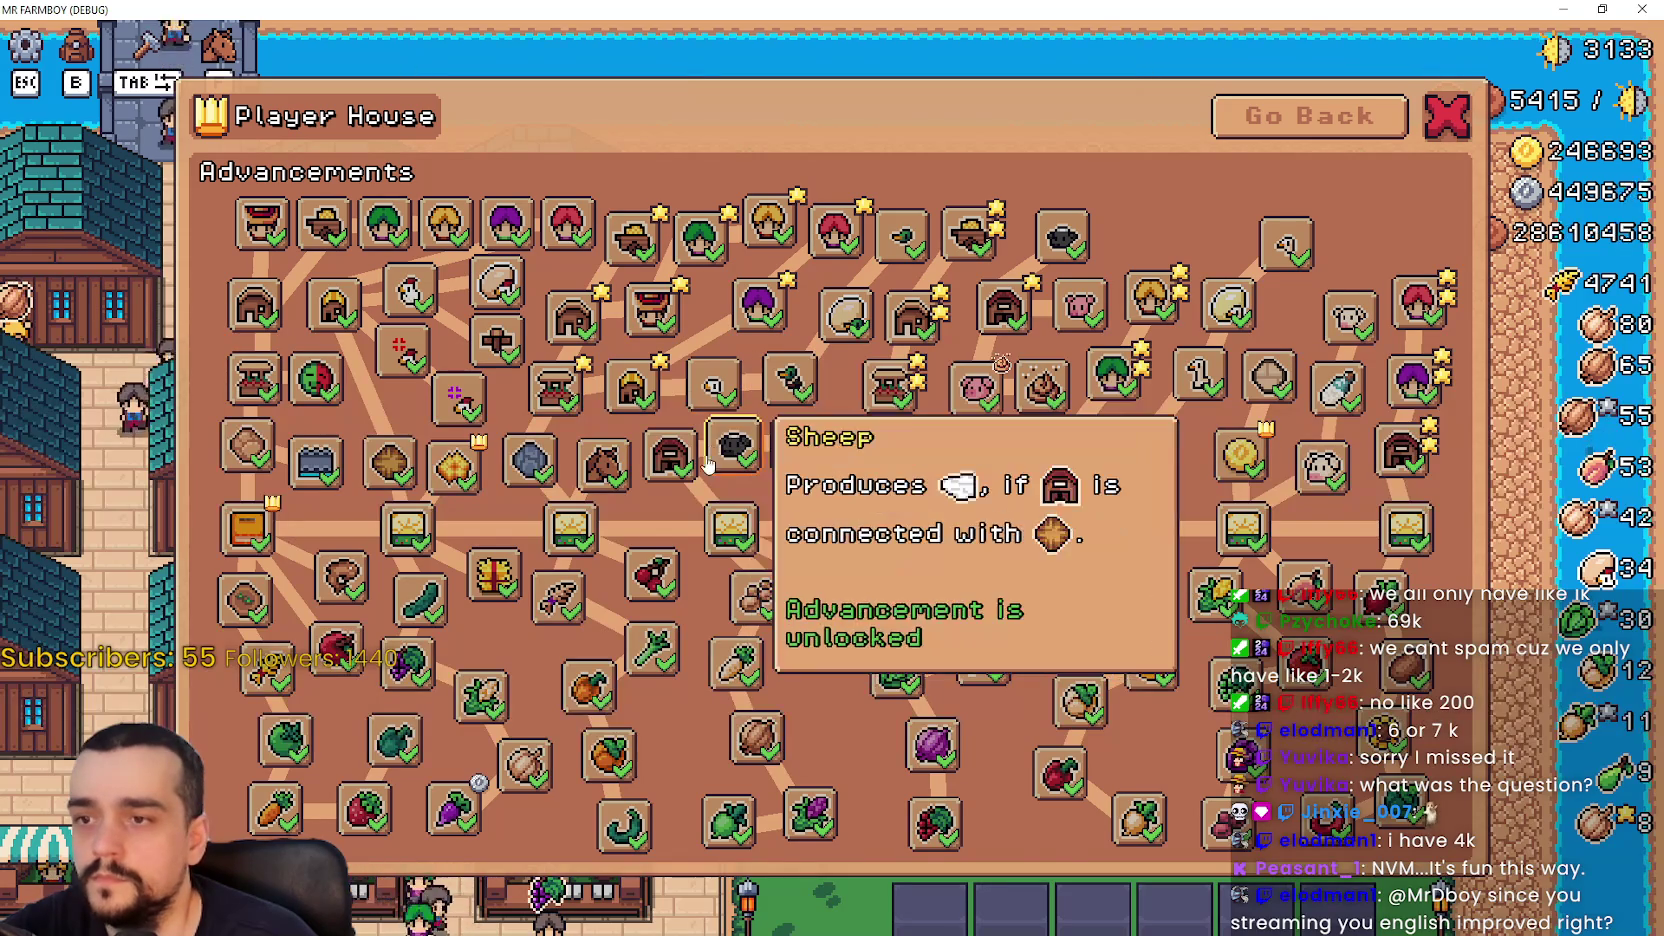